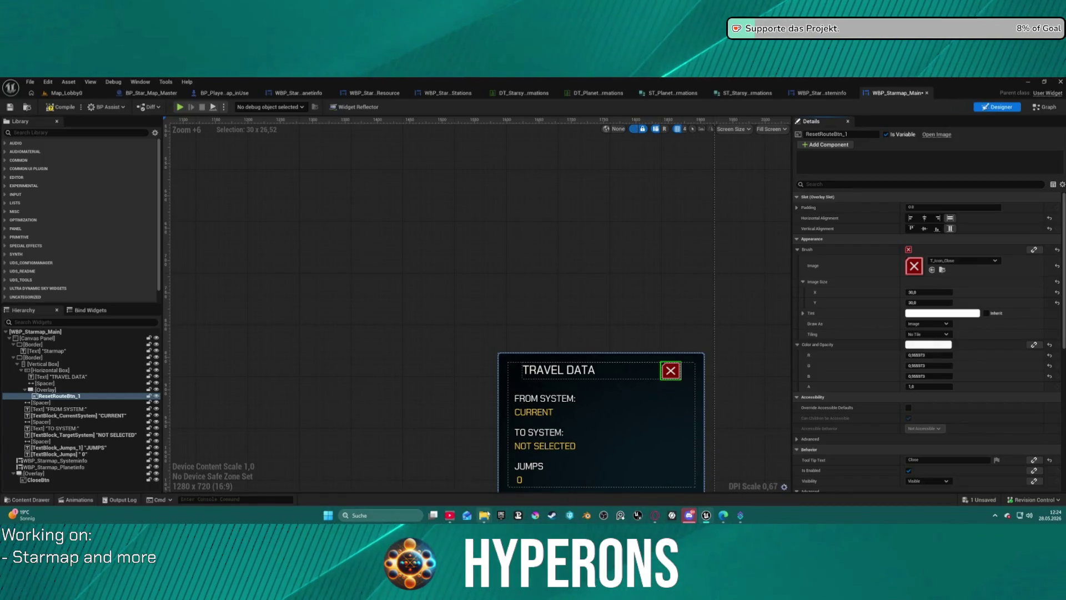
# - Switch from the Unreal WBP_Starmap_Main editor to Krita's start screen of recent images
pyautogui.moveTo(484, 515)
pyautogui.moveTo(529, 471)
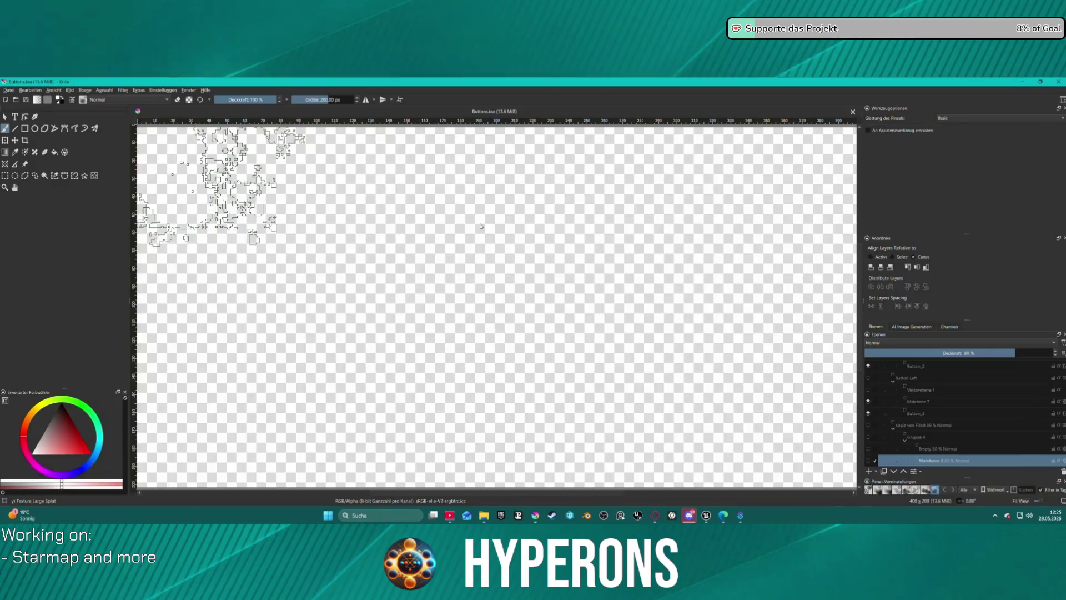
# - Zoom and pan across the button outlines, reset to 100%, and scroll through the layer groups
pyautogui.scroll(5, 481, 226)
pyautogui.moveTo(476, 226)
pyautogui.mouseDown()
pyautogui.moveTo(740, 286)
pyautogui.moveTo(572, 277)
pyautogui.moveTo(527, 261)
pyautogui.mouseUp()
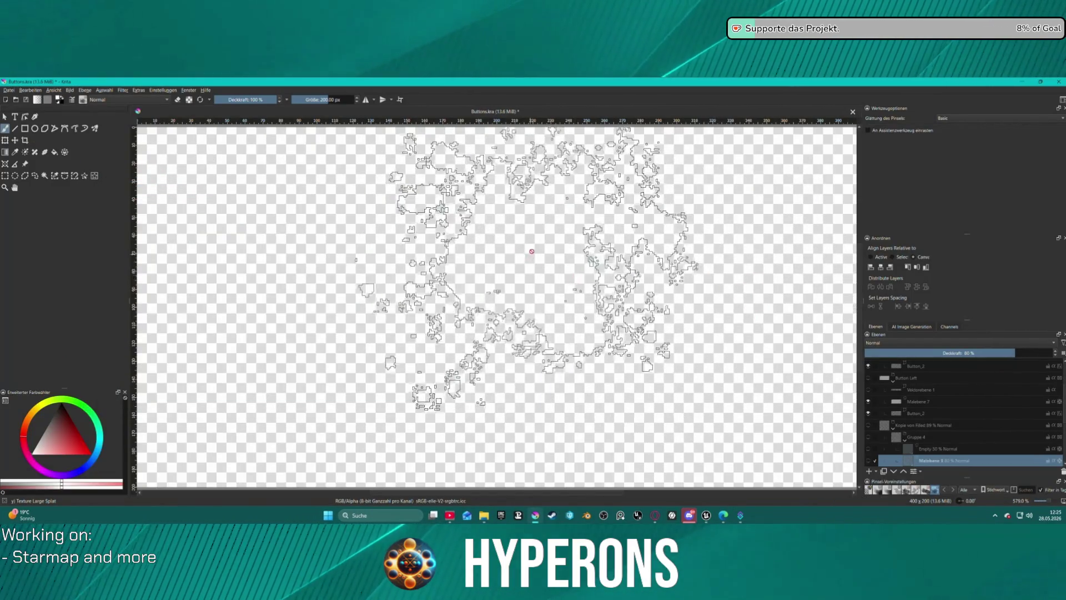
pyautogui.press('1')
pyautogui.scroll(3, 981, 448)
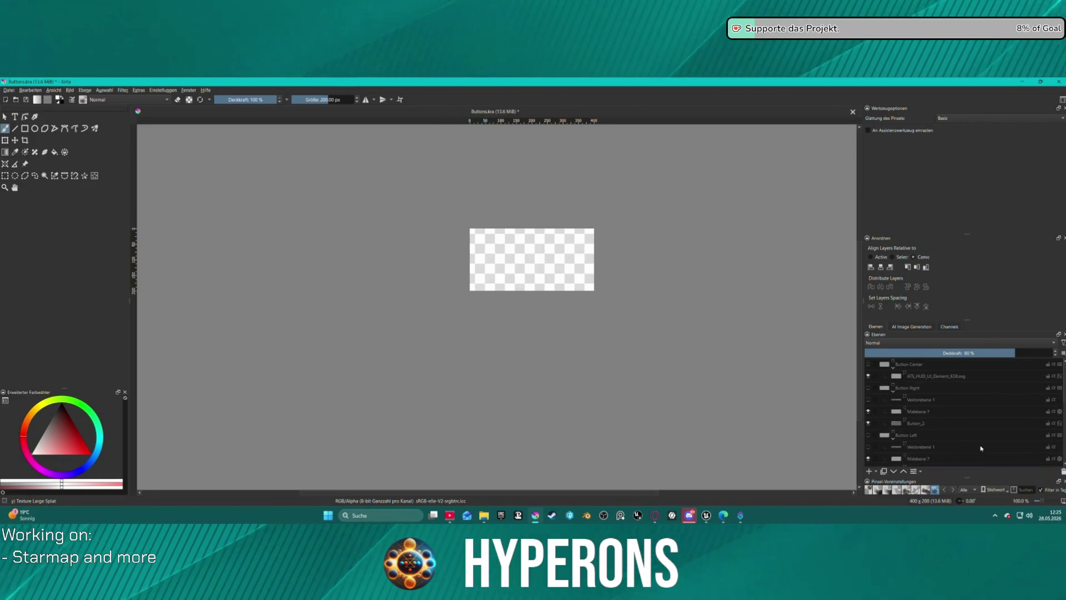
pyautogui.scroll(-5, 944, 418)
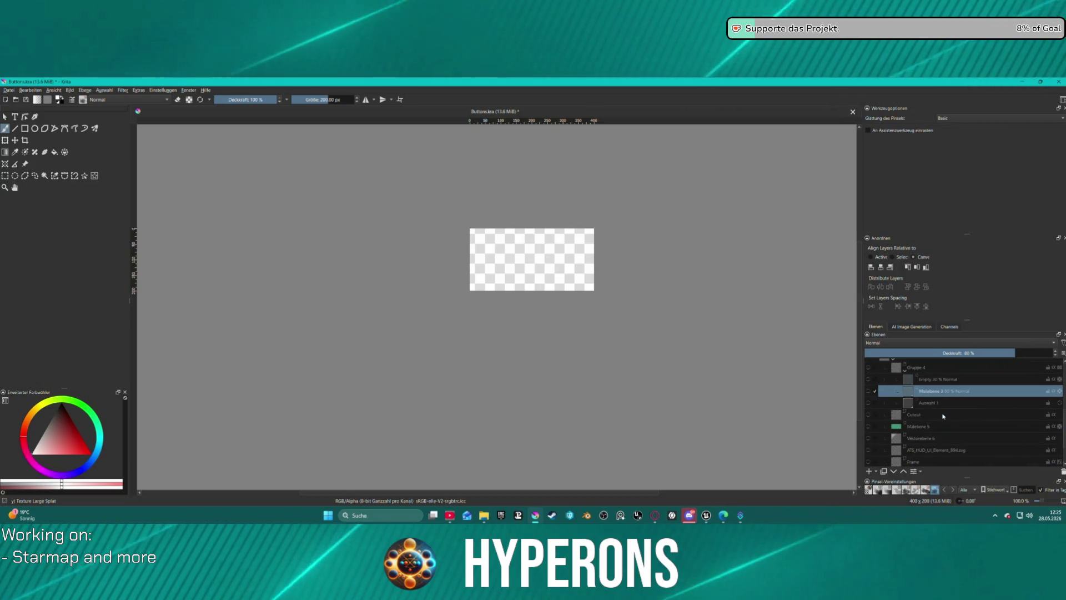
pyautogui.scroll(-3, 942, 416)
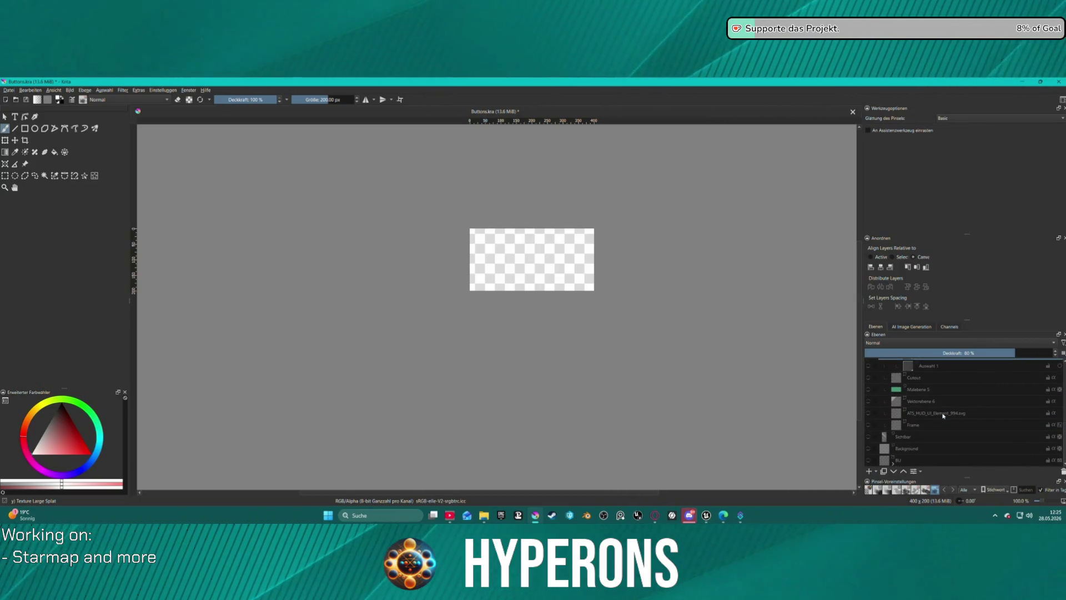
pyautogui.scroll(3, 943, 416)
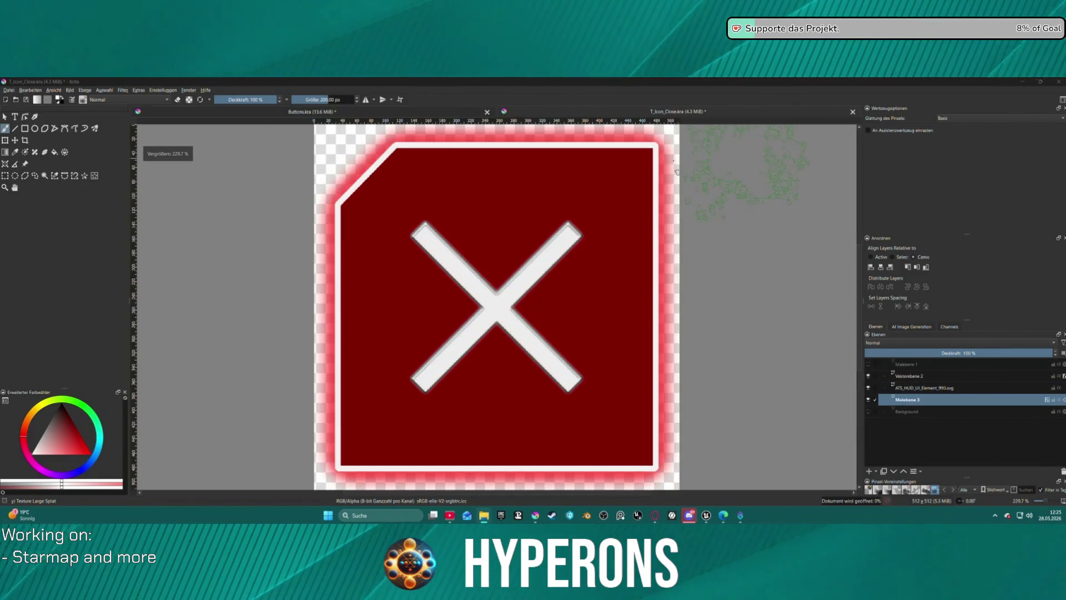
# - Hide the white X layer Vektorebene 2 and make it the active layer
pyautogui.scroll(2, 540, 242)
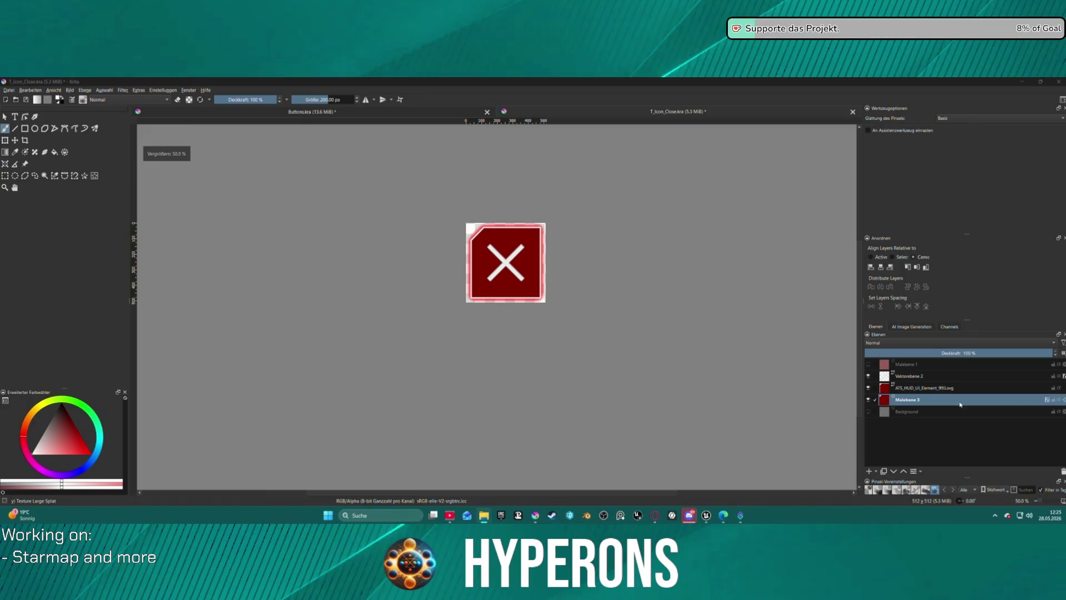
pyautogui.click(869, 376)
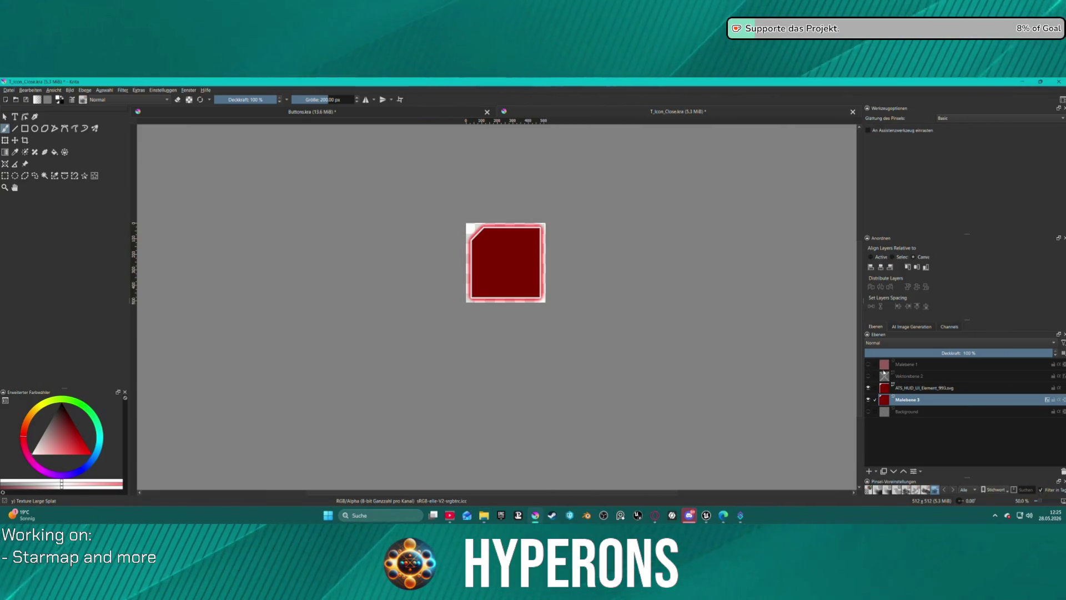
pyautogui.click(921, 377)
pyautogui.scroll(3, 547, 261)
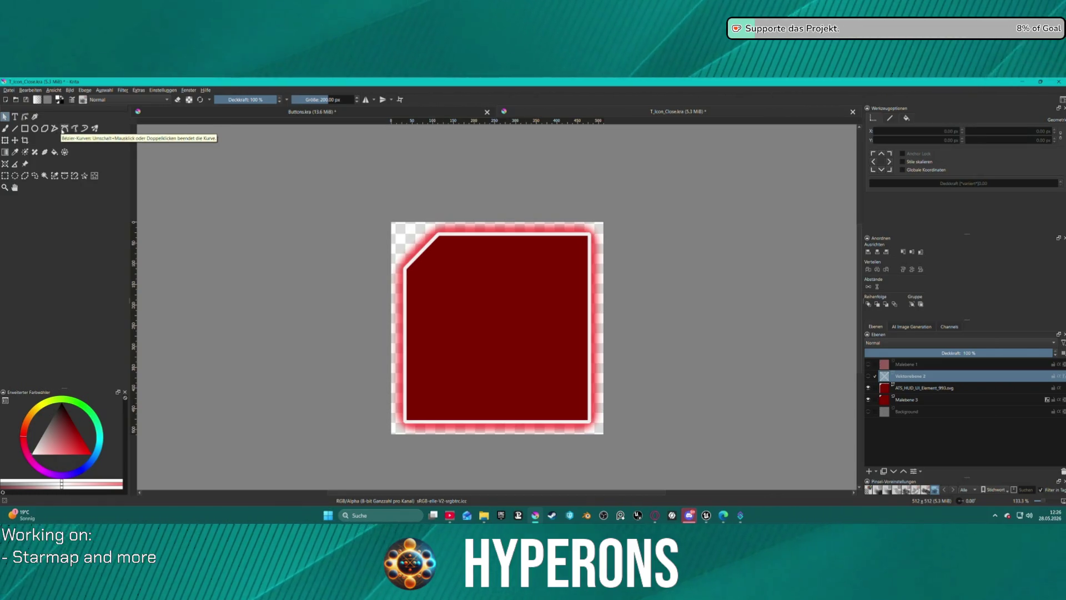
# - Try starting a Bézier curve on the icon, briefly showing then re-hiding the X layer
pyautogui.click(64, 129)
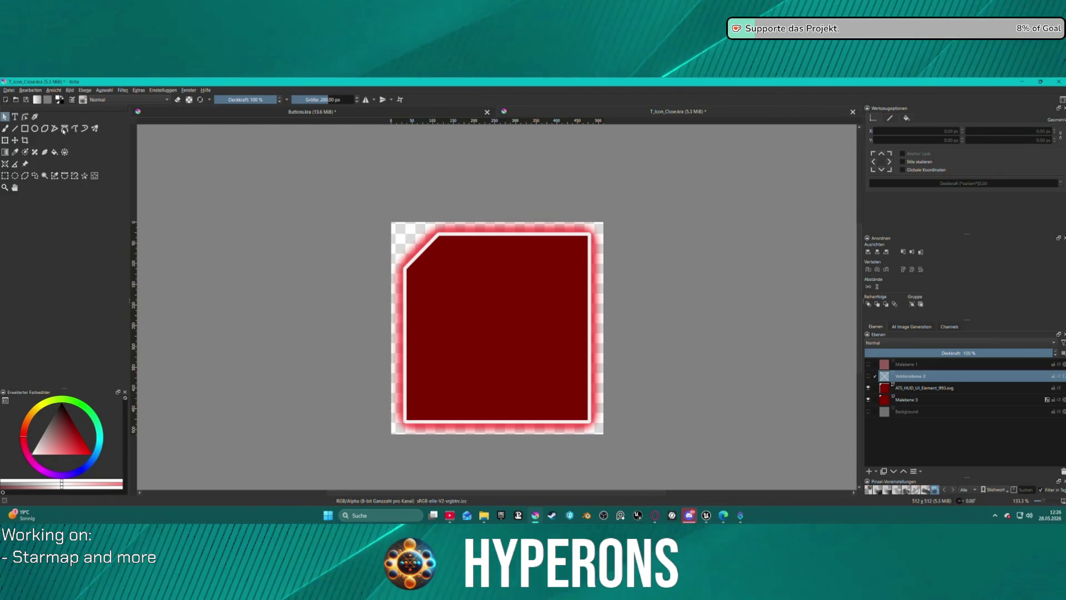
pyautogui.click(436, 282)
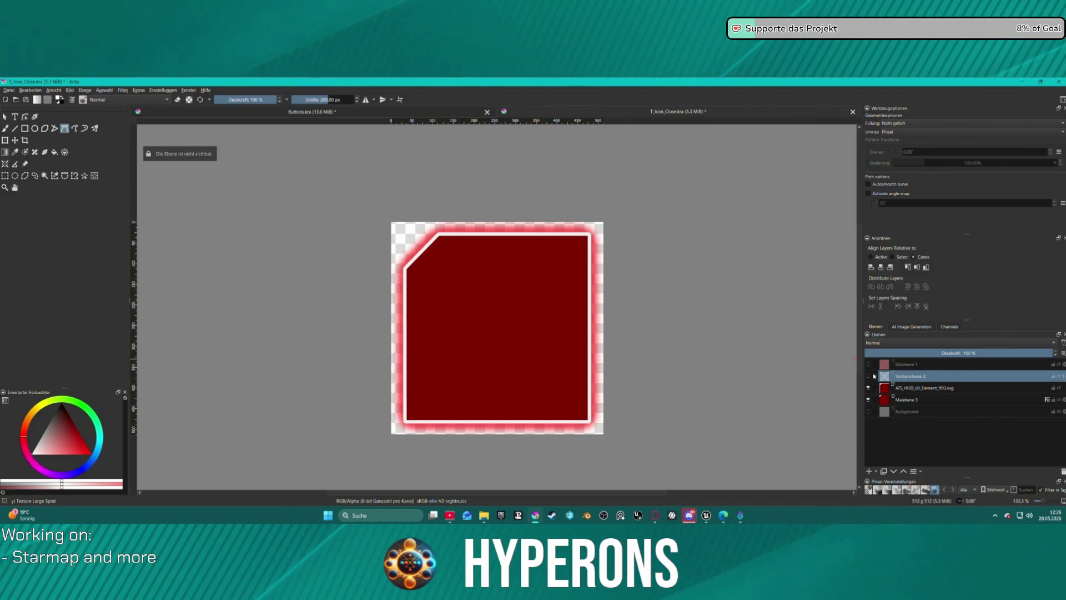
pyautogui.click(868, 376)
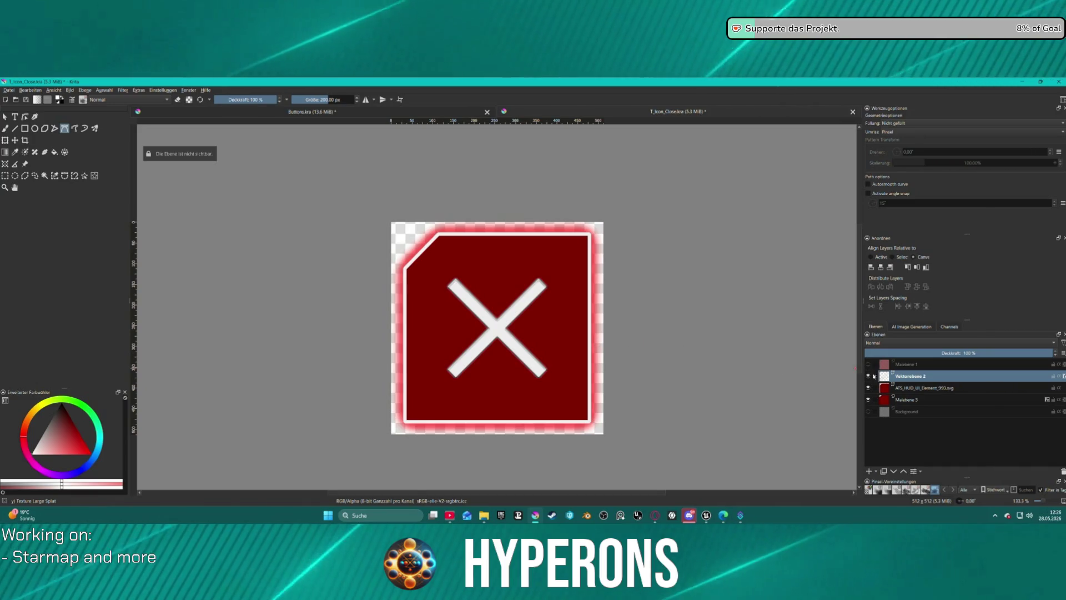
pyautogui.click(868, 376)
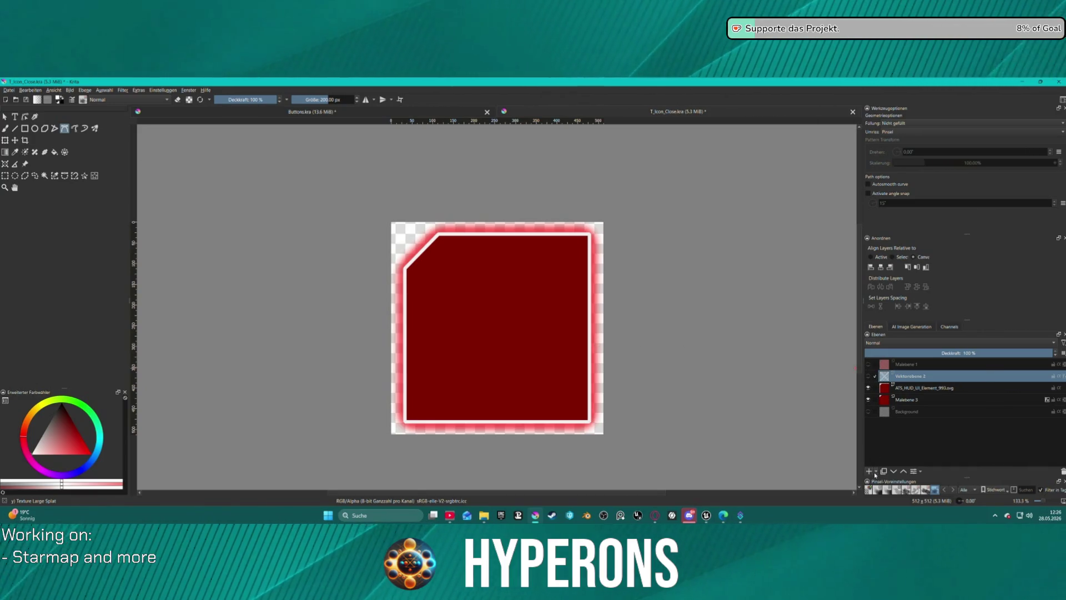
# - Add a new vector layer above Vektorebene 2
pyautogui.click(876, 472)
pyautogui.click(883, 394)
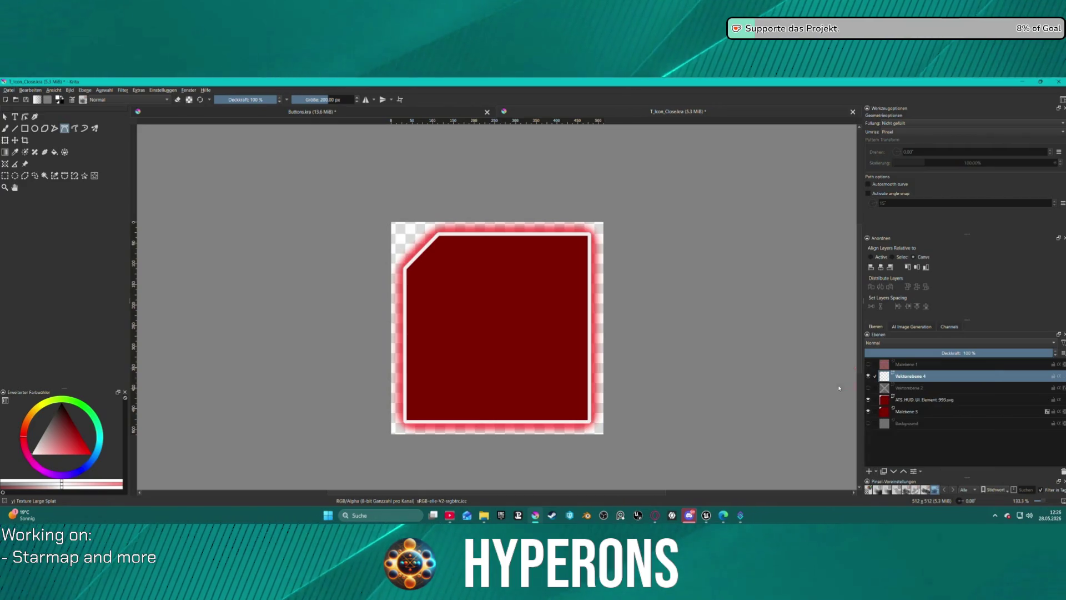
pyautogui.scroll(1, 558, 308)
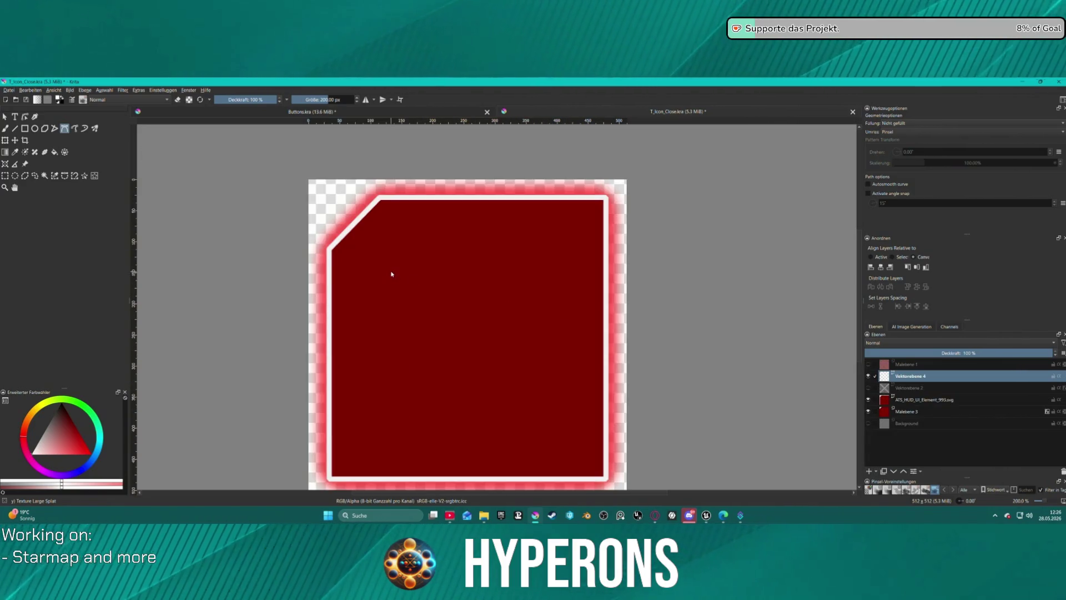
# - Cancel a trial Bézier curve, try the Line and Polyline tools, and bring up the brush presets
pyautogui.click(568, 268)
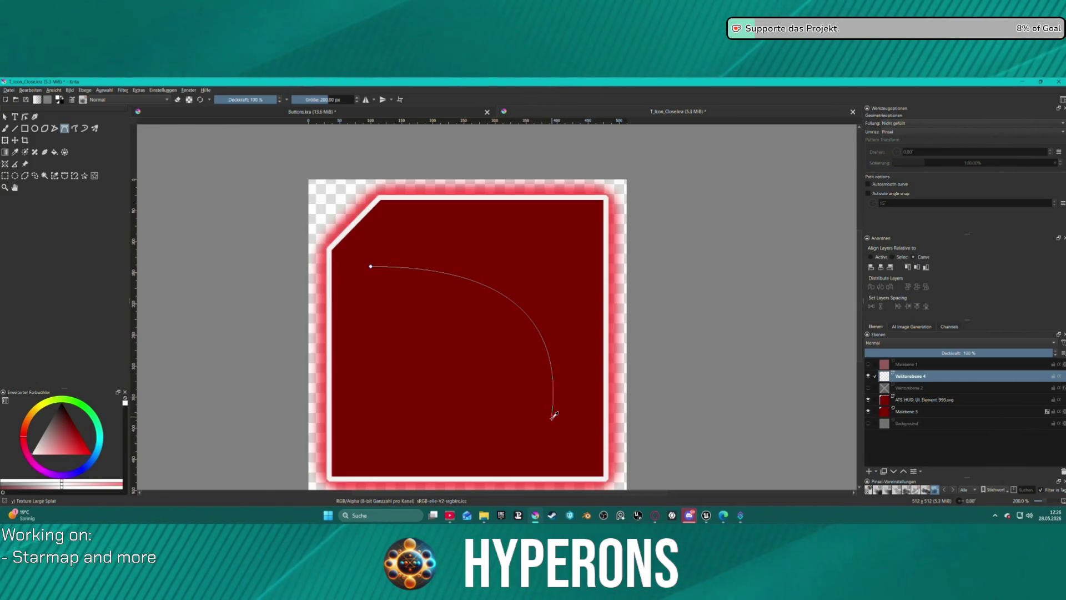
pyautogui.press('Escape')
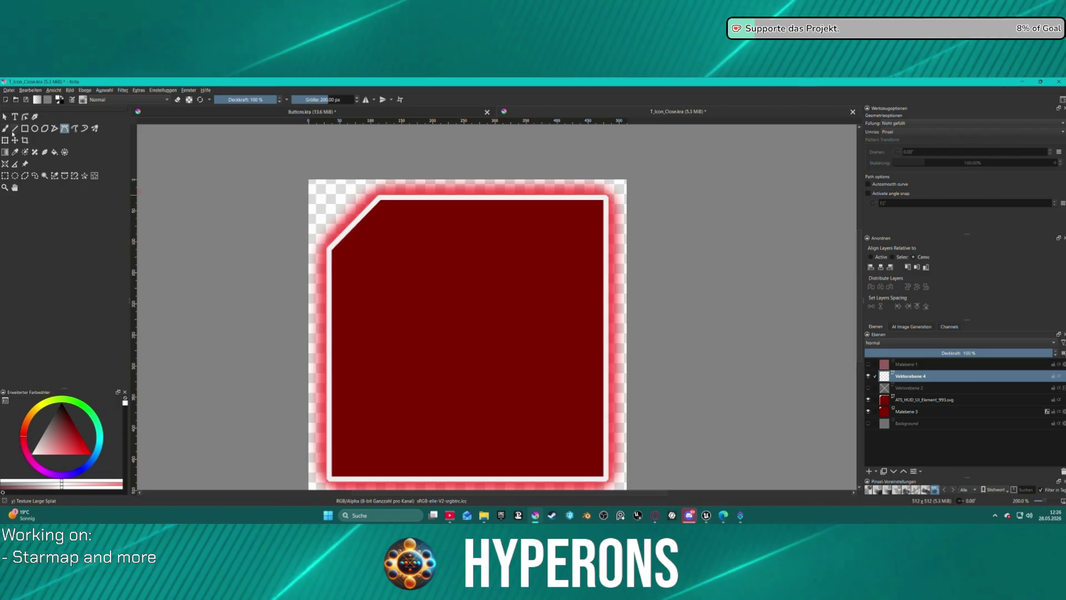
pyautogui.click(16, 129)
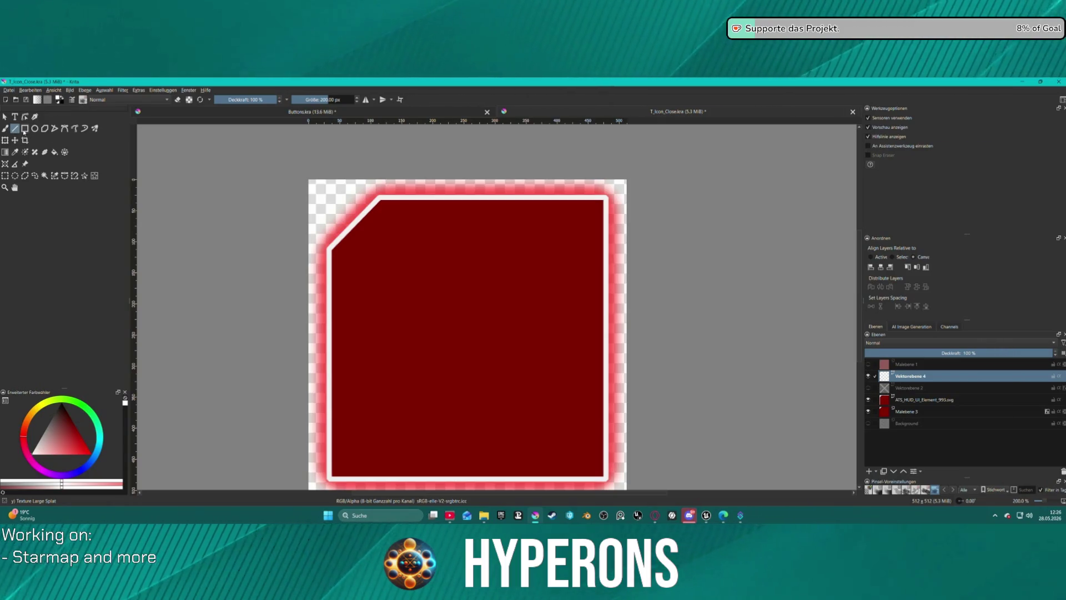
pyautogui.click(54, 129)
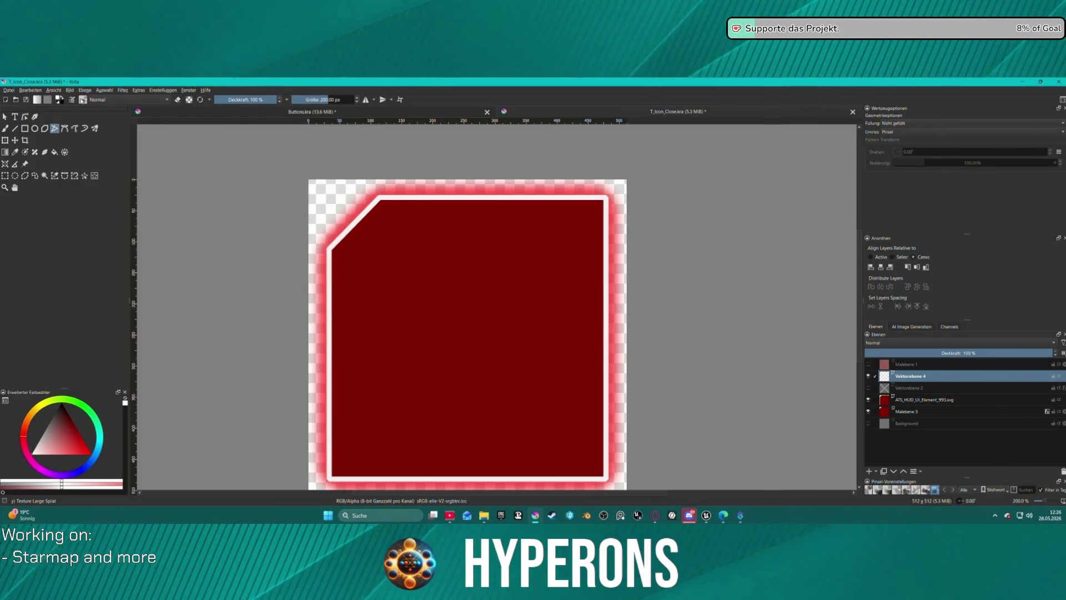
pyautogui.click(82, 100)
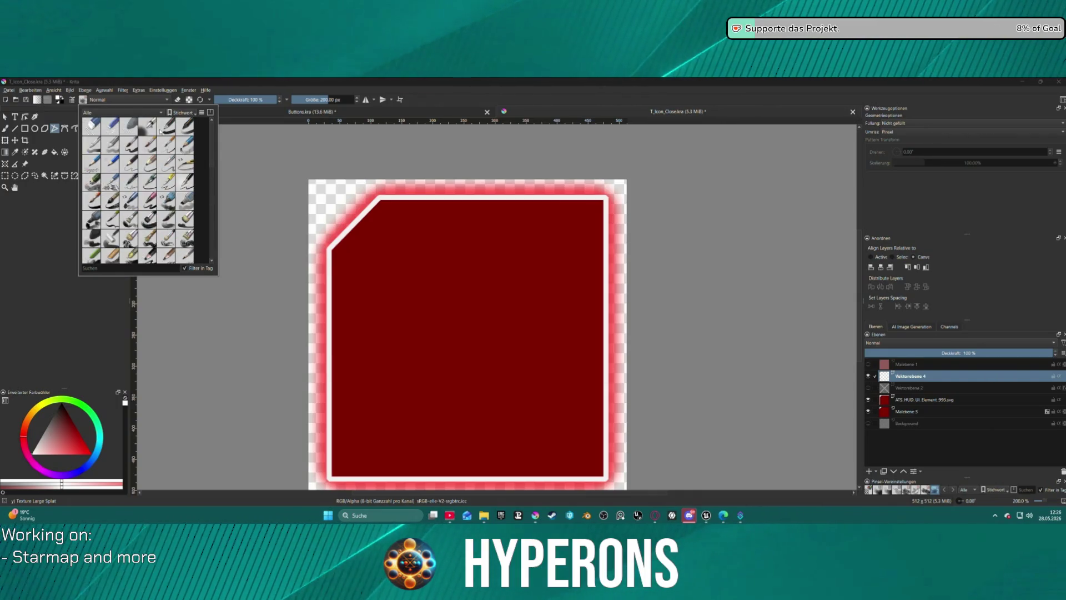
# - Choose the Basic-1 brush preset and try a straight line near the icon's corner
pyautogui.click(167, 126)
pyautogui.click(279, 100)
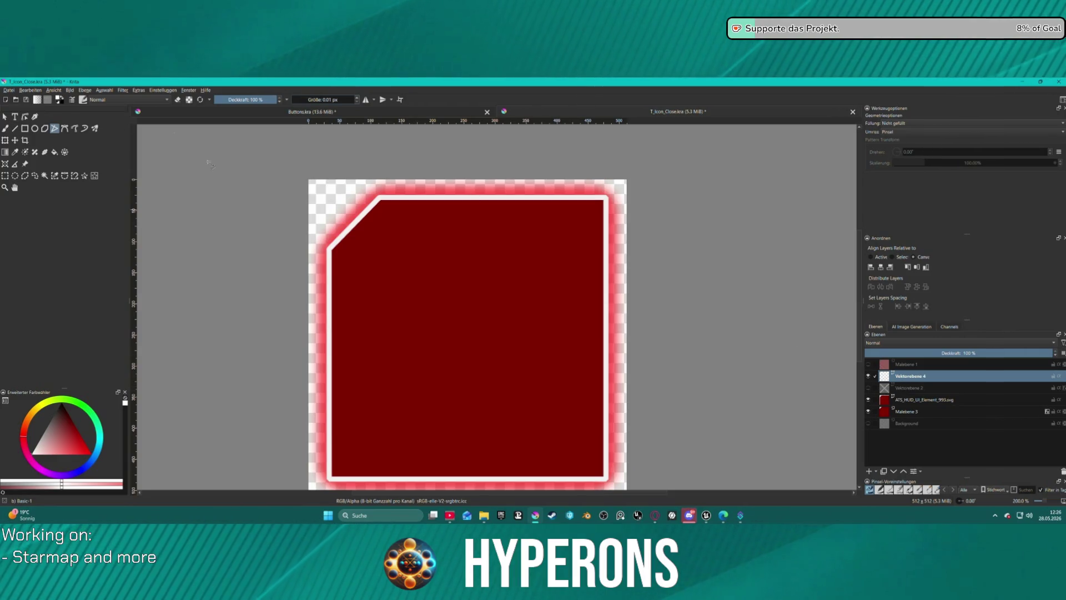
pyautogui.click(15, 128)
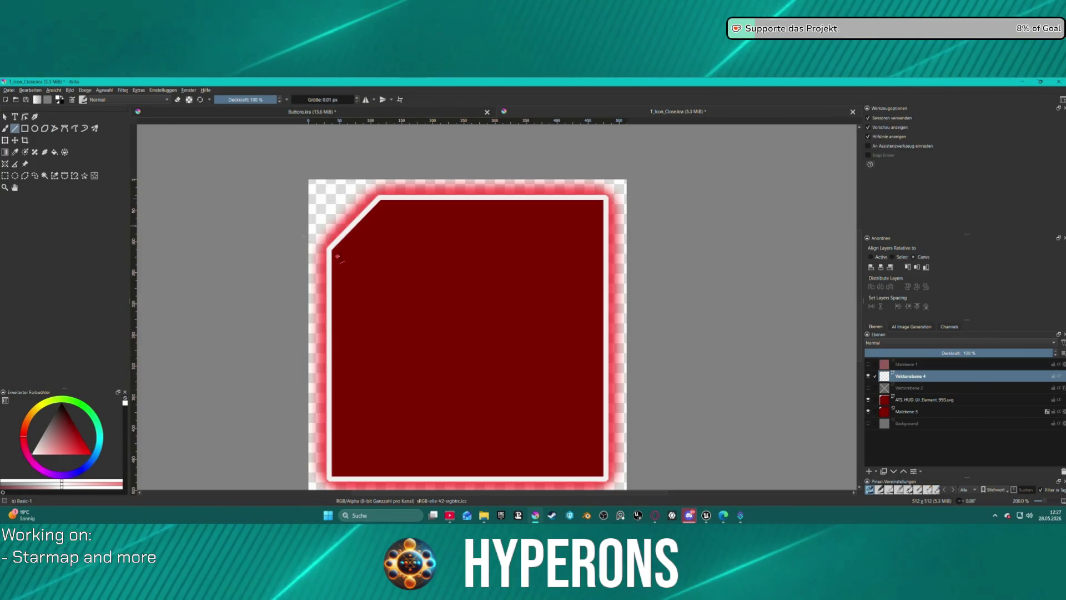
pyautogui.moveTo(371, 269); pyautogui.dragTo(550, 269)
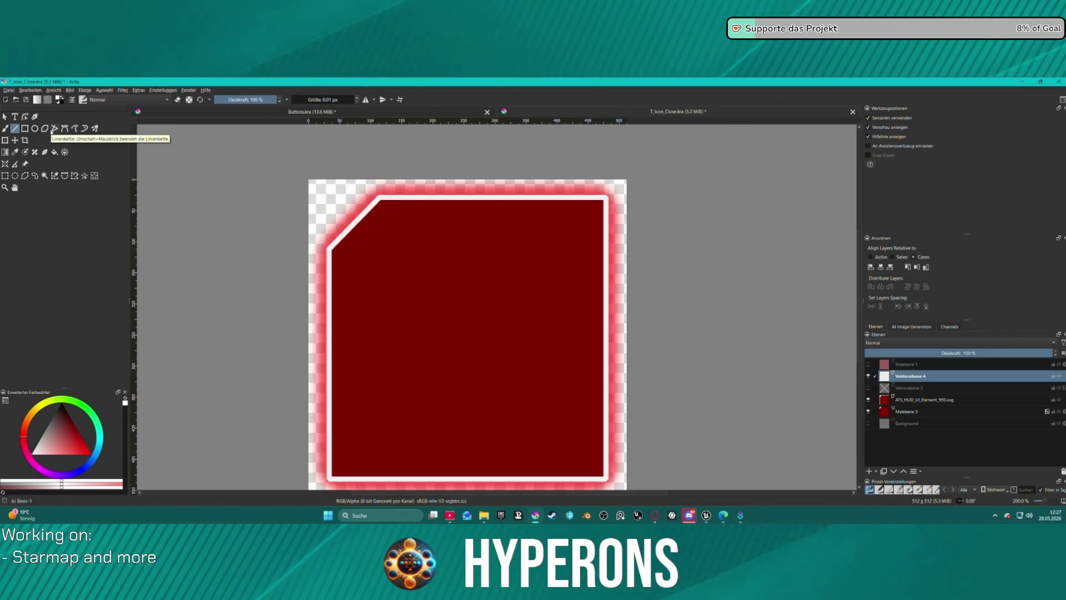
# - Start a polyline outline, cancel it, and switch to a file browser window
pyautogui.click(53, 128)
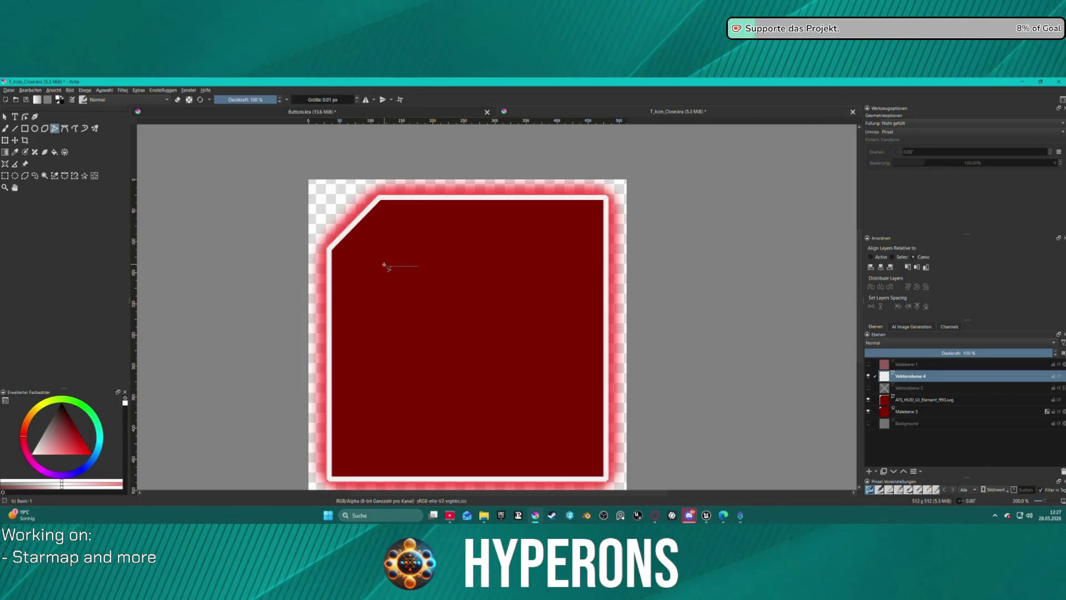
pyautogui.click(349, 267)
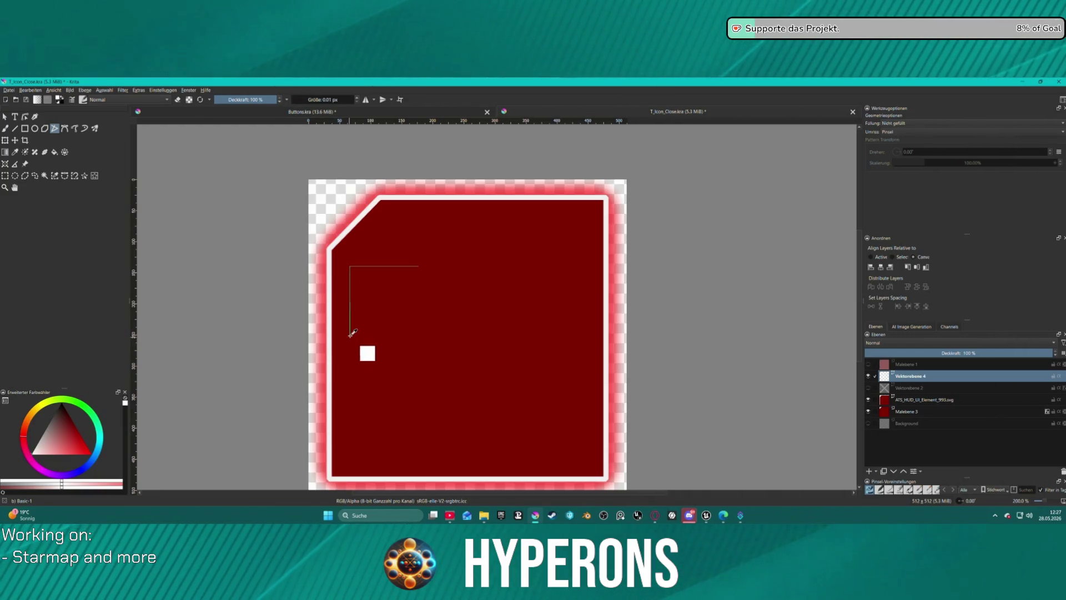
pyautogui.press('Escape')
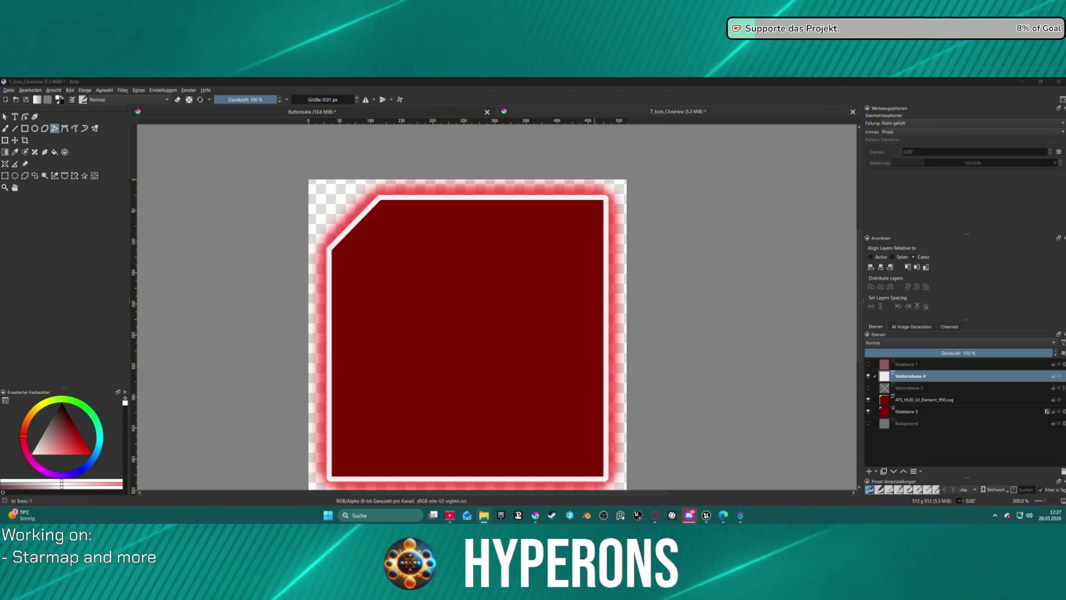
pyautogui.hotkey('alt', 'Tab')
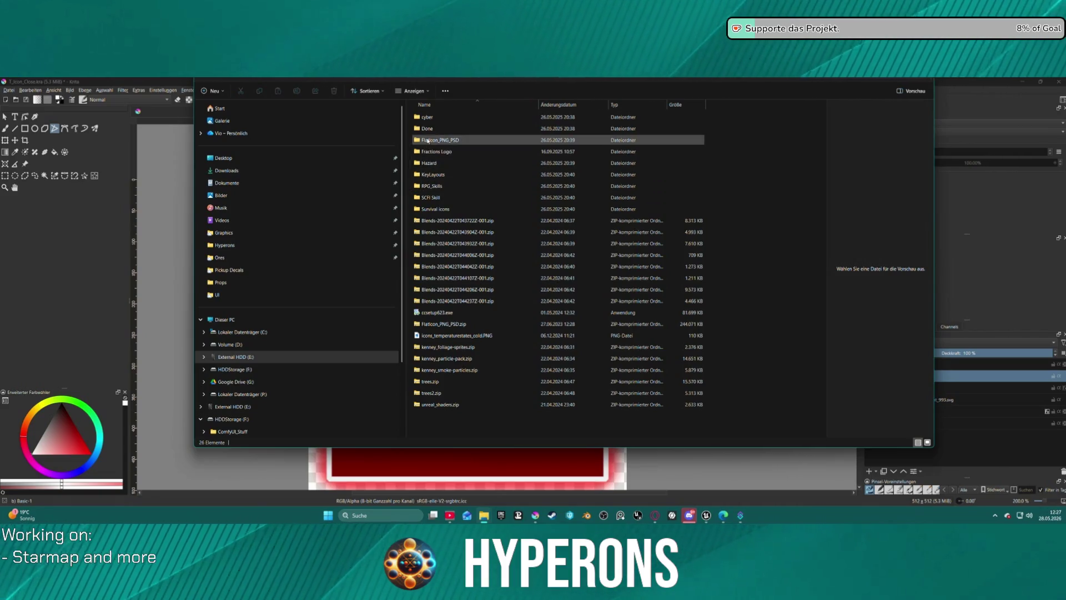
# - Browse Flaticon_PNG_PSD to icon_line_arrow and copy the icon_line_arrow_4.png curved arrow
pyautogui.click(439, 141)
pyautogui.doubleClick(439, 141)
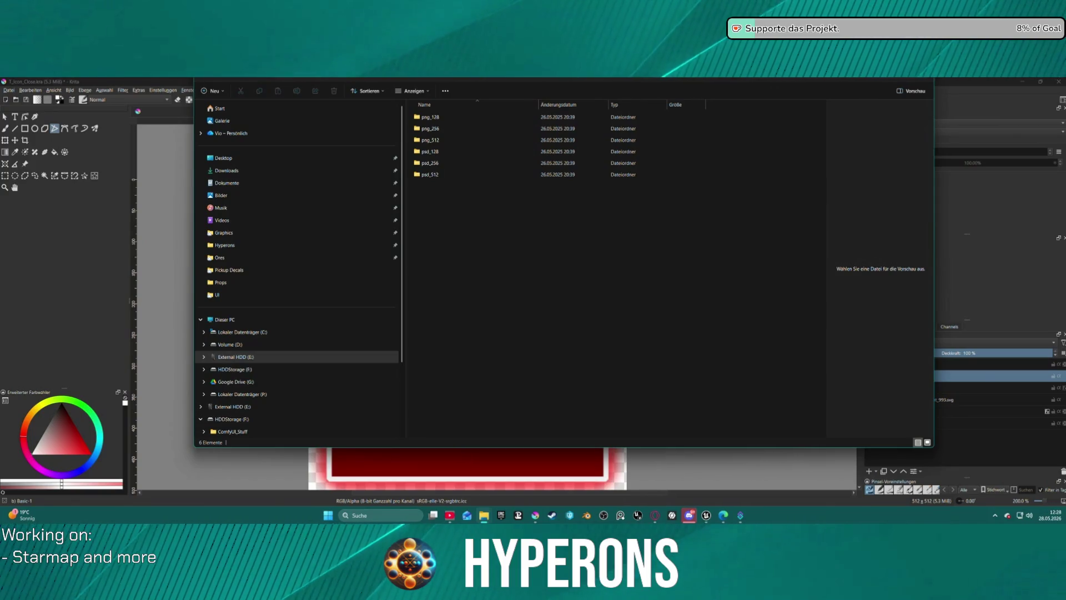
pyautogui.moveTo(500, 56)
pyautogui.mouseDown()
pyautogui.moveTo(532, 69)
pyautogui.moveTo(484, 74)
pyautogui.moveTo(483, 56)
pyautogui.mouseUp()
pyautogui.doubleClick(416, 131)
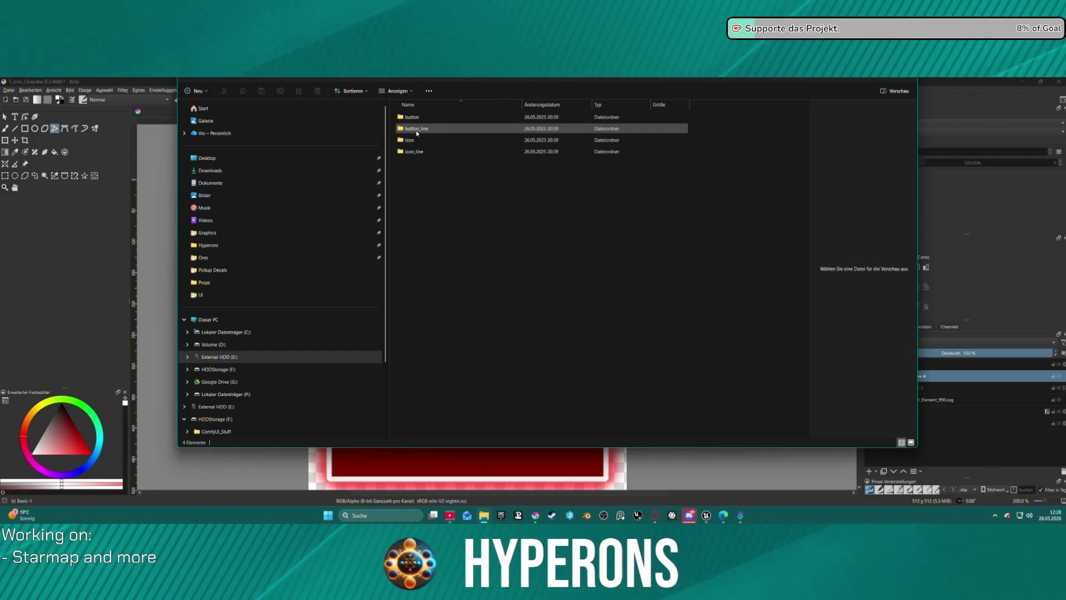
pyautogui.moveTo(420, 143)
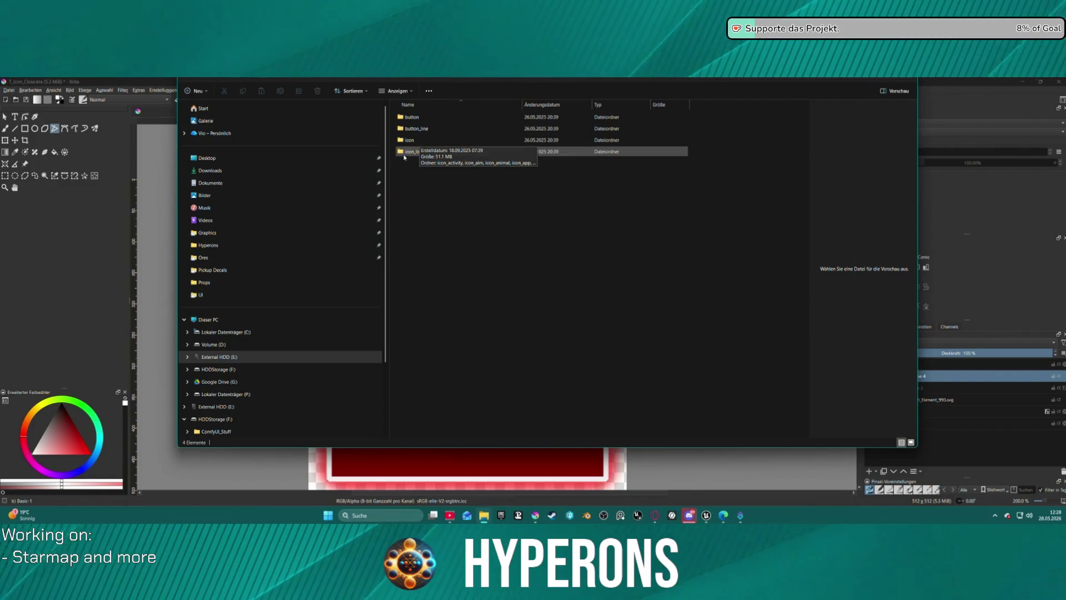
pyautogui.doubleClick(461, 152)
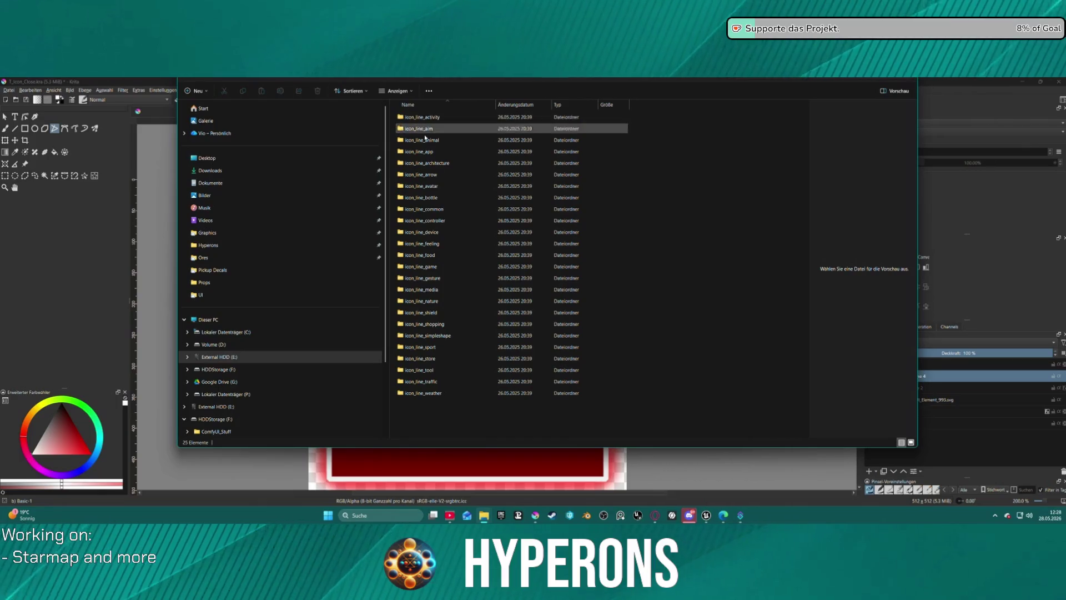
pyautogui.doubleClick(432, 173)
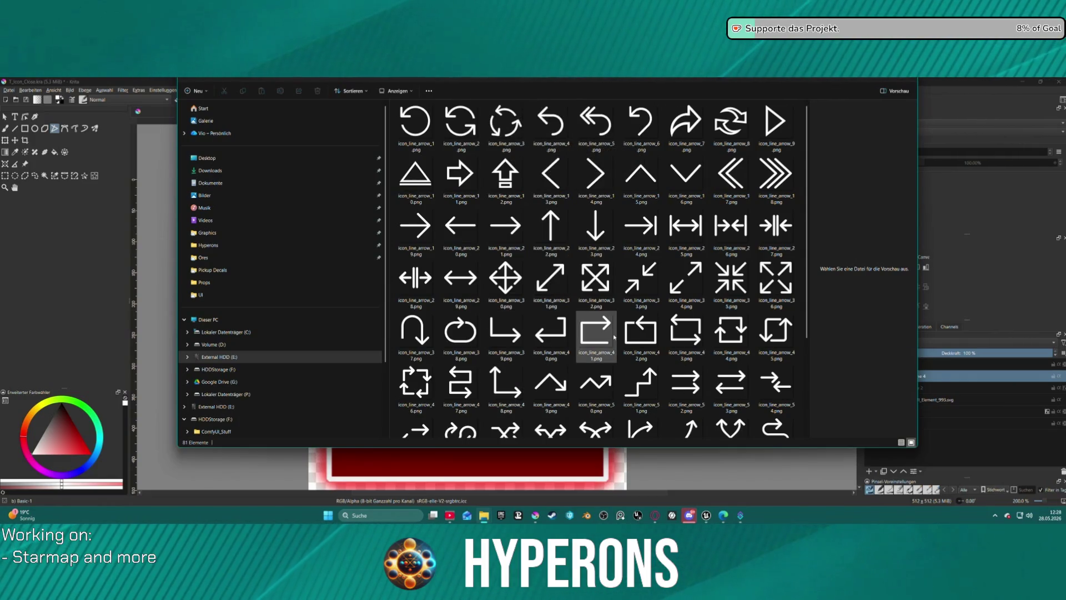
pyautogui.click(551, 127)
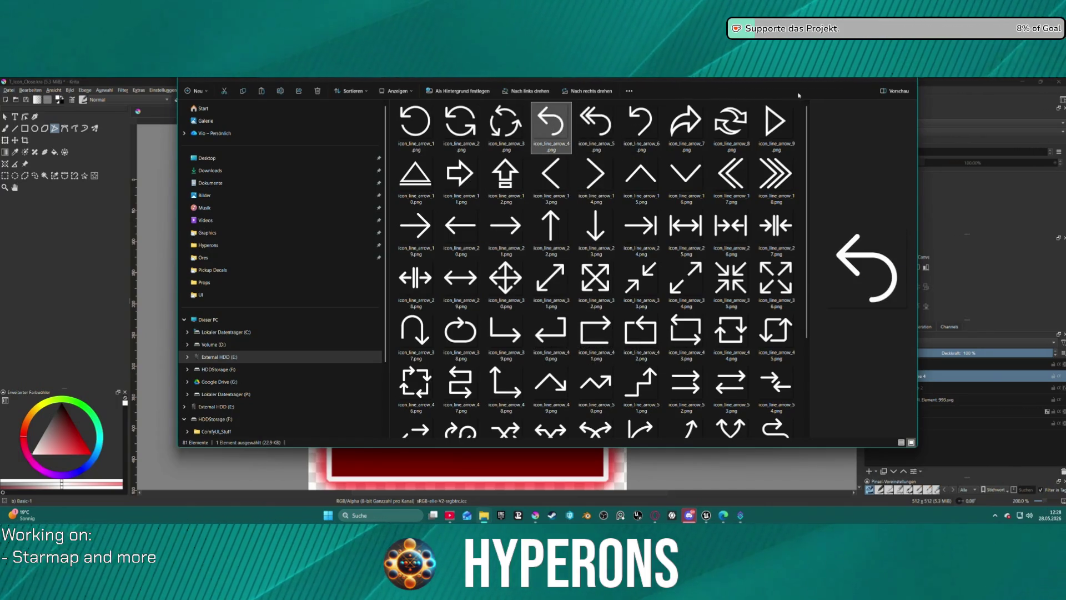
pyautogui.hotkey('ctrl', 'w')
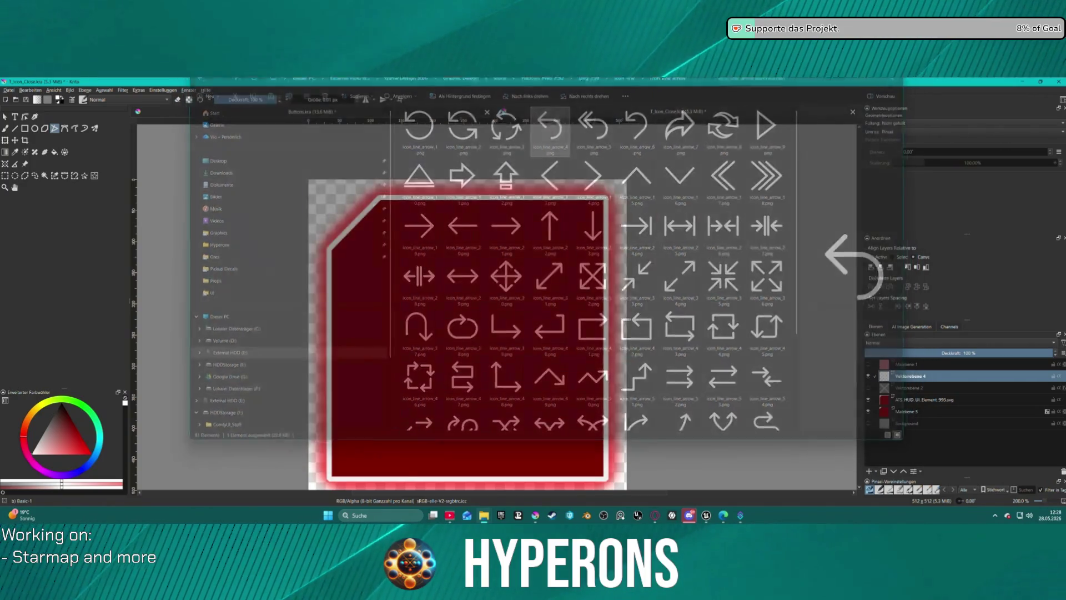
# - Paste the icon_line_arrow_4 image into the close icon as a new layer
pyautogui.hotkey('ctrl', 'v')
pyautogui.scroll(-7, 467, 290)
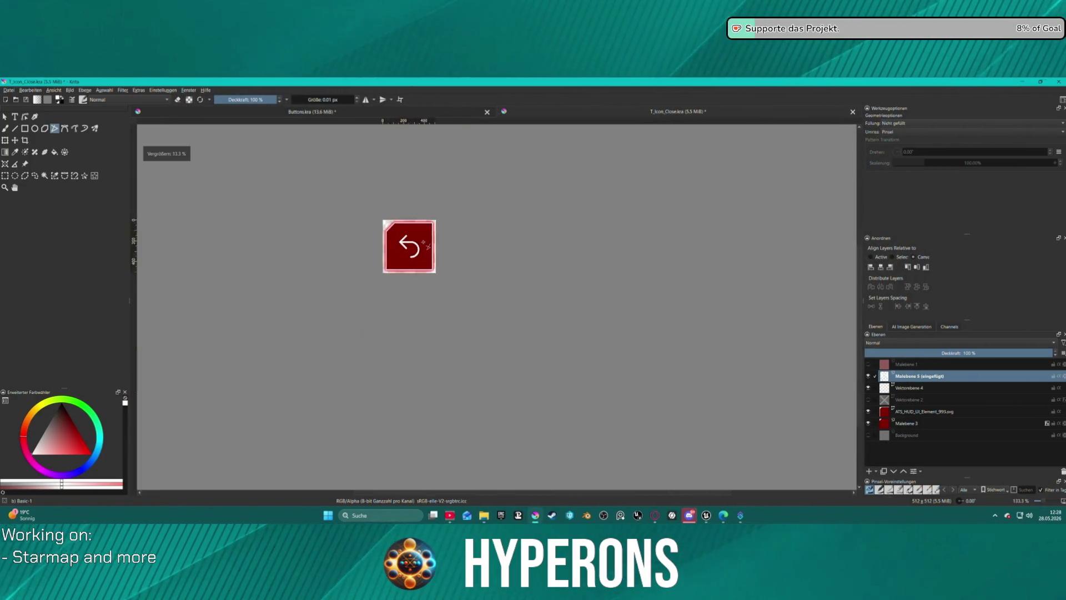
pyautogui.scroll(3, 418, 235)
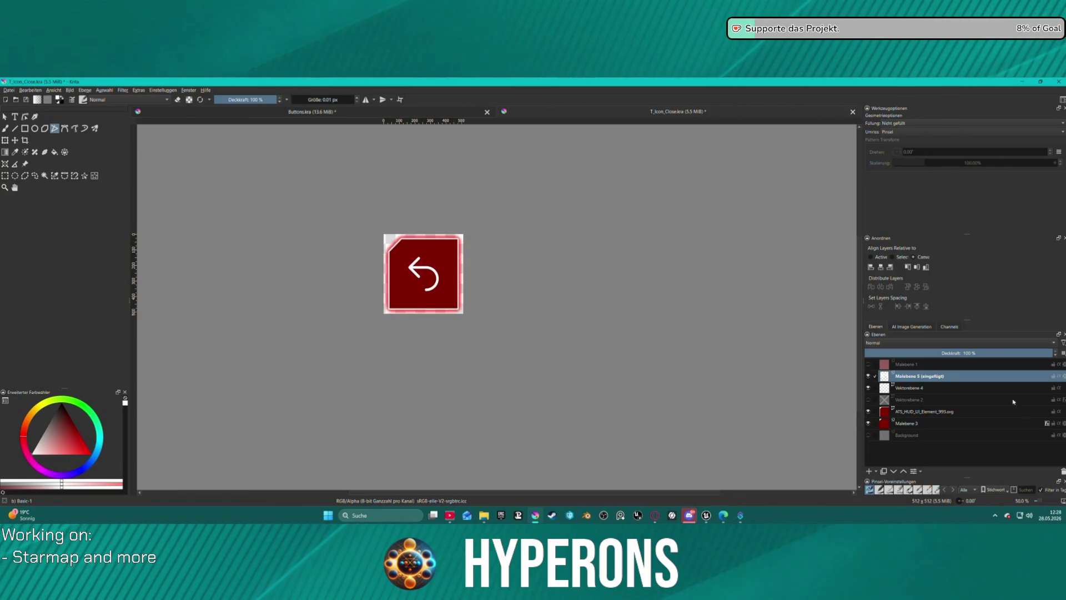
# - Inspect the layer options for Vektorebene 4, Vektorebene 2 and the pasted arrow layer
pyautogui.click(905, 387)
pyautogui.rightClick(906, 388)
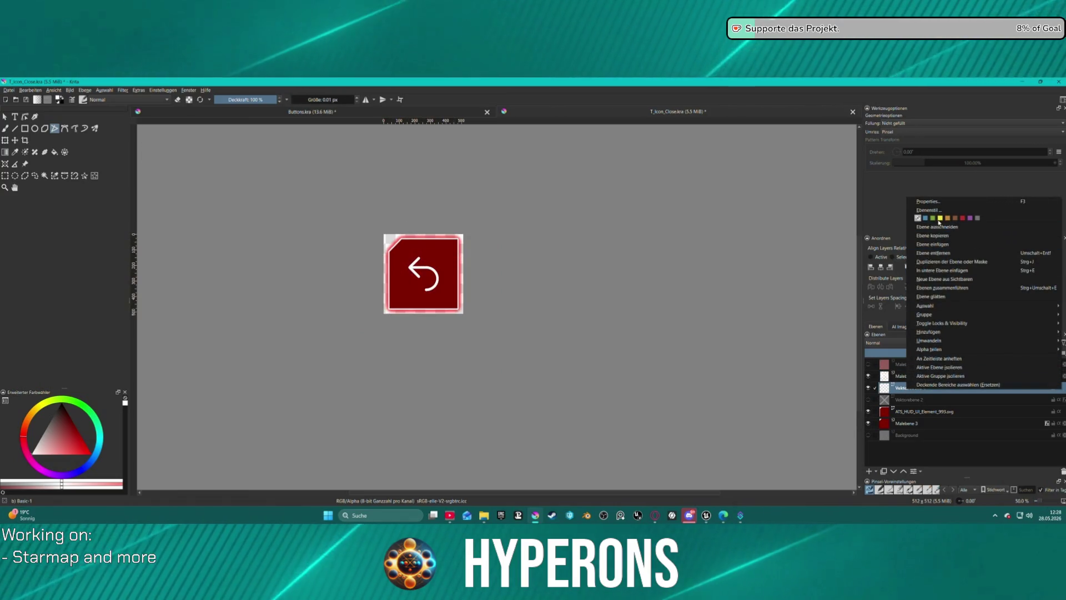
pyautogui.click(901, 393)
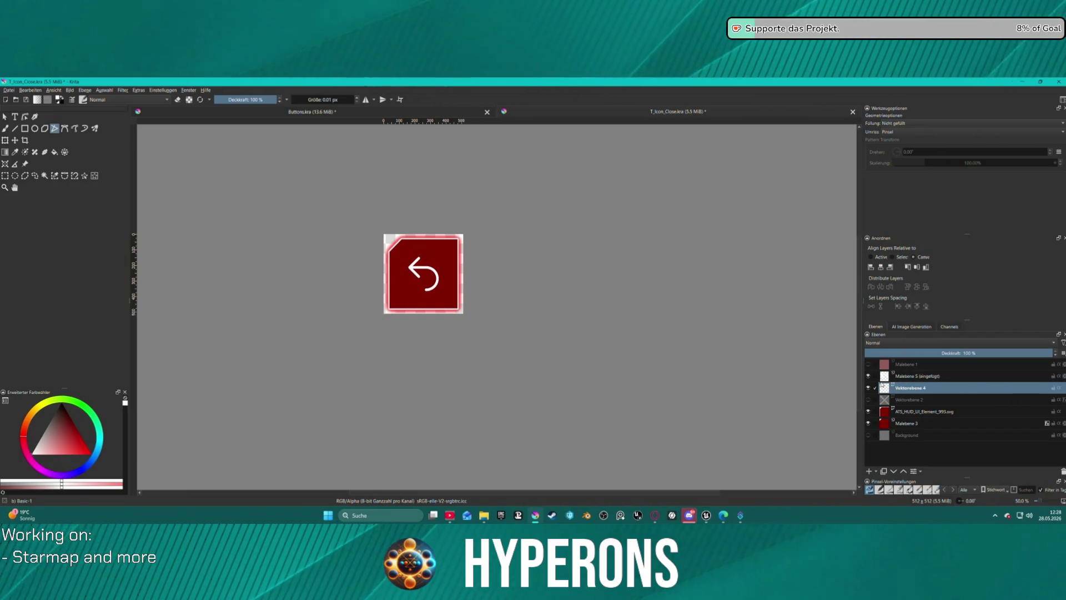
pyautogui.rightClick(899, 401)
pyautogui.click(920, 222)
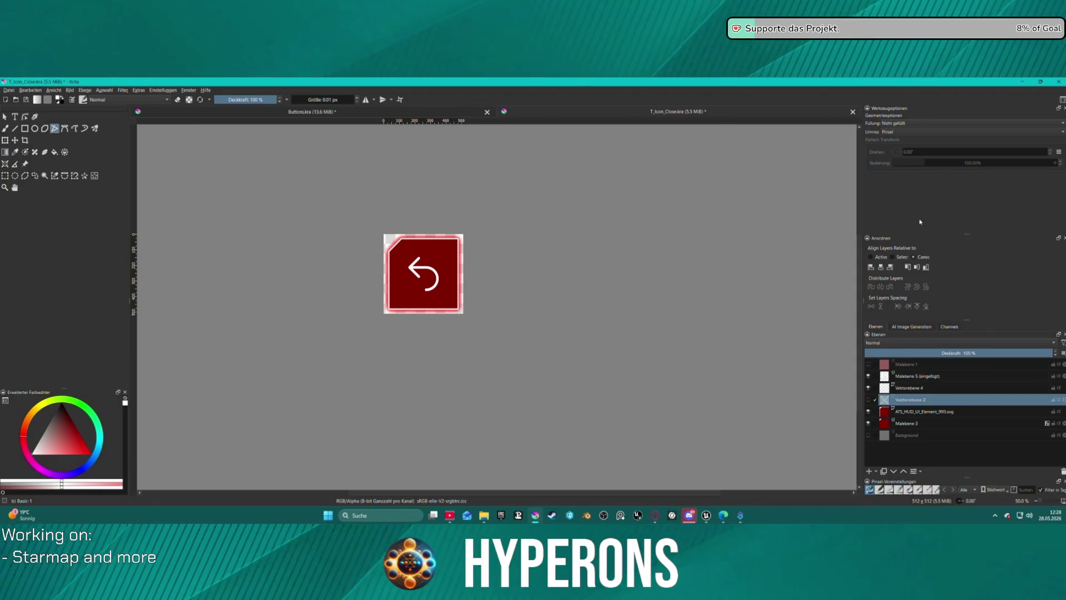
pyautogui.click(909, 388)
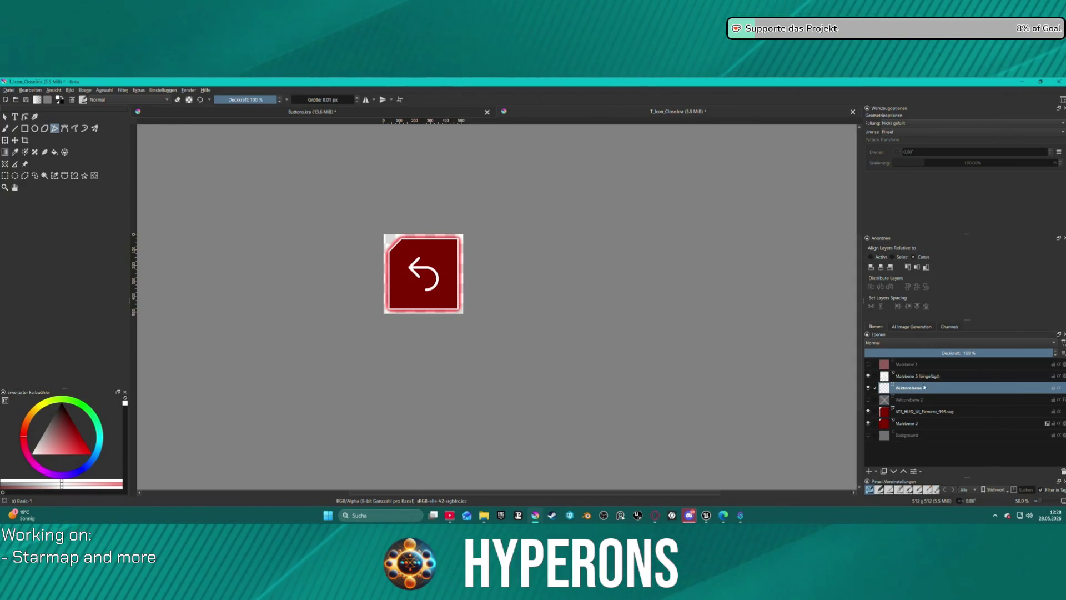
pyautogui.rightClick(927, 378)
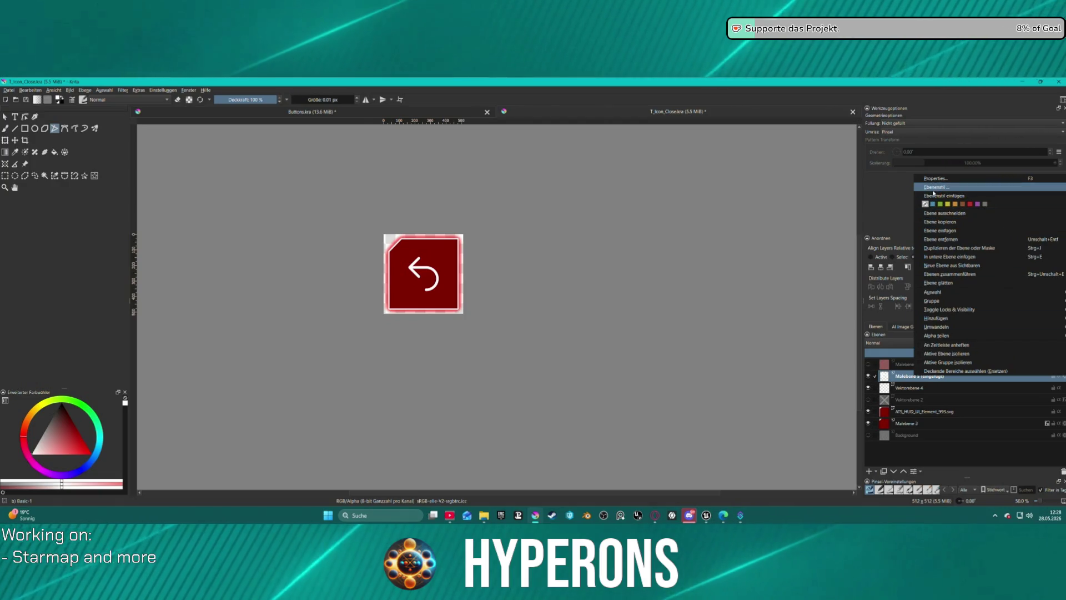
pyautogui.press('Escape')
# - Scroll through the layers and pick the Transform tool for the arrow layer
pyautogui.scroll(3, 391, 276)
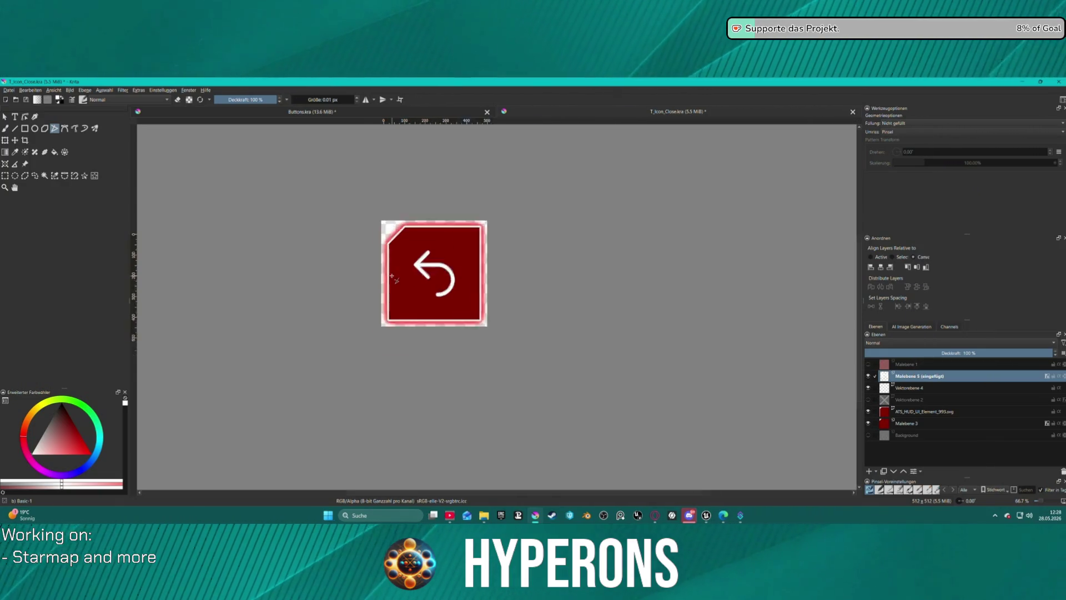
pyautogui.scroll(2, 492, 232)
pyautogui.scroll(-3, 490, 233)
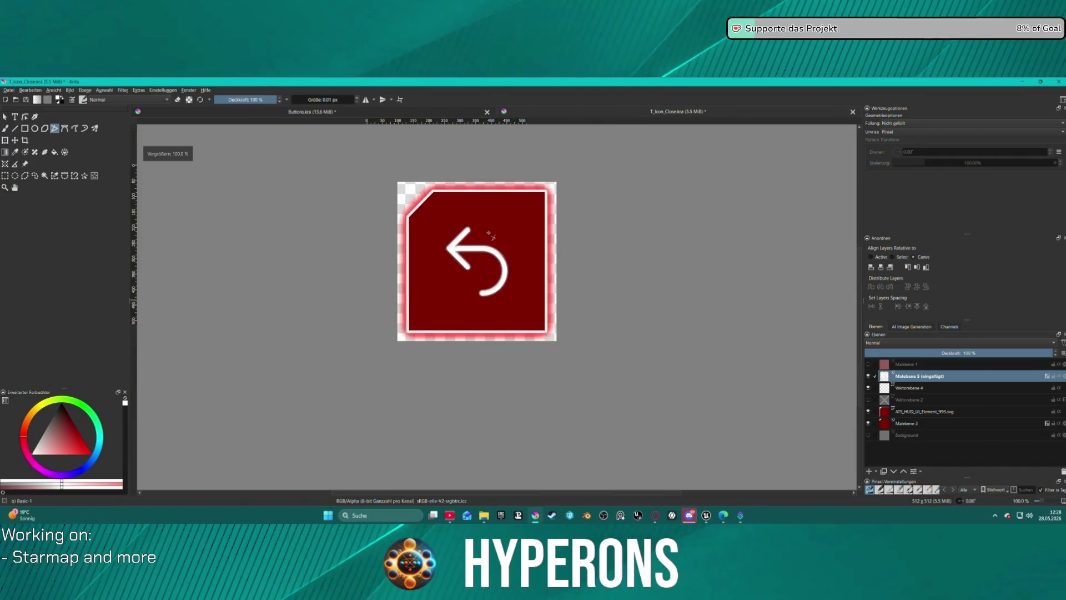
pyautogui.scroll(1, 465, 244)
pyautogui.scroll(-1, 464, 244)
pyautogui.scroll(-4, 595, 286)
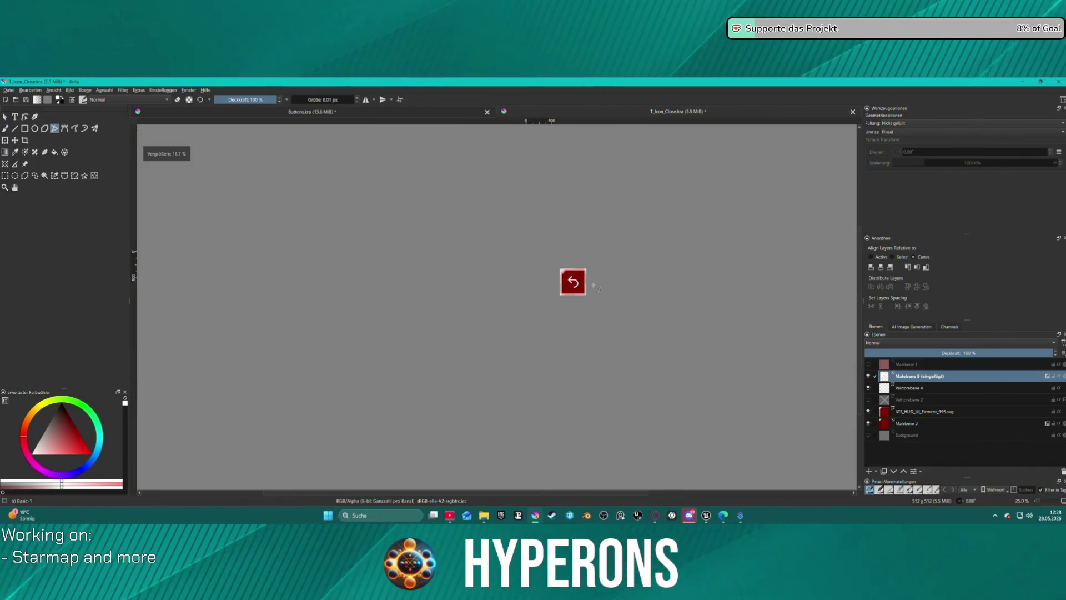
pyautogui.scroll(1, 594, 286)
pyautogui.scroll(2, 594, 286)
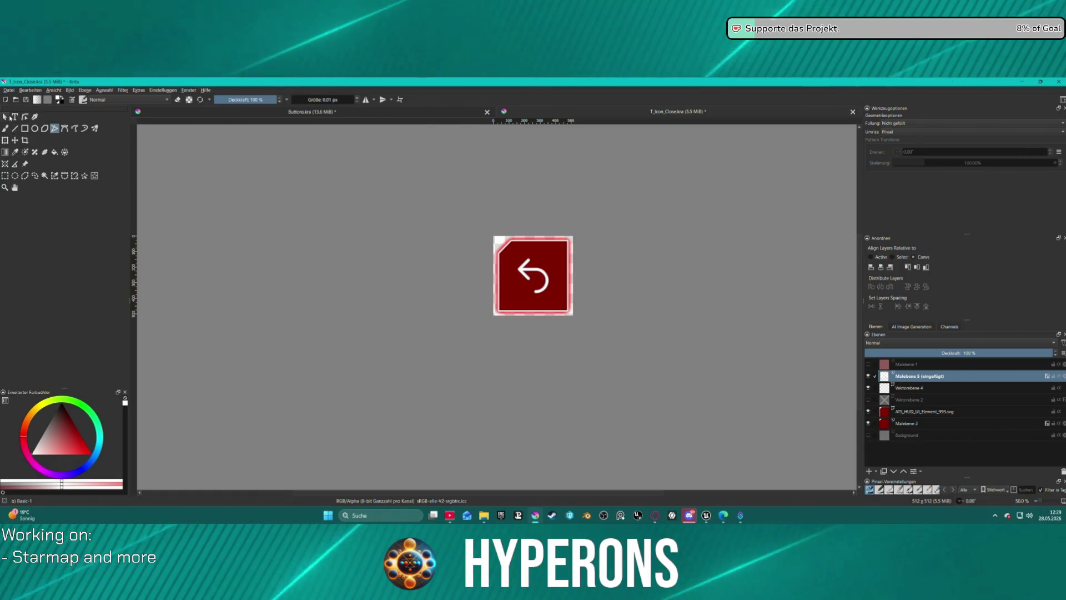
pyautogui.click(5, 140)
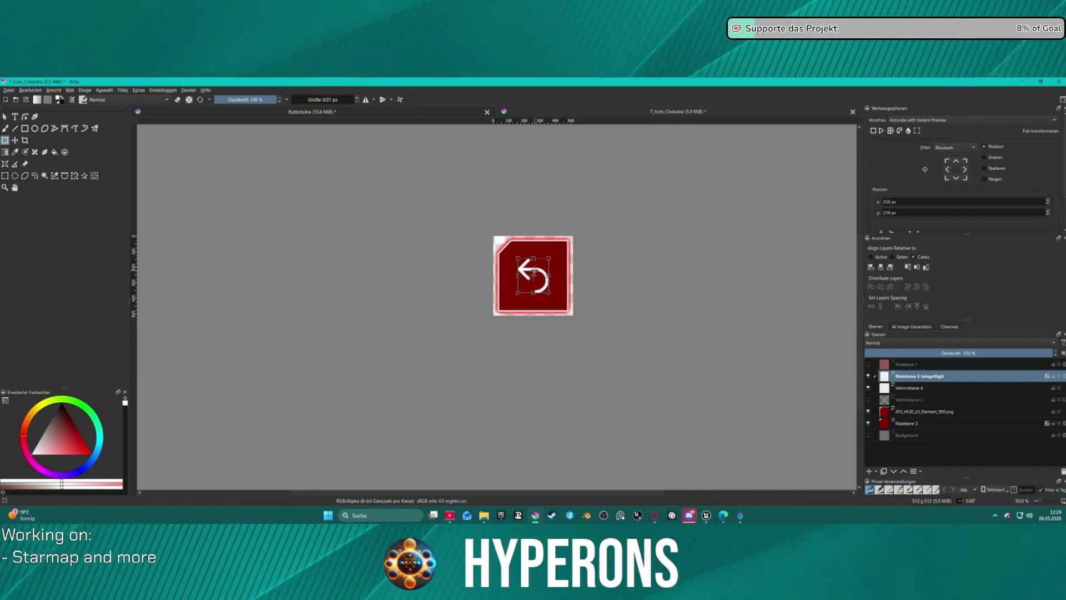
# - Flip the pasted arrow vertically with Senkrecht spiegeln and enlarge it
pyautogui.rightClick(534, 272)
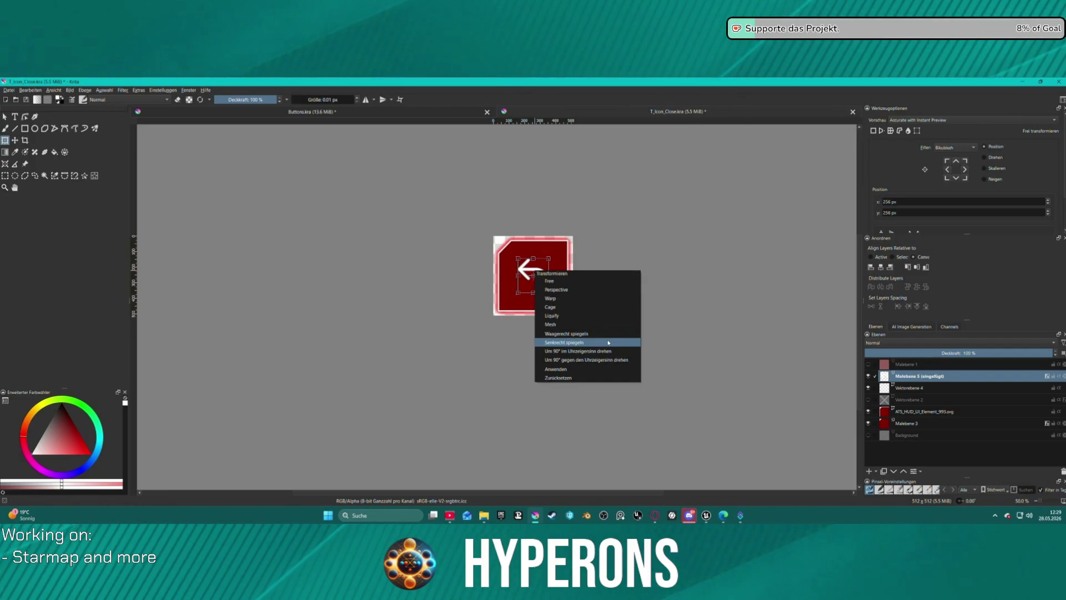
pyautogui.click(608, 343)
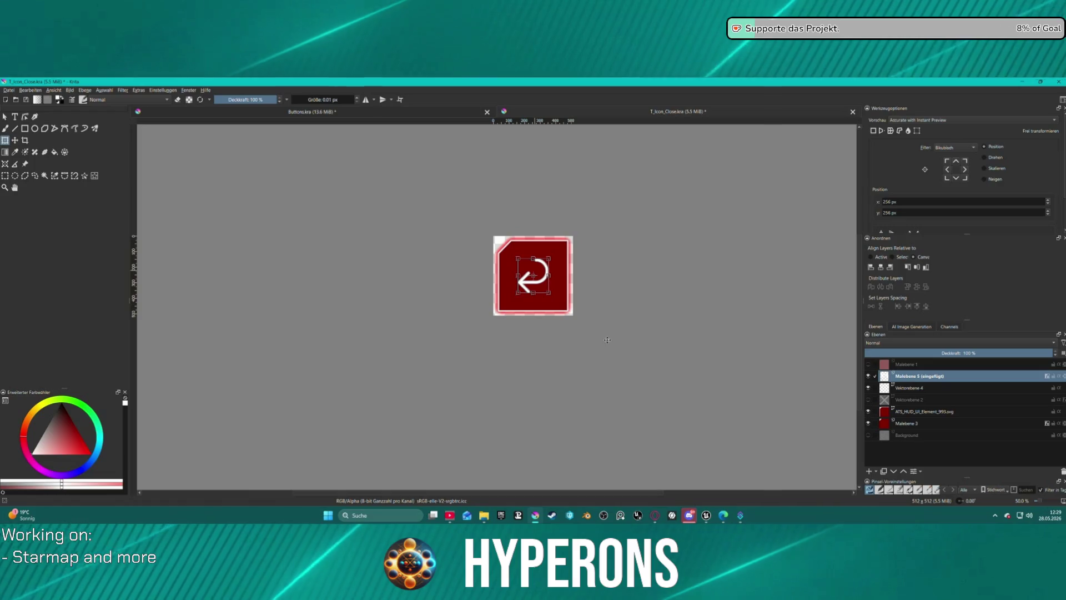
pyautogui.moveTo(549, 293); pyautogui.dragTo(557, 301)
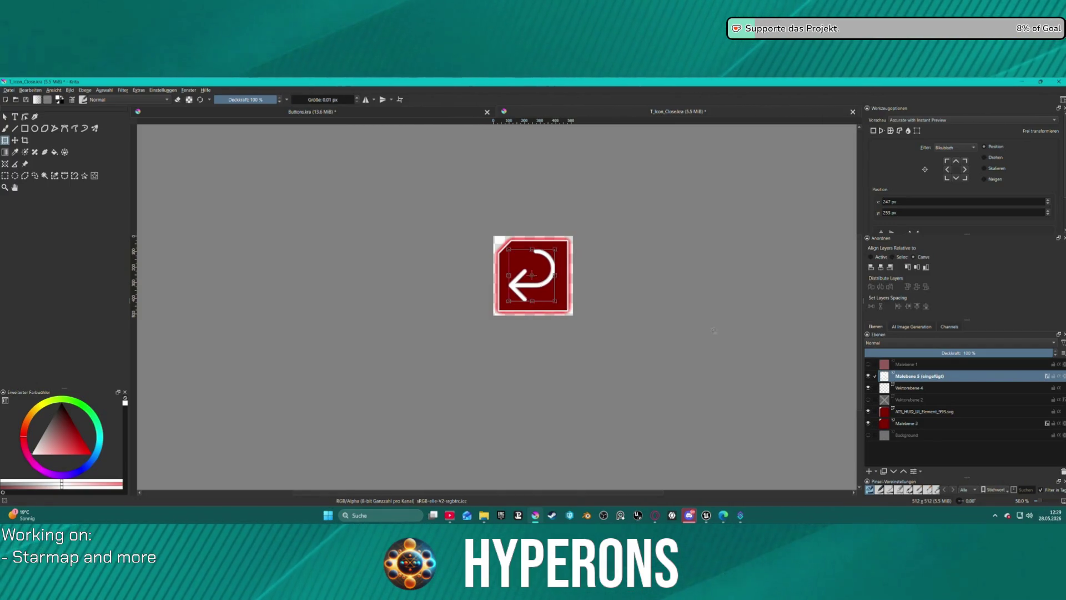
# - Compare against the X layer, shrink the arrow to fit the icon, apply, and centre it
pyautogui.click(869, 400)
pyautogui.click(869, 400)
pyautogui.click(869, 399)
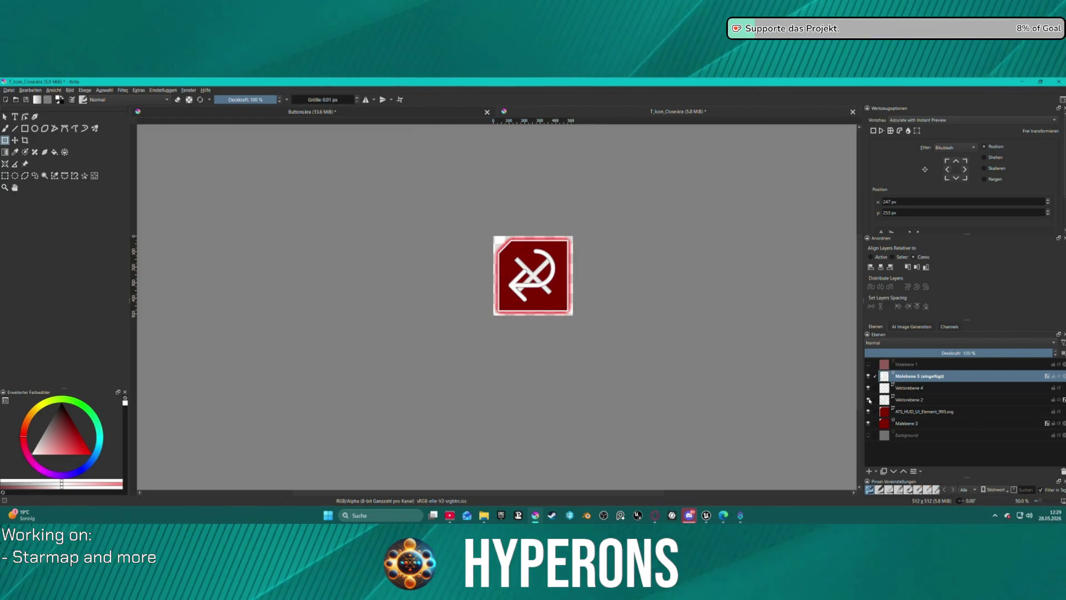
pyautogui.click(869, 400)
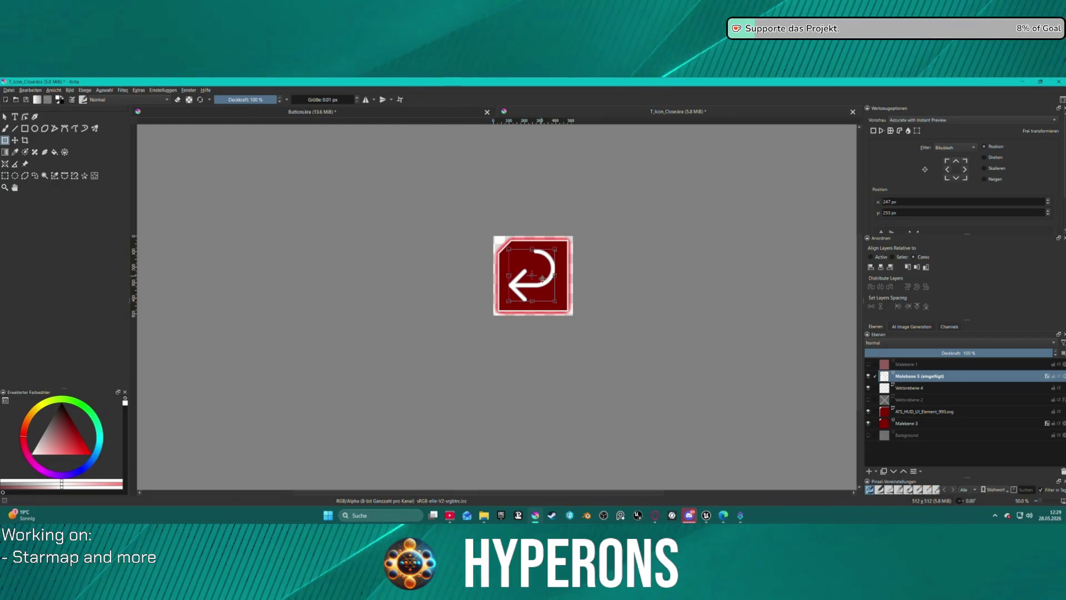
pyautogui.moveTo(556, 302); pyautogui.dragTo(540, 279)
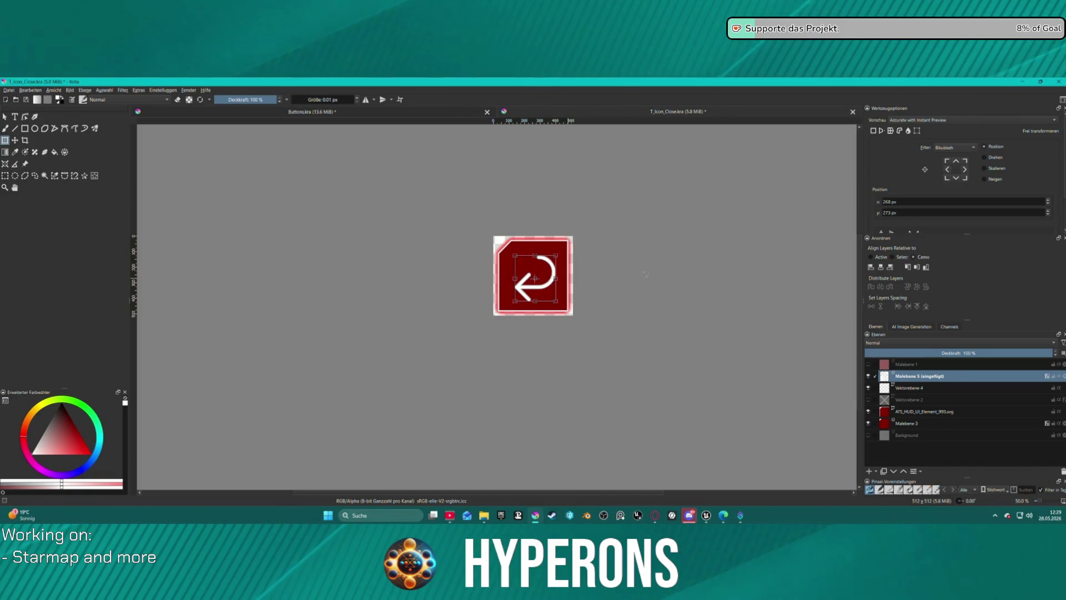
pyautogui.click(880, 267)
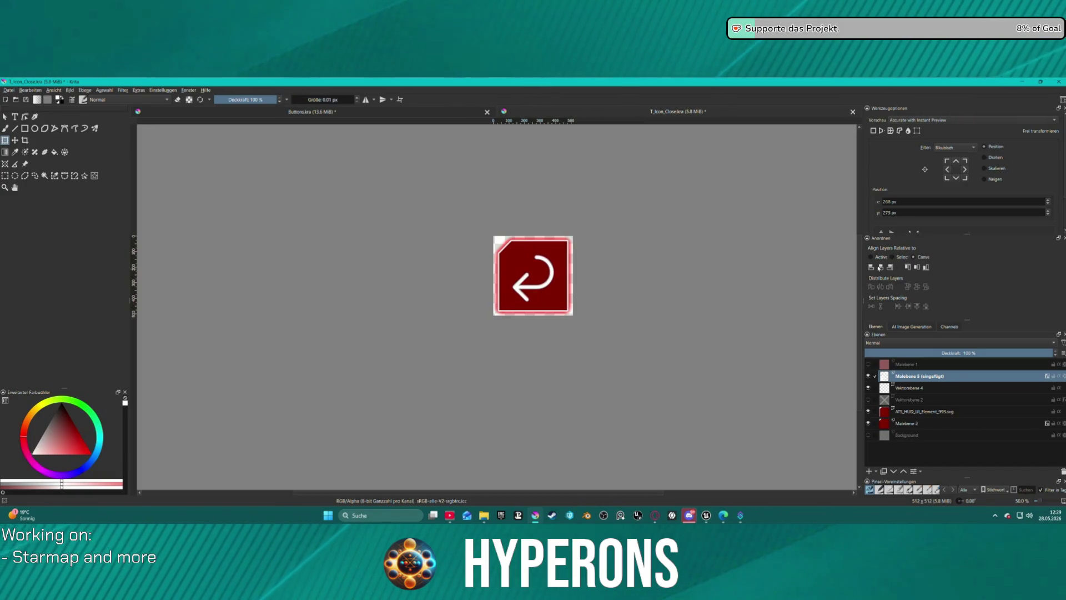
pyautogui.click(919, 269)
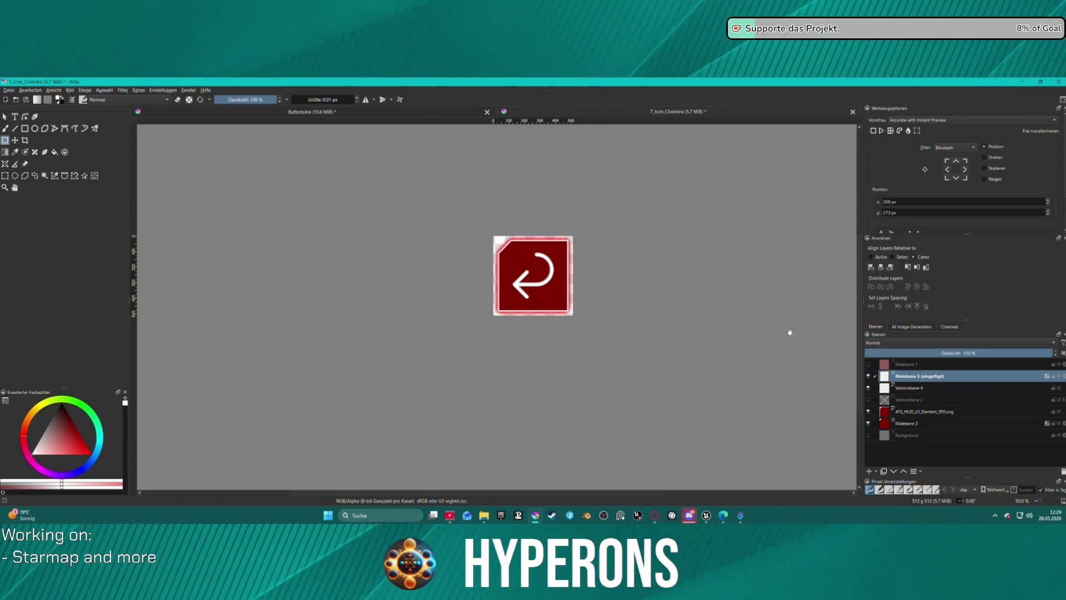
# - Export the red reset-arrow icon as a PNG image, confirming the export settings
pyautogui.click(9, 90)
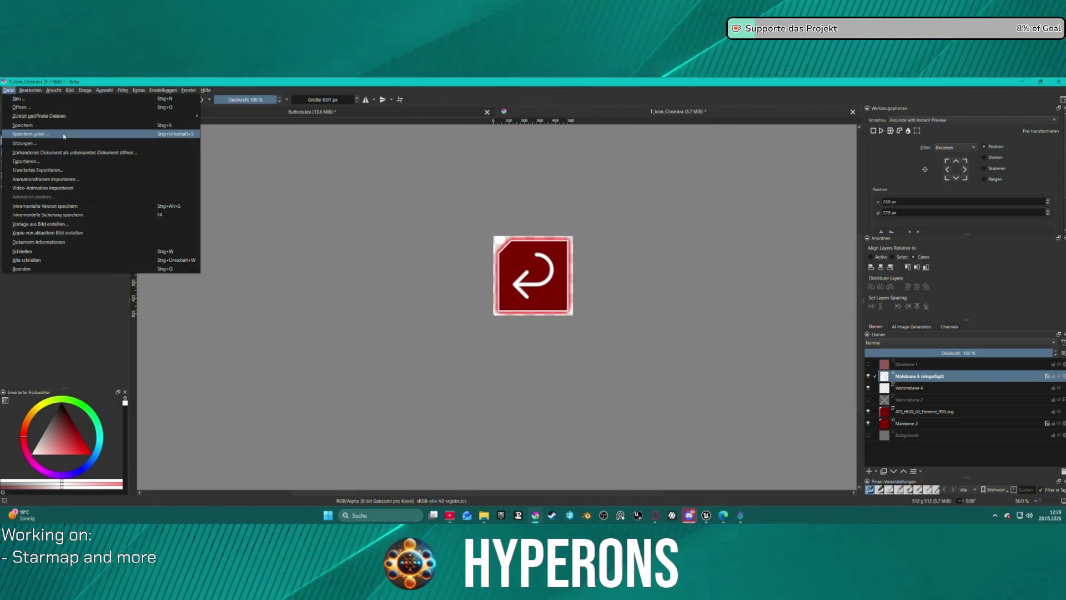
pyautogui.click(50, 162)
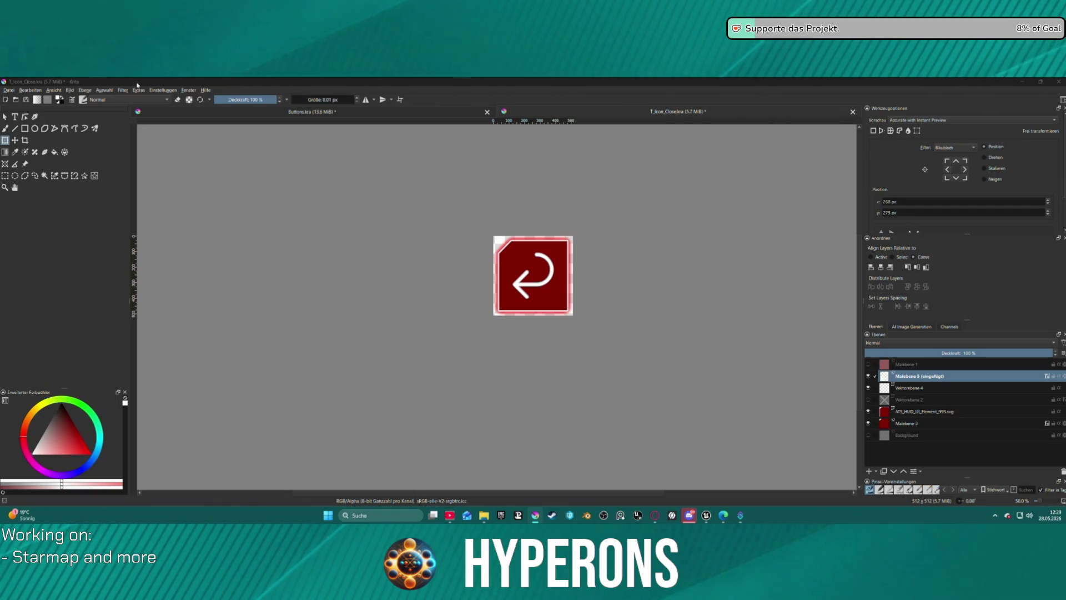
pyautogui.click(3, 123)
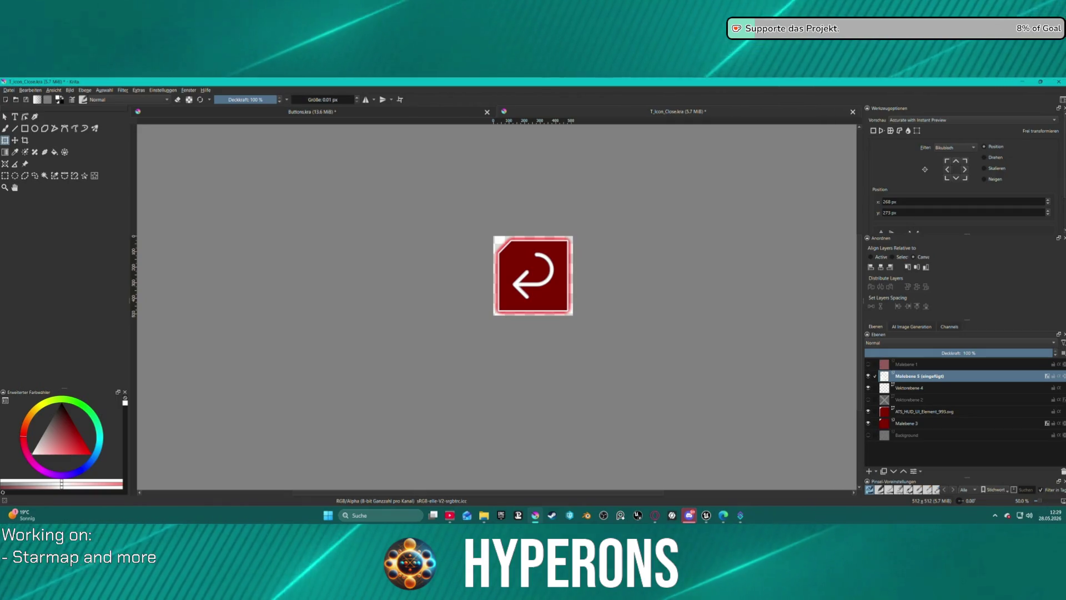
pyautogui.click(4, 90)
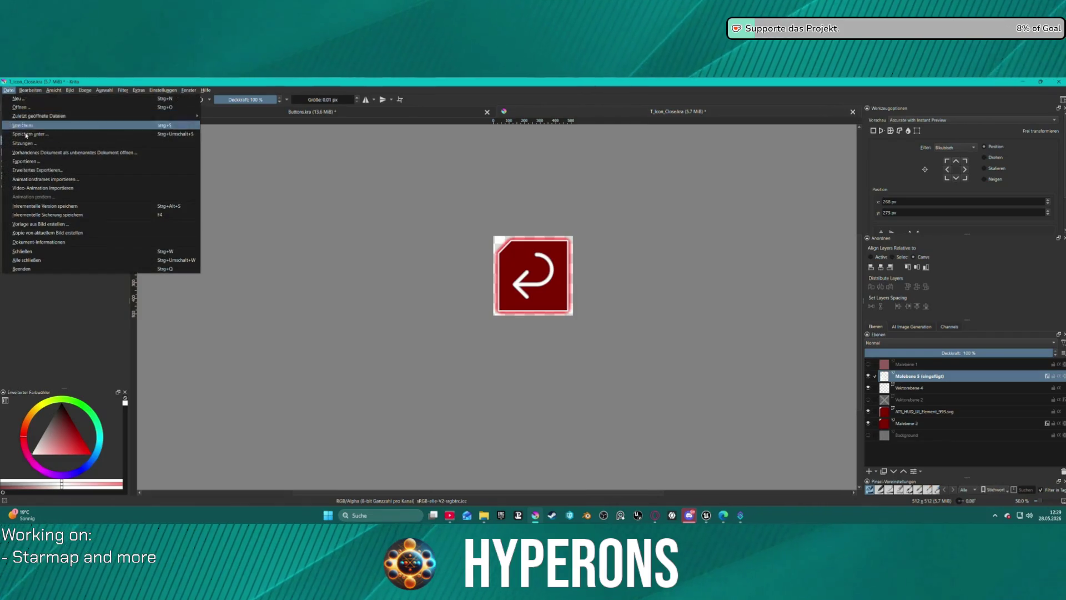
pyautogui.press('Escape')
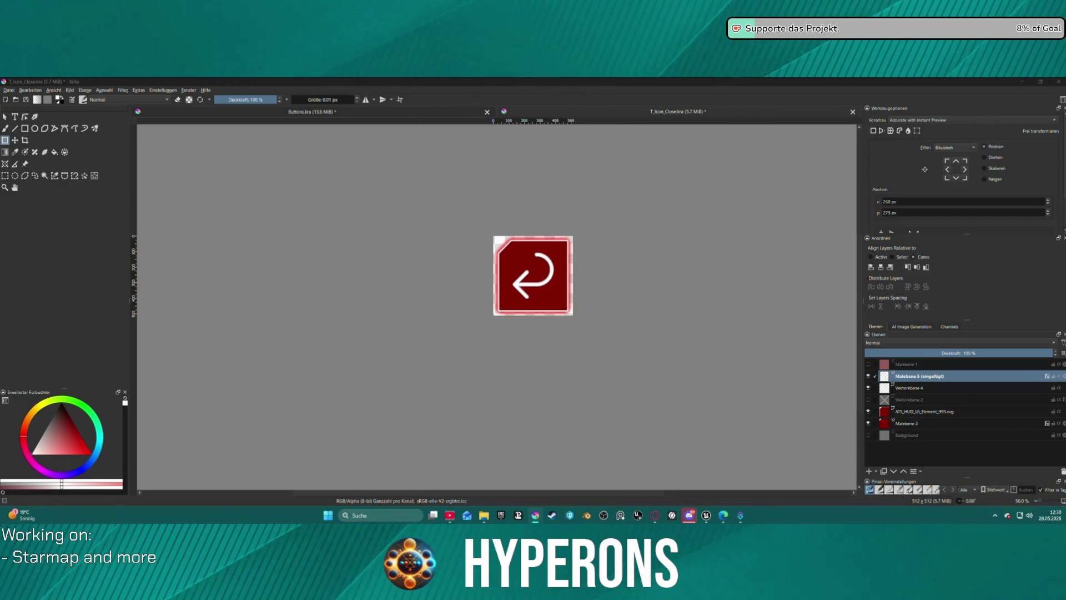
pyautogui.press('Return')
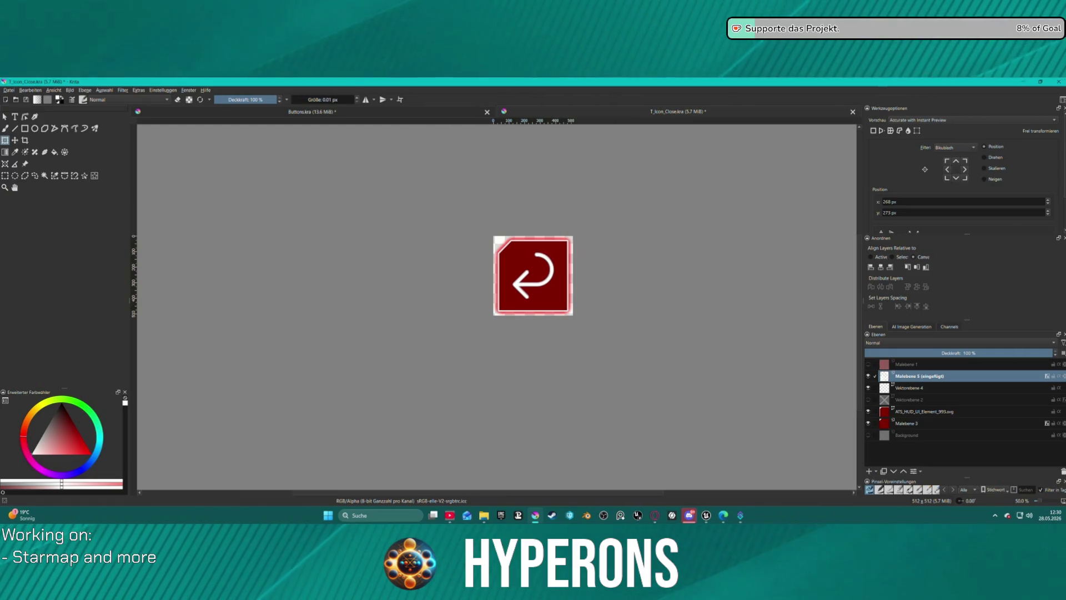
pyautogui.click(583, 377)
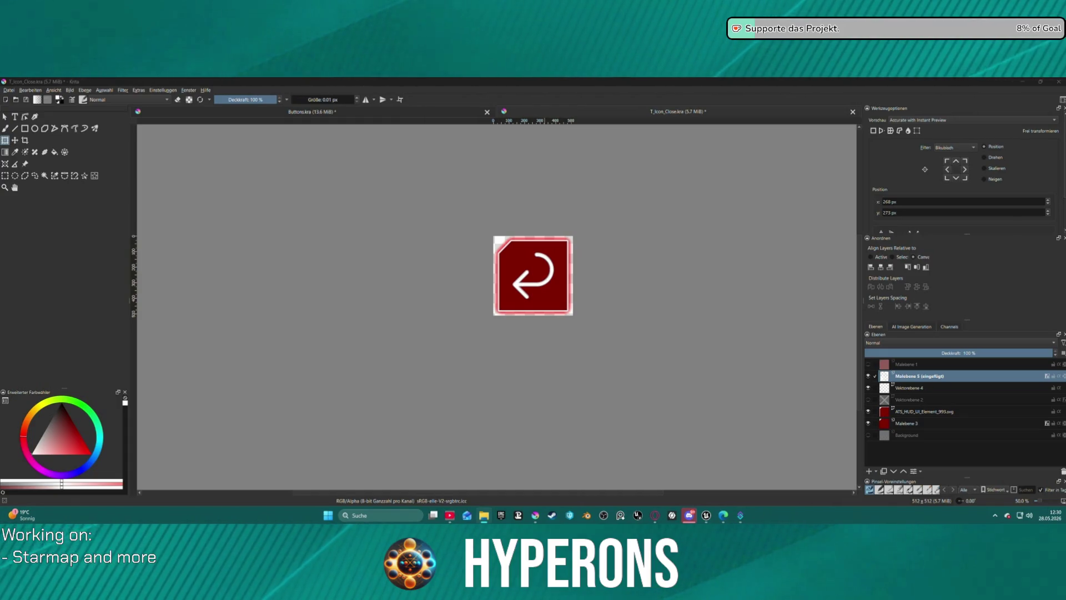
# - Close Krita, saving Buttons.kra and discarding the T_Icon_Close.kra changes
pyautogui.click(1058, 81)
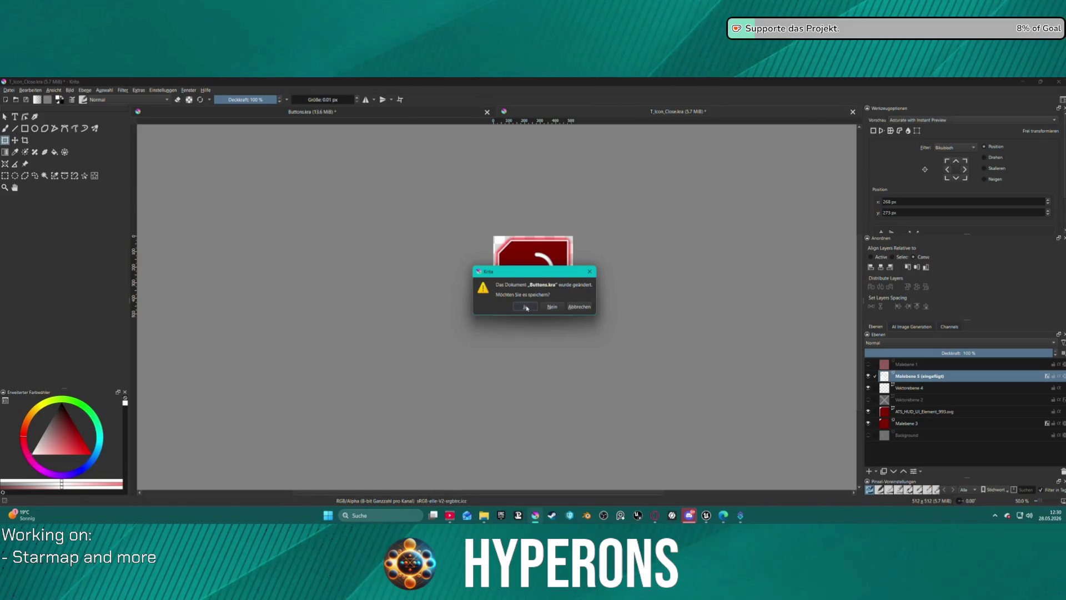
pyautogui.click(526, 307)
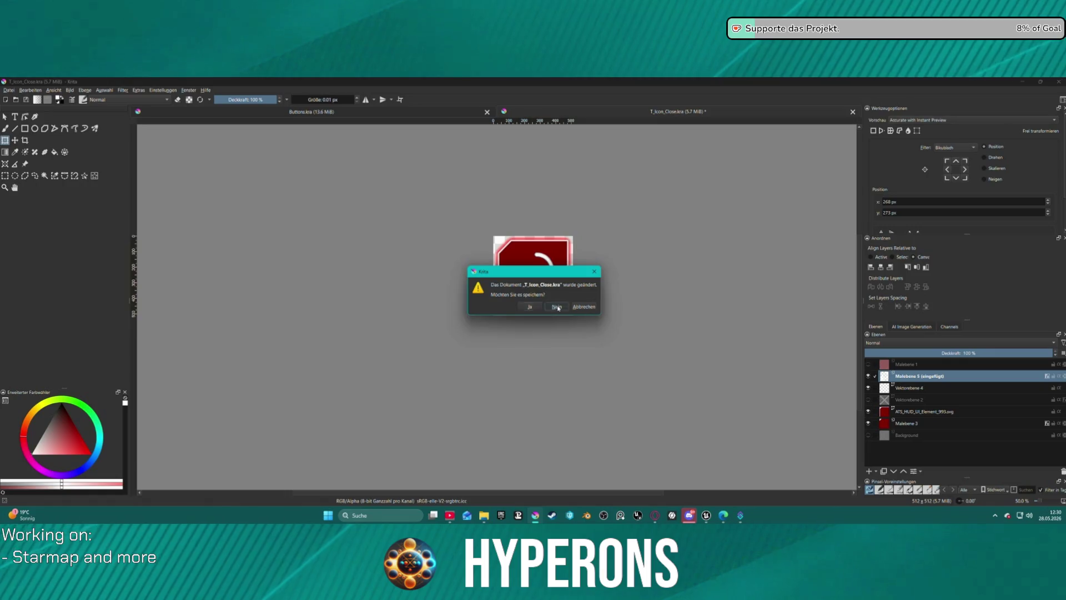
pyautogui.click(557, 307)
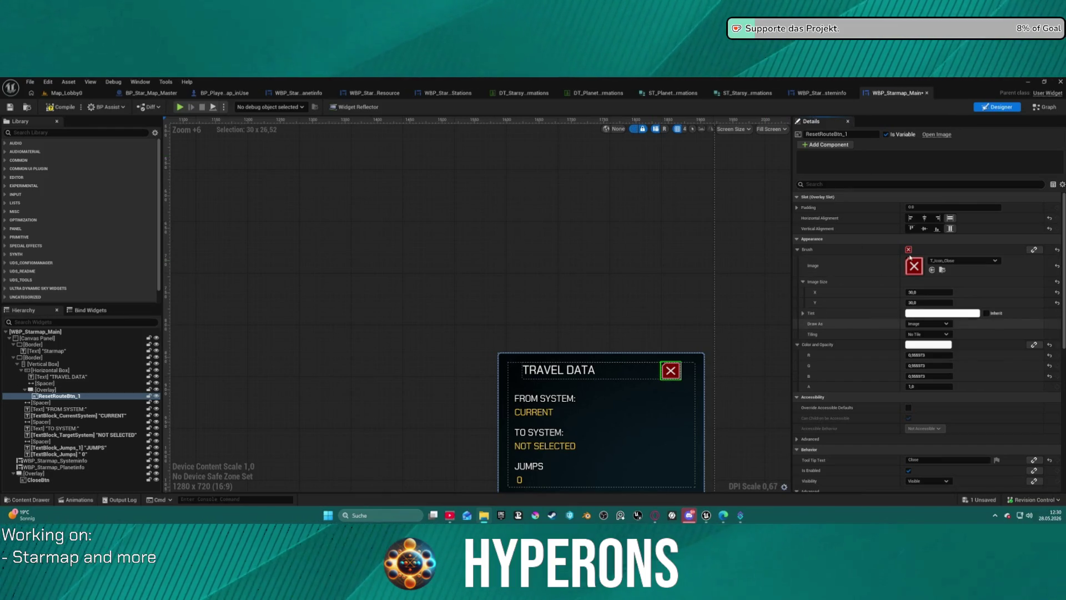
# - Set ResetRouteBtn_1's Brush Image to T_Icon_Reset
pyautogui.click(943, 270)
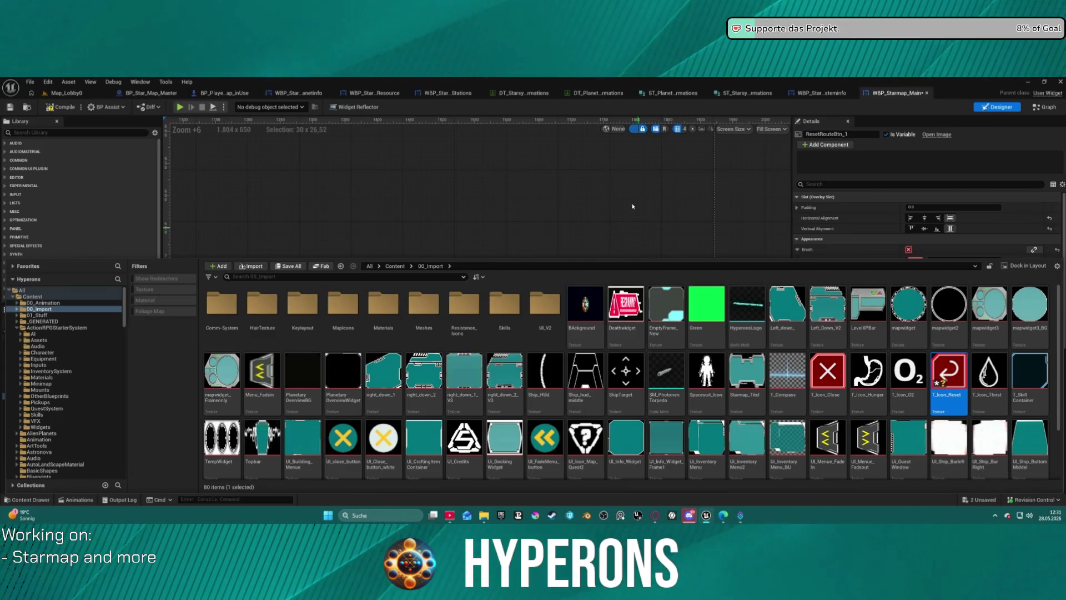
pyautogui.click(771, 165)
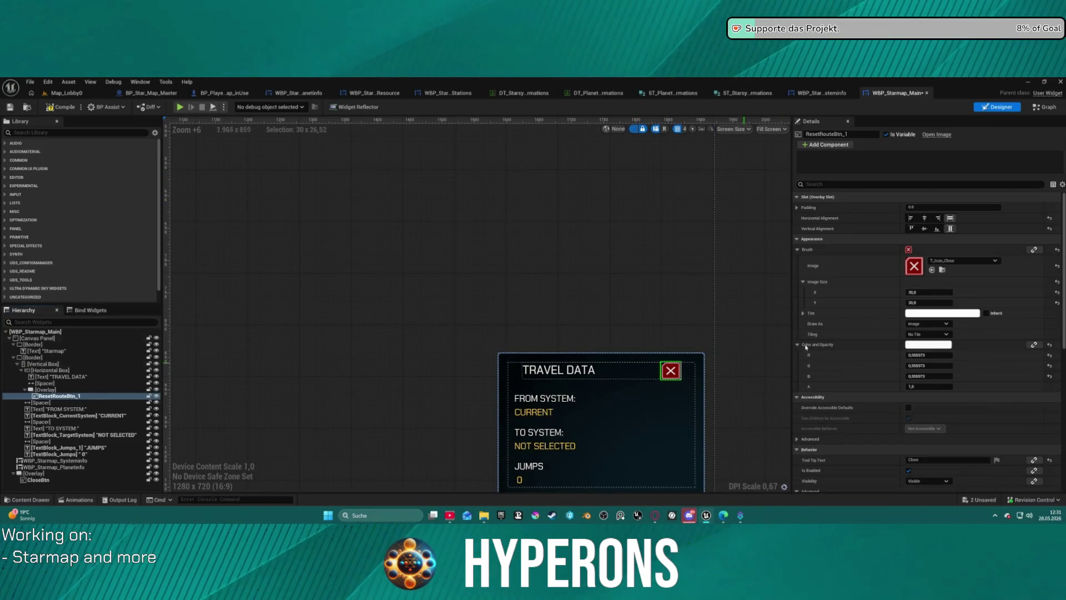
pyautogui.click(932, 270)
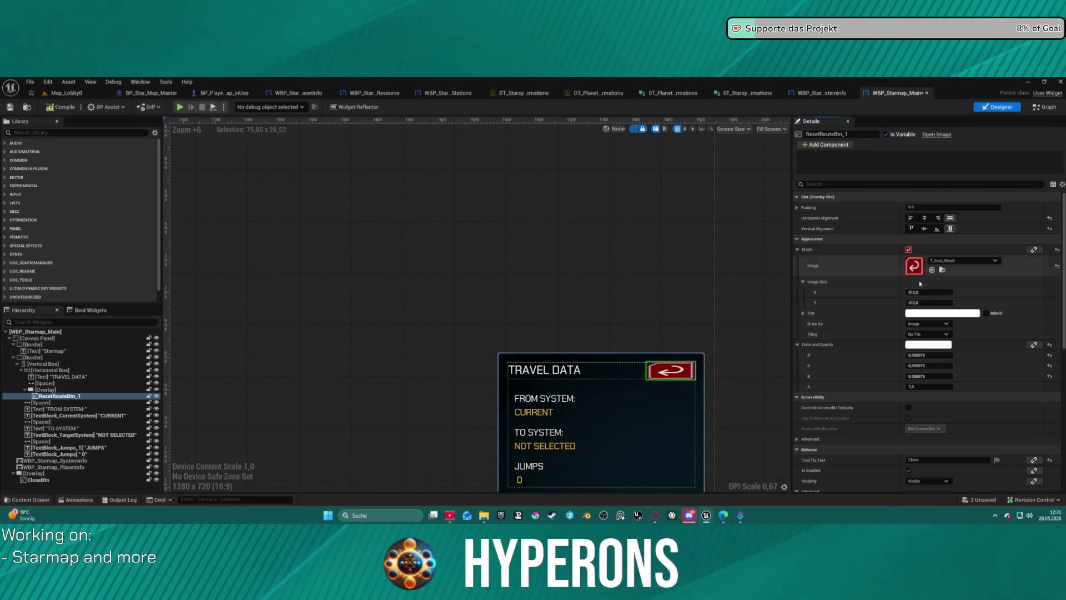
# - Set the button image size to 35 × 35 and reselect the reset button to check it
pyautogui.write('35')
pyautogui.press('Tab')
pyautogui.write('3')
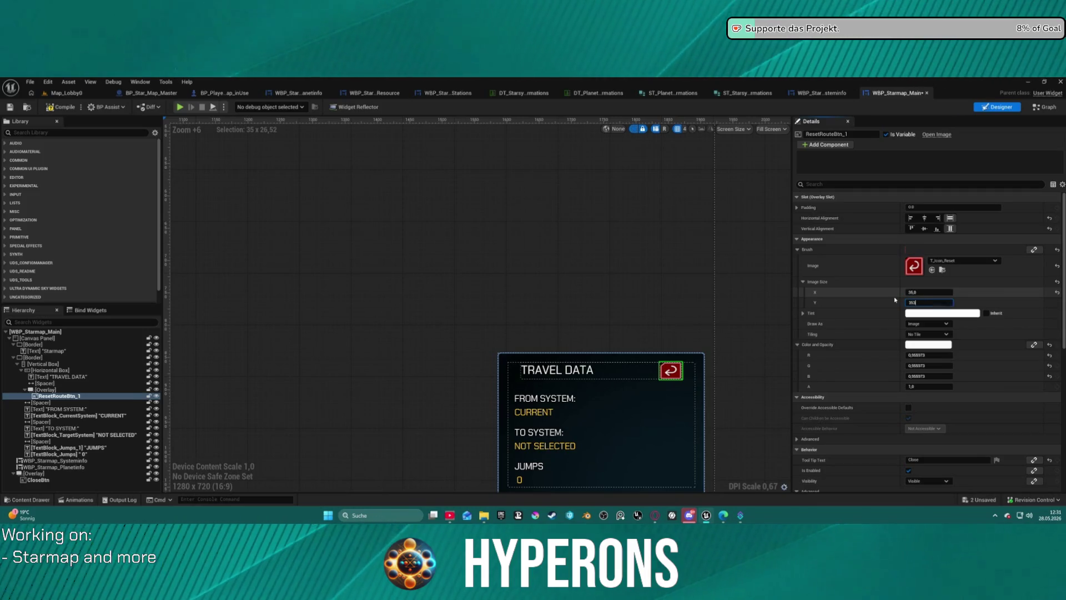
pyautogui.click(738, 367)
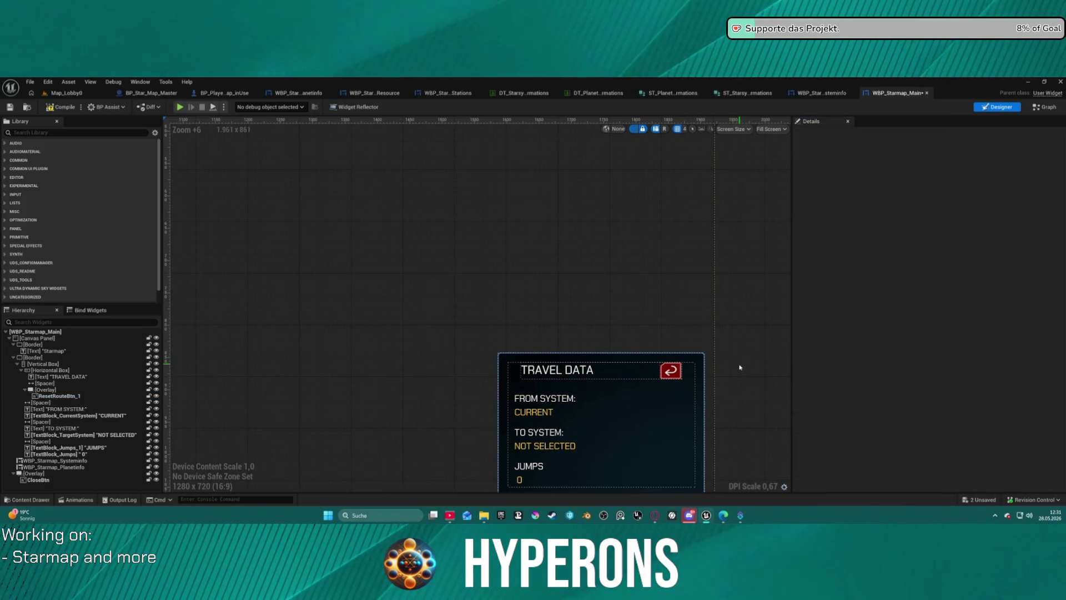
pyautogui.scroll(-1, 703, 380)
pyautogui.scroll(-2, 704, 380)
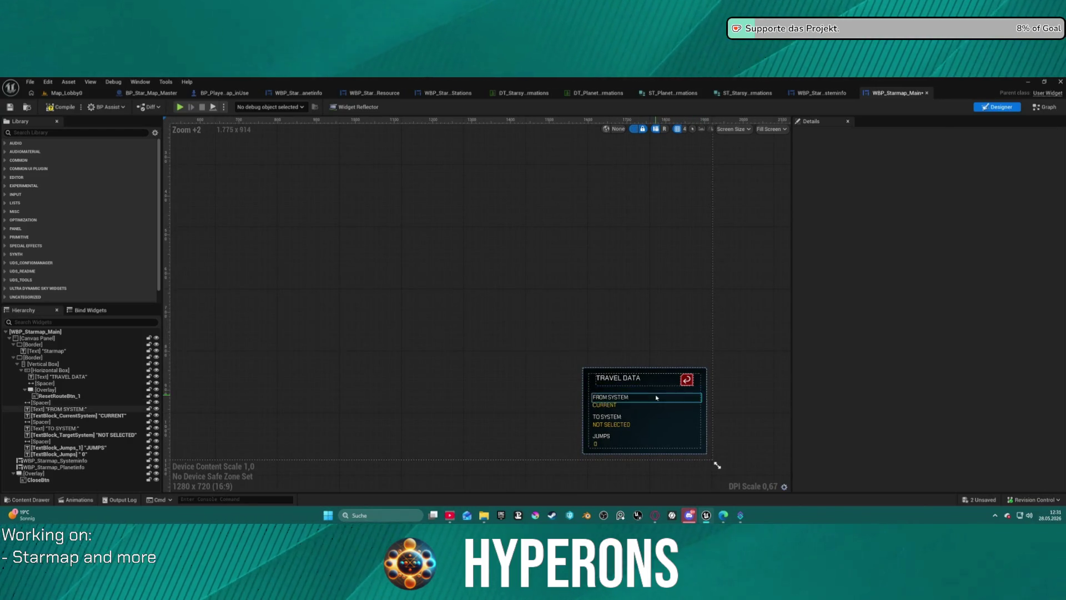
pyautogui.scroll(1, 661, 394)
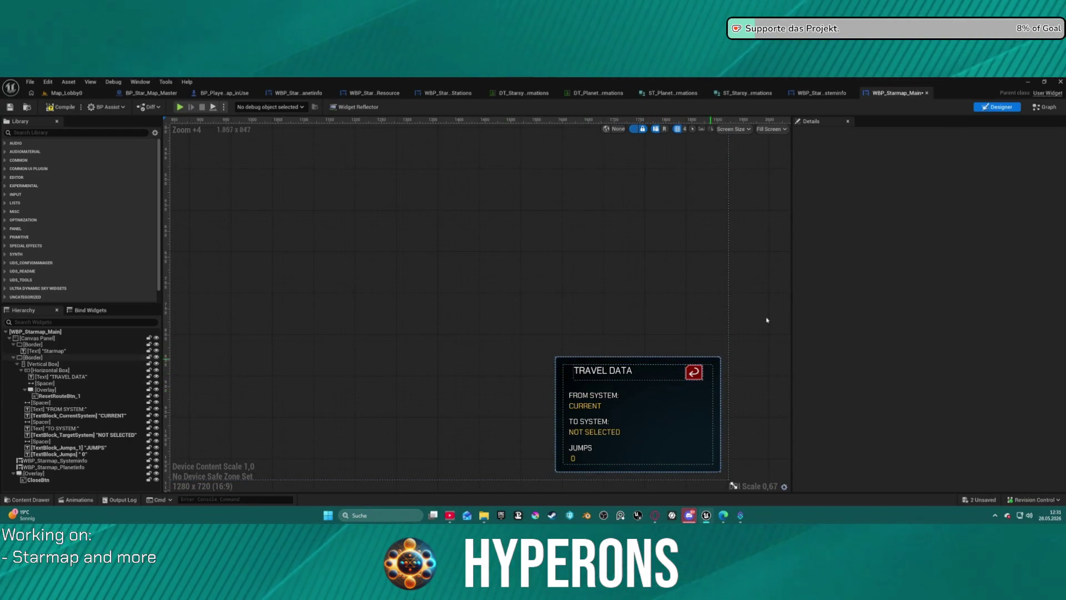
pyautogui.click(694, 372)
pyautogui.scroll(-10, 978, 444)
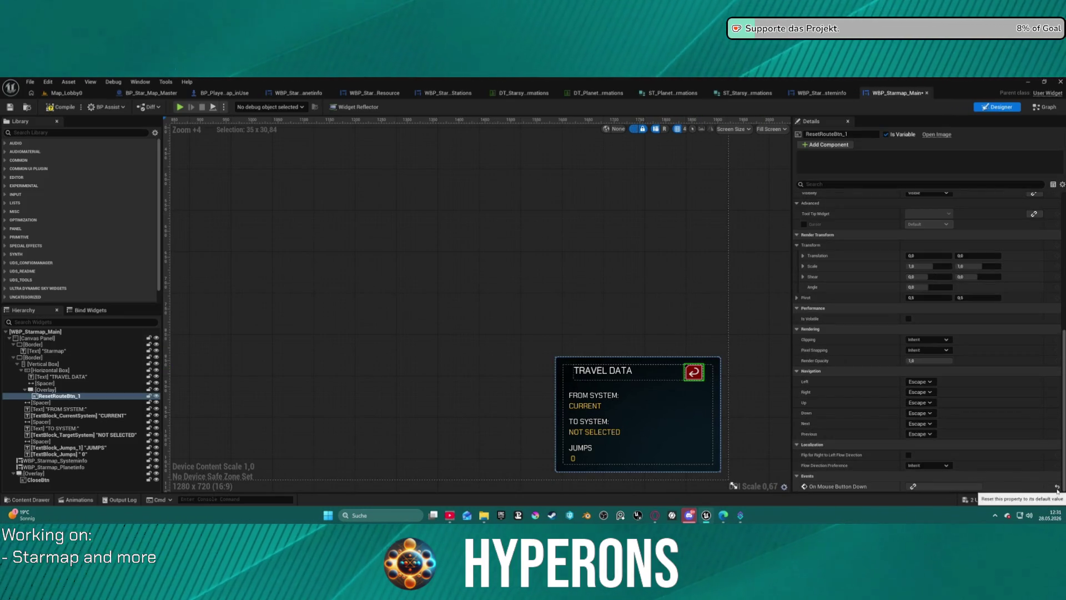
# - Create a new On Mouse Button Down binding function for the reset button
pyautogui.click(938, 488)
pyautogui.click(969, 475)
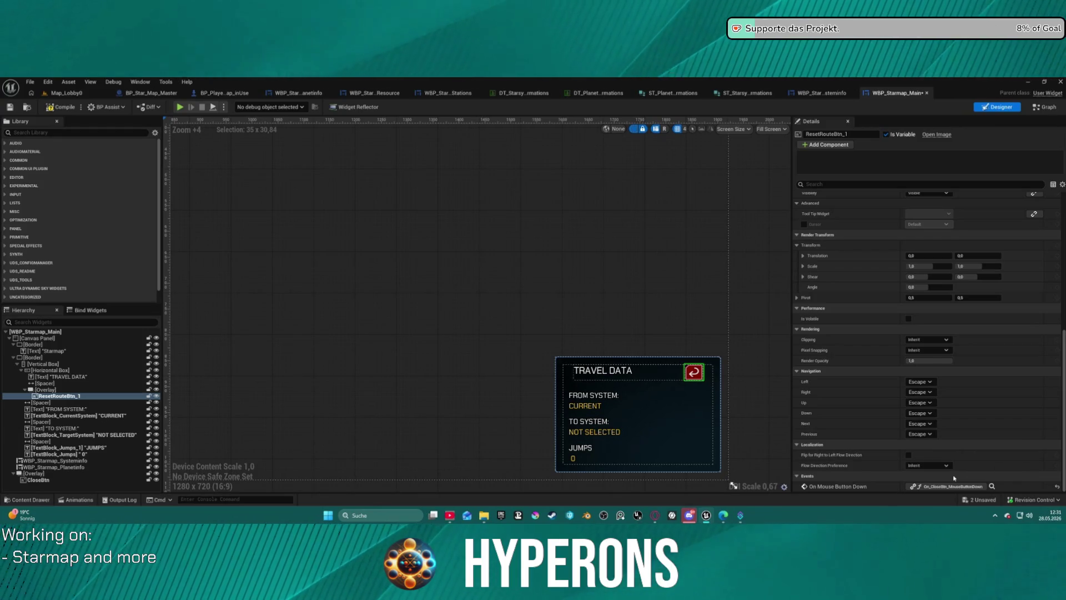
pyautogui.click(963, 487)
pyautogui.click(941, 456)
pyautogui.click(526, 253)
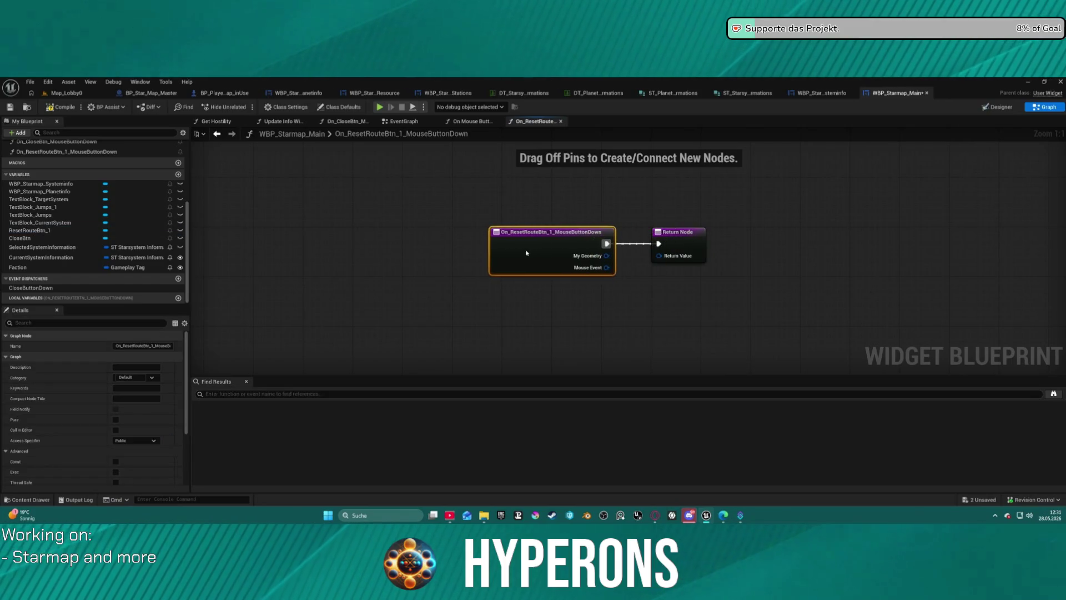
# - Rename the function to On_ResetRouteBtn_MouseButtonDown, then open On_CloseBtn_MouseButtonDown for reference
pyautogui.scroll(2, 83, 188)
pyautogui.click(83, 189)
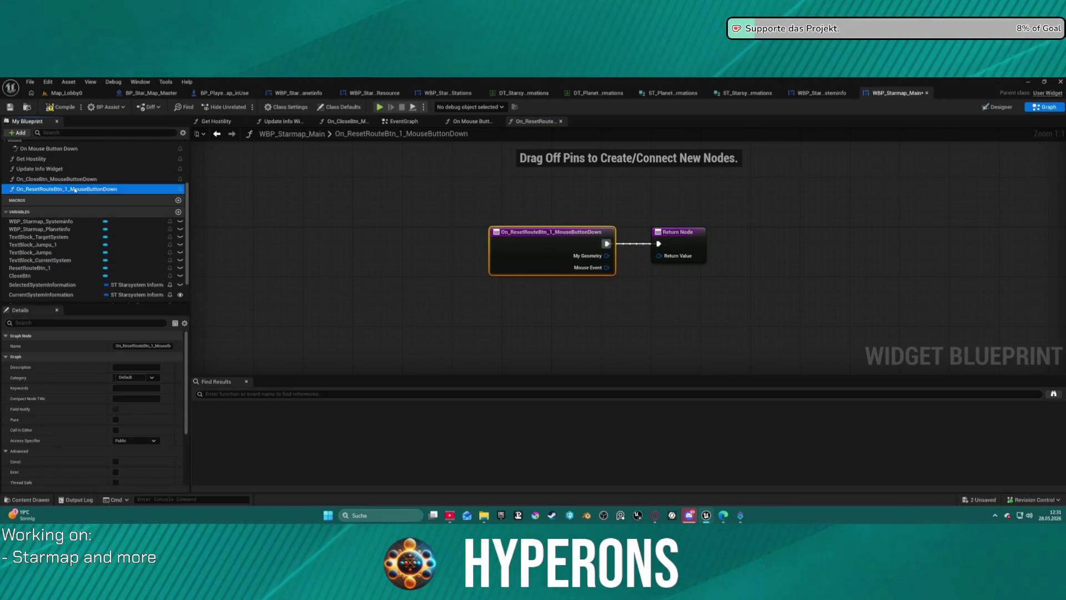
pyautogui.click(83, 189)
pyautogui.click(67, 190)
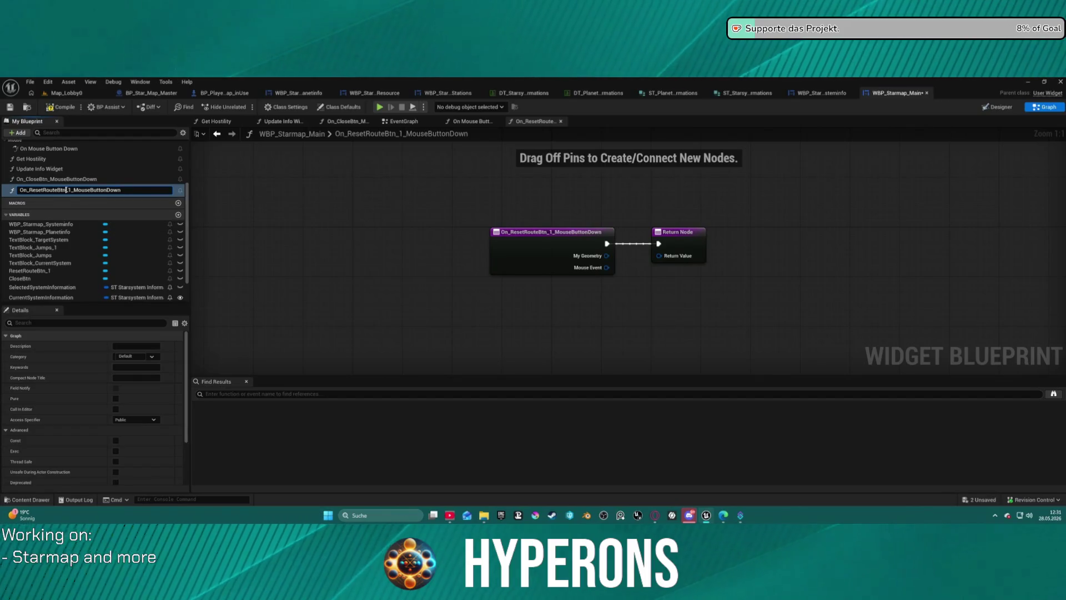
pyautogui.press('BackSpace')
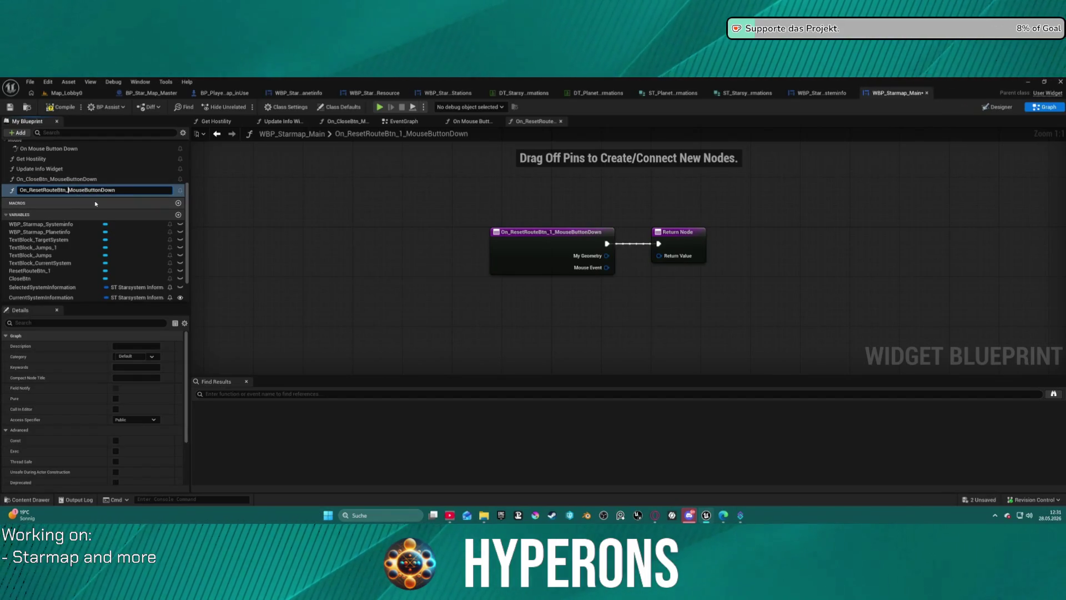
pyautogui.press('Return')
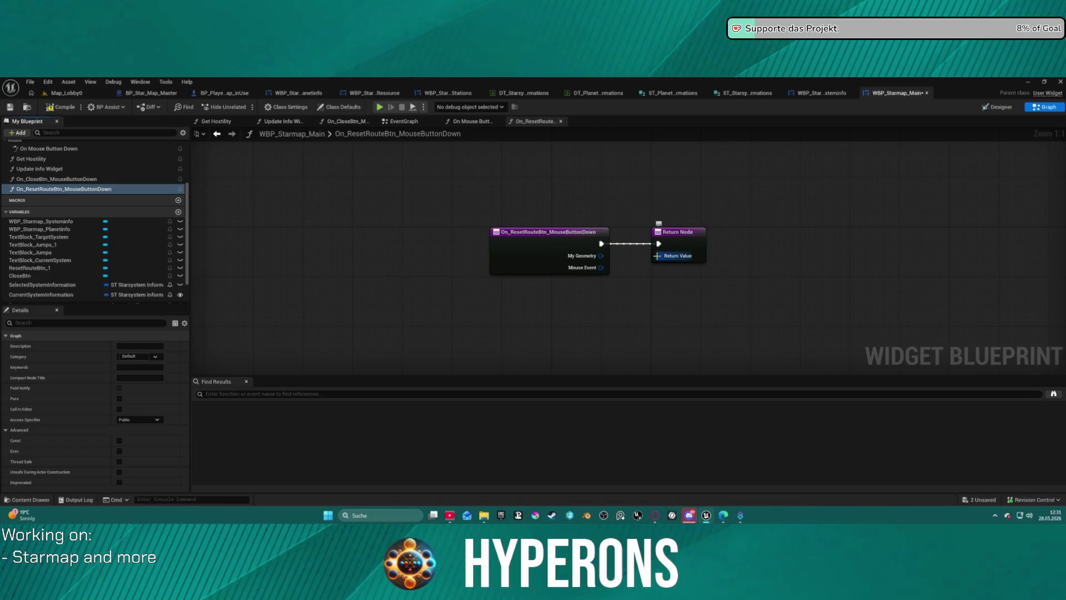
pyautogui.click(86, 178)
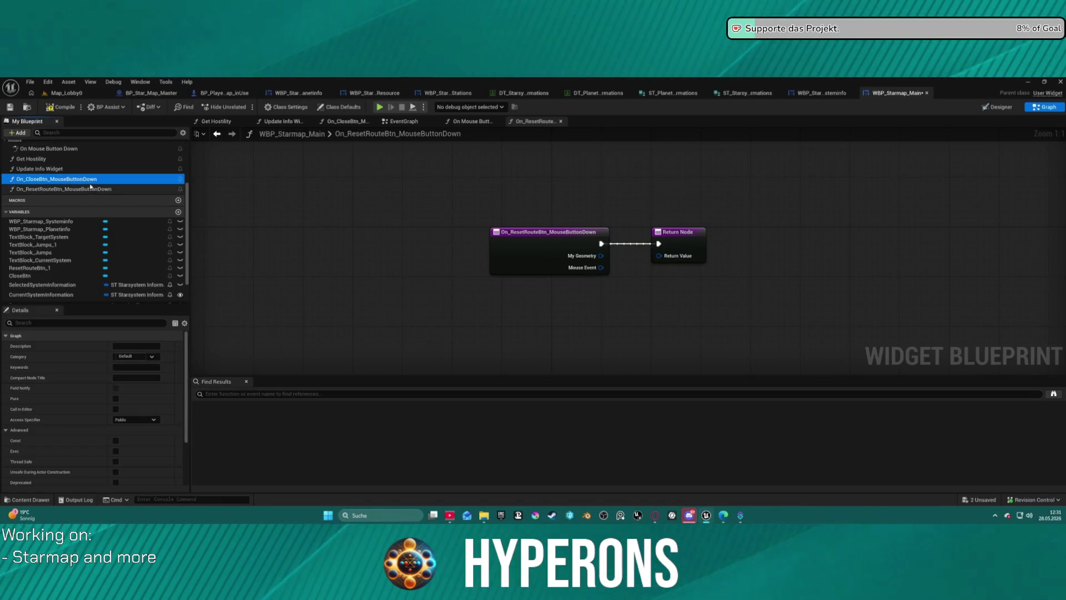
pyautogui.doubleClick(75, 180)
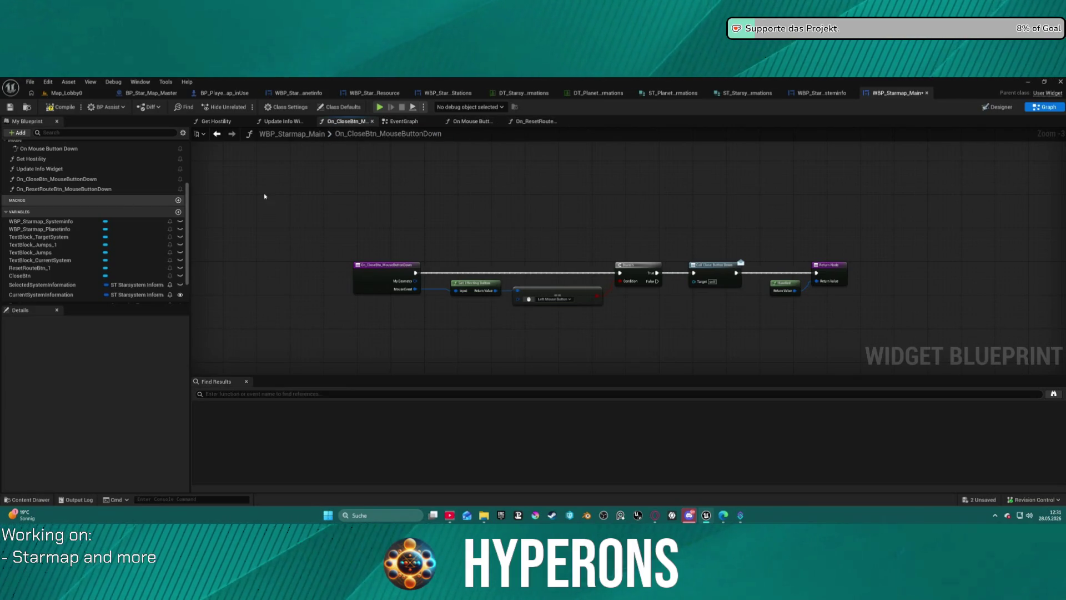
# - Add an event dispatcher named ResetButtonDown
pyautogui.scroll(-2, 122, 262)
pyautogui.click(179, 279)
pyautogui.write('ResetButtonDown')
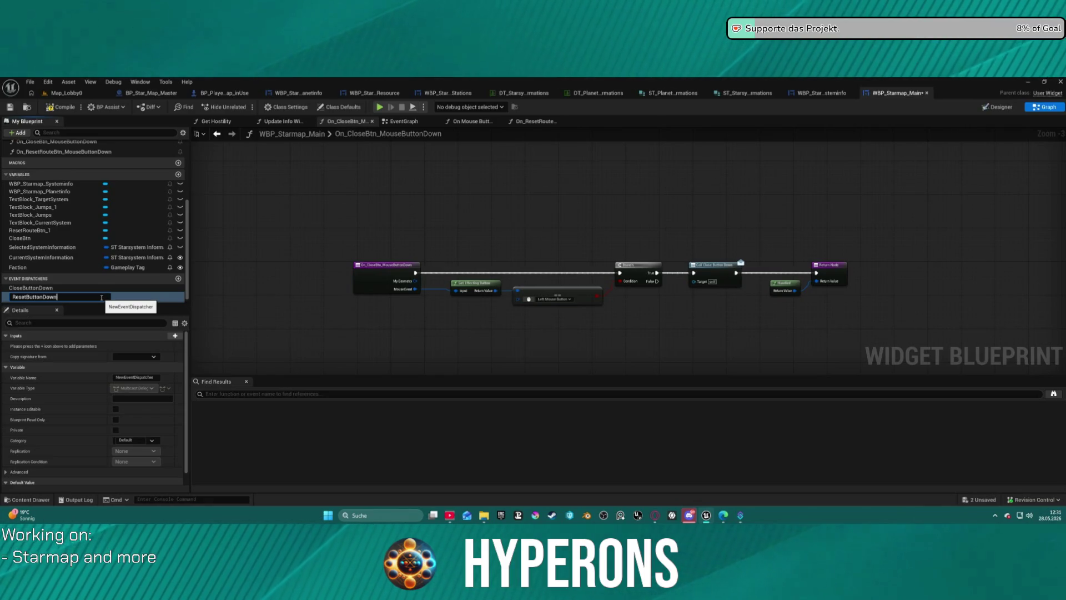
pyautogui.press('Return')
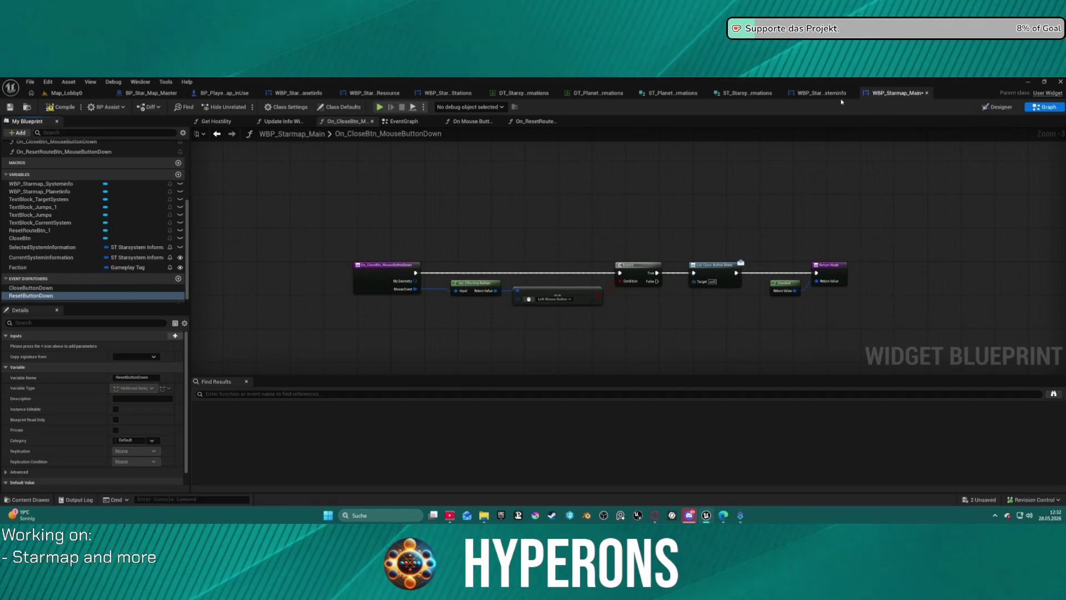
# - Call ResetButtonDown in the reset handler before its Return Node, then compile and save
pyautogui.click(533, 121)
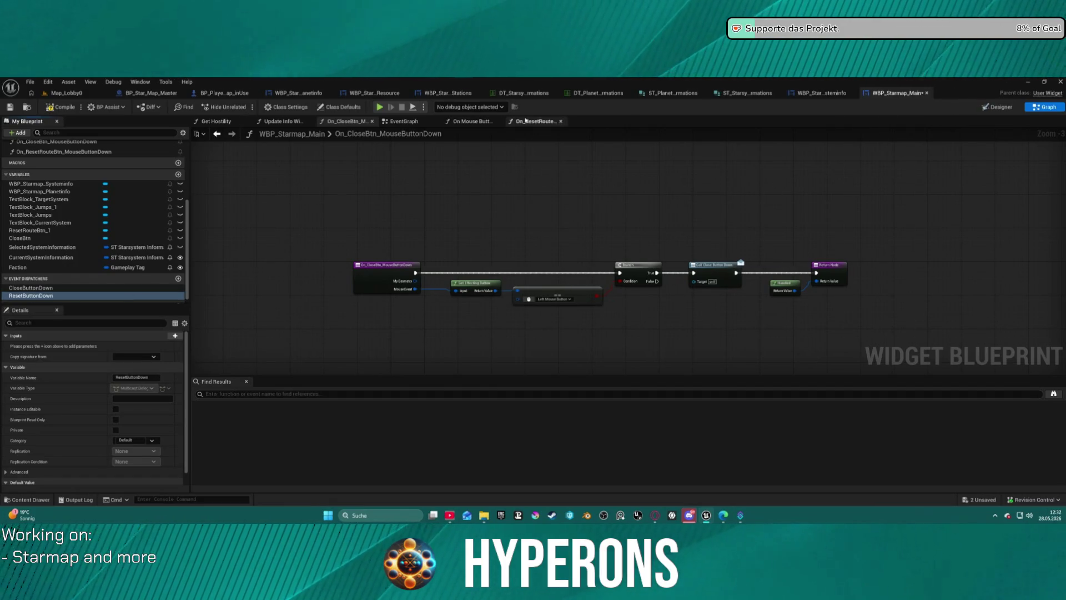
pyautogui.moveTo(26, 301)
pyautogui.mouseDown()
pyautogui.moveTo(333, 277)
pyautogui.moveTo(612, 308)
pyautogui.moveTo(601, 243)
pyautogui.mouseUp()
pyautogui.click(633, 316)
pyautogui.moveTo(681, 318); pyautogui.dragTo(681, 261)
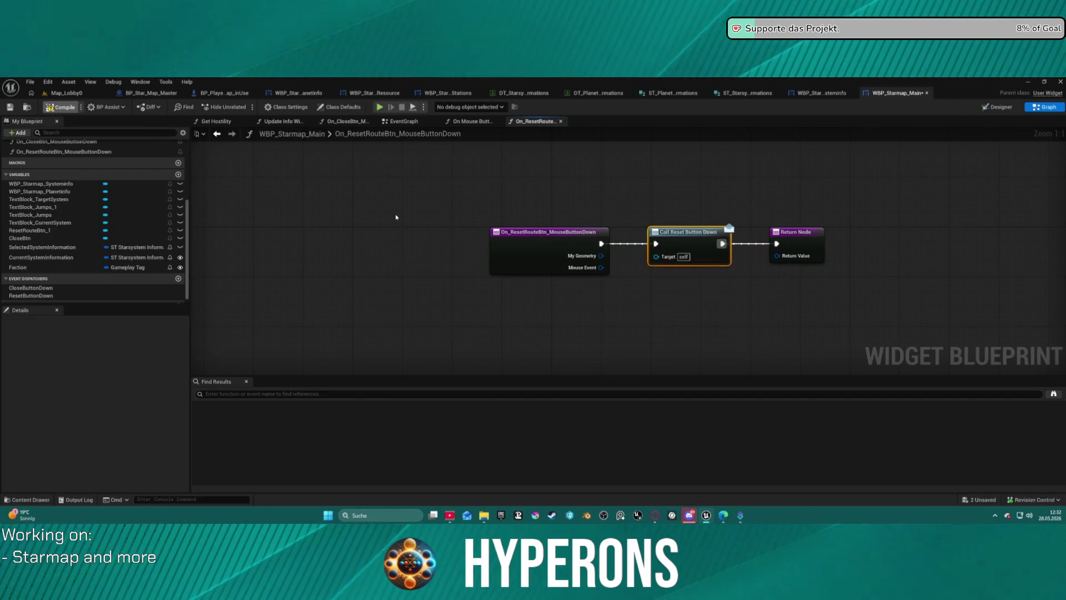
pyautogui.hotkey('ctrl', 's')
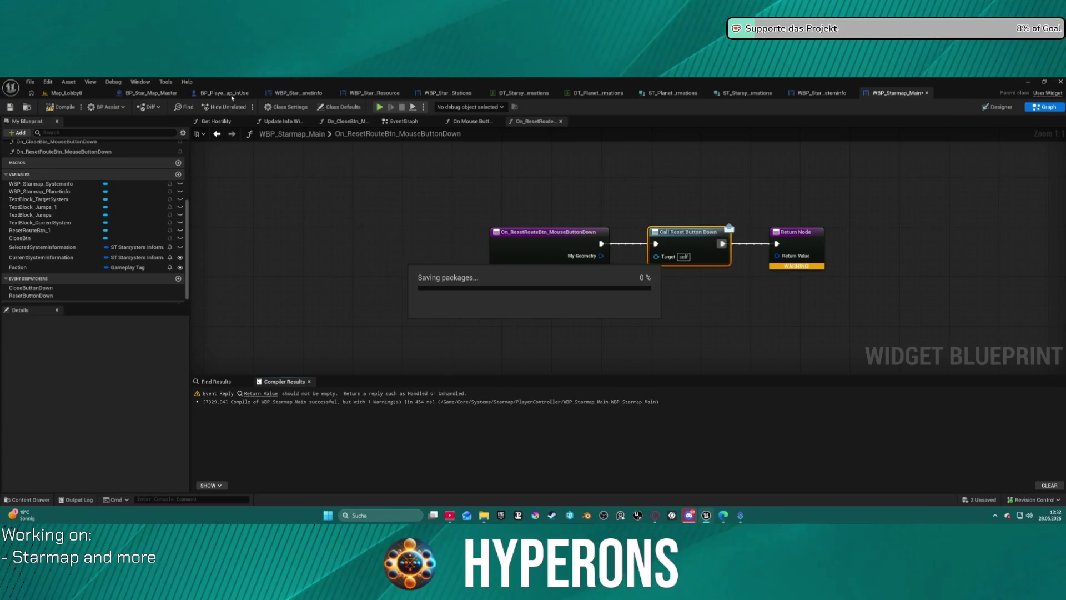
pyautogui.click(232, 95)
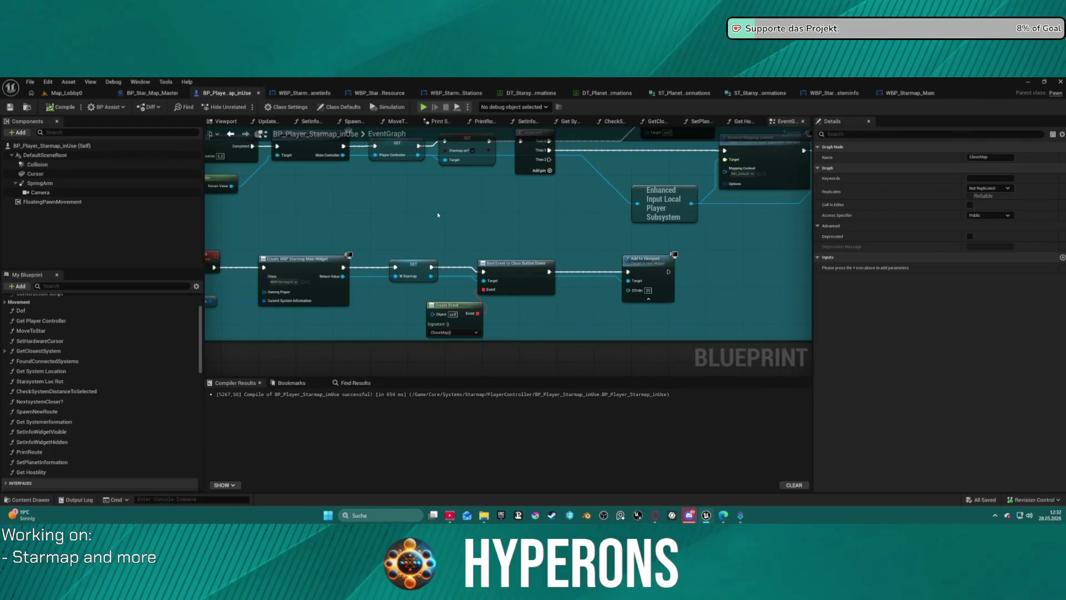
# - Add a Bind Event to Reset Button Down on the starmap widget, chained after the close binding
pyautogui.moveTo(435, 217); pyautogui.dragTo(349, 192)
pyautogui.moveTo(512, 232)
pyautogui.mouseDown()
pyautogui.moveTo(403, 224)
pyautogui.moveTo(629, 232)
pyautogui.mouseUp()
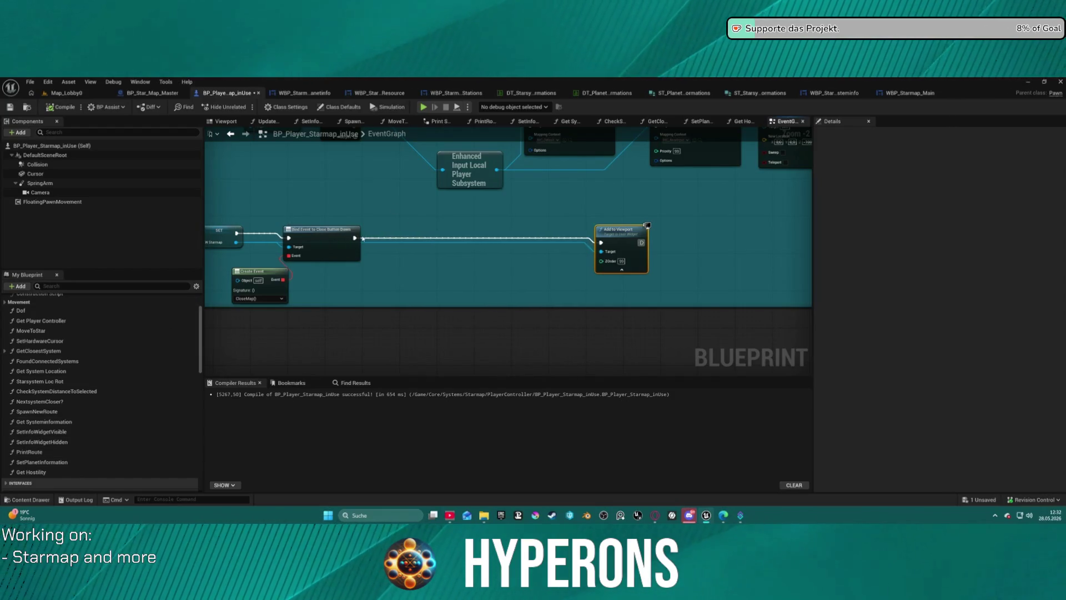
pyautogui.click(239, 247)
pyautogui.moveTo(236, 242); pyautogui.dragTo(441, 256)
pyautogui.write('reset bu')
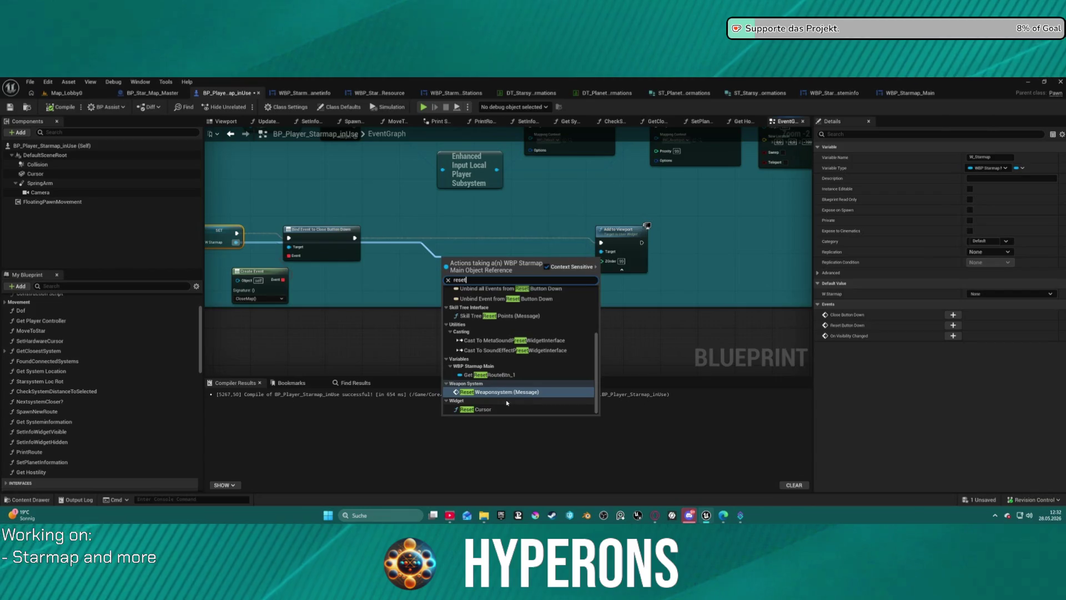
pyautogui.write('t')
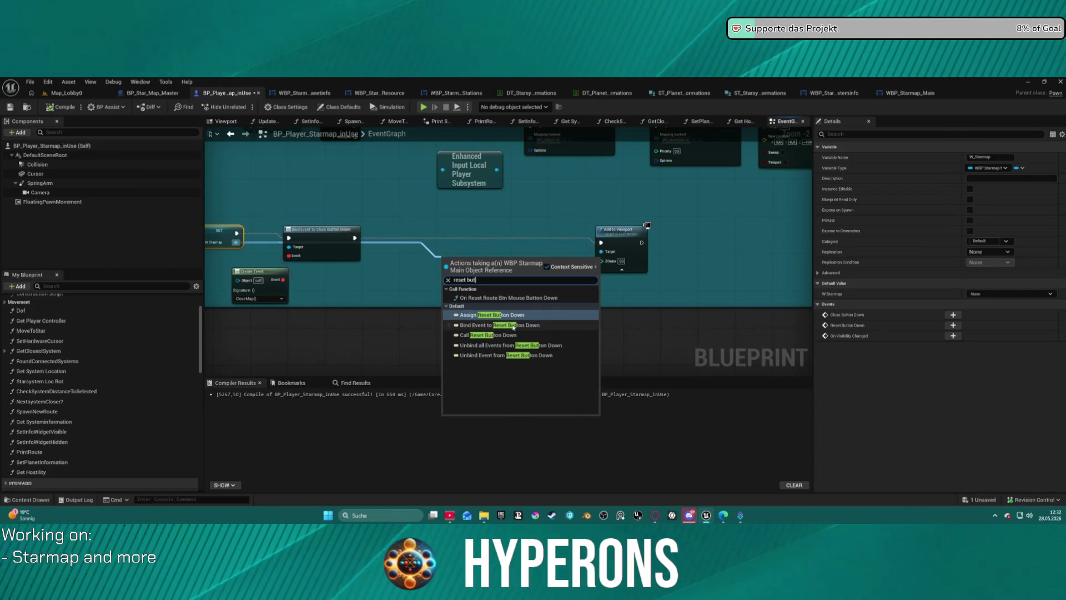
pyautogui.click(488, 325)
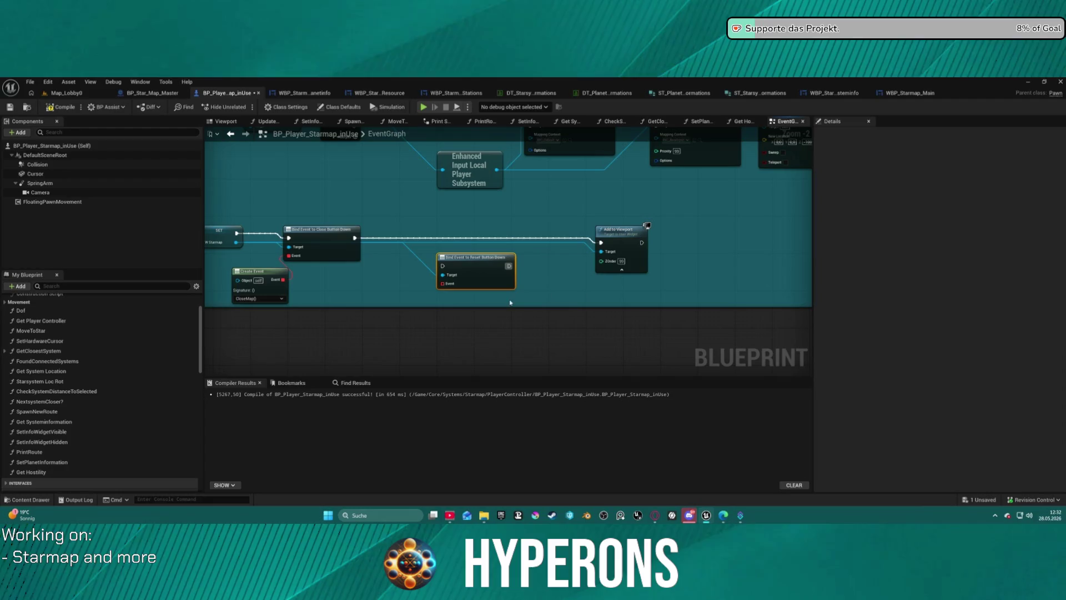
pyautogui.moveTo(450, 264); pyautogui.dragTo(354, 237)
pyautogui.moveTo(509, 265); pyautogui.dragTo(600, 243)
# - Feed the binding a Create Event node with a matching custom event named ResetButton
pyautogui.moveTo(497, 251); pyautogui.dragTo(476, 282)
pyautogui.write('cre')
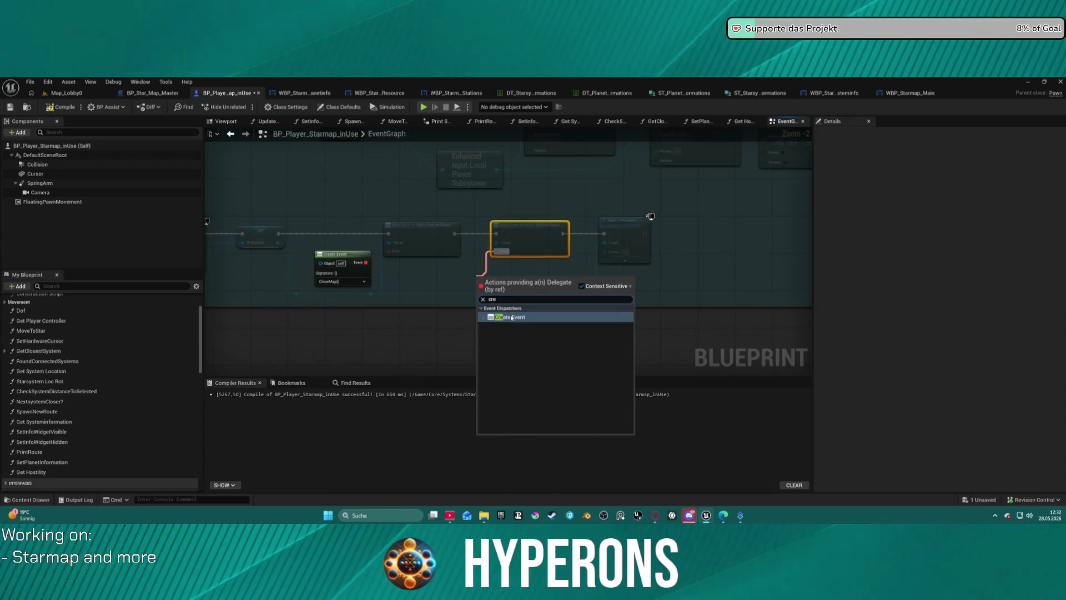
pyautogui.click(511, 318)
pyautogui.click(502, 304)
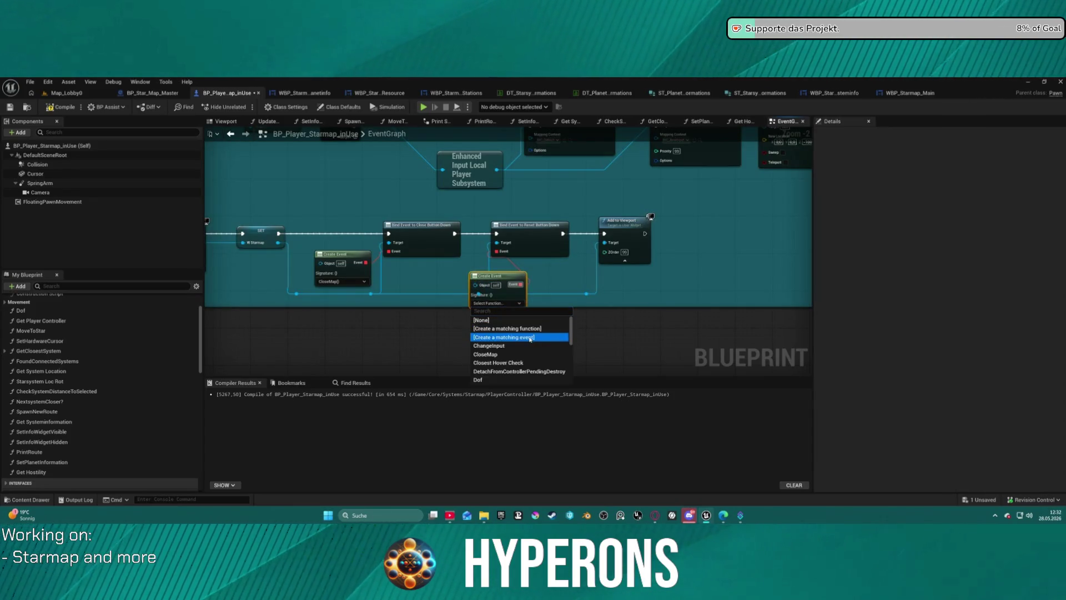
pyautogui.click(530, 338)
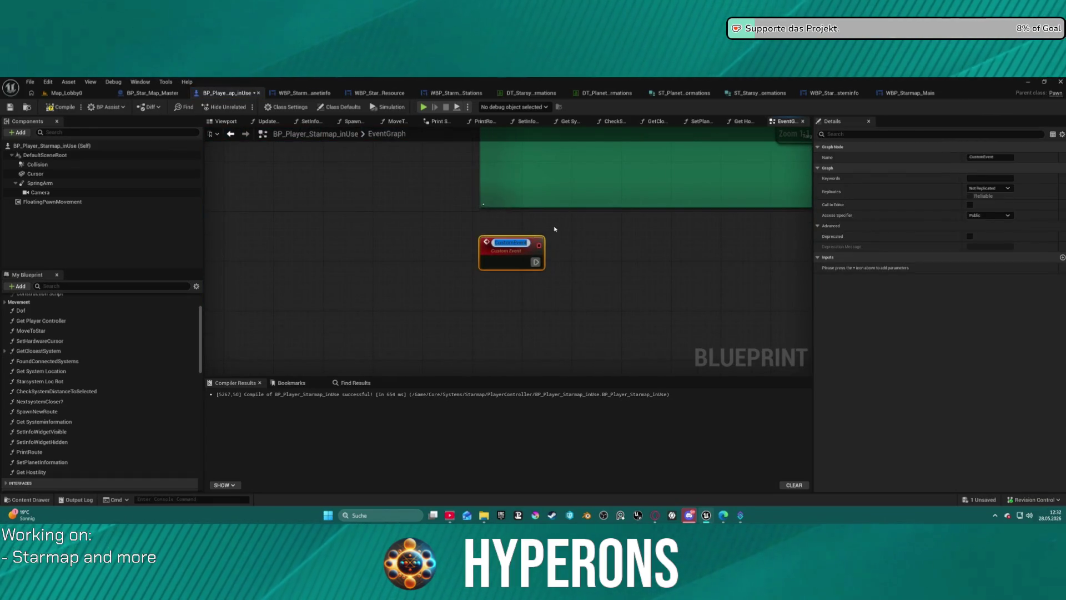
pyautogui.write('ResetBut')
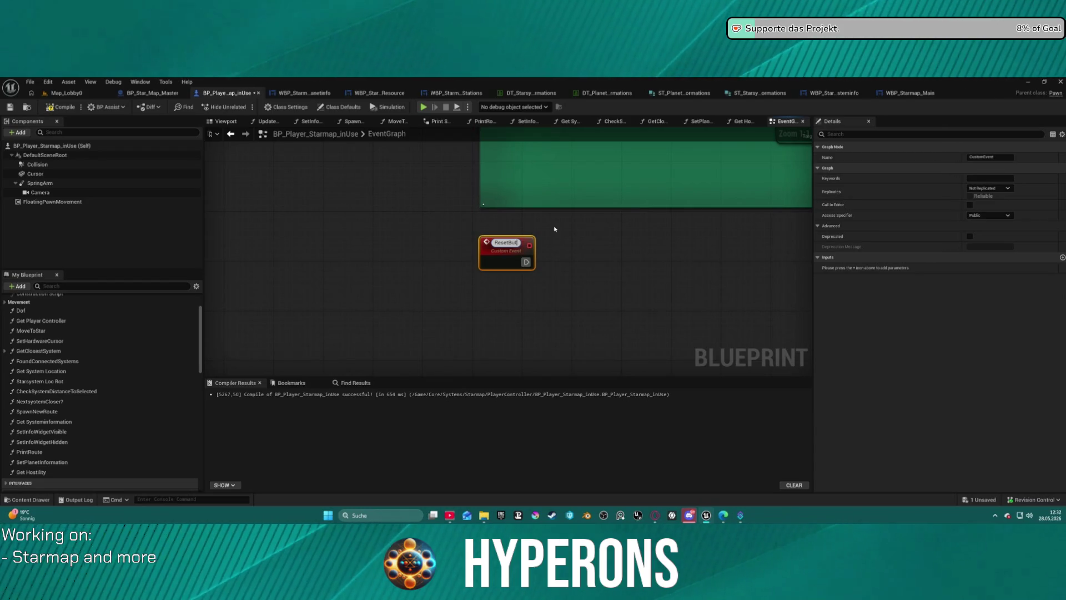
pyautogui.press('Return')
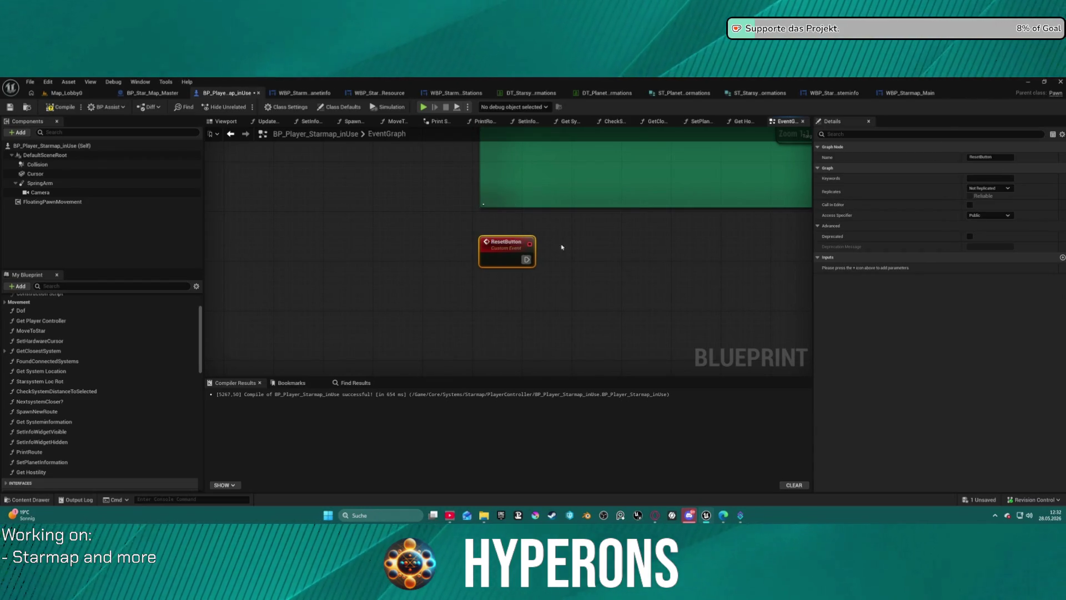
pyautogui.scroll(-8, 561, 245)
pyautogui.scroll(8, 414, 255)
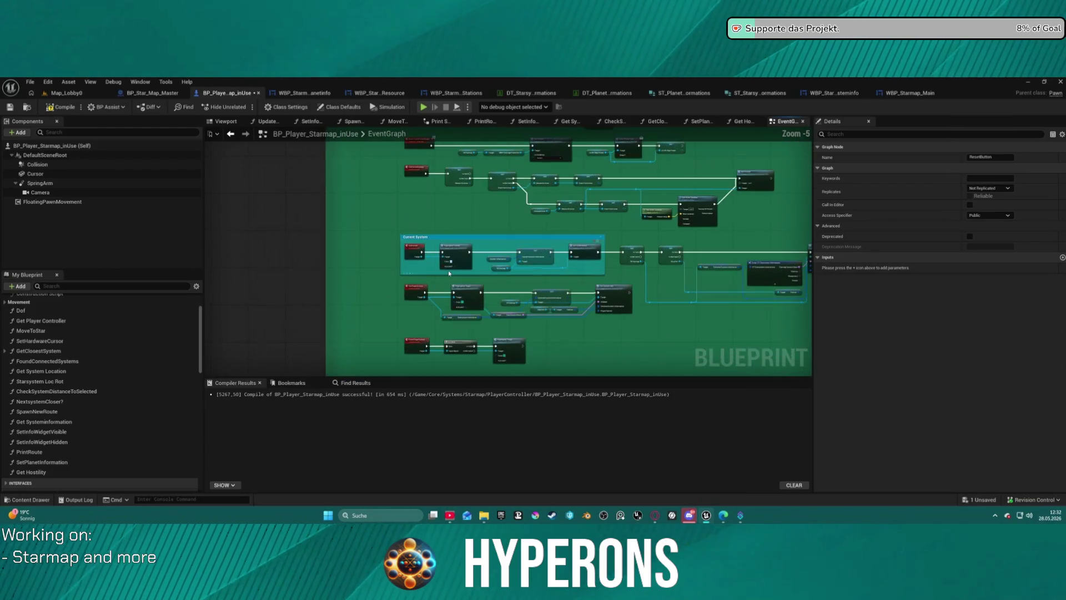
# - Drag the ResetButton custom event down beside the ResetTargetSystem event
pyautogui.moveTo(446, 276); pyautogui.dragTo(472, 167)
pyautogui.moveTo(506, 237)
pyautogui.mouseDown()
pyautogui.moveTo(560, 59)
pyautogui.moveTo(552, 35)
pyautogui.mouseUp()
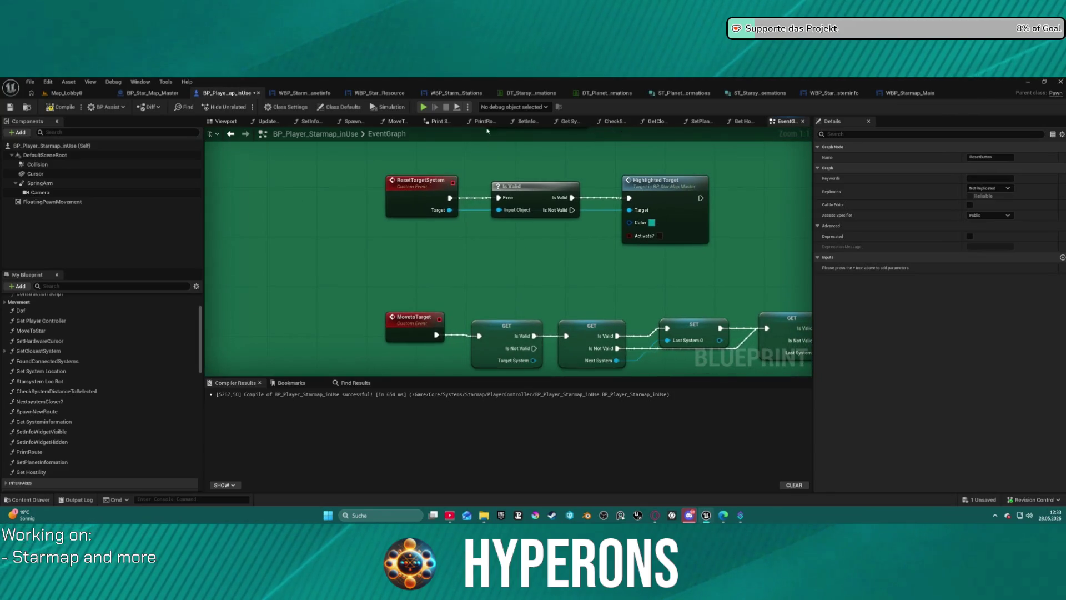
pyautogui.scroll(-1, 456, 261)
pyautogui.moveTo(455, 261)
pyautogui.mouseDown()
pyautogui.moveTo(450, 220)
pyautogui.moveTo(379, 267)
pyautogui.mouseUp()
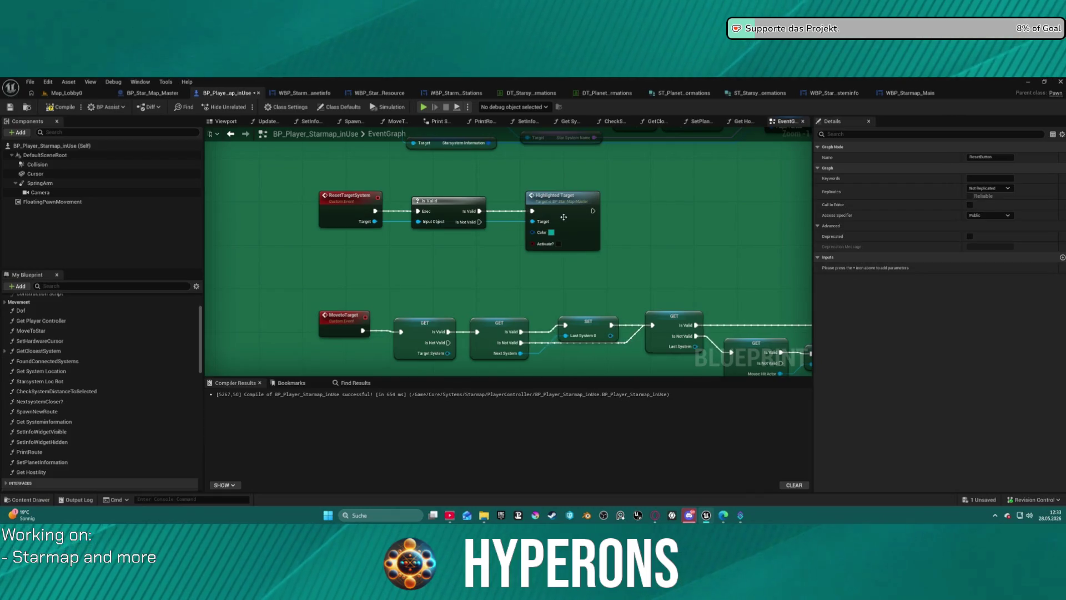
pyautogui.scroll(-5, 407, 300)
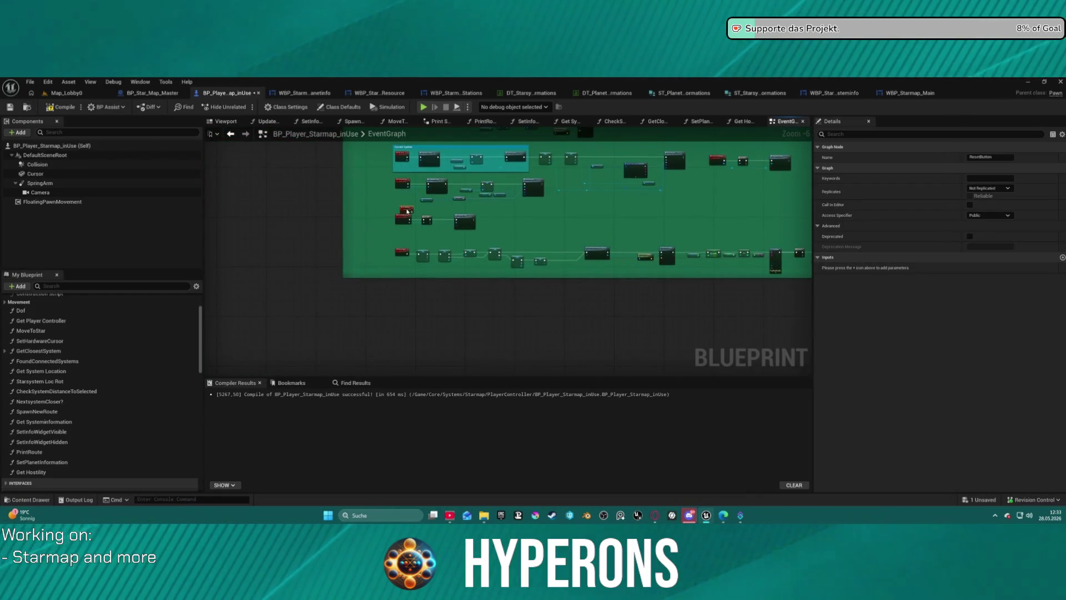
pyautogui.scroll(7, 407, 211)
pyautogui.moveTo(340, 234); pyautogui.dragTo(365, 283)
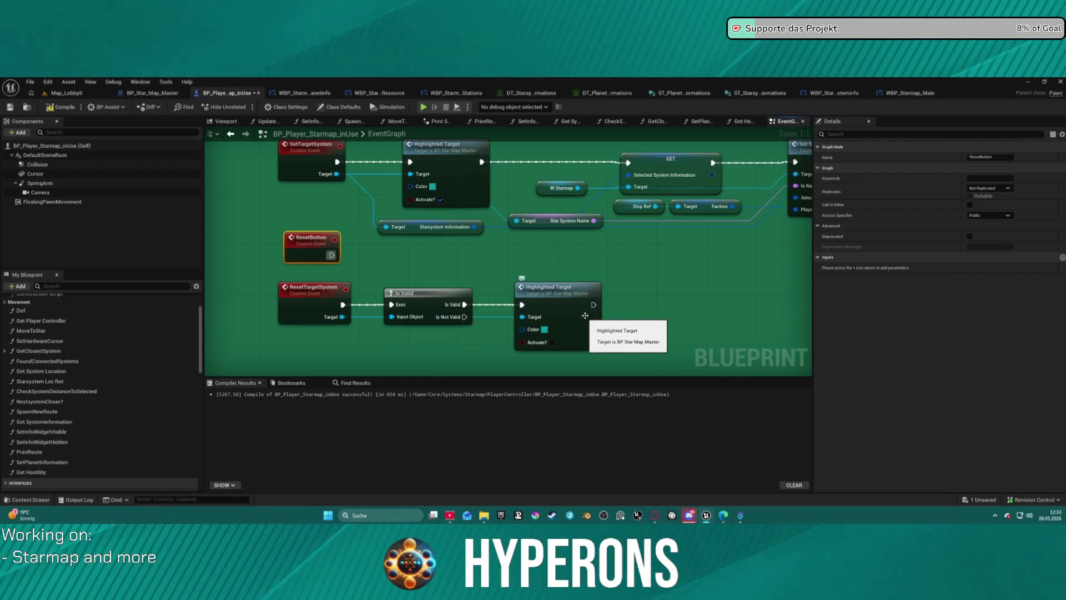
pyautogui.rightClick(298, 295)
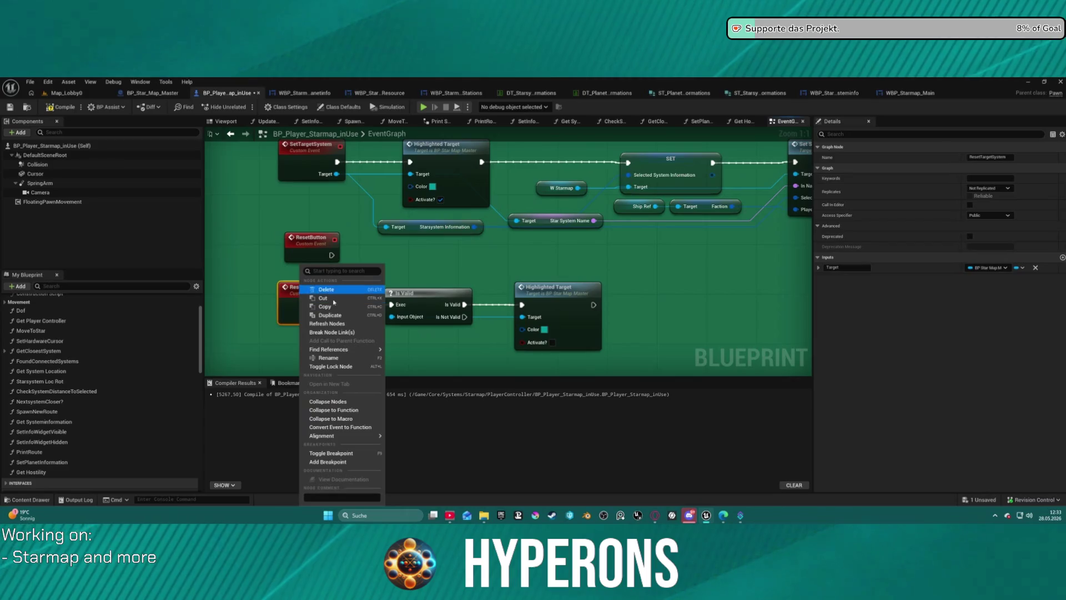
# - Find references to ResetTargetSystem by name and jump to its call node
pyautogui.moveTo(356, 349)
pyautogui.click(434, 355)
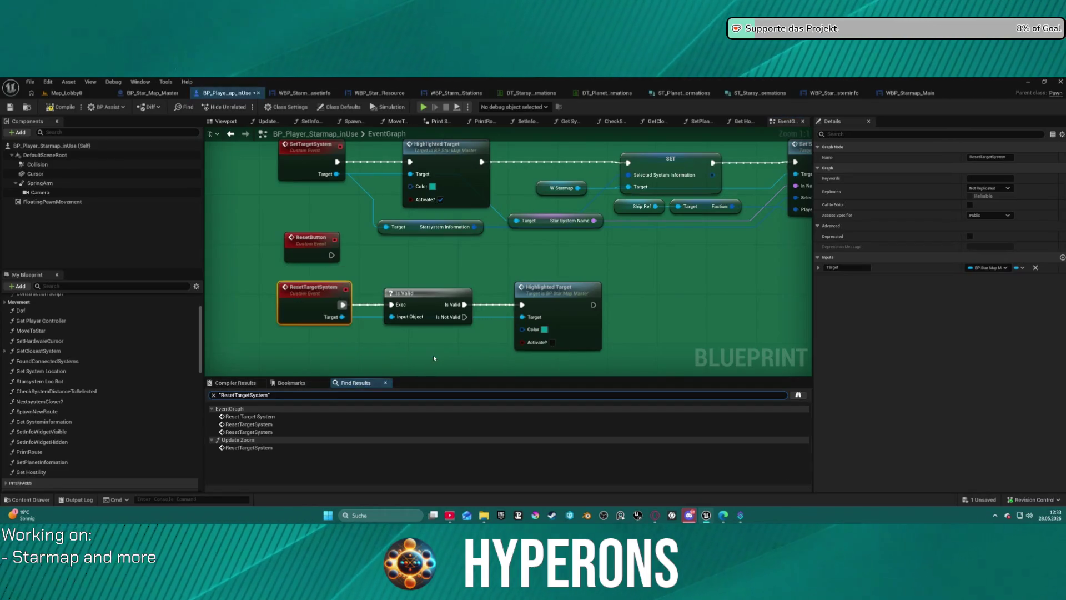
pyautogui.doubleClick(261, 423)
pyautogui.doubleClick(261, 424)
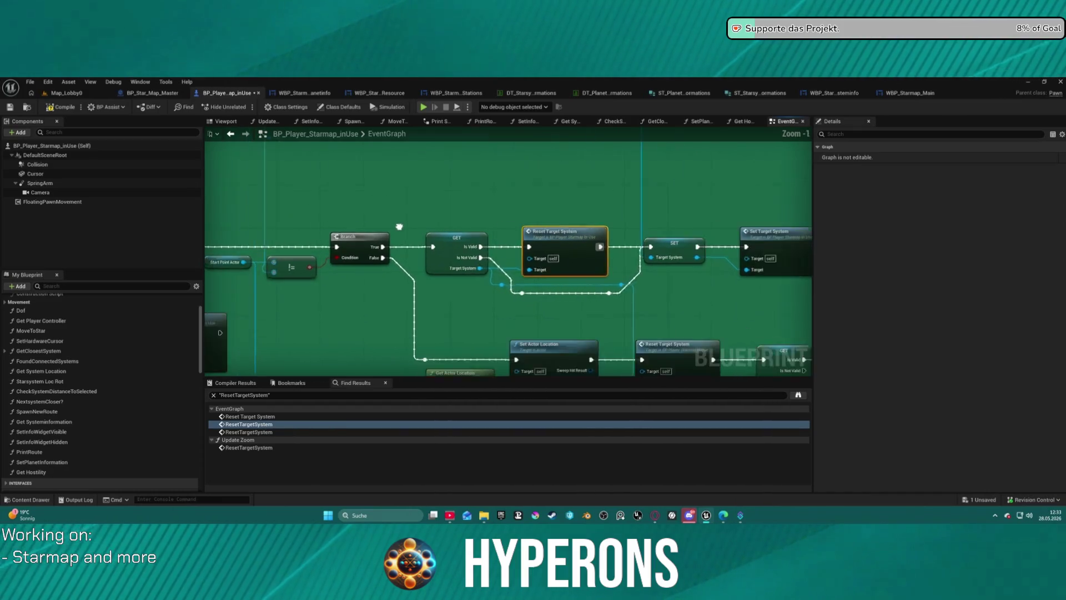
# - Pan along the execution chain around the Reset Target System call to review it
pyautogui.scroll(-3, 228, 217)
pyautogui.moveTo(229, 217); pyautogui.dragTo(380, 205)
pyautogui.scroll(4, 678, 233)
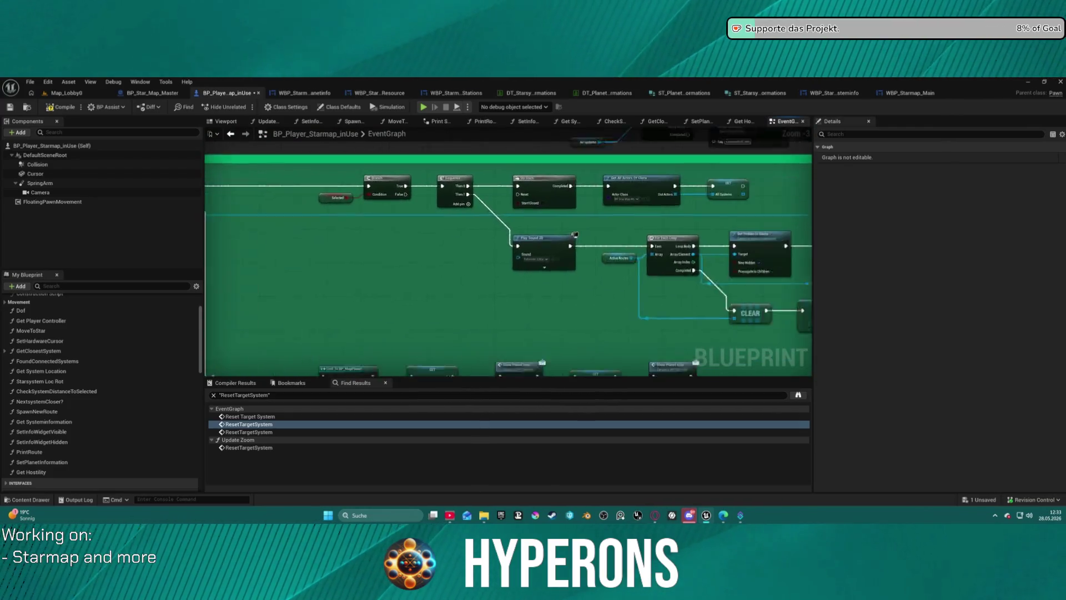
pyautogui.moveTo(654, 314); pyautogui.dragTo(98, 274)
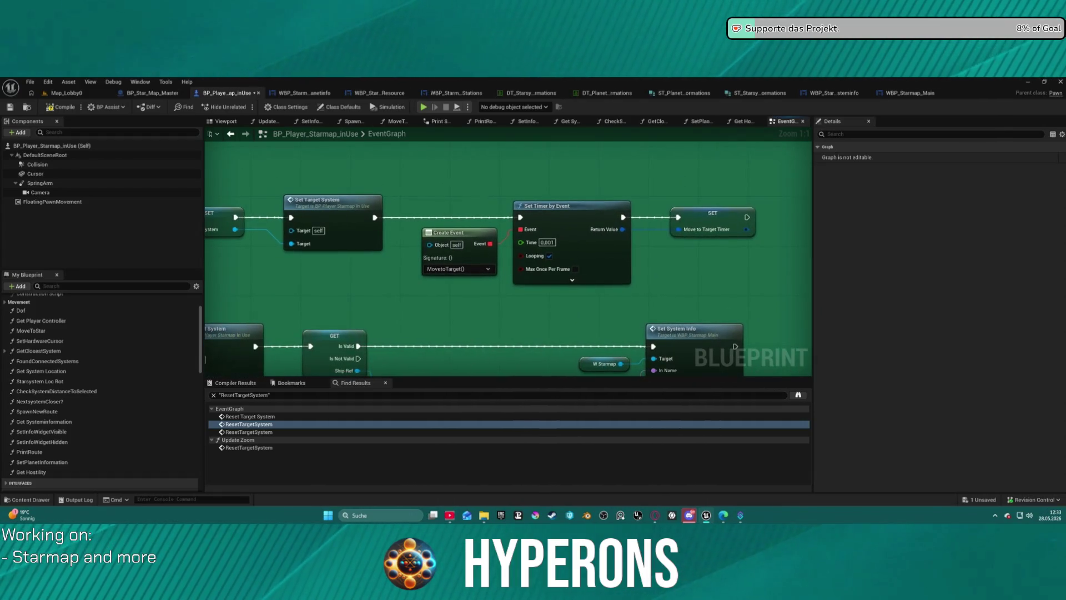
pyautogui.moveTo(444, 278); pyautogui.dragTo(682, 265)
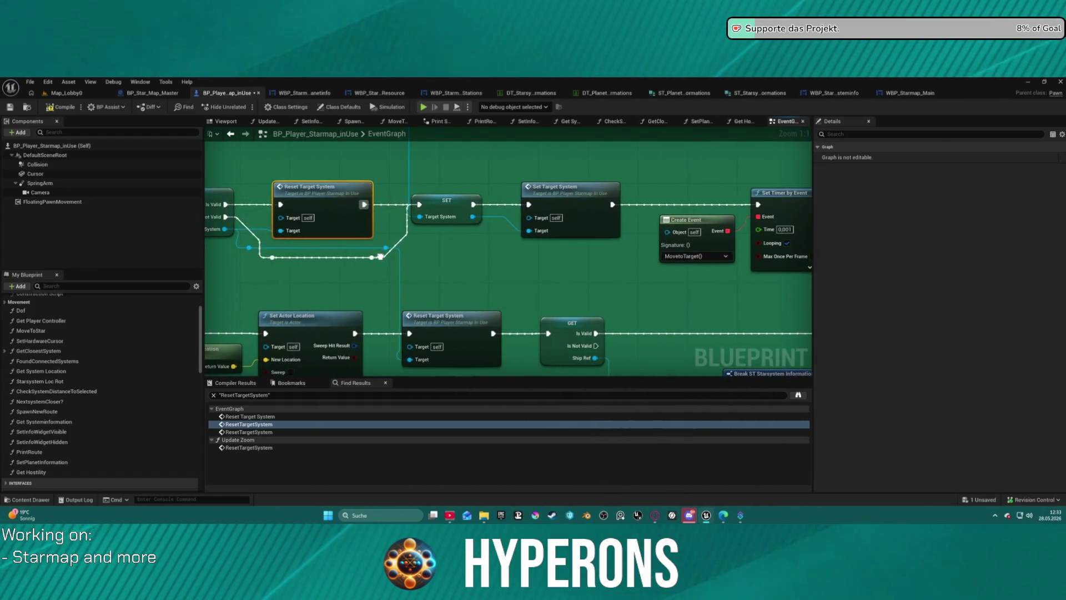
pyautogui.moveTo(500, 278); pyautogui.dragTo(986, 276)
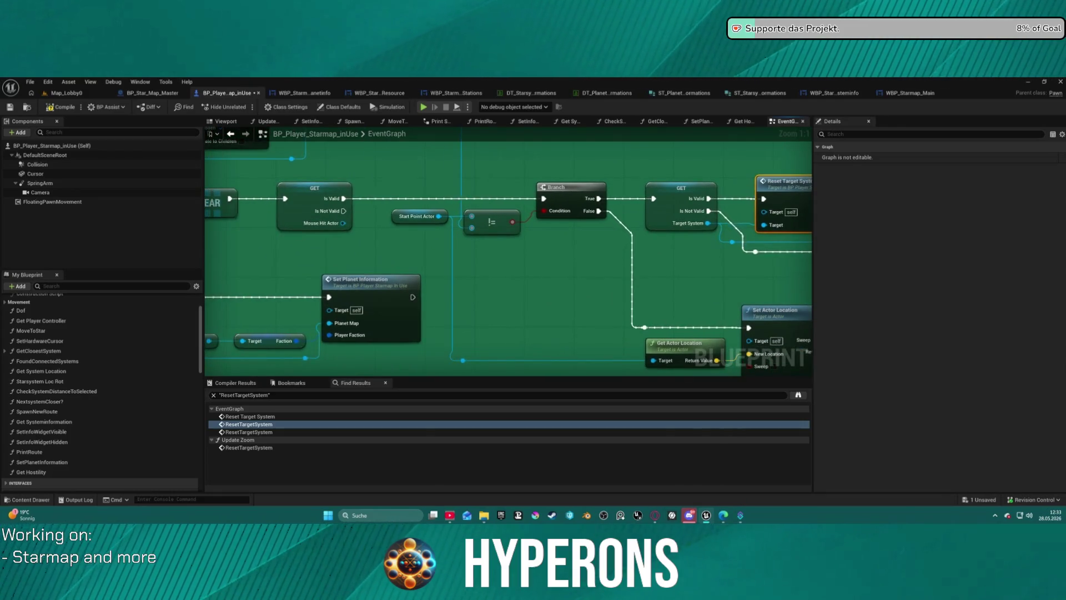
pyautogui.moveTo(500, 278); pyautogui.dragTo(334, 280)
pyautogui.scroll(-13, 713, 221)
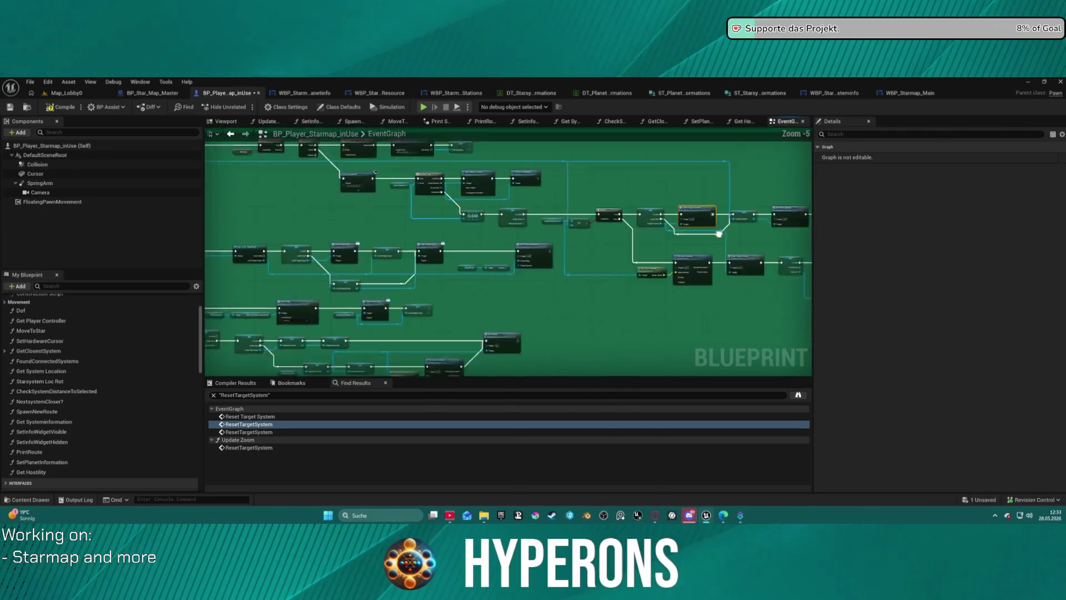
pyautogui.scroll(11, 712, 221)
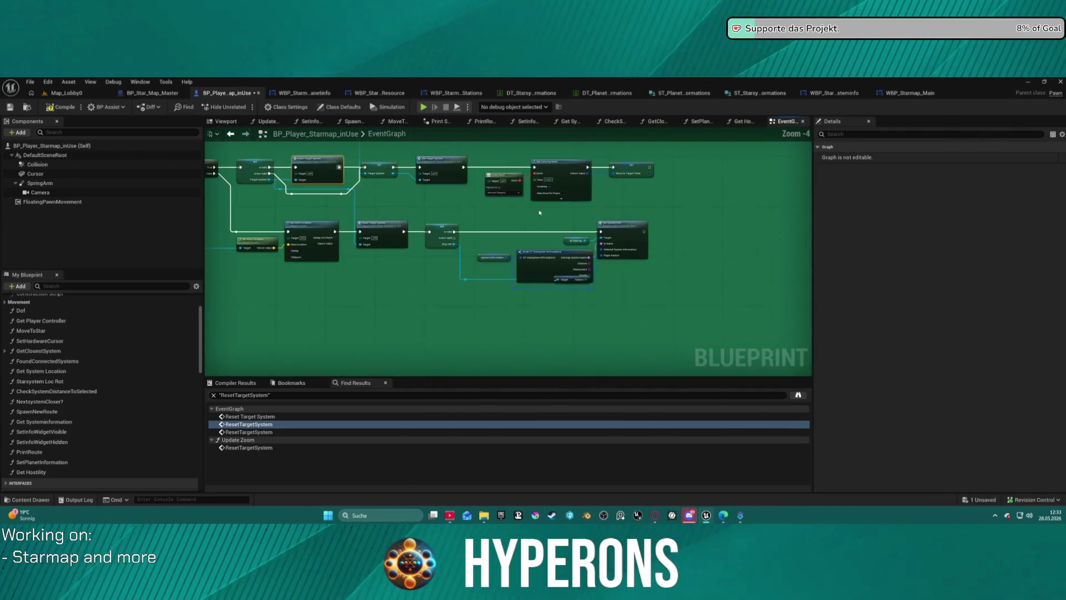
pyautogui.scroll(1, 617, 210)
pyautogui.moveTo(617, 210); pyautogui.dragTo(413, 217)
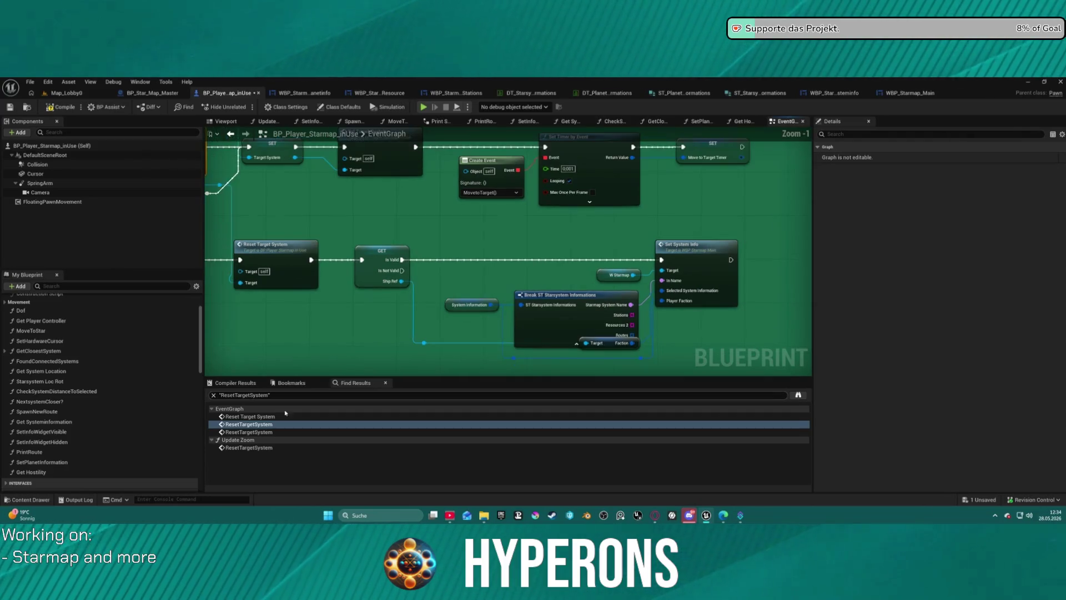
# - Jump to the third reference and arrange the ResetButton, ResetTargetSystem and Is Valid nodes together
pyautogui.click(265, 432)
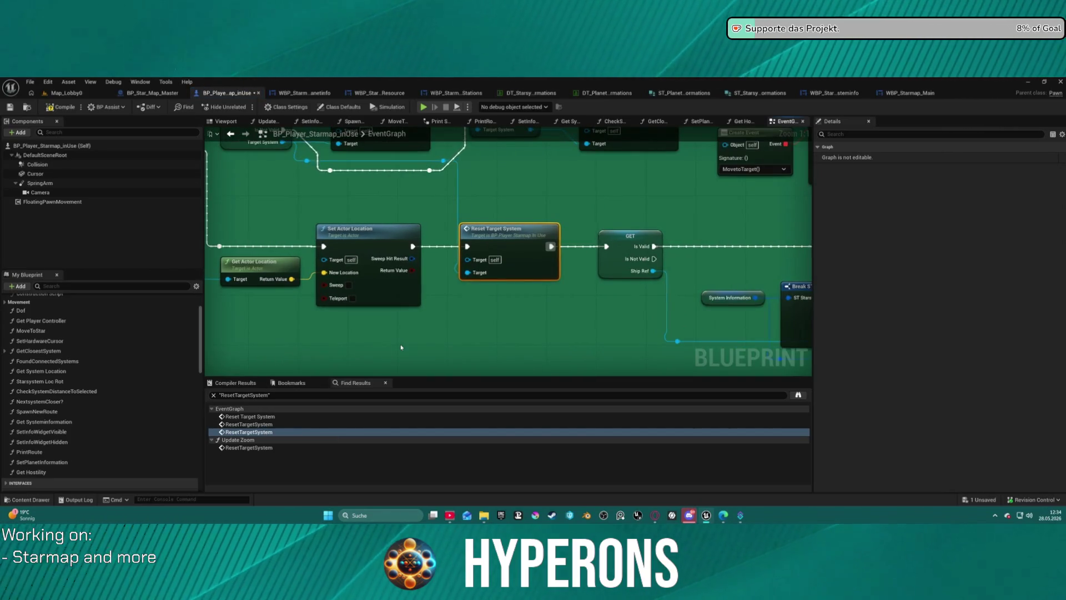
pyautogui.scroll(-3, 401, 345)
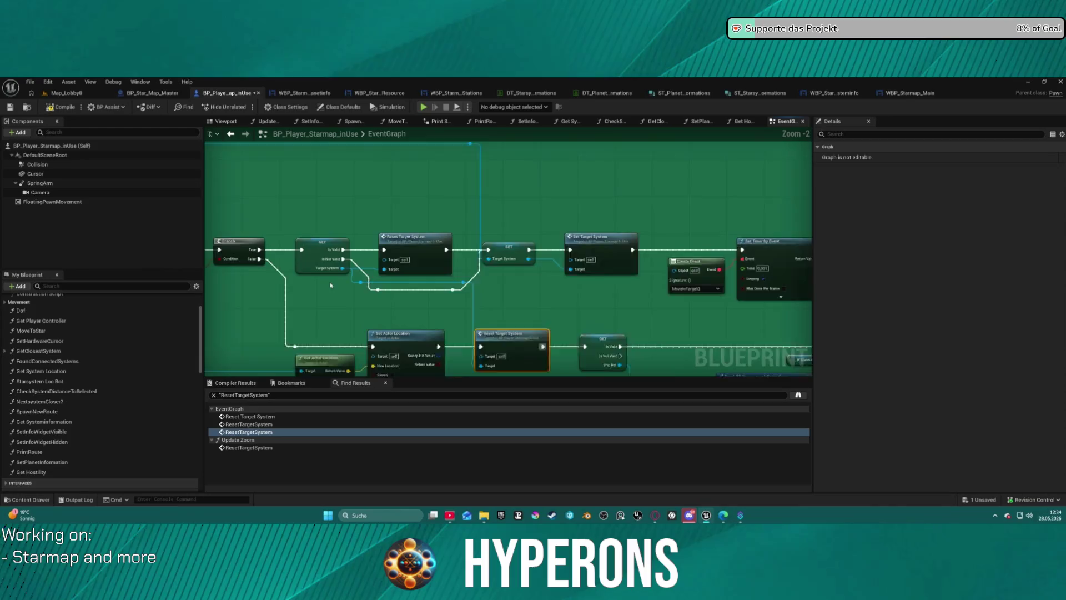
pyautogui.scroll(-3, 329, 286)
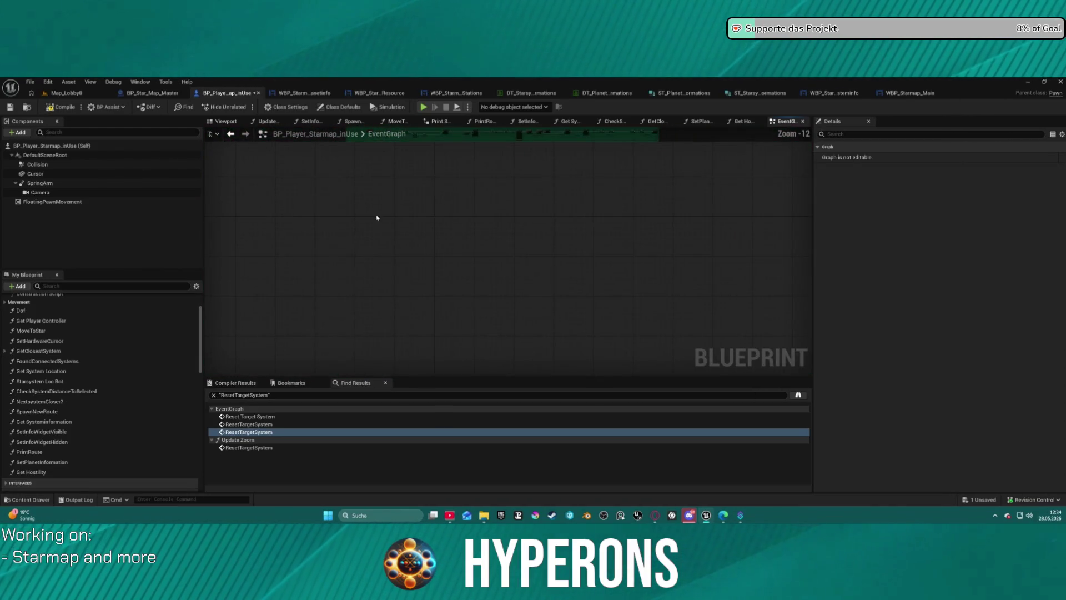
pyautogui.scroll(2, 378, 211)
pyautogui.scroll(2, 377, 211)
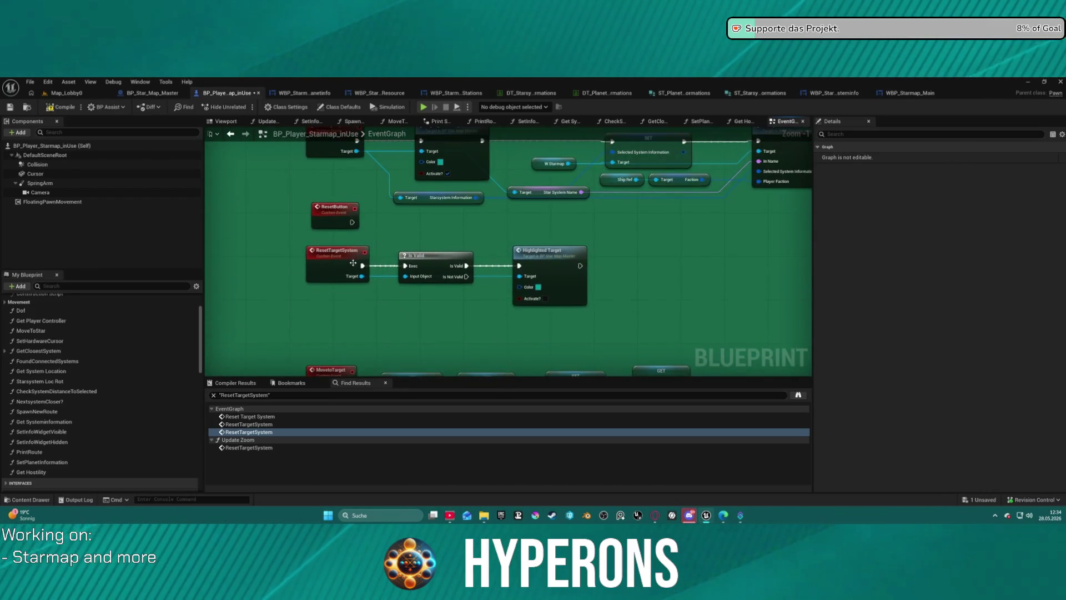
pyautogui.moveTo(334, 222); pyautogui.dragTo(278, 215)
pyautogui.moveTo(321, 259)
pyautogui.mouseDown()
pyautogui.moveTo(300, 300)
pyautogui.moveTo(284, 291)
pyautogui.mouseUp()
pyautogui.moveTo(439, 255); pyautogui.dragTo(412, 273)
# - Inspect the HighlightedTarget function's Branch and VFX Target nodes, then return to BP_Player_Starmap_inUse
pyautogui.click(548, 253)
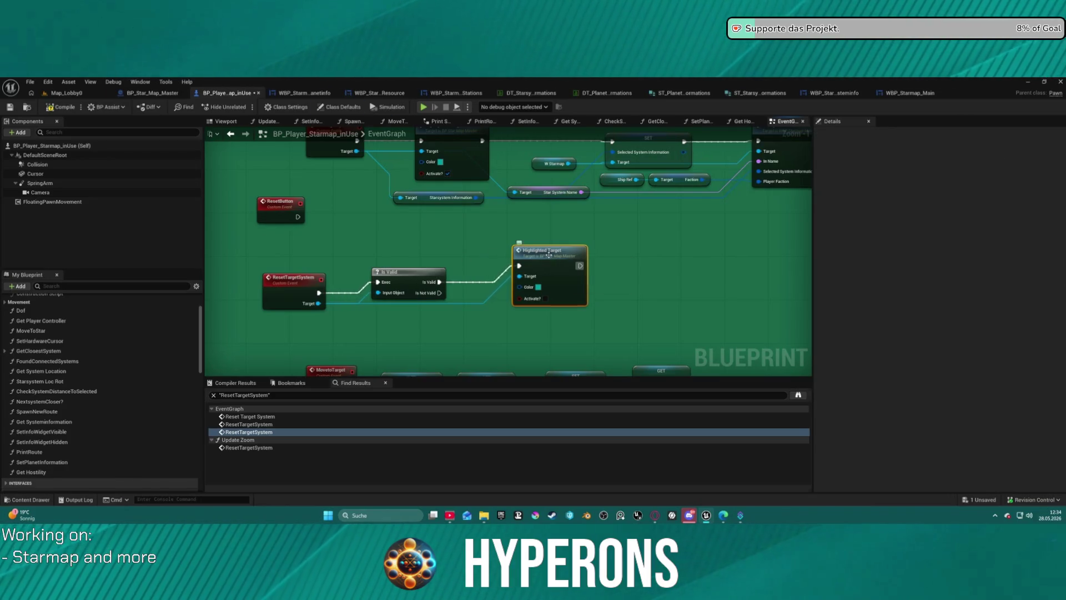
pyautogui.doubleClick(549, 253)
pyautogui.scroll(5, 424, 302)
pyautogui.moveTo(416, 285); pyautogui.dragTo(479, 276)
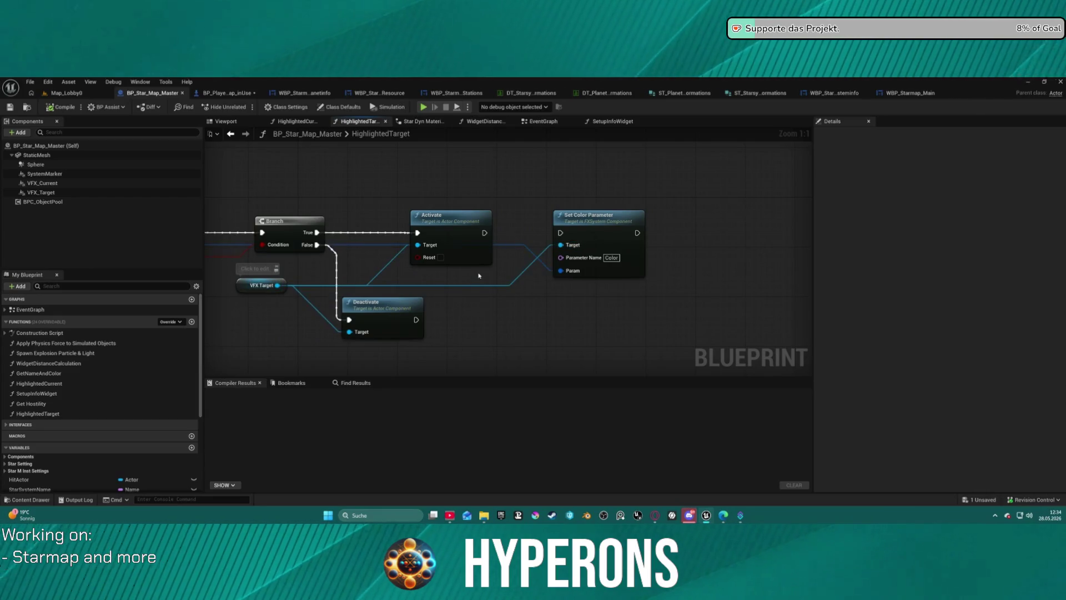
pyautogui.click(231, 134)
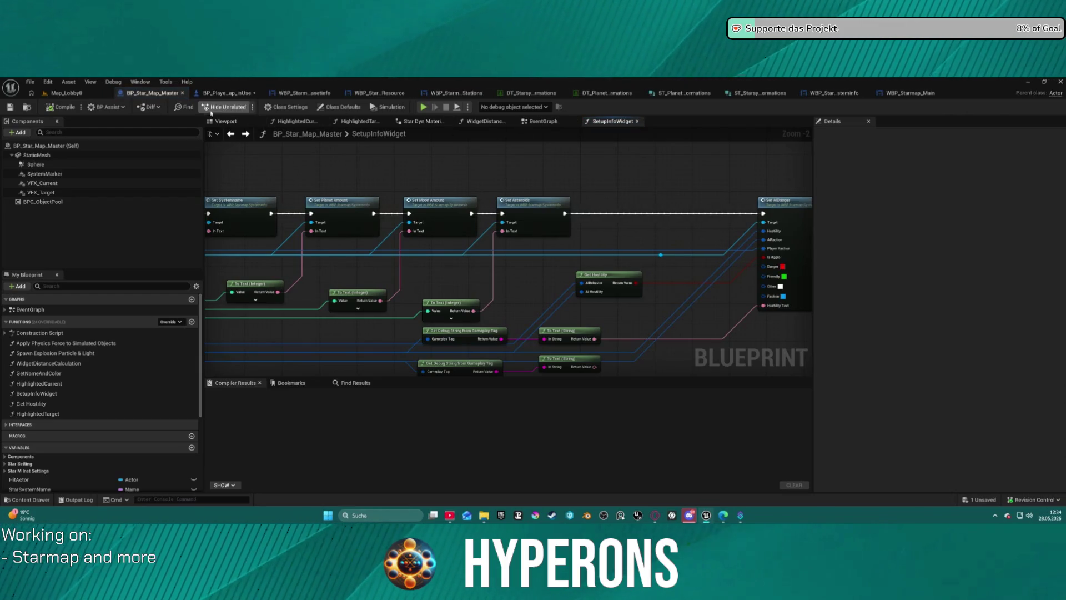
pyautogui.click(217, 93)
pyautogui.scroll(-5, 405, 234)
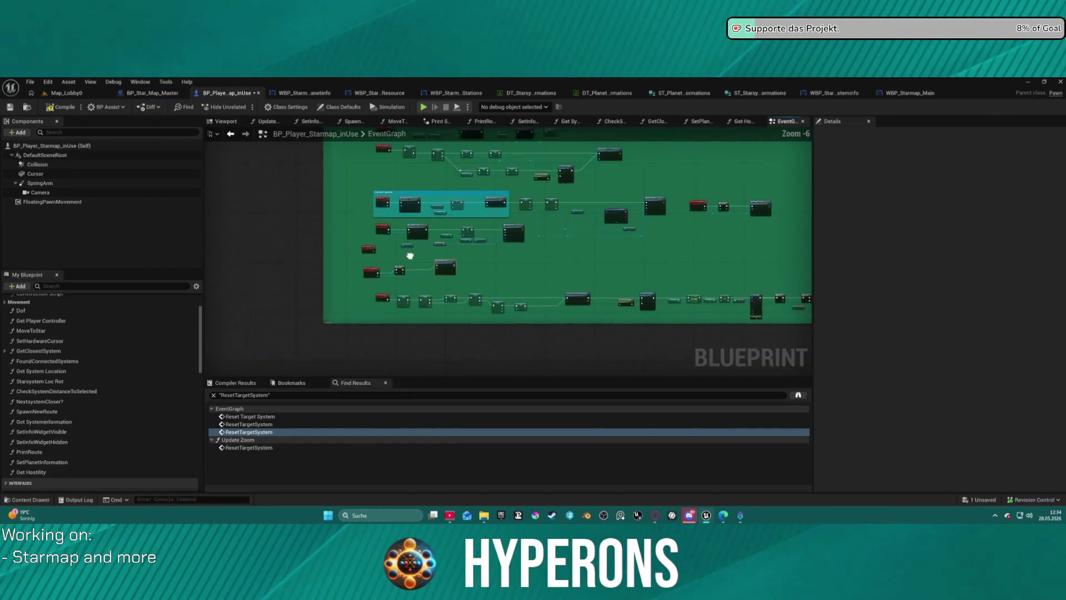
pyautogui.scroll(5, 408, 255)
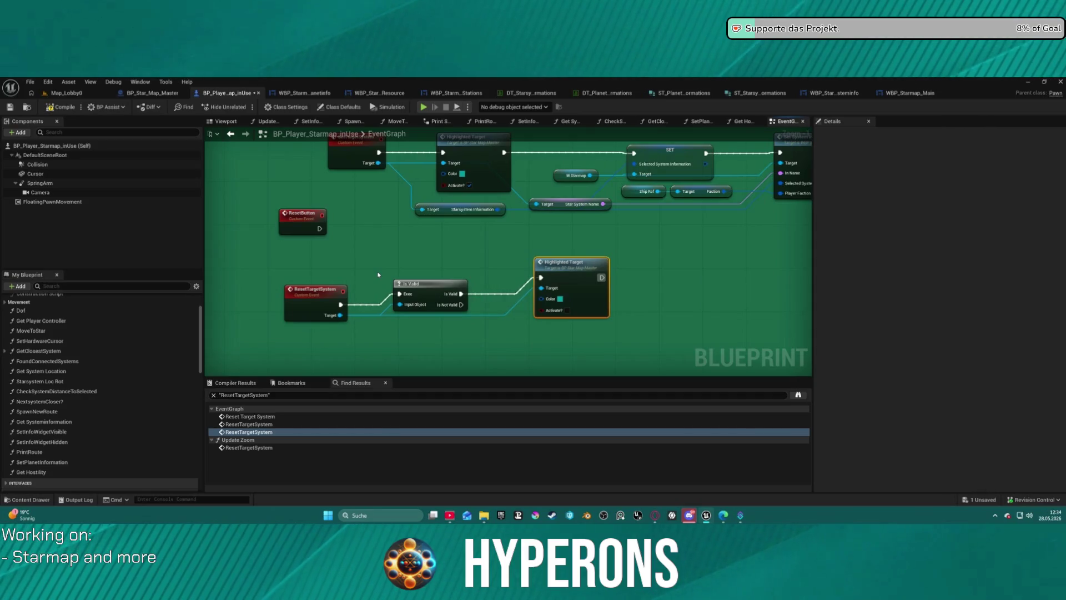
pyautogui.scroll(1, 364, 224)
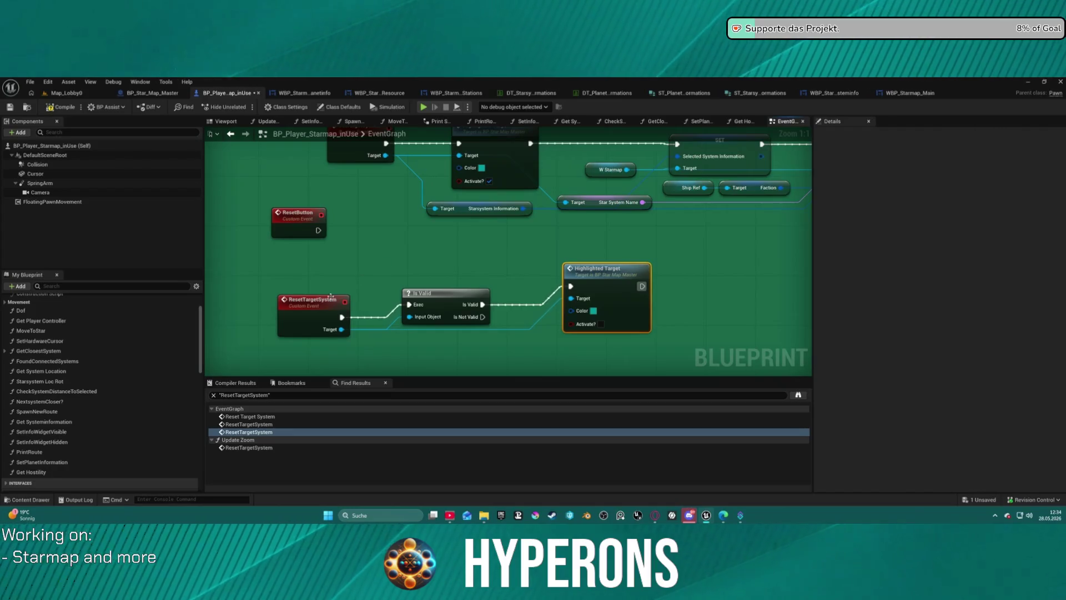
pyautogui.scroll(-1, 383, 253)
pyautogui.moveTo(390, 248)
pyautogui.mouseDown()
pyautogui.moveTo(364, 365)
pyautogui.moveTo(345, 348)
pyautogui.moveTo(290, 336)
pyautogui.mouseUp()
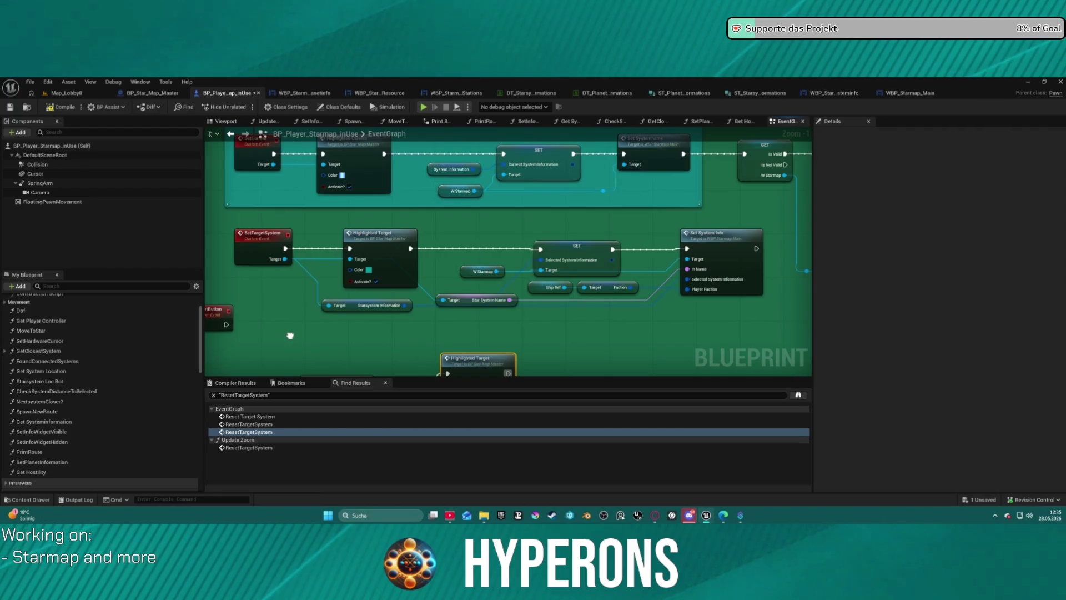
pyautogui.moveTo(290, 335); pyautogui.dragTo(345, 333)
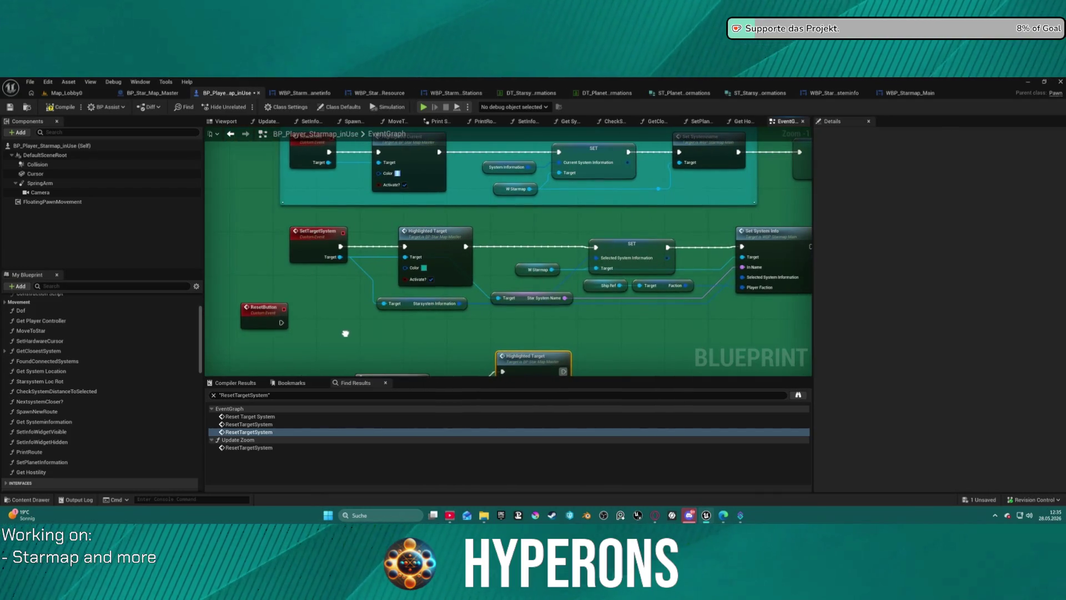
pyautogui.moveTo(345, 333)
pyautogui.mouseDown()
pyautogui.moveTo(388, 378)
pyautogui.moveTo(328, 275)
pyautogui.mouseUp()
pyautogui.scroll(-3, 327, 275)
pyautogui.scroll(3, 302, 237)
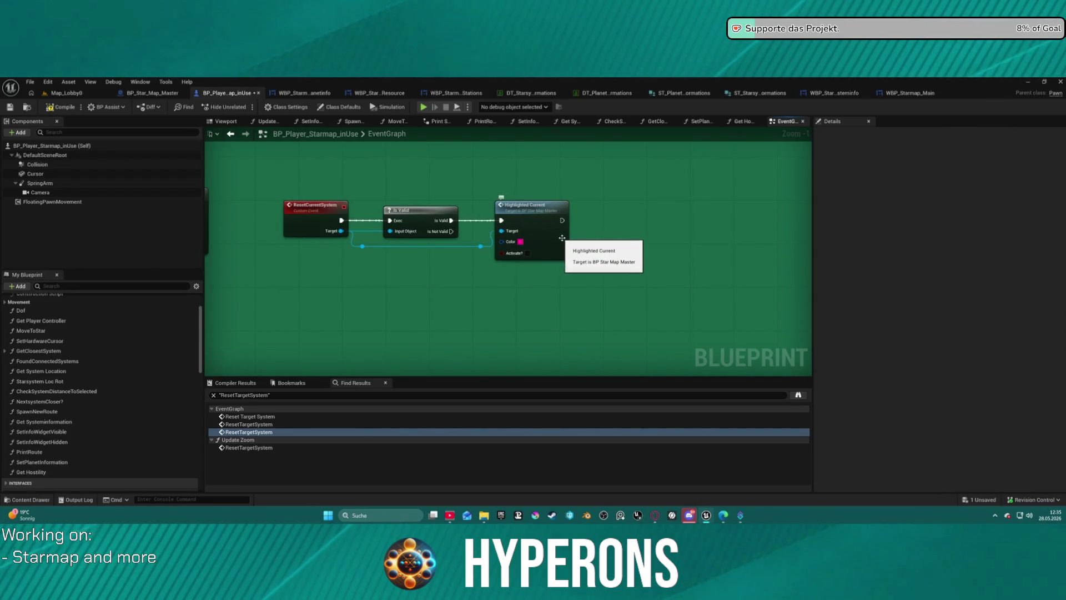
pyautogui.scroll(-10, 517, 229)
pyautogui.moveTo(516, 230); pyautogui.dragTo(689, 234)
pyautogui.scroll(3, 556, 217)
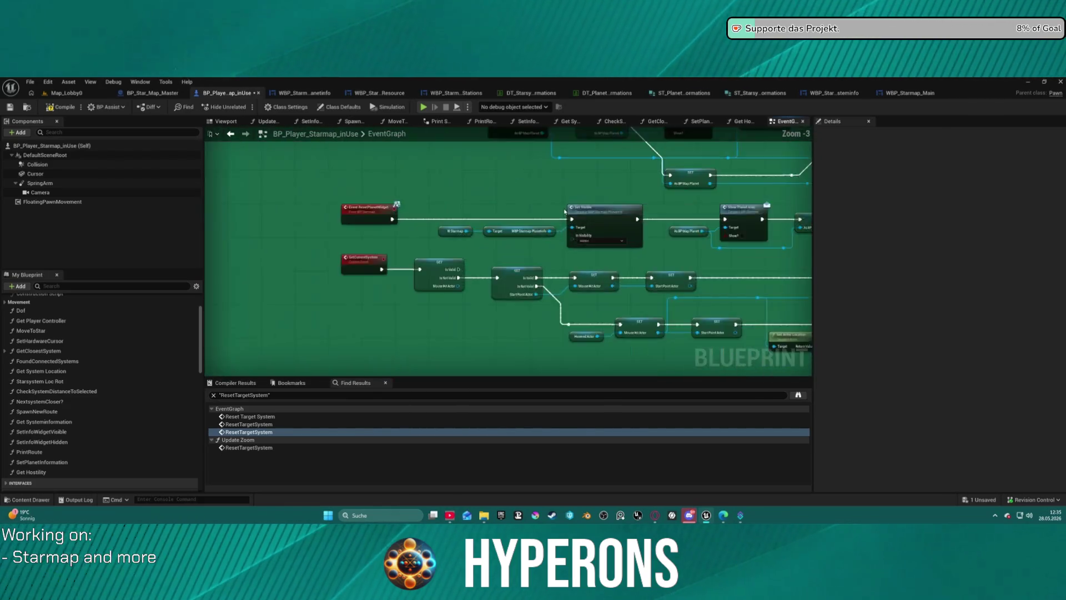
pyautogui.scroll(-3, 553, 215)
pyautogui.moveTo(553, 215)
pyautogui.mouseDown()
pyautogui.moveTo(533, 193)
pyautogui.moveTo(511, 311)
pyautogui.mouseUp()
pyautogui.scroll(12, 511, 311)
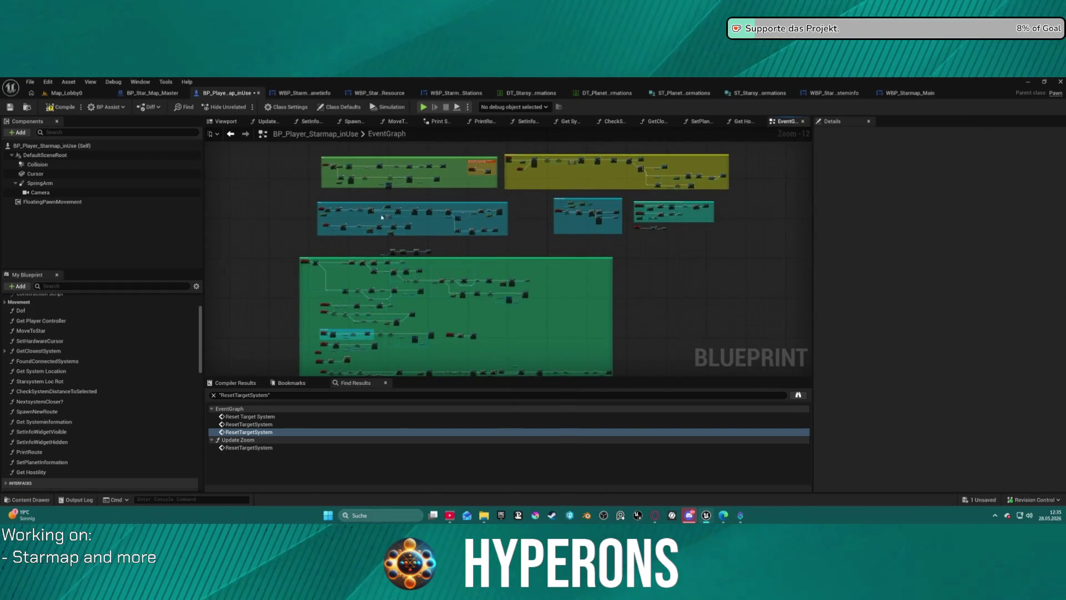
pyautogui.scroll(-5, 463, 285)
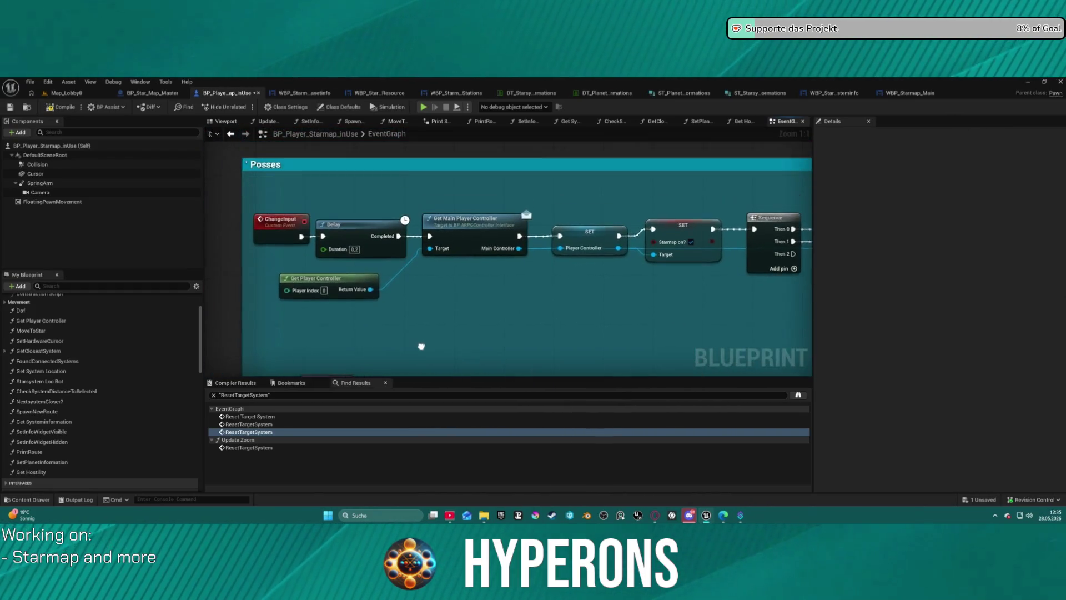
pyautogui.moveTo(415, 315); pyautogui.dragTo(433, 256)
pyautogui.scroll(5, 406, 208)
pyautogui.moveTo(421, 302); pyautogui.dragTo(411, 262)
pyautogui.scroll(-3, 262, 228)
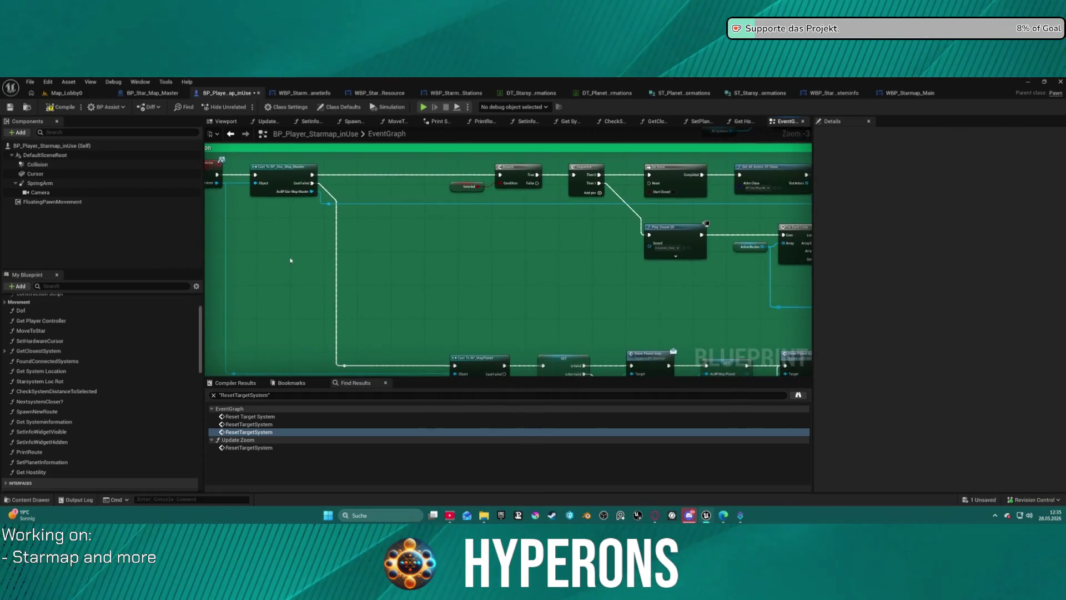
pyautogui.moveTo(745, 269); pyautogui.dragTo(524, 299)
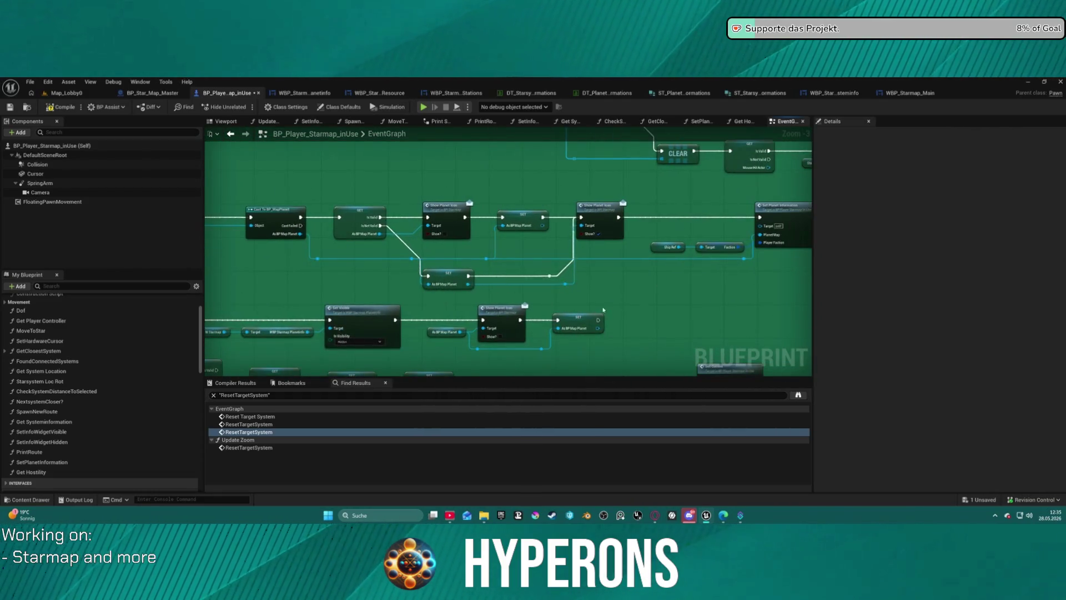
pyautogui.moveTo(602, 311); pyautogui.dragTo(628, 275)
pyautogui.moveTo(366, 309); pyautogui.dragTo(429, 240)
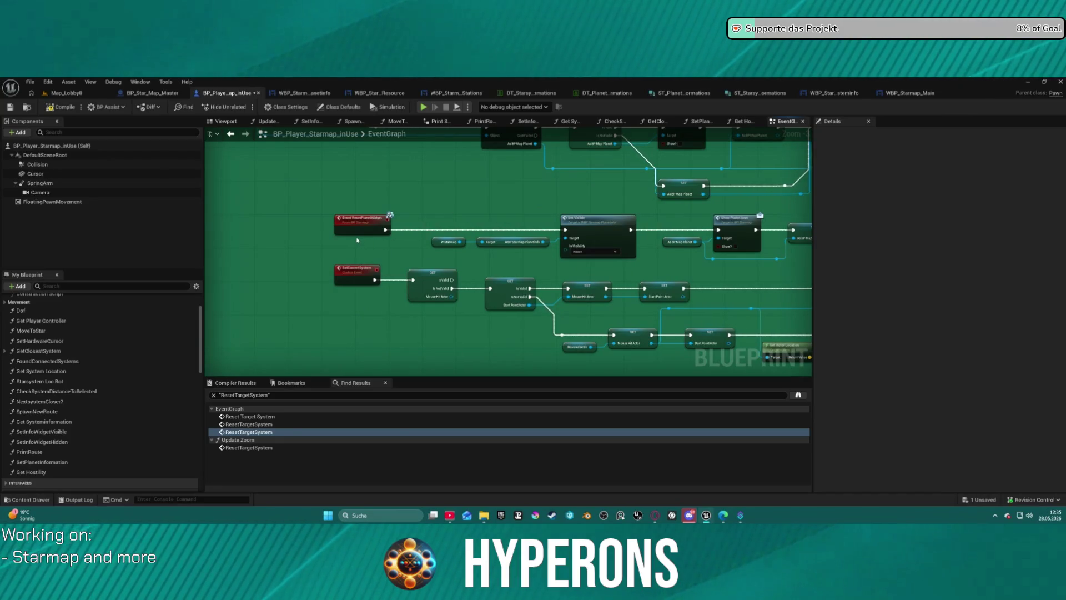
pyautogui.moveTo(494, 251)
pyautogui.mouseDown()
pyautogui.moveTo(319, 247)
pyautogui.moveTo(397, 221)
pyautogui.moveTo(440, 134)
pyautogui.mouseUp()
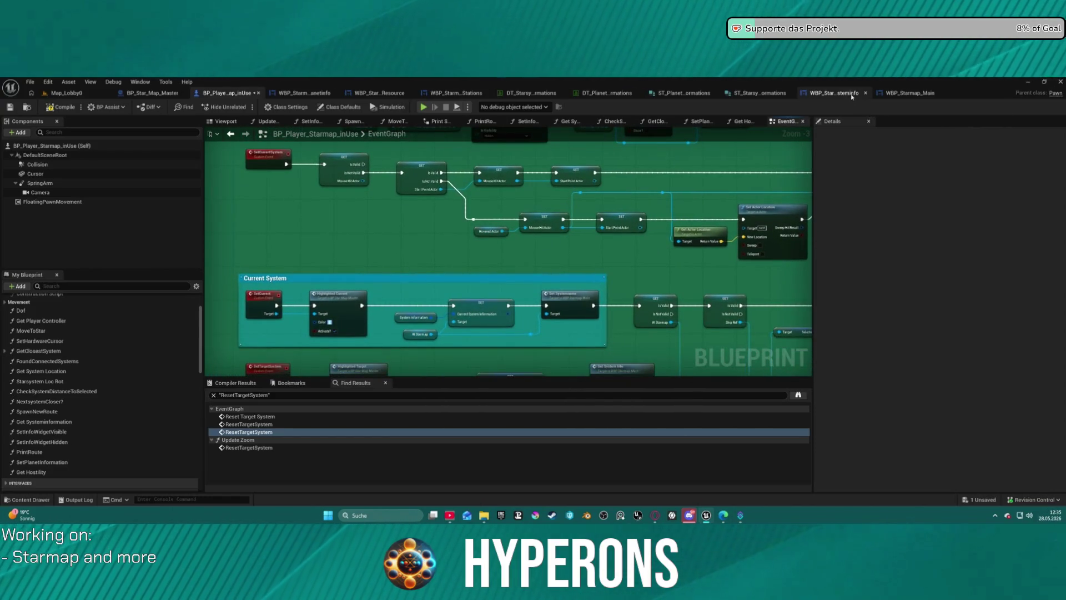
pyautogui.click(848, 93)
# - In WBP_Starmap_Main, feed a Handled reply into the reset handler's Return Value and recompile
pyautogui.click(891, 93)
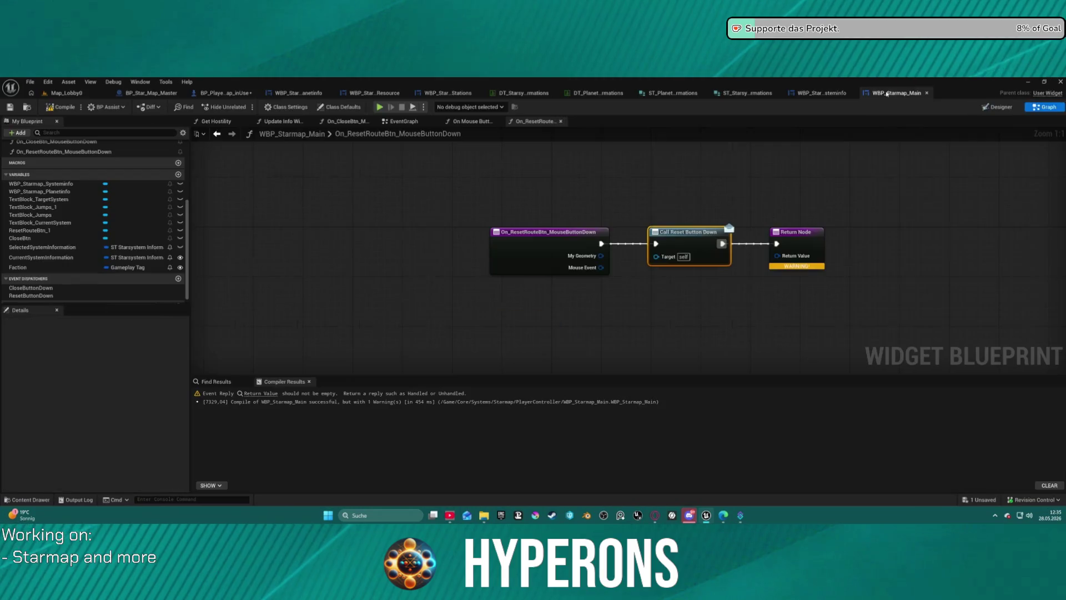
pyautogui.moveTo(776, 260); pyautogui.dragTo(708, 295)
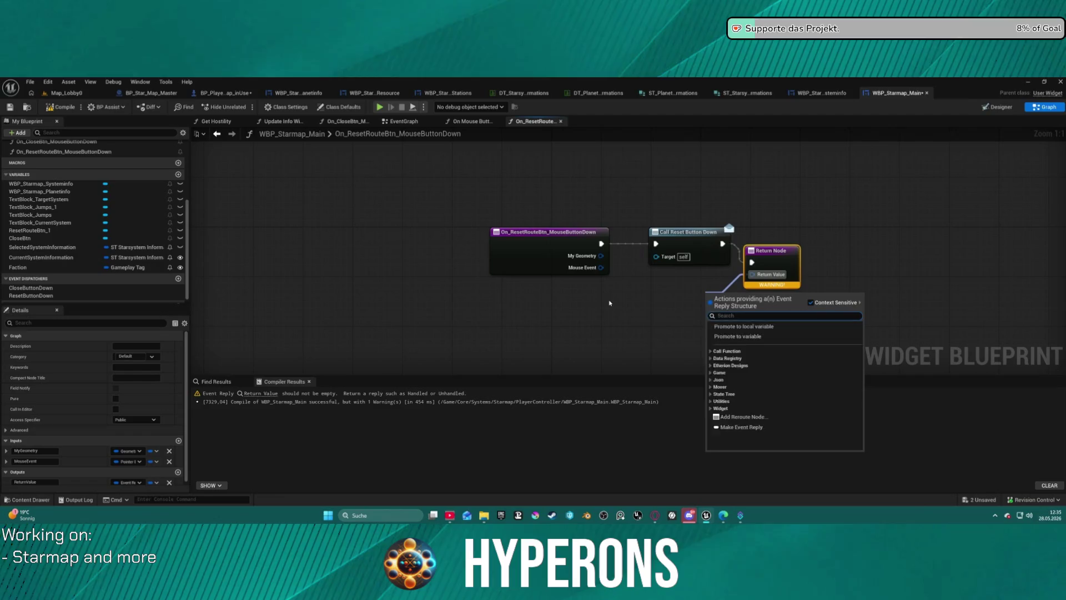
pyautogui.write('an')
pyautogui.press('BackSpace')
pyautogui.press('BackSpace')
pyautogui.write('handl')
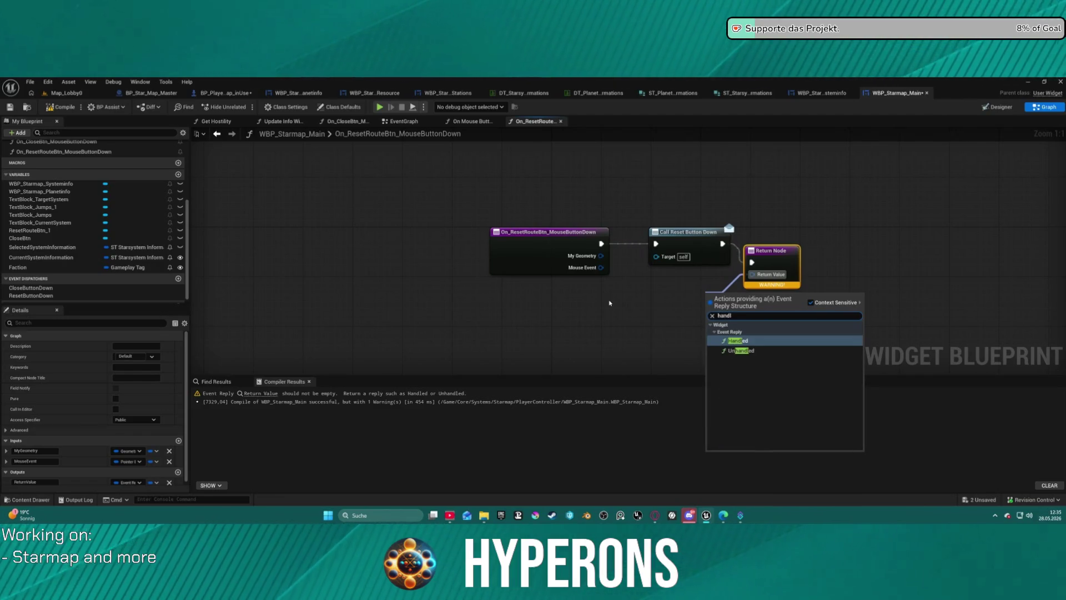
pyautogui.press('Return')
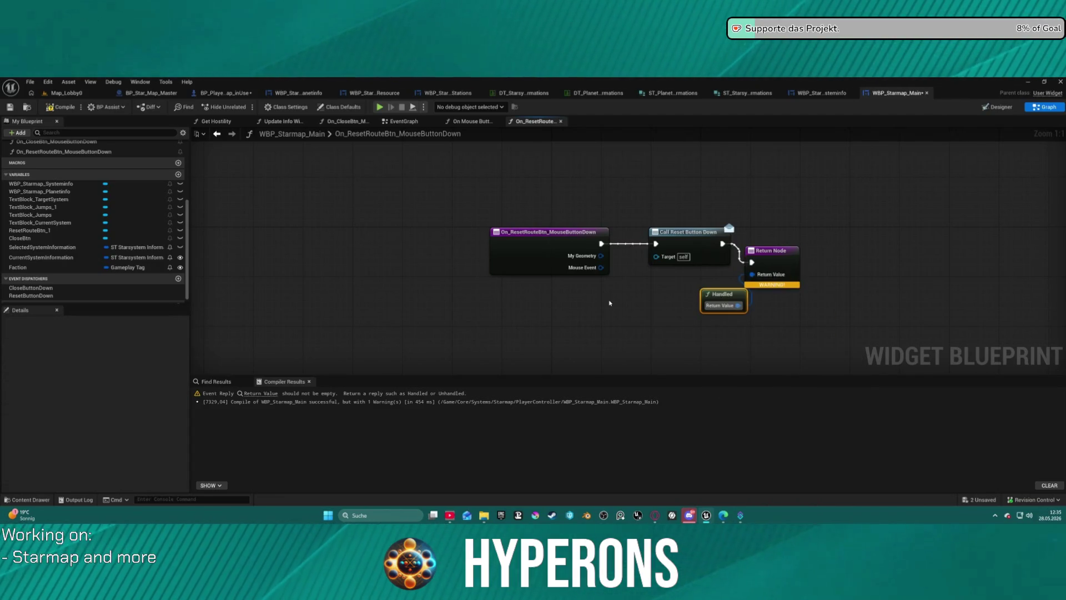
pyautogui.press('f')
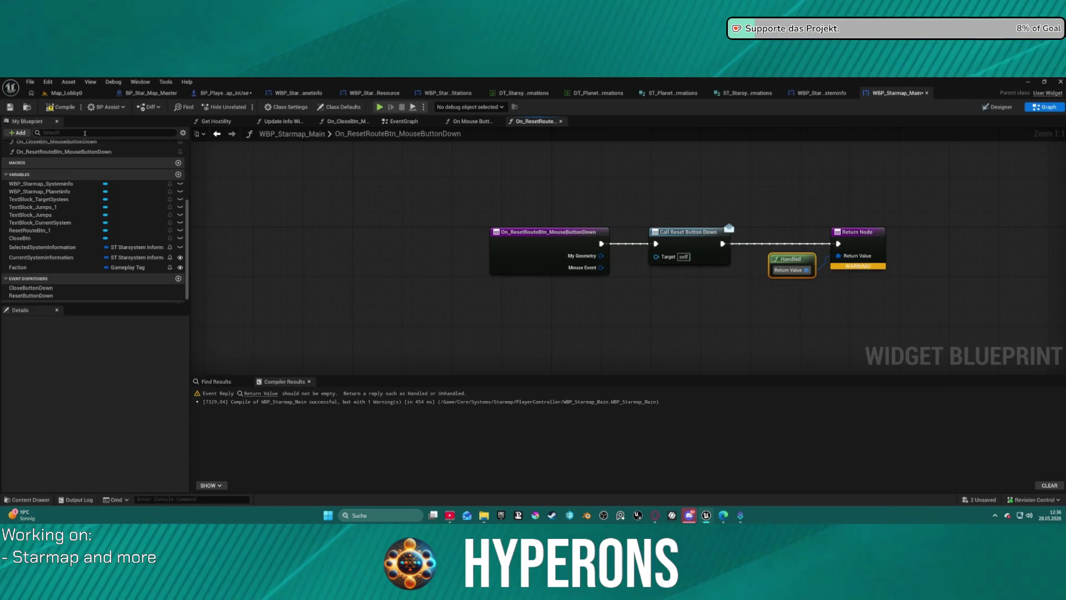
pyautogui.press('F7')
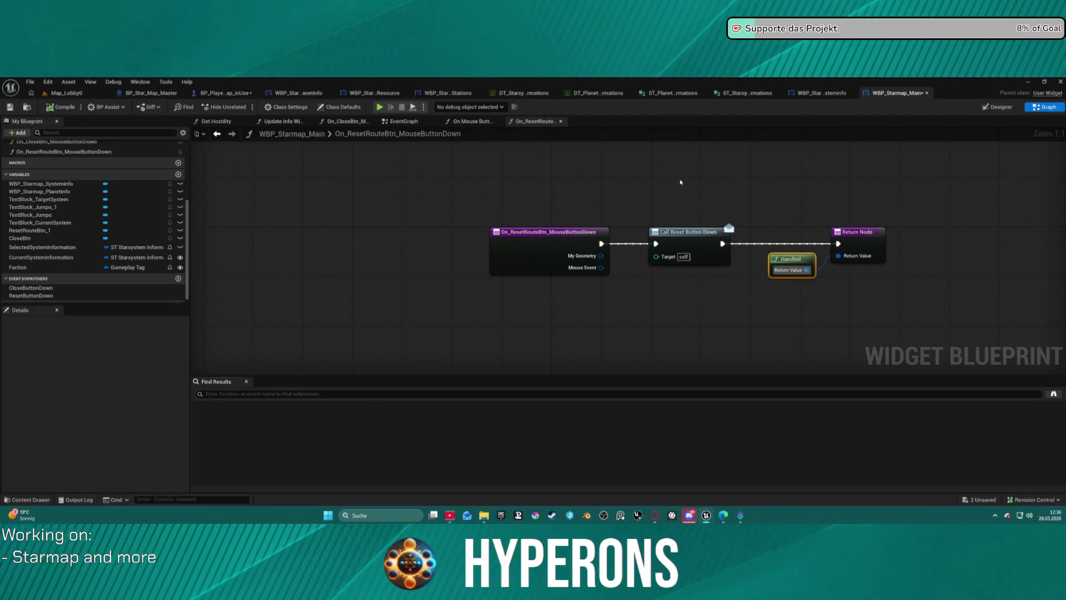
pyautogui.click(998, 107)
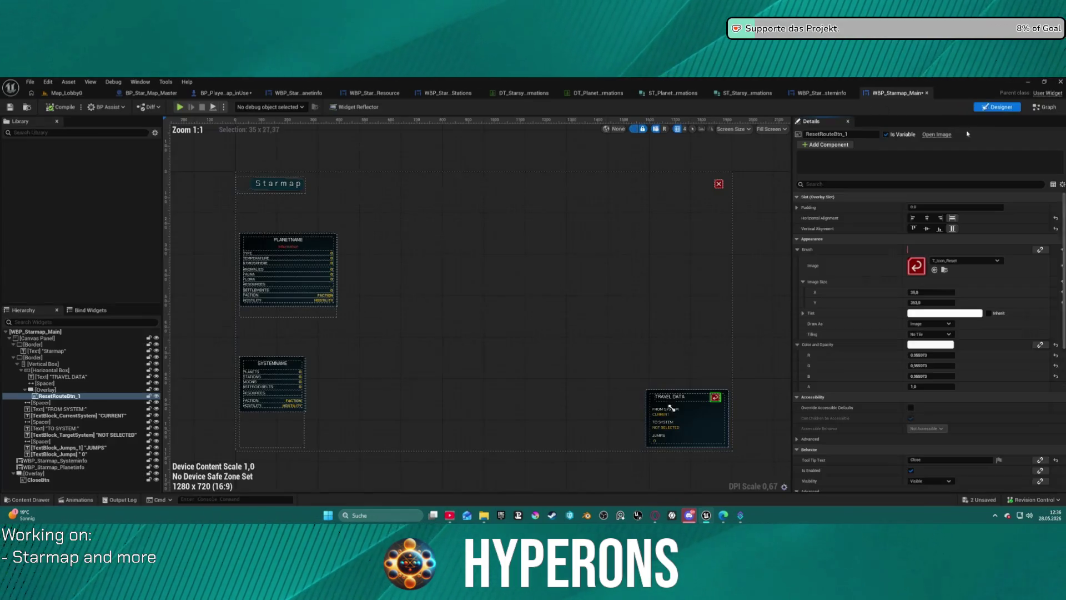
# - Zoom the Designer canvas to view the Starmap title and Travel Data area
pyautogui.scroll(4, 677, 426)
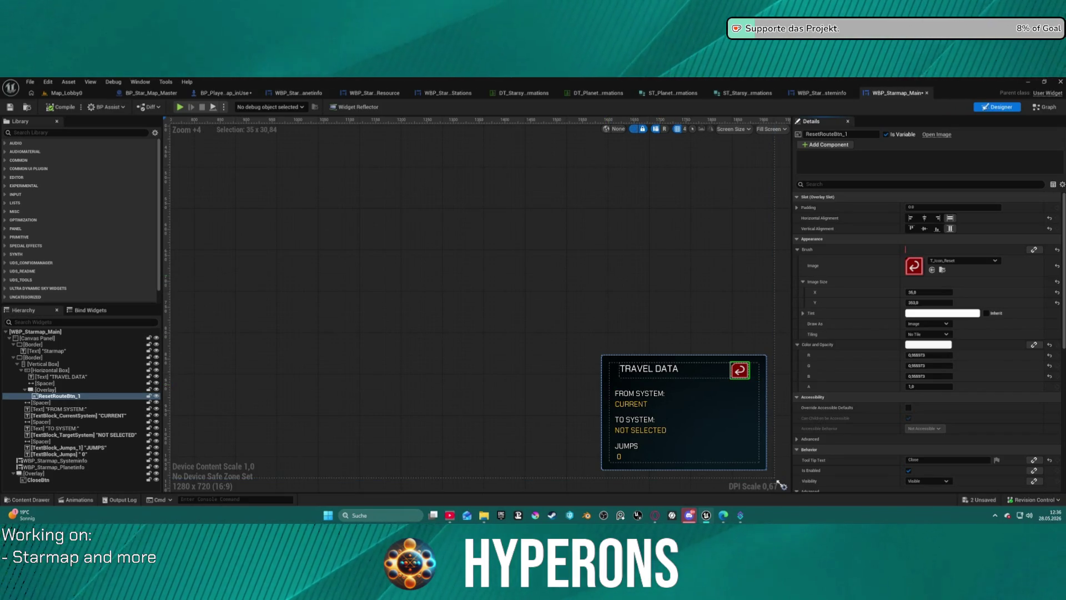
pyautogui.scroll(-4, 546, 235)
pyautogui.moveTo(546, 235); pyautogui.dragTo(642, 274)
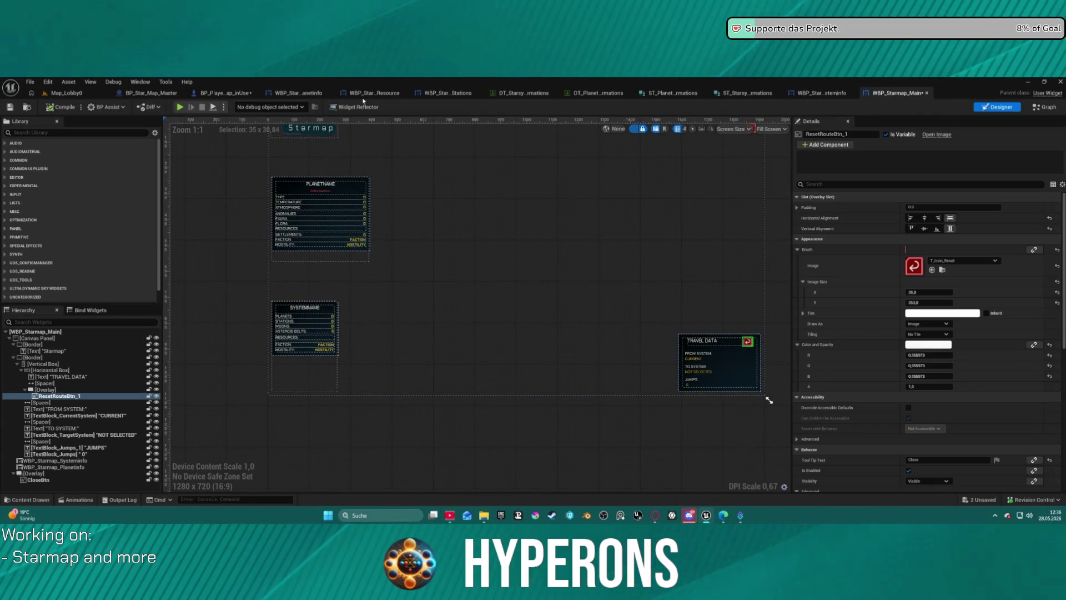
# - Bring up the EventGraph showing the SetSysteminfo and SetJumps event chains
pyautogui.click(1048, 107)
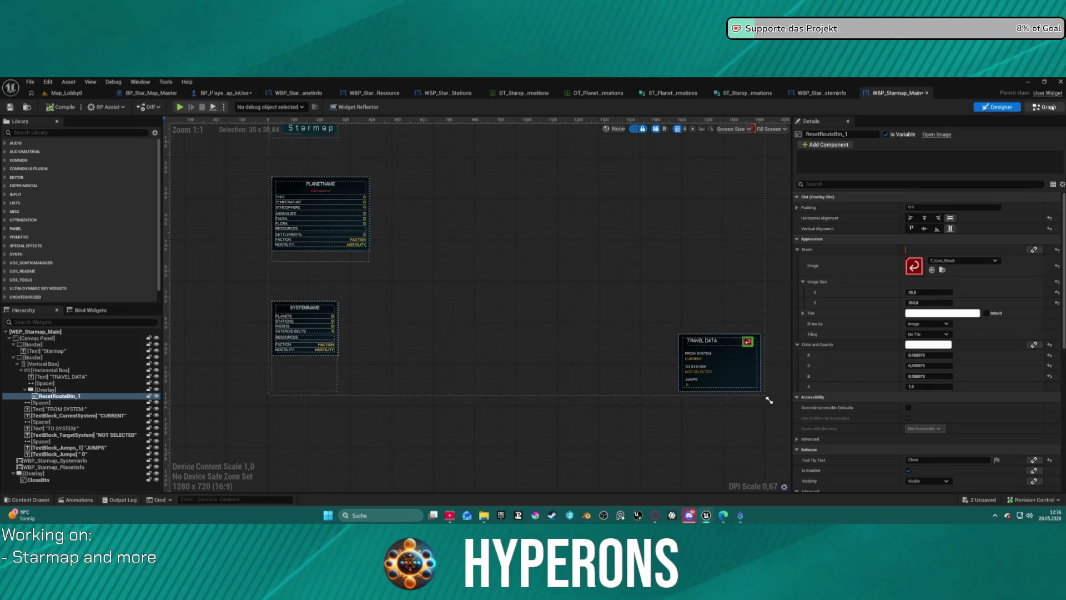
pyautogui.scroll(-10, 542, 236)
pyautogui.moveTo(541, 236); pyautogui.dragTo(528, 249)
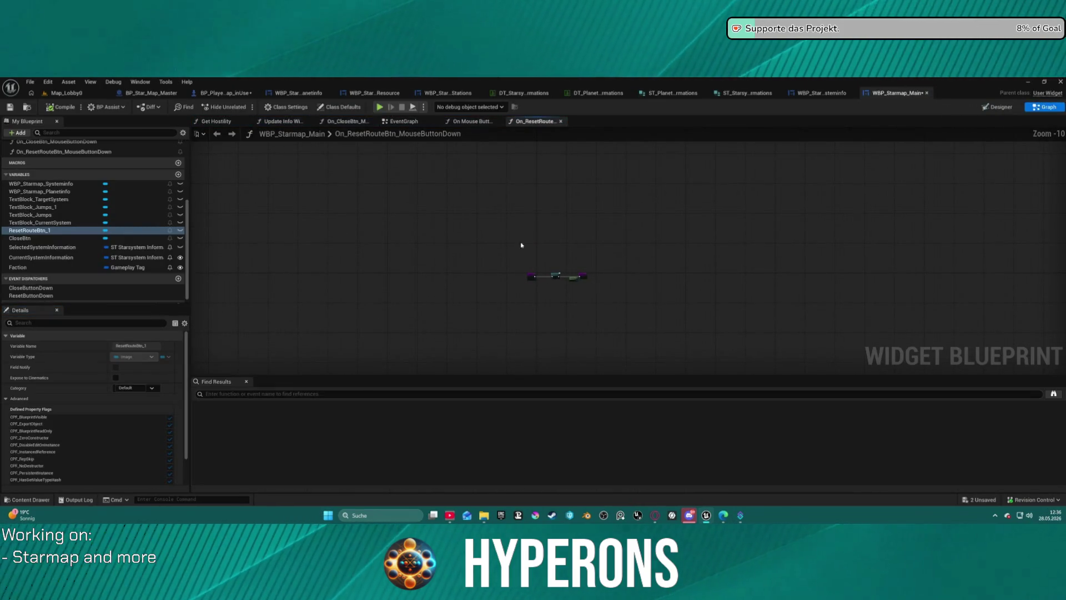
pyautogui.click(401, 121)
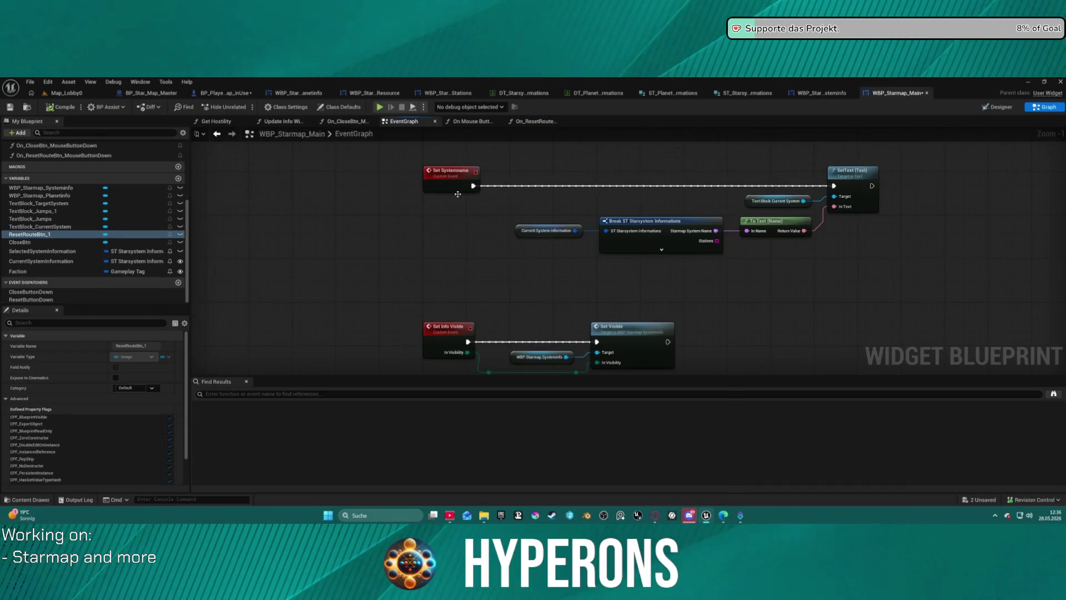
pyautogui.moveTo(498, 269)
pyautogui.mouseDown()
pyautogui.moveTo(443, 157)
pyautogui.moveTo(459, 119)
pyautogui.moveTo(432, 113)
pyautogui.mouseUp()
pyautogui.scroll(-1, 443, 157)
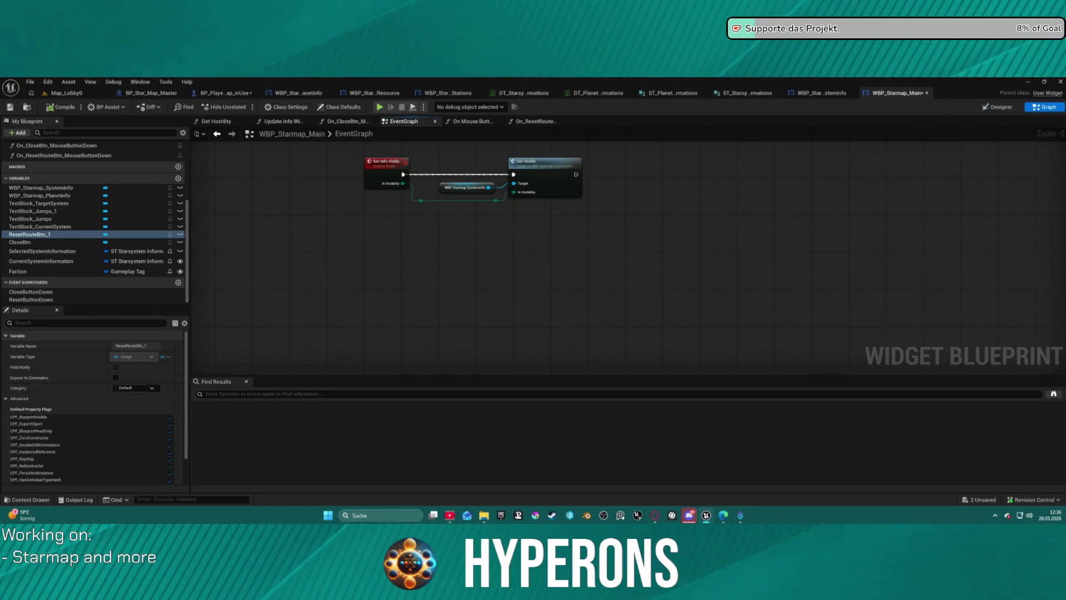
pyautogui.moveTo(431, 349); pyautogui.dragTo(431, 291)
pyautogui.moveTo(416, 131)
pyautogui.mouseDown()
pyautogui.moveTo(420, 166)
pyautogui.moveTo(422, 144)
pyautogui.mouseUp()
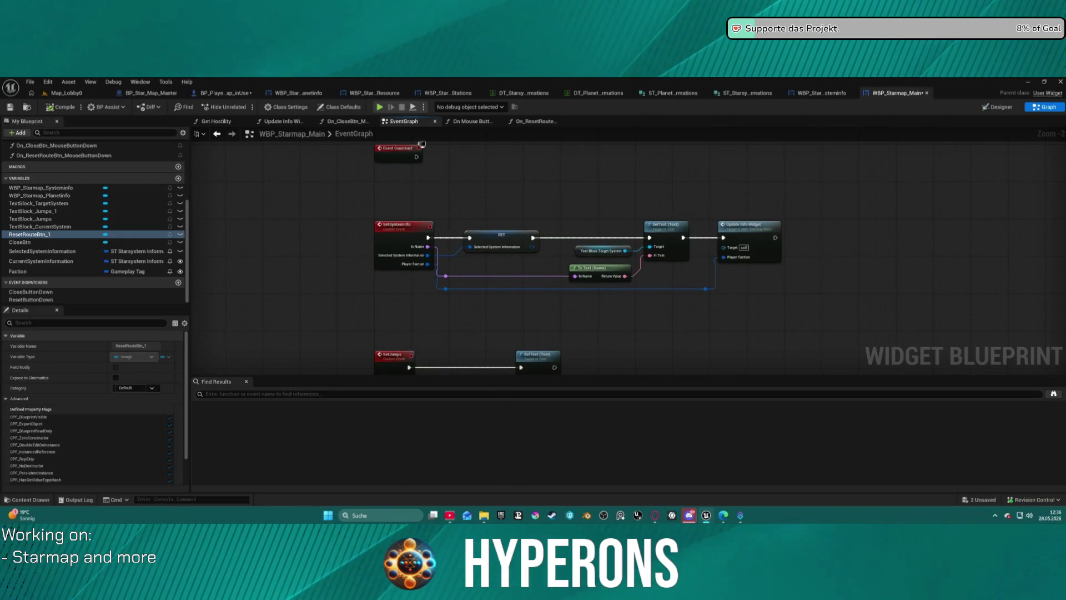
# - Select the Set Systemname event, then open the All Actions menu on empty graph space
pyautogui.moveTo(422, 144)
pyautogui.mouseDown()
pyautogui.moveTo(419, 133)
pyautogui.moveTo(374, 138)
pyautogui.mouseUp()
pyautogui.scroll(2, 428, 212)
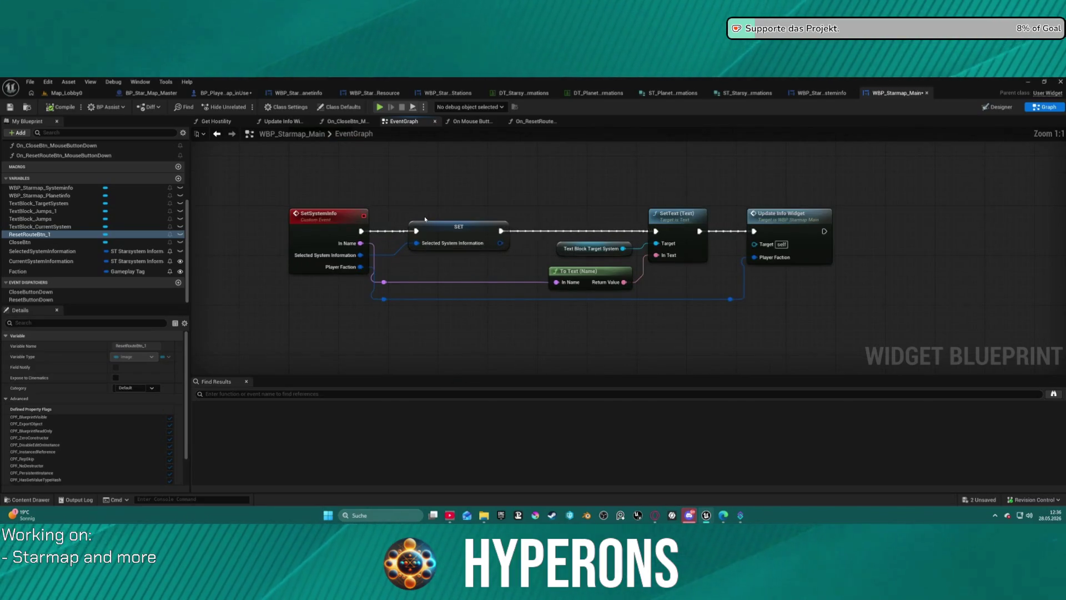
pyautogui.moveTo(416, 200)
pyautogui.mouseDown()
pyautogui.moveTo(455, 310)
pyautogui.moveTo(445, 169)
pyautogui.moveTo(457, 78)
pyautogui.mouseUp()
pyautogui.moveTo(444, 256)
pyautogui.mouseDown()
pyautogui.moveTo(418, 306)
pyautogui.moveTo(447, 159)
pyautogui.moveTo(460, 165)
pyautogui.moveTo(450, 177)
pyautogui.moveTo(458, 165)
pyautogui.mouseUp()
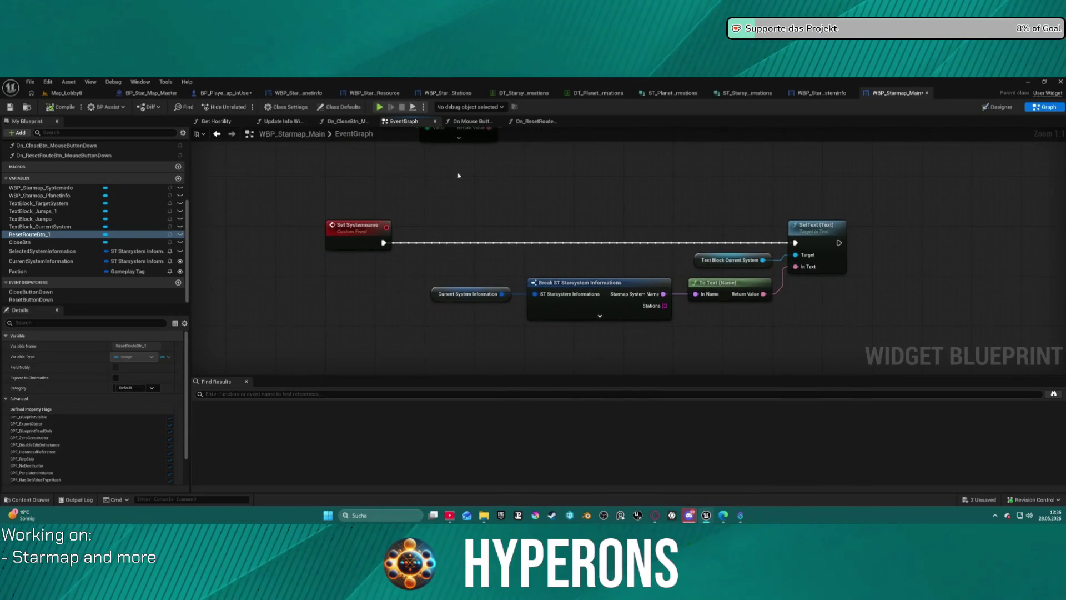
pyautogui.scroll(-1, 470, 321)
pyautogui.moveTo(469, 336); pyautogui.dragTo(454, 356)
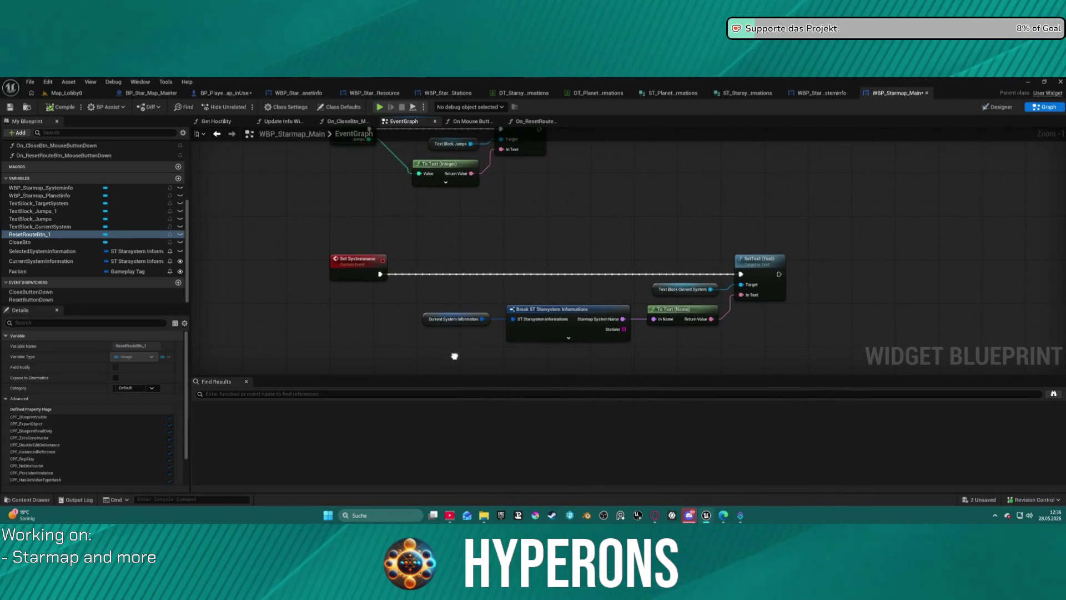
pyautogui.click(360, 259)
pyautogui.moveTo(423, 264)
pyautogui.mouseDown()
pyautogui.moveTo(469, 230)
pyautogui.moveTo(389, 161)
pyautogui.moveTo(353, 215)
pyautogui.moveTo(357, 343)
pyautogui.moveTo(369, 223)
pyautogui.moveTo(366, 339)
pyautogui.mouseUp()
pyautogui.rightClick(372, 283)
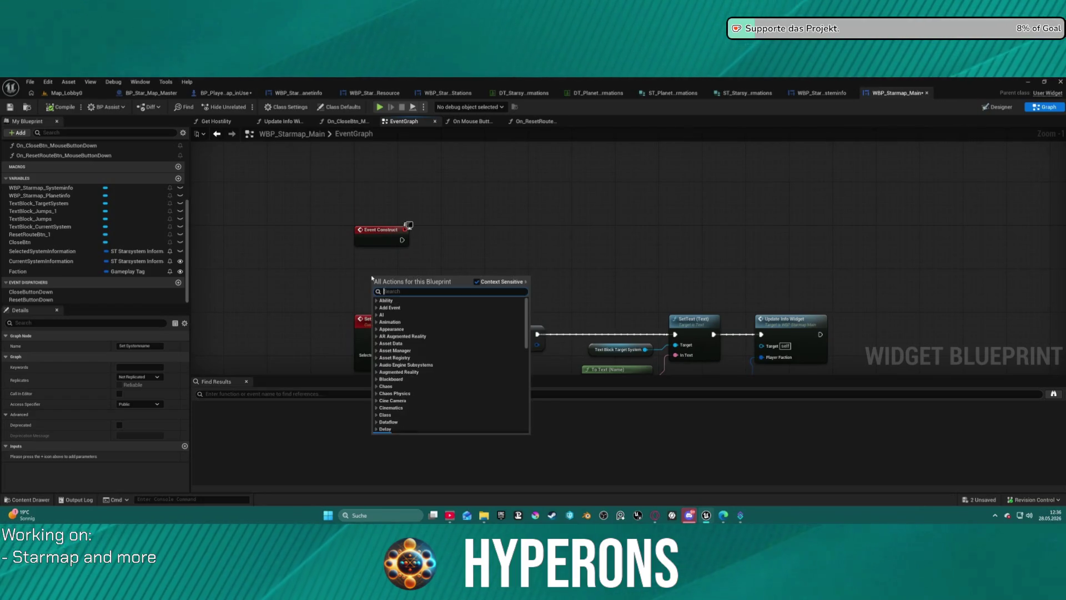
# - Add a custom event named ResetTargetSystem to the event graph
pyautogui.moveTo(381, 234); pyautogui.dragTo(379, 180)
pyautogui.rightClick(367, 235)
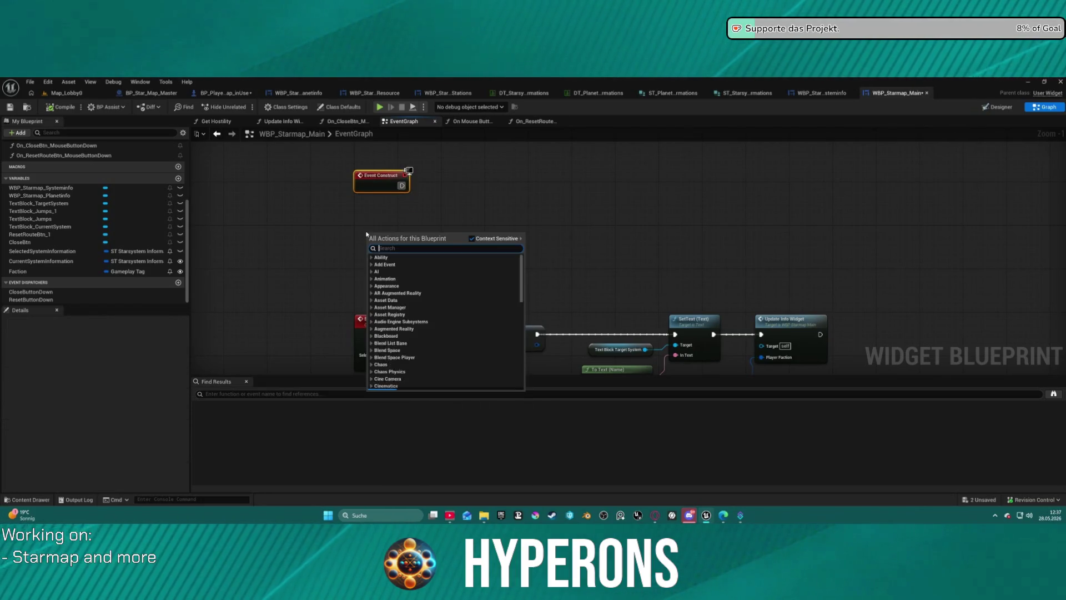
pyautogui.write('Custom Even')
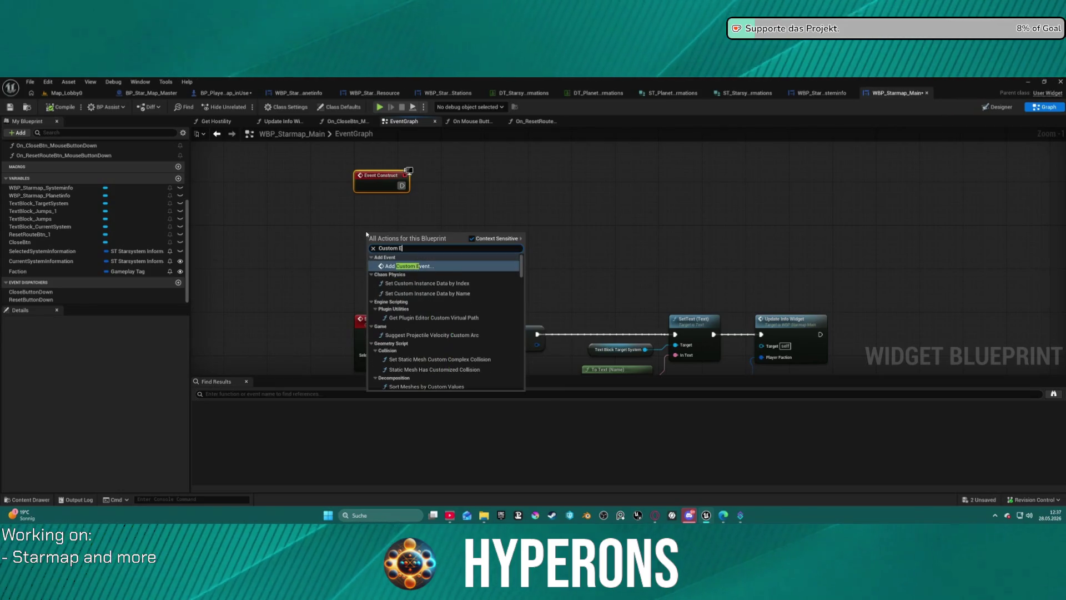
pyautogui.press('Return')
pyautogui.write('ResetTargetSystem')
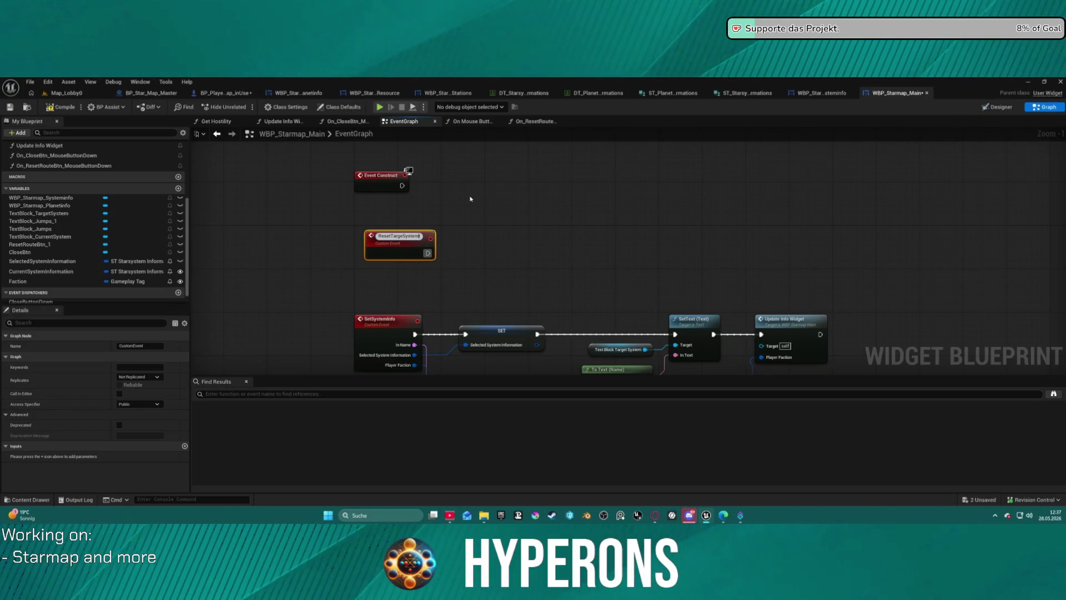
pyautogui.press('Return')
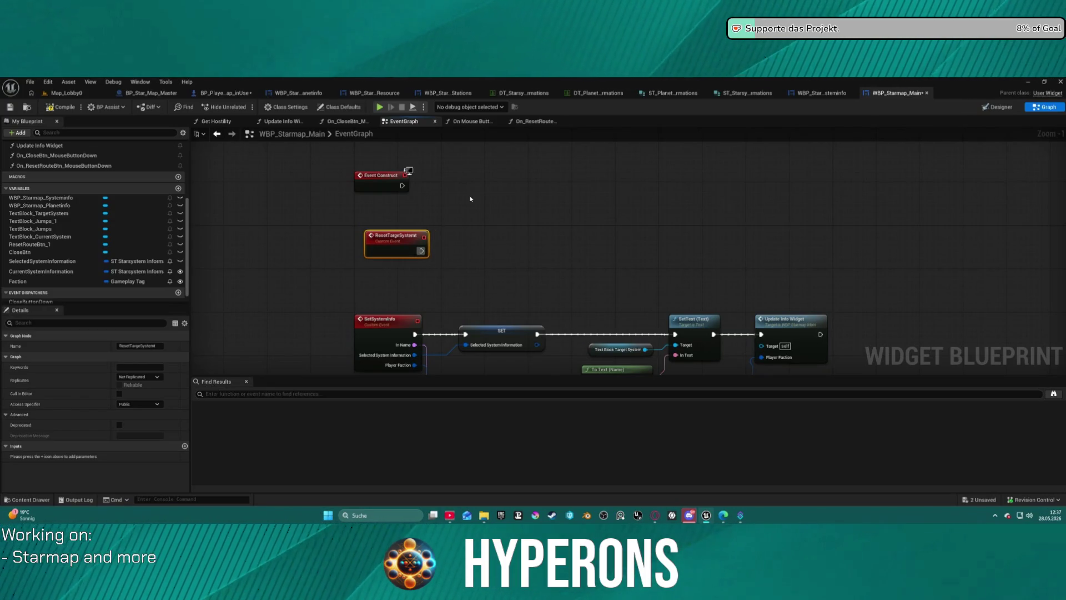
pyautogui.moveTo(403, 242); pyautogui.dragTo(393, 240)
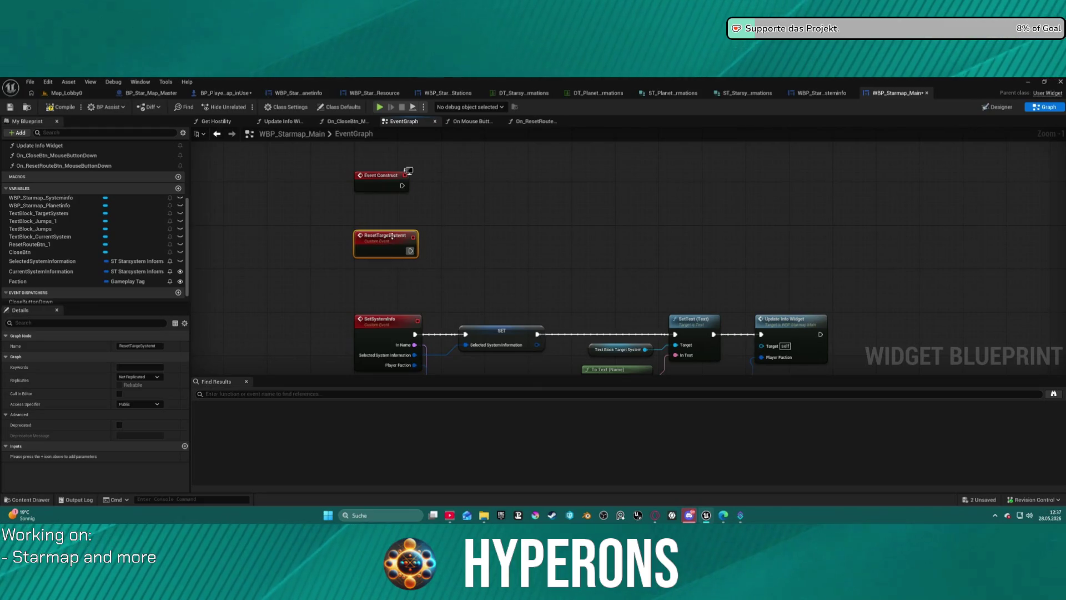
# - Copy the Text Block Target System and To Text (Name) nodes and wire them to ResetTargetSystem
pyautogui.moveTo(584, 247)
pyautogui.mouseDown()
pyautogui.moveTo(736, 294)
pyautogui.moveTo(656, 299)
pyautogui.moveTo(736, 304)
pyautogui.mouseUp()
pyautogui.moveTo(561, 244); pyautogui.dragTo(675, 319)
pyautogui.hotkey('ctrl', 'c')
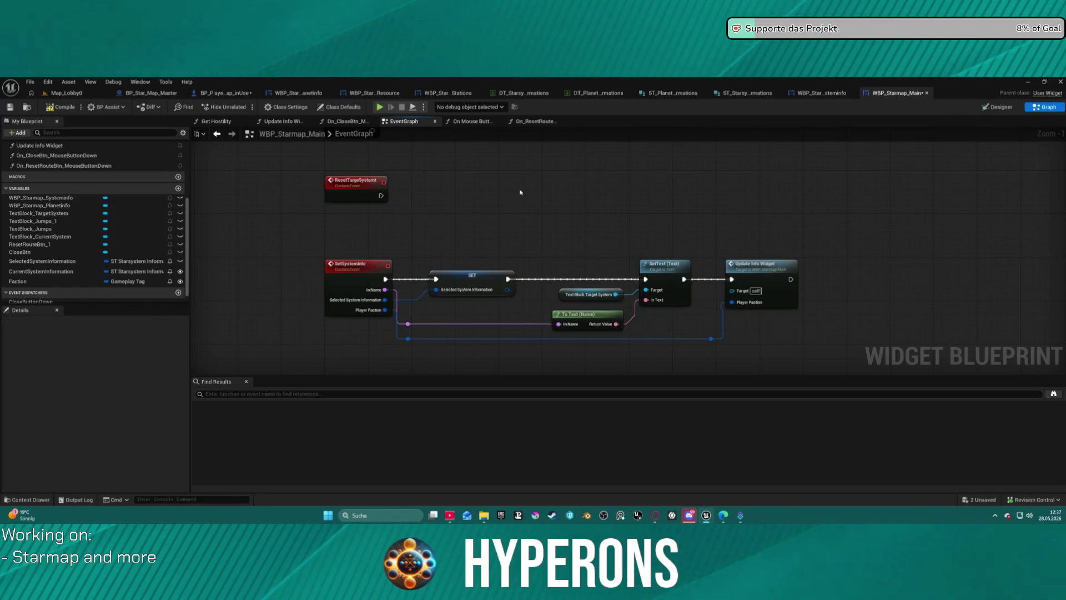
pyautogui.hotkey('ctrl', 'v')
pyautogui.moveTo(381, 196)
pyautogui.mouseDown()
pyautogui.moveTo(593, 183)
pyautogui.moveTo(570, 180)
pyautogui.mouseUp()
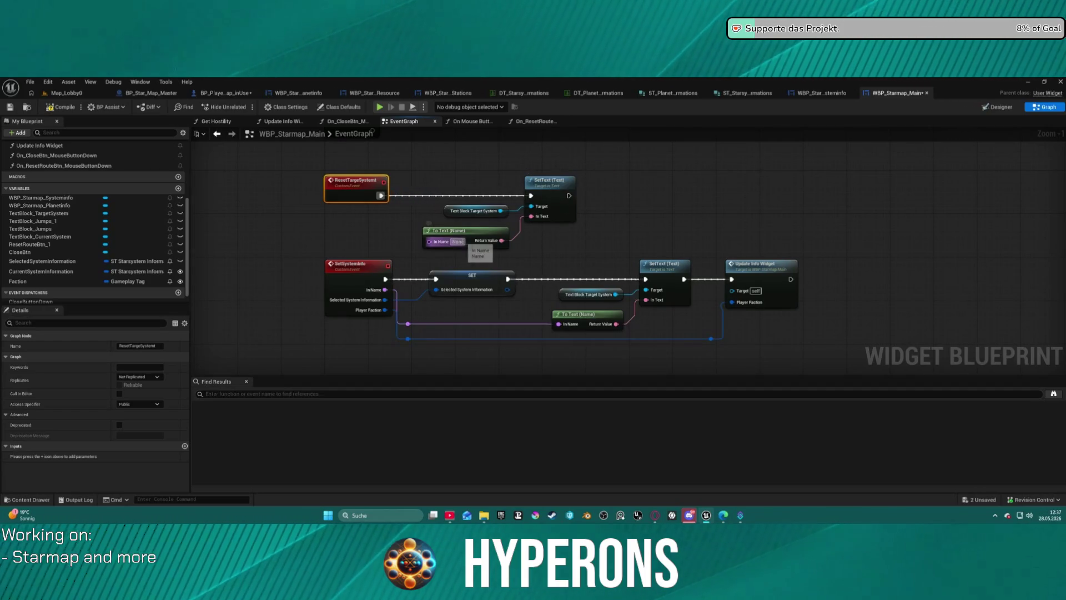
# - Bring the reset event's nodes back into view in the starmap widget graph
pyautogui.click(631, 243)
pyautogui.scroll(-2, 583, 231)
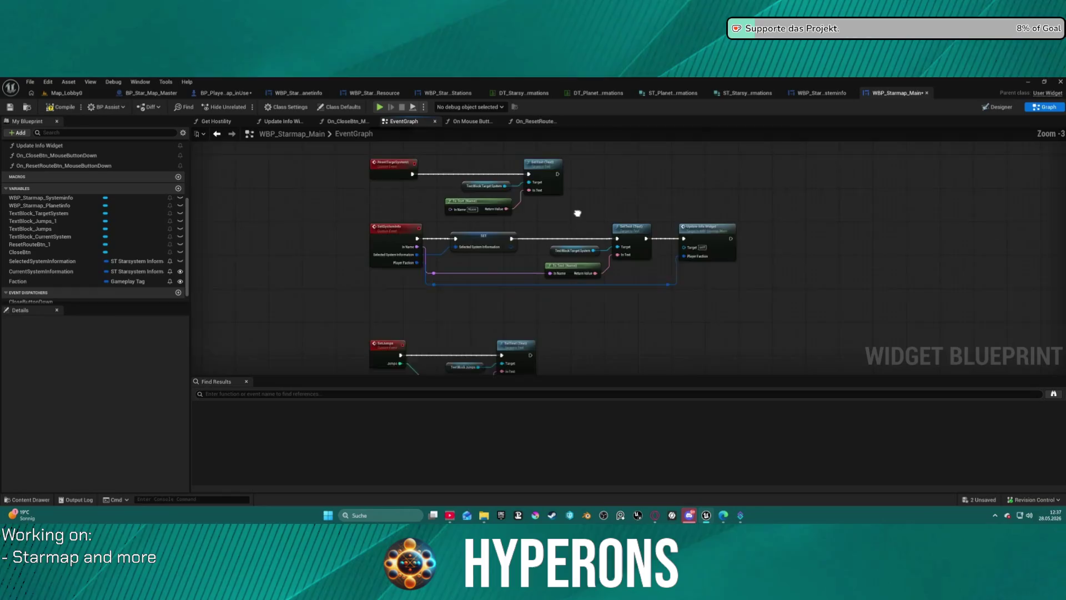
pyautogui.moveTo(570, 277)
pyautogui.mouseDown()
pyautogui.moveTo(561, 212)
pyautogui.moveTo(581, 252)
pyautogui.moveTo(546, 265)
pyautogui.mouseUp()
pyautogui.moveTo(388, 212)
pyautogui.mouseDown()
pyautogui.moveTo(517, 282)
pyautogui.moveTo(583, 290)
pyautogui.moveTo(569, 282)
pyautogui.mouseUp()
pyautogui.write('s')
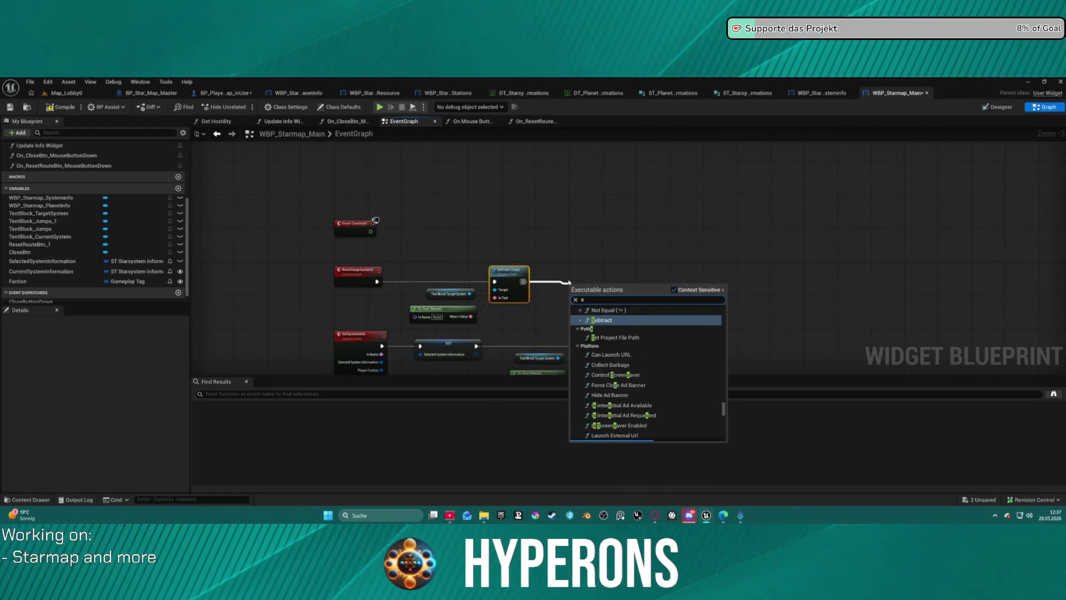
pyautogui.write('et jump')
pyautogui.press('Escape')
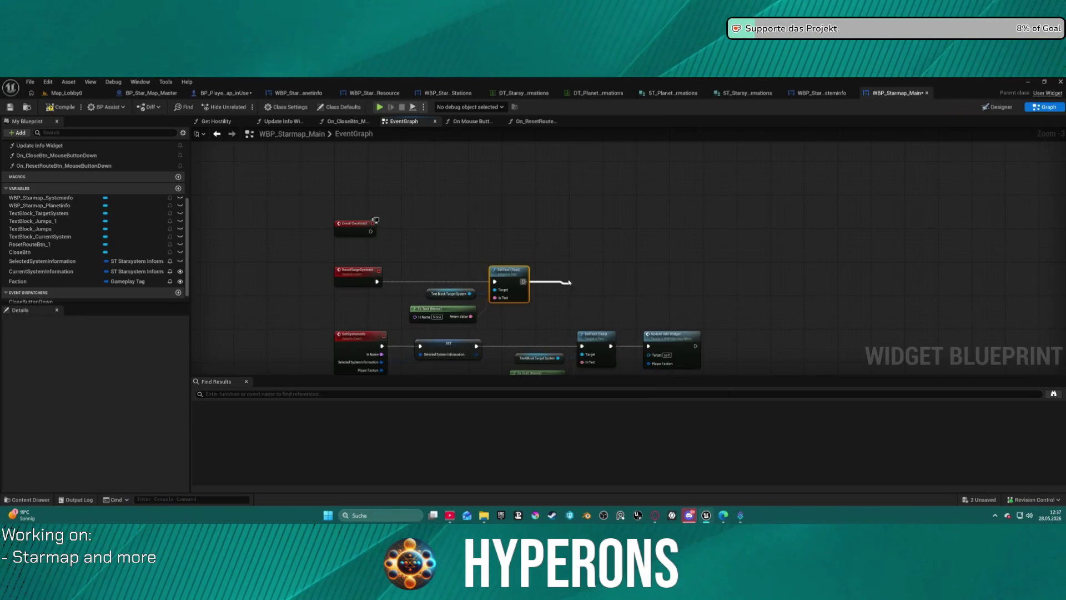
# - Move the Set Jumps node up into the reset chain and correct the reset event's name
pyautogui.moveTo(598, 284); pyautogui.dragTo(591, 272)
pyautogui.scroll(-5, 705, 241)
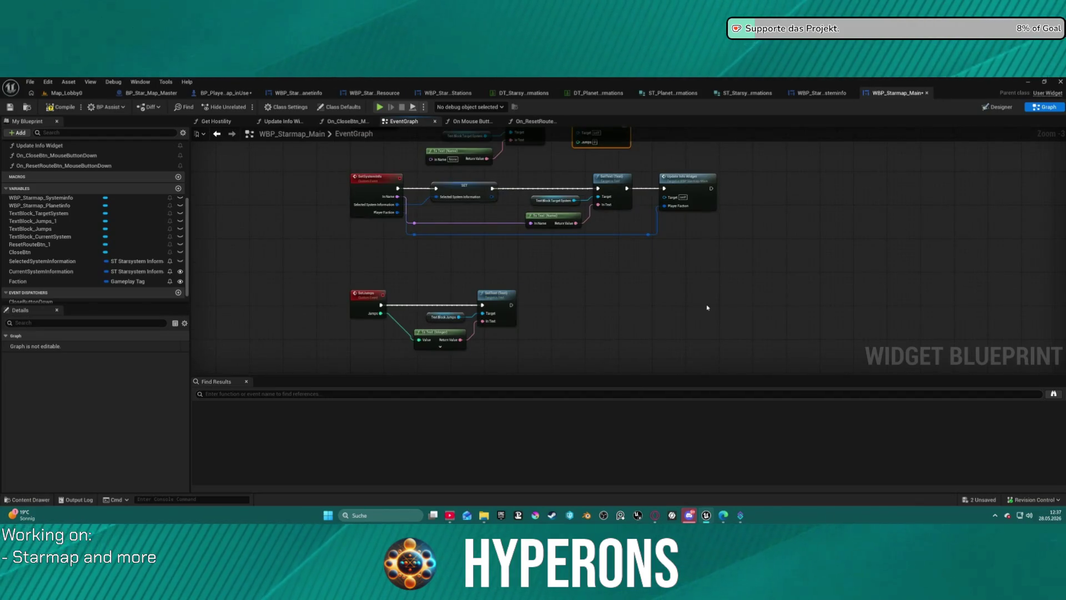
pyautogui.scroll(-10, 706, 306)
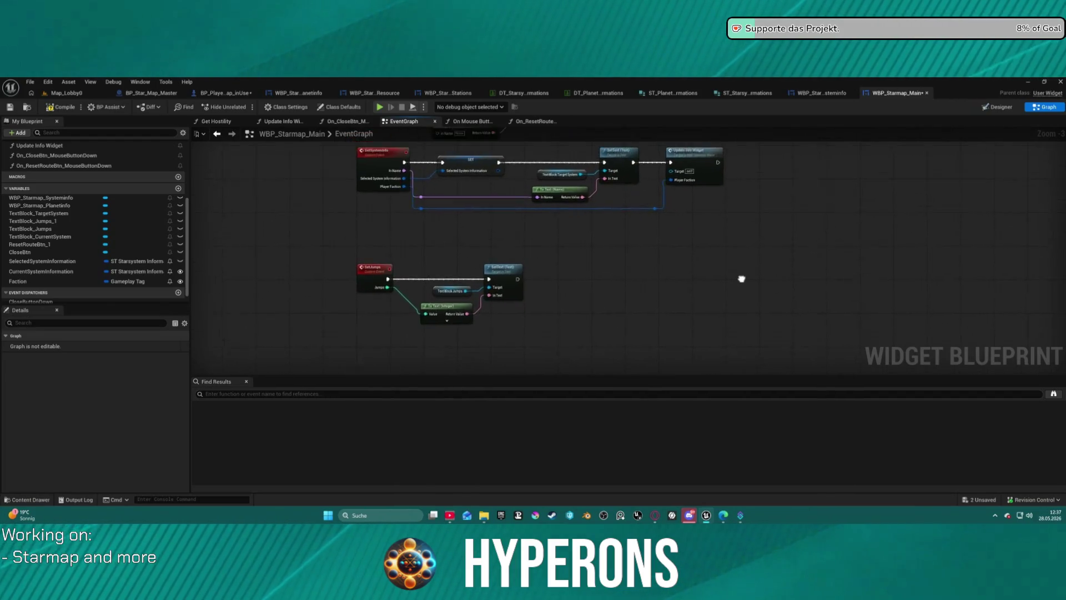
pyautogui.scroll(5, 499, 222)
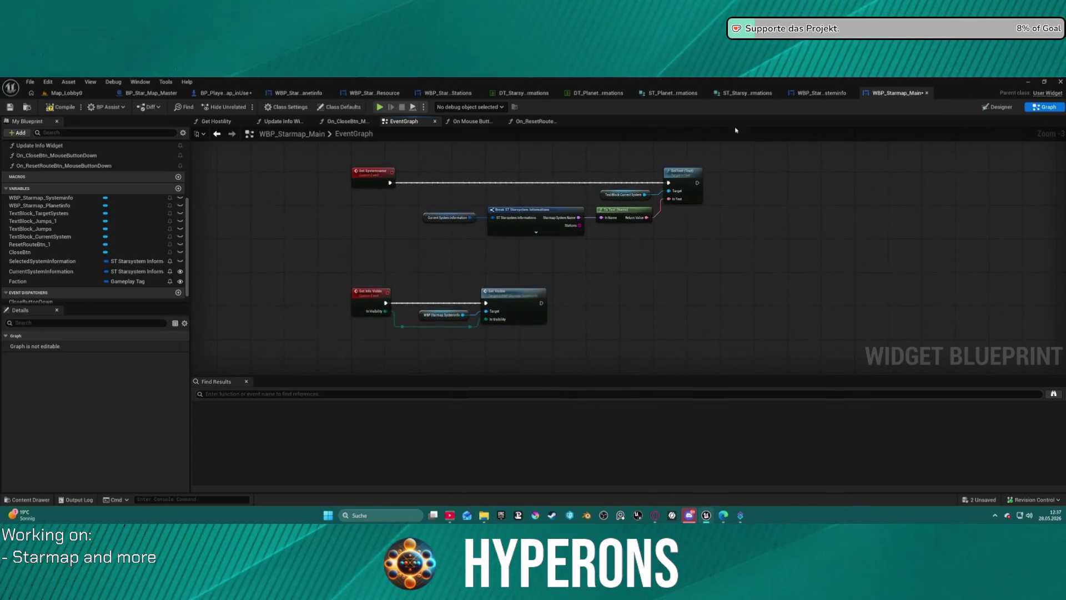
pyautogui.scroll(5, 499, 222)
pyautogui.scroll(3, 435, 348)
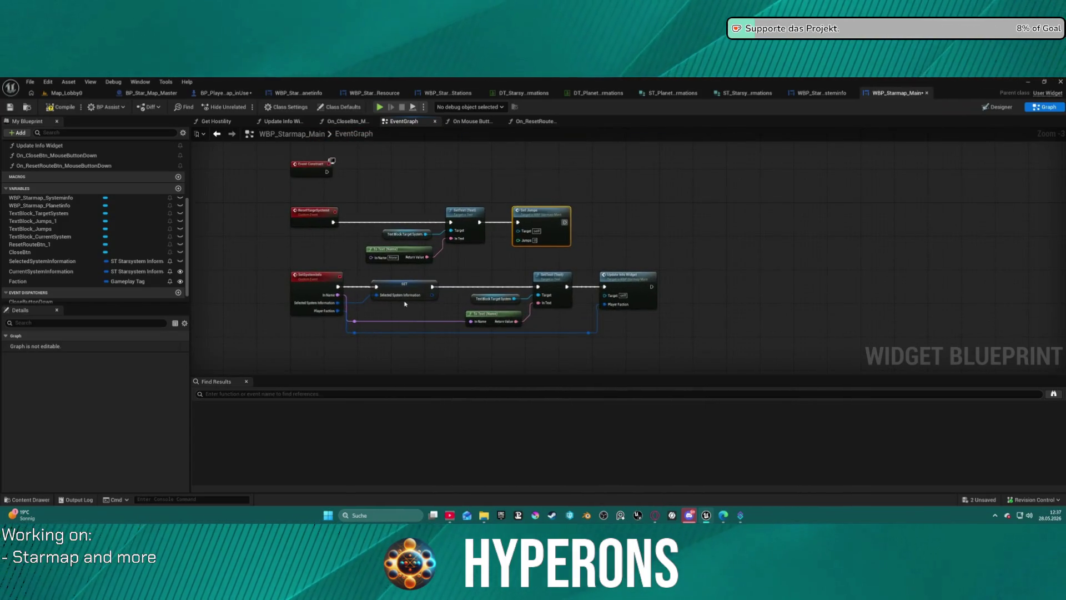
pyautogui.doubleClick(315, 211)
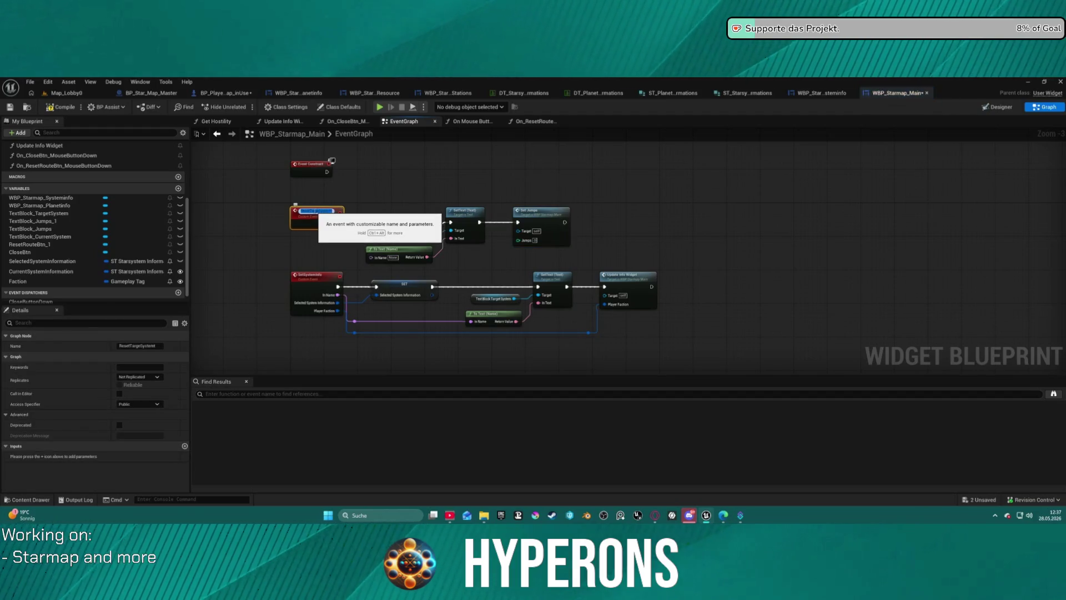
pyautogui.press('Return')
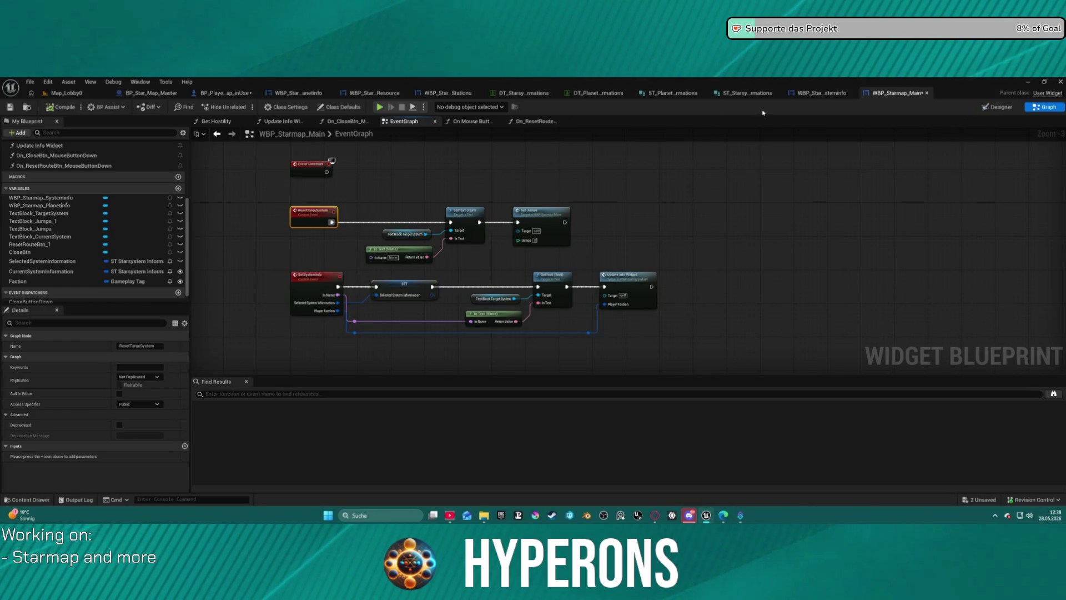
# - Switch to the BP_Player_Starmap_inUse event graph
pyautogui.click(999, 107)
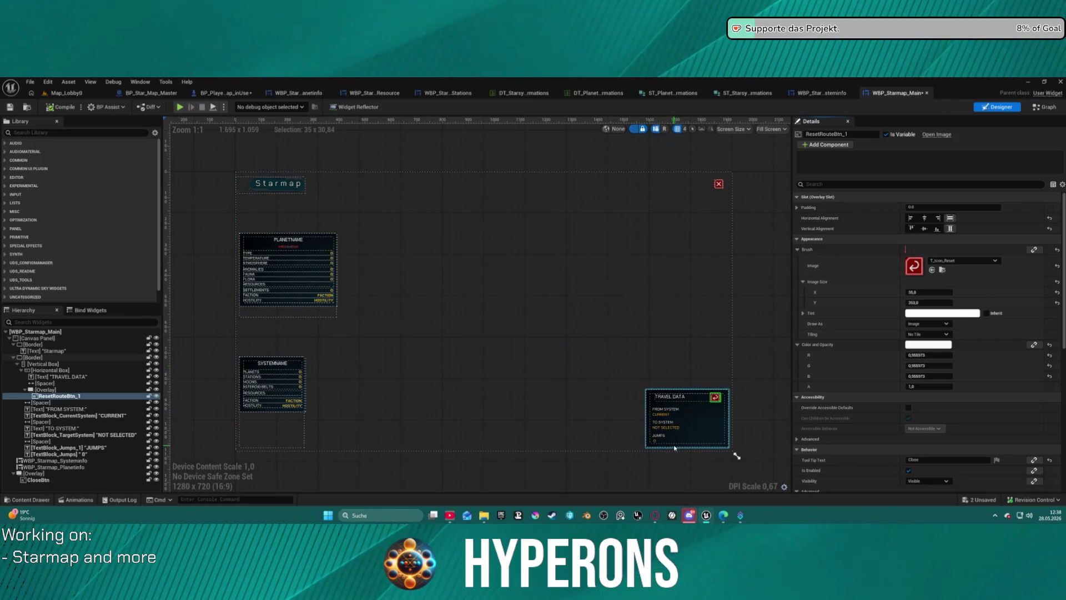
pyautogui.click(832, 93)
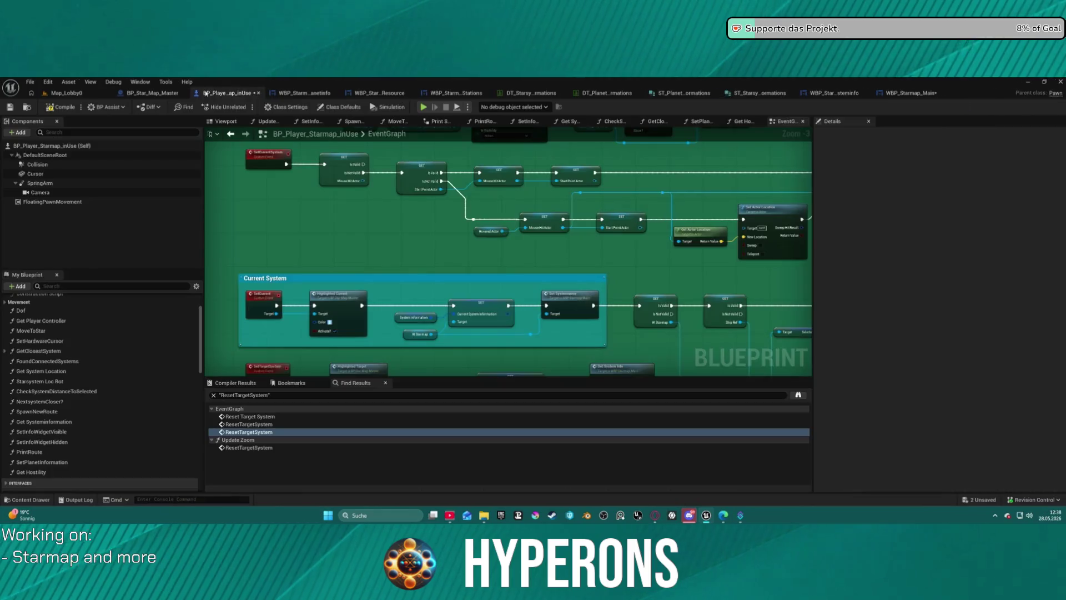
pyautogui.click(222, 94)
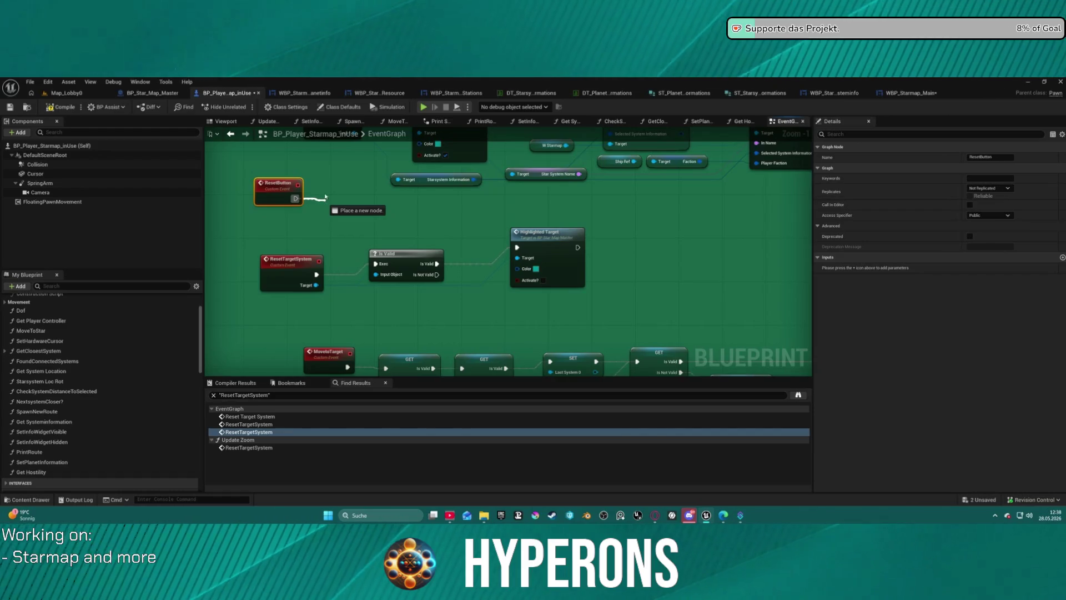
pyautogui.moveTo(326, 198); pyautogui.dragTo(302, 187)
# - Paste a W Starmap reference, add Reset Target System from it, and wire ResetButton into it
pyautogui.click(551, 146)
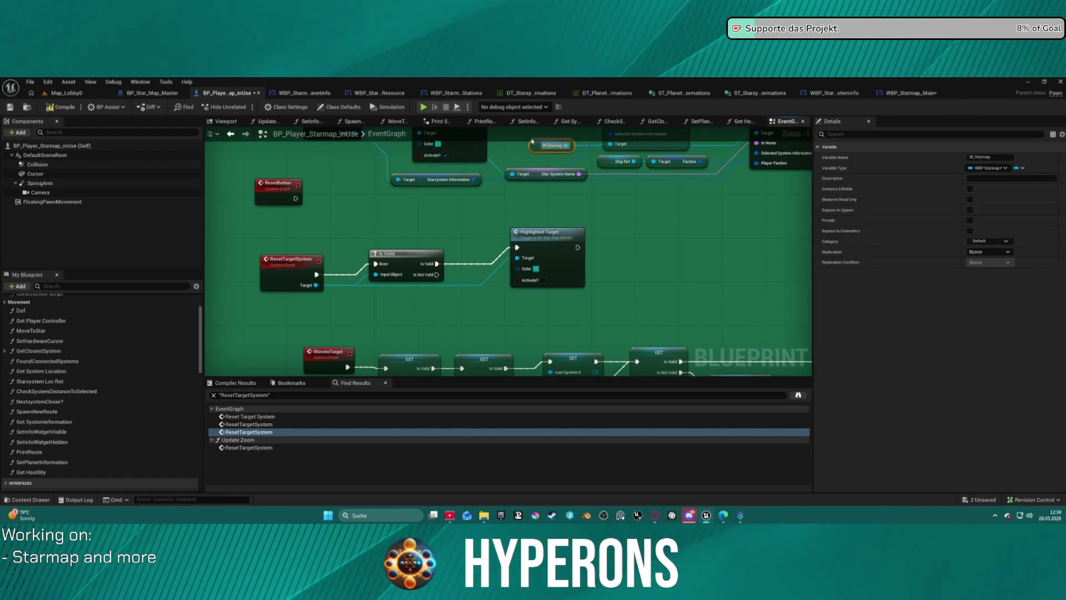
pyautogui.click(325, 218)
pyautogui.hotkey('ctrl', 'v')
pyautogui.moveTo(341, 217)
pyautogui.mouseDown()
pyautogui.moveTo(402, 230)
pyautogui.moveTo(360, 222)
pyautogui.mouseUp()
pyautogui.write('rese')
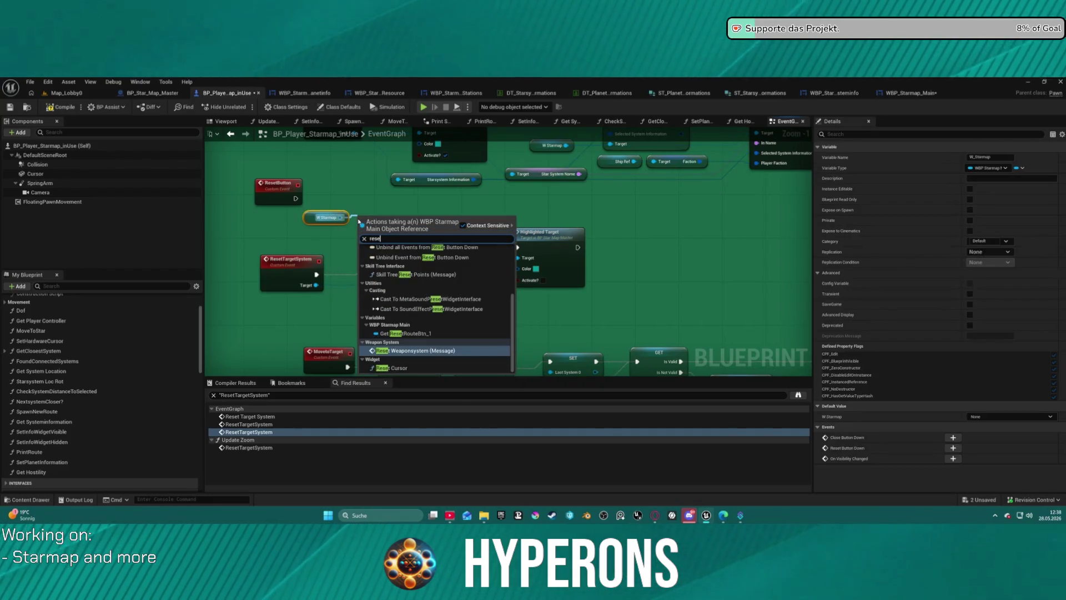
pyautogui.write('t targ')
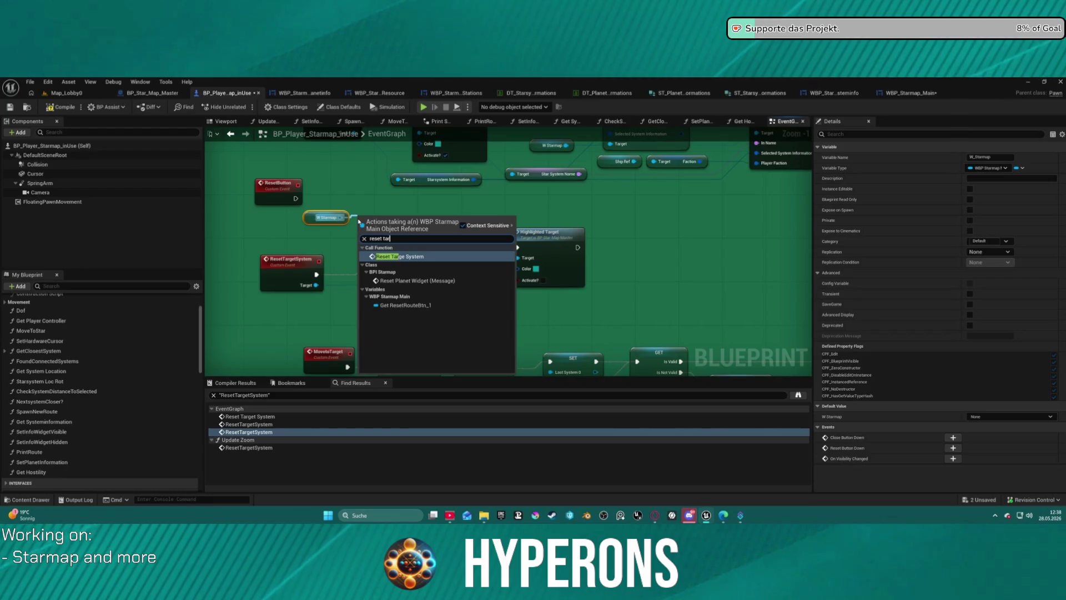
pyautogui.press('Return')
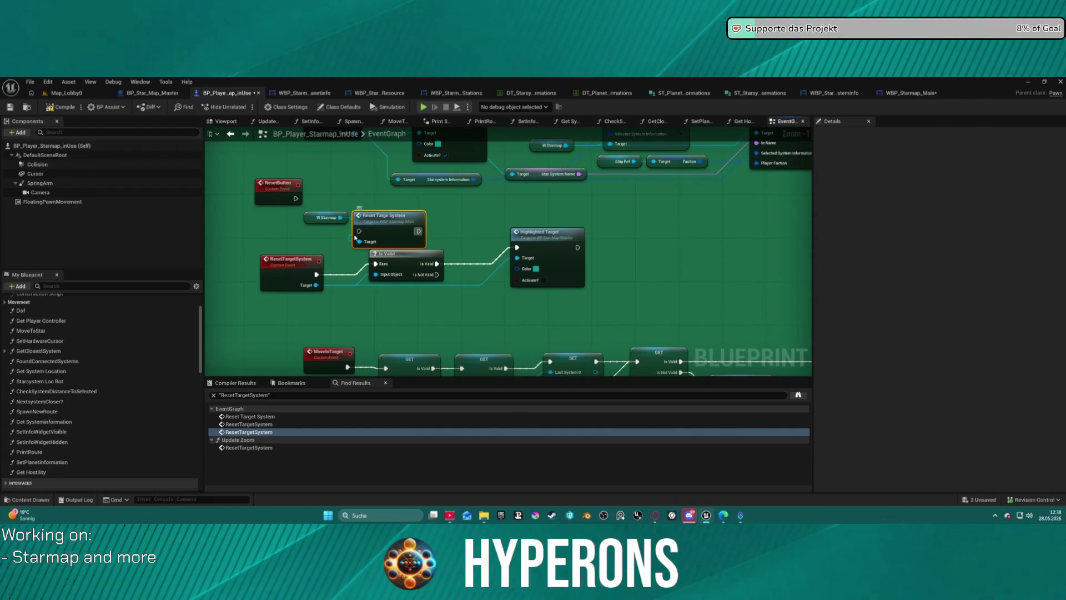
pyautogui.moveTo(360, 231)
pyautogui.mouseDown()
pyautogui.moveTo(294, 198)
pyautogui.moveTo(266, 228)
pyautogui.moveTo(250, 228)
pyautogui.moveTo(369, 209)
pyautogui.moveTo(339, 195)
pyautogui.mouseUp()
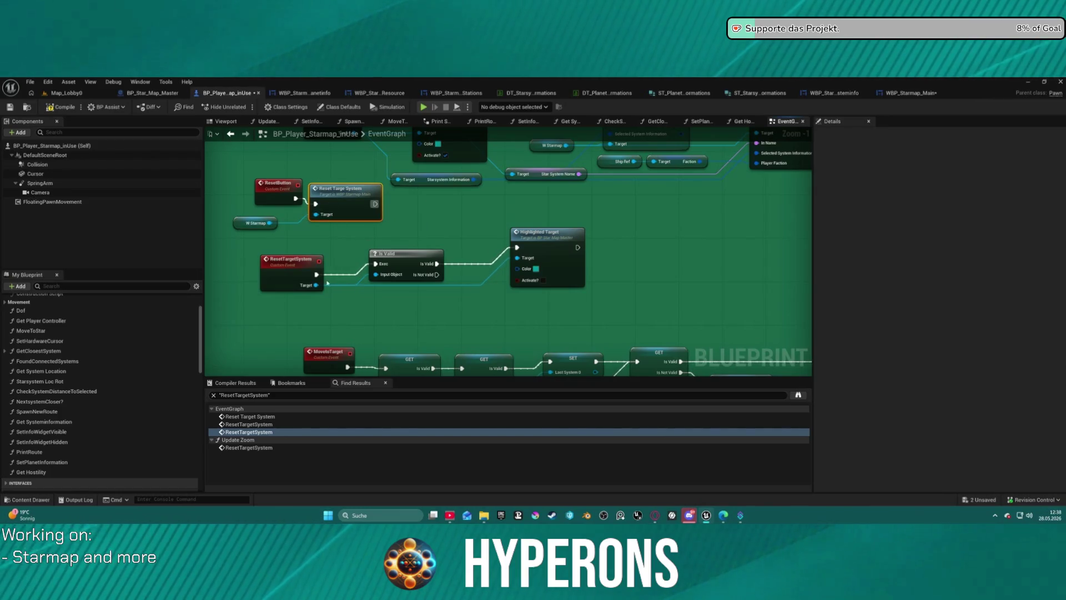
pyautogui.moveTo(337, 283); pyautogui.dragTo(384, 365)
pyautogui.moveTo(489, 203)
pyautogui.mouseDown()
pyautogui.moveTo(481, 214)
pyautogui.moveTo(501, 268)
pyautogui.moveTo(366, 285)
pyautogui.moveTo(222, 284)
pyautogui.moveTo(408, 269)
pyautogui.mouseUp()
pyautogui.scroll(-3, 508, 285)
pyautogui.scroll(4, 507, 285)
pyautogui.scroll(-3, 222, 283)
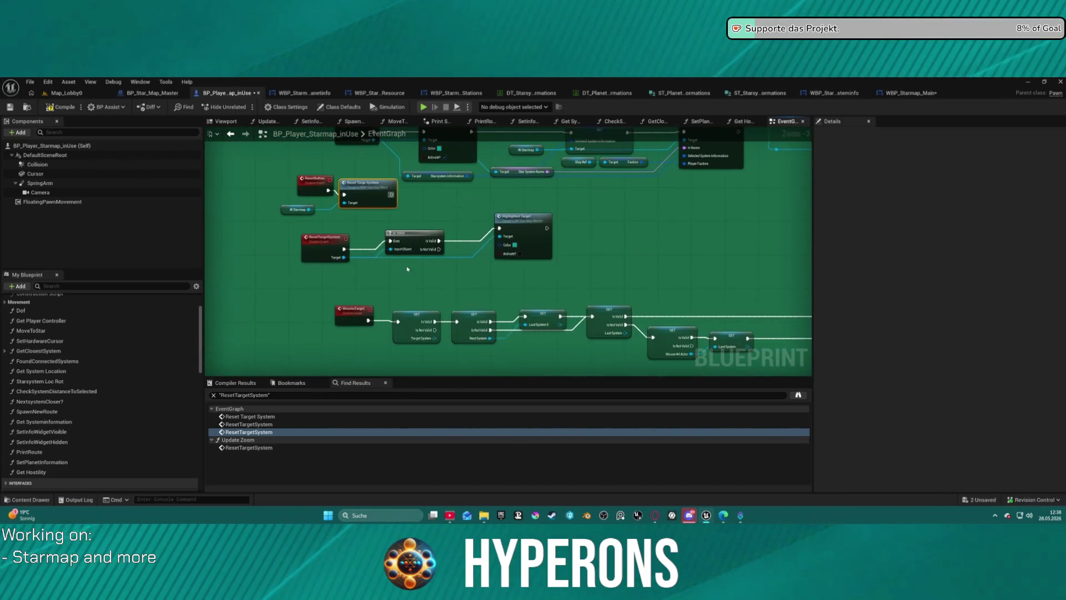
pyautogui.scroll(2, 361, 233)
# - Add a second Reset Target System call after the first, then delete the duplicate
pyautogui.click(291, 188)
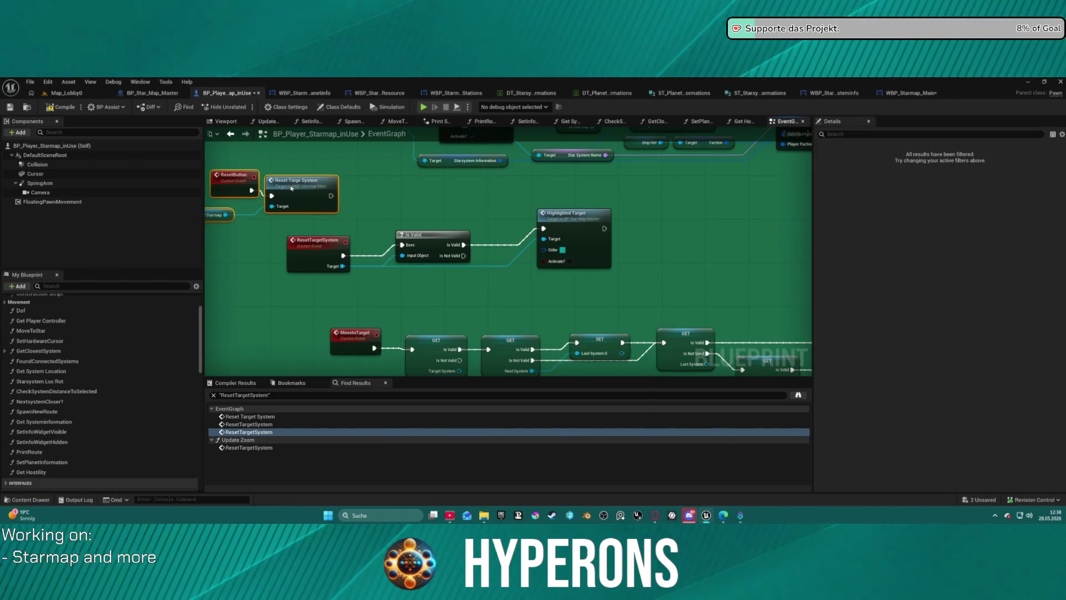
pyautogui.moveTo(330, 195); pyautogui.dragTo(368, 197)
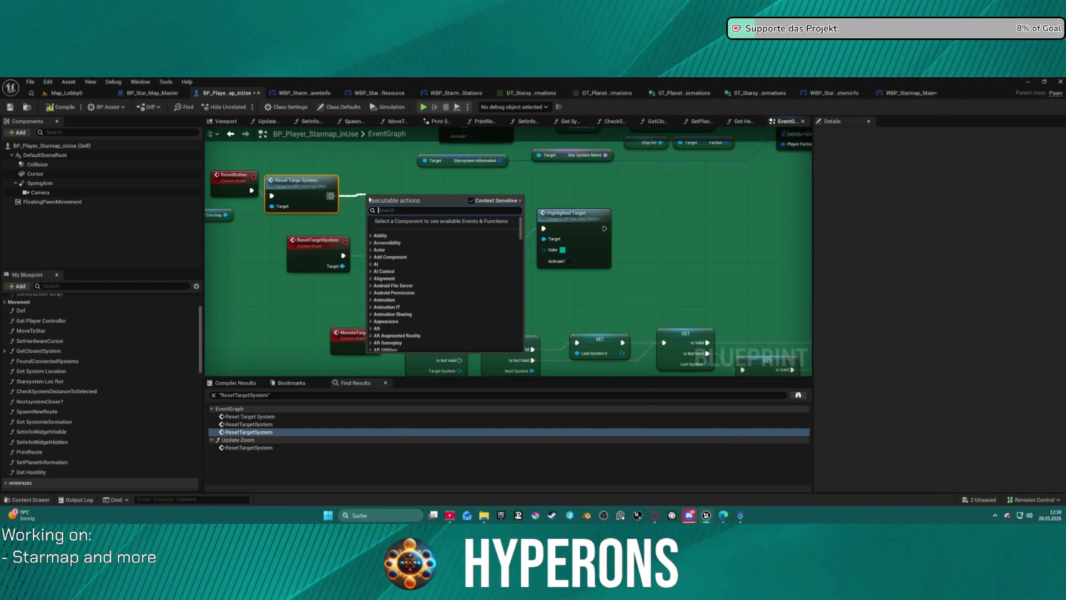
pyautogui.write('rest')
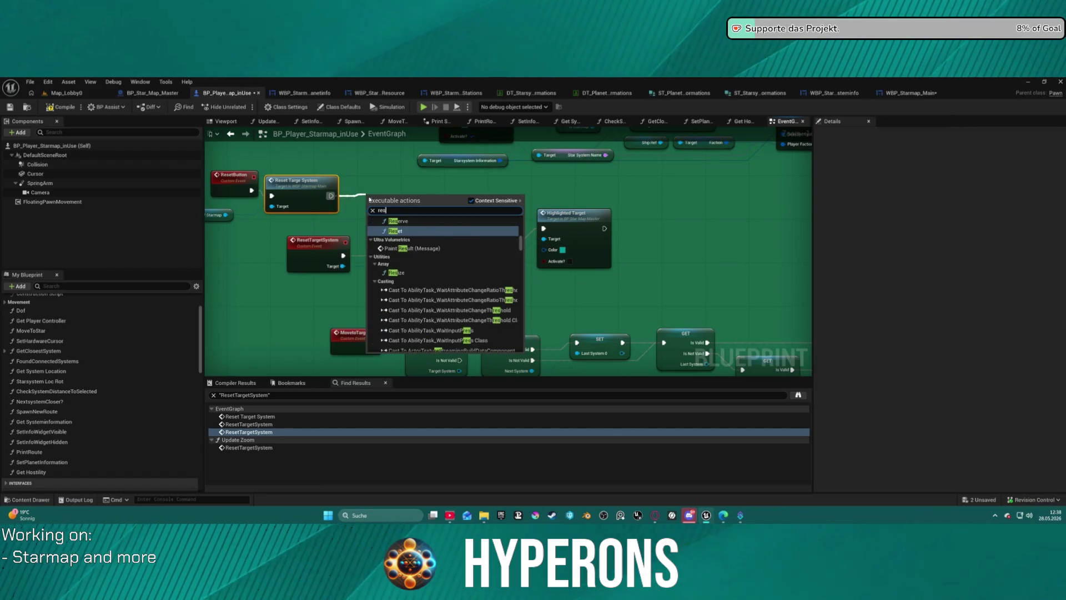
pyautogui.write(' tar')
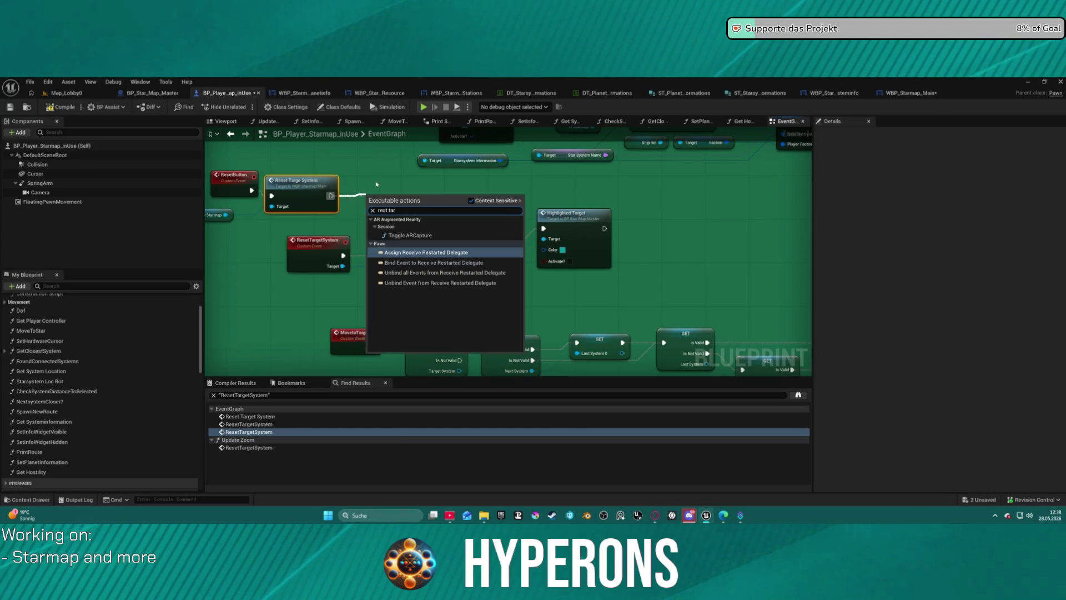
pyautogui.click(385, 210)
pyautogui.write('e')
pyautogui.press('Return')
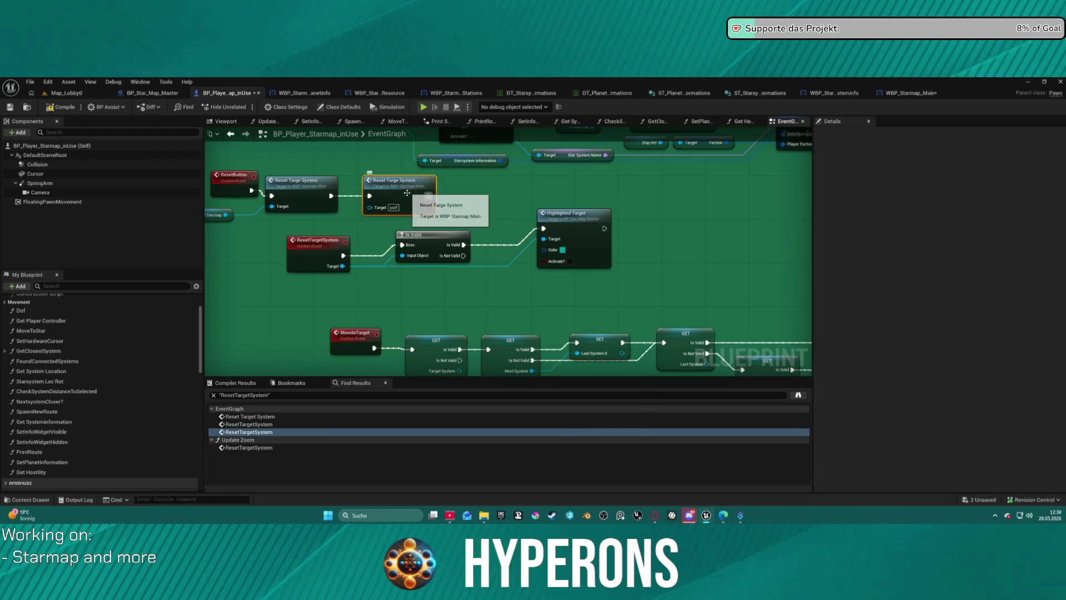
pyautogui.press('Delete')
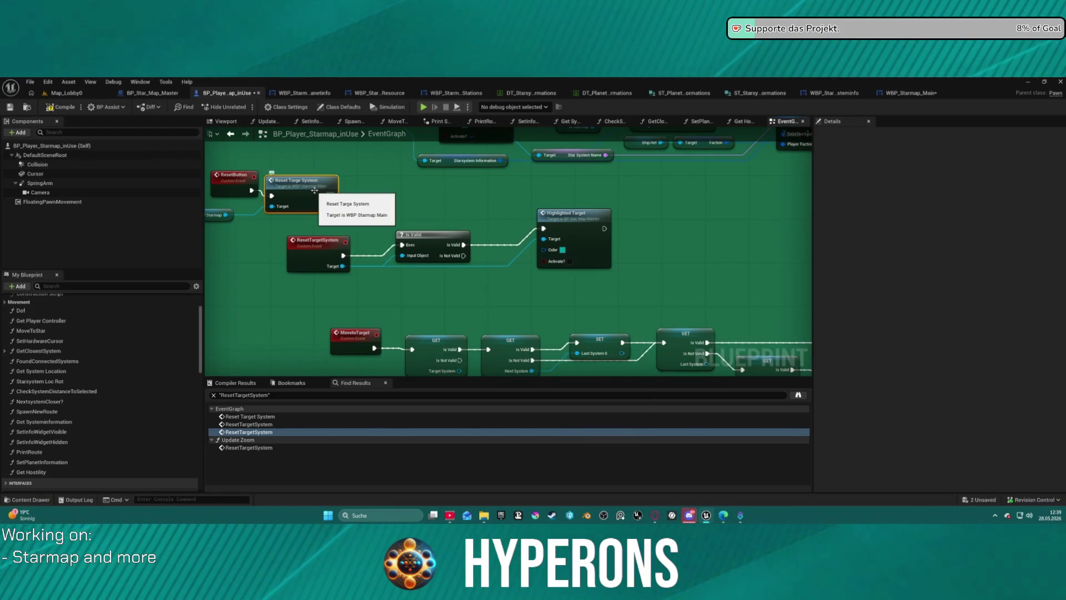
# - Rename the ResetTargeSystem custom event to ResetTargetSystem in WBP_Starmap_Main
pyautogui.doubleClick(315, 188)
pyautogui.doubleClick(629, 245)
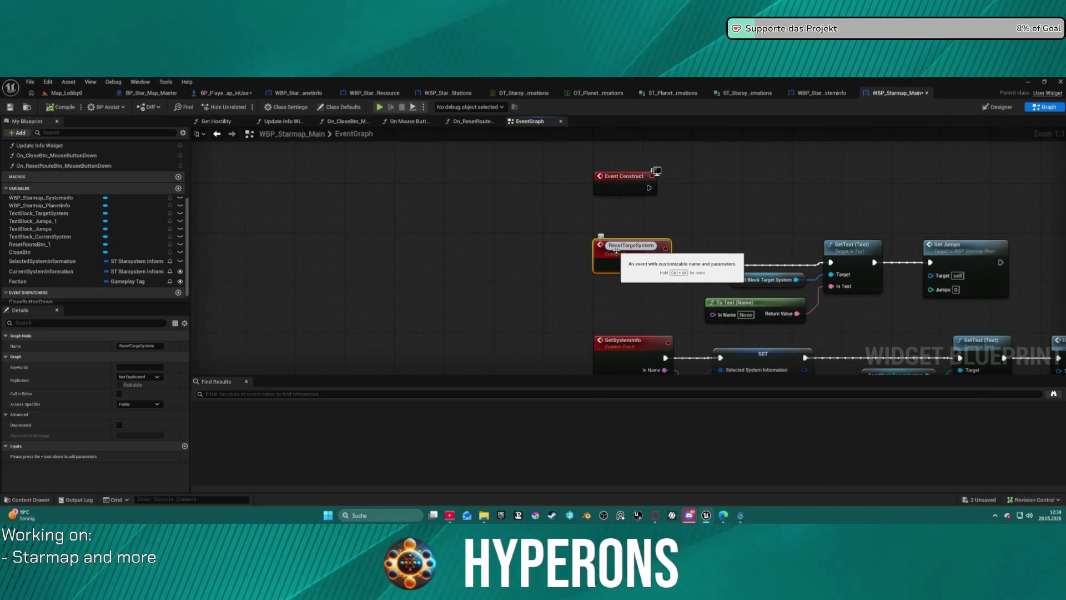
pyautogui.write('t')
pyautogui.press('Return')
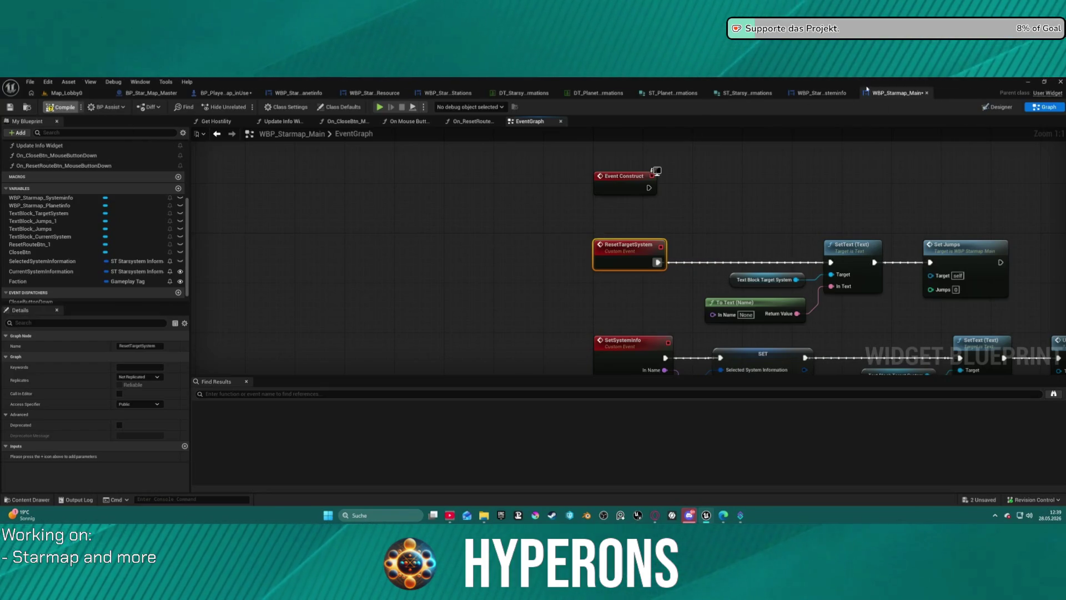
pyautogui.click(831, 94)
# - Chain another Reset Target System call with the Target System variable as its Target
pyautogui.click(199, 93)
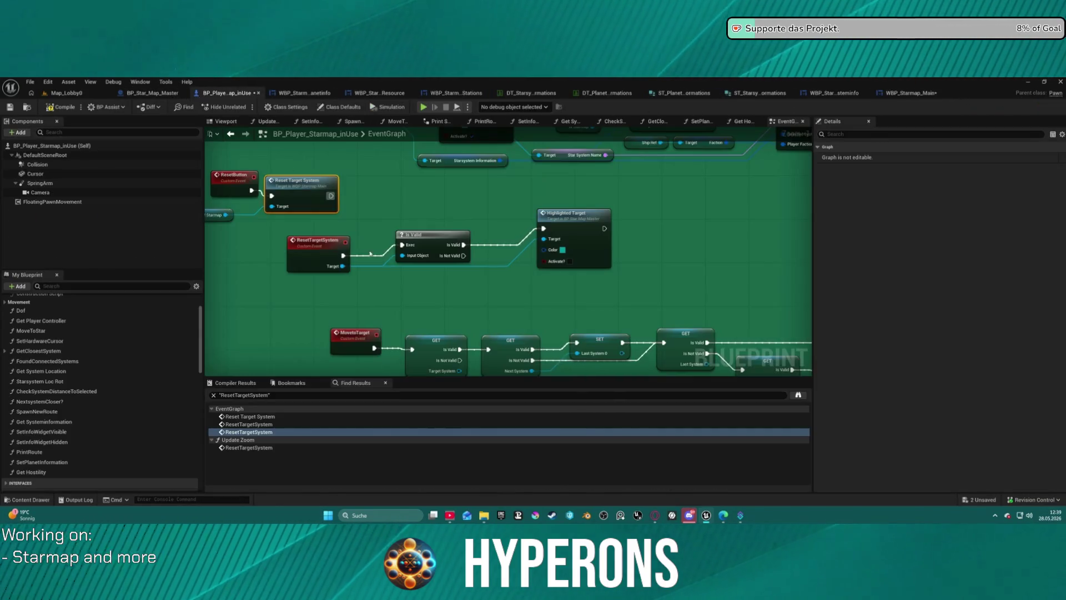
pyautogui.moveTo(312, 241); pyautogui.dragTo(301, 251)
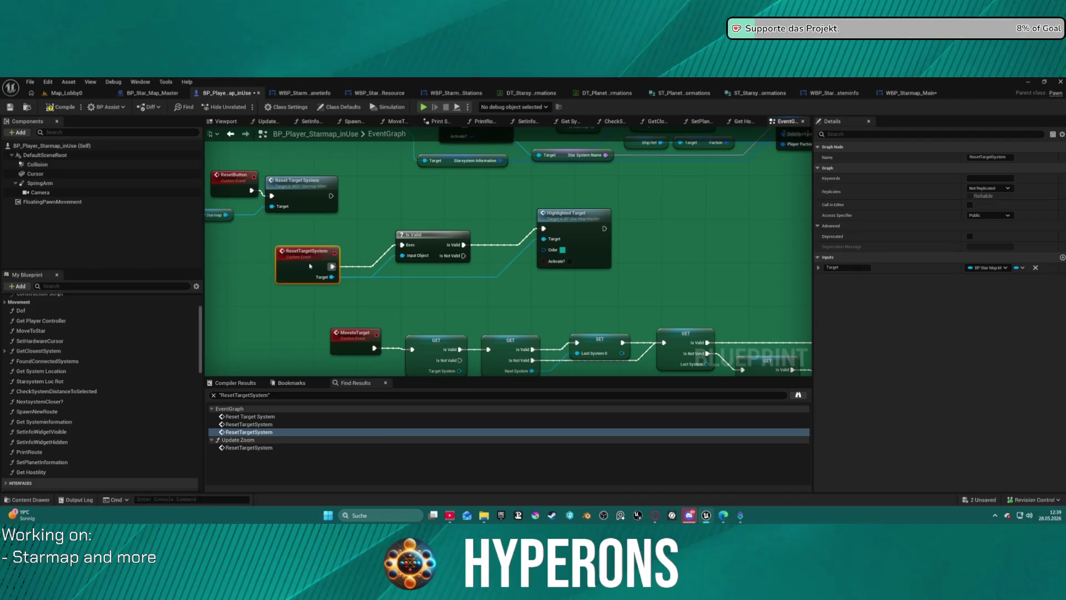
pyautogui.moveTo(331, 196); pyautogui.dragTo(368, 193)
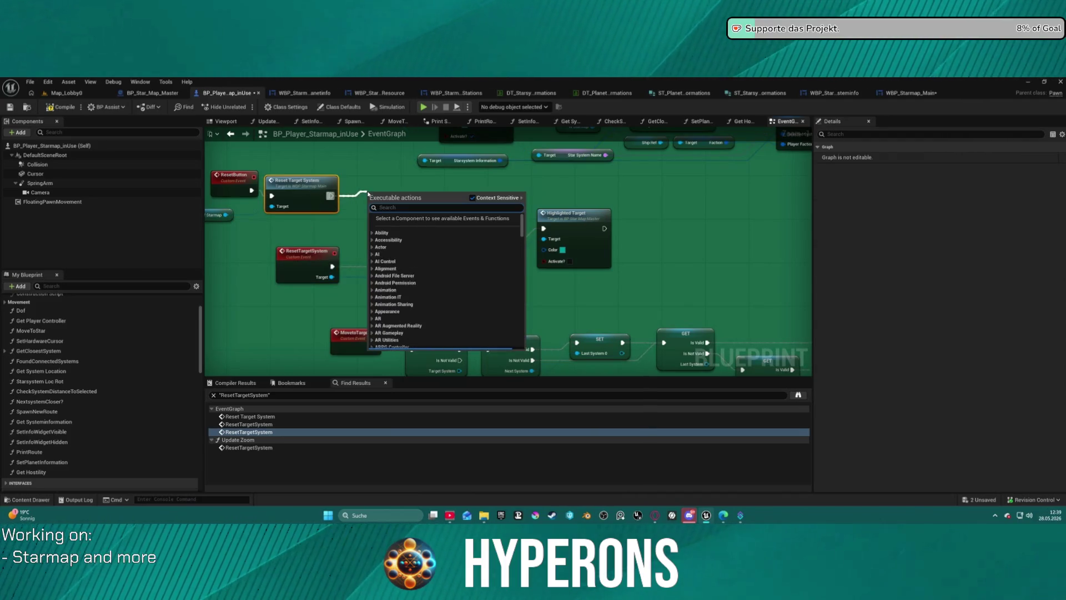
pyautogui.write('reset')
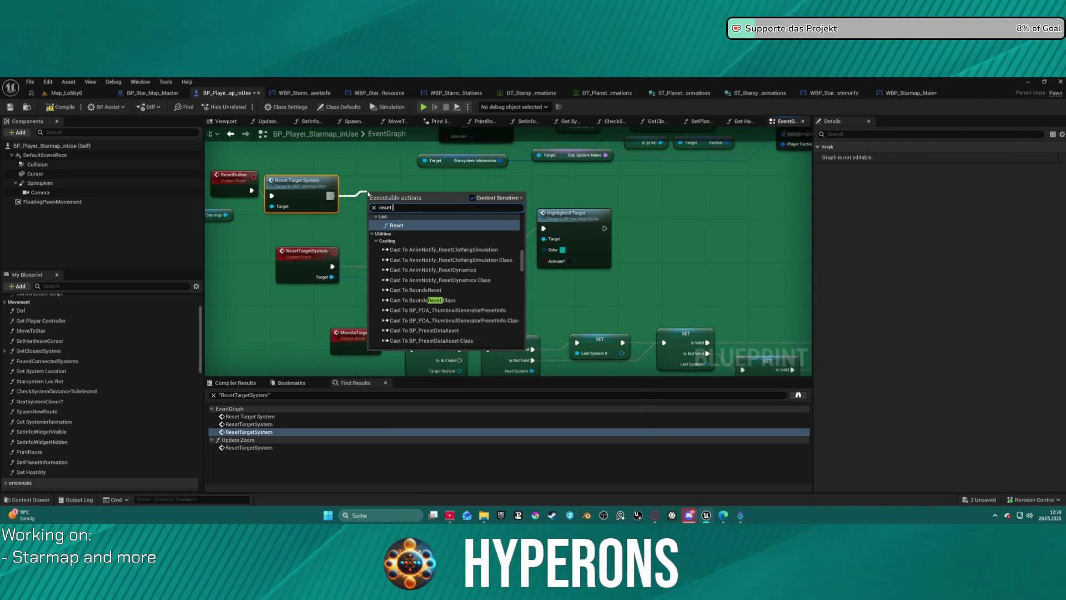
pyautogui.write(' ata')
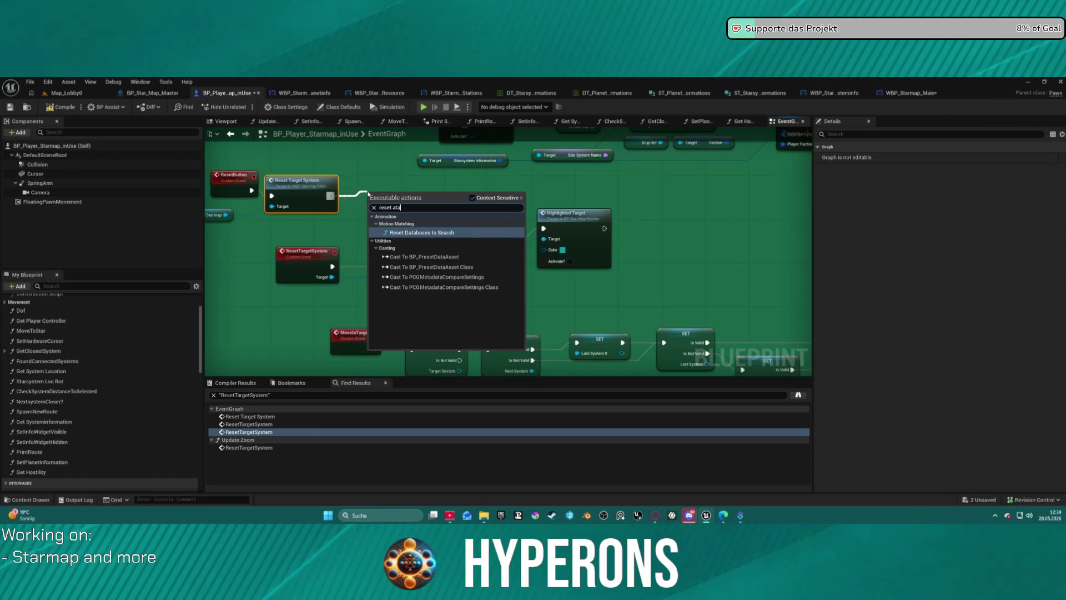
pyautogui.press('BackSpace')
pyautogui.press('BackSpace')
pyautogui.press('BackSpace')
pyautogui.write('tar')
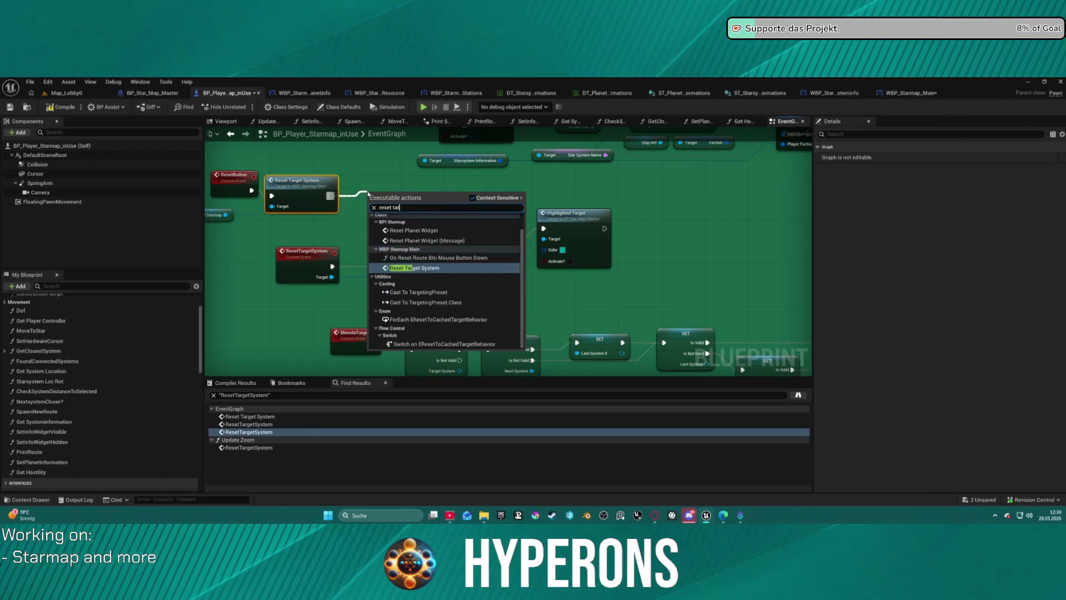
pyautogui.write('get')
pyautogui.click(409, 226)
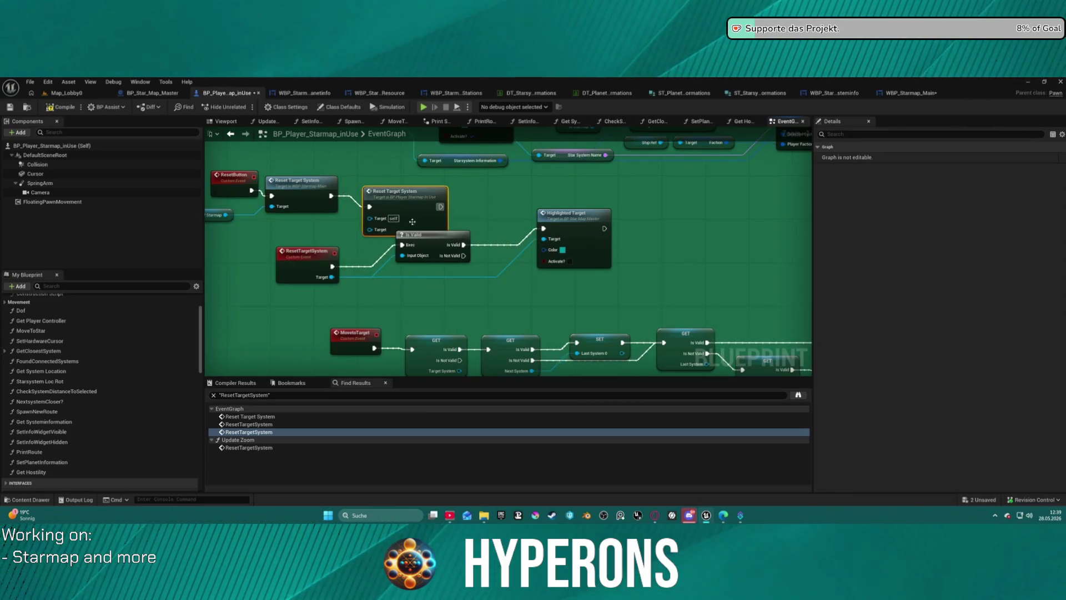
pyautogui.moveTo(364, 219); pyautogui.dragTo(308, 230)
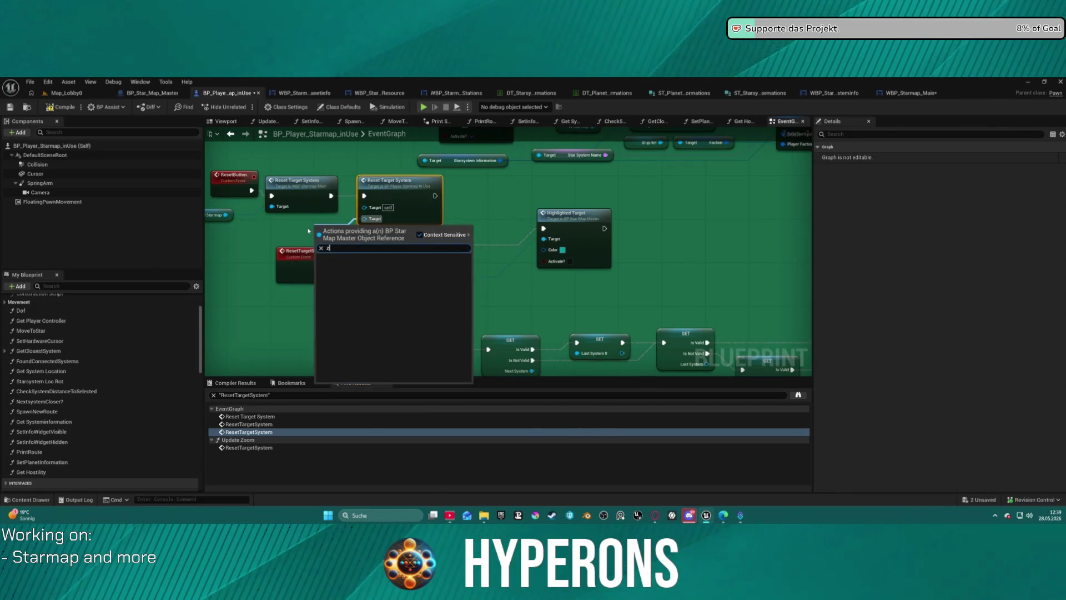
pyautogui.write('targets')
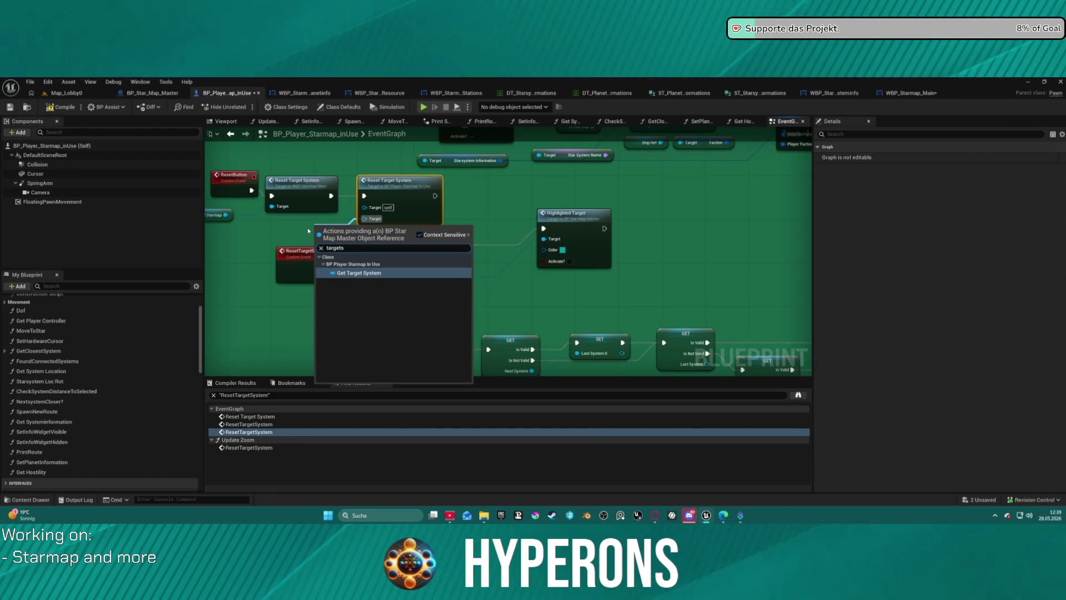
pyautogui.click(413, 271)
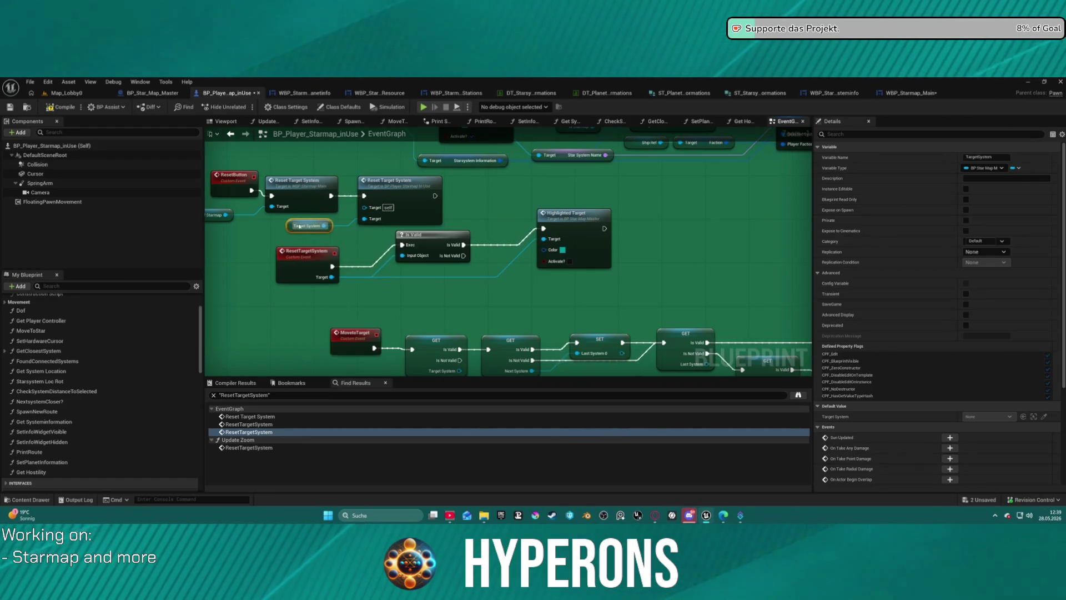
# - Straighten and arrange the reset nodes, then launch the game preview
pyautogui.scroll(-3, 408, 166)
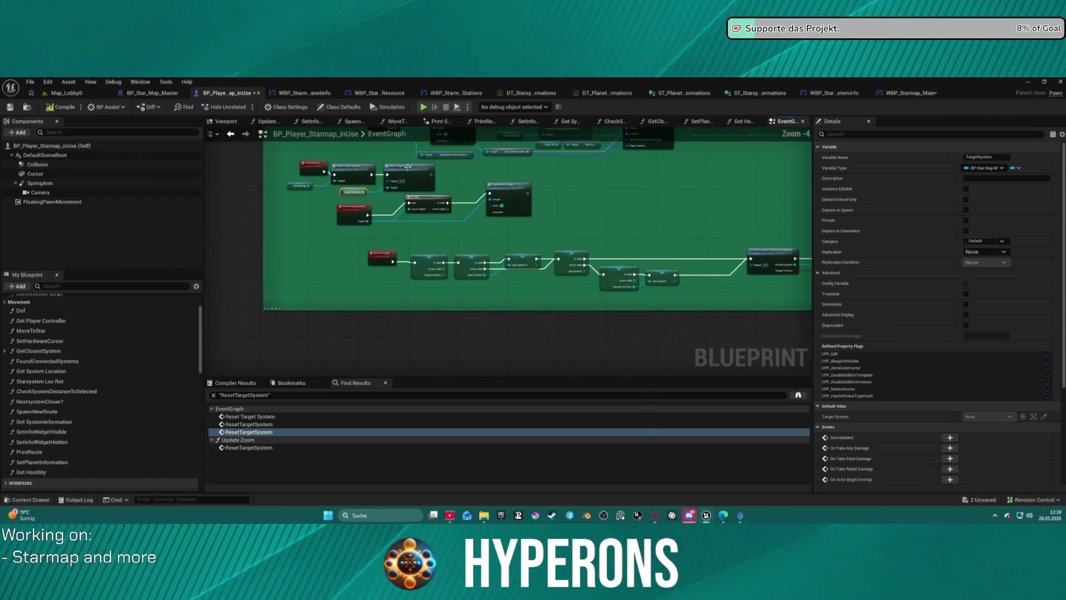
pyautogui.moveTo(533, 225); pyautogui.dragTo(422, 200)
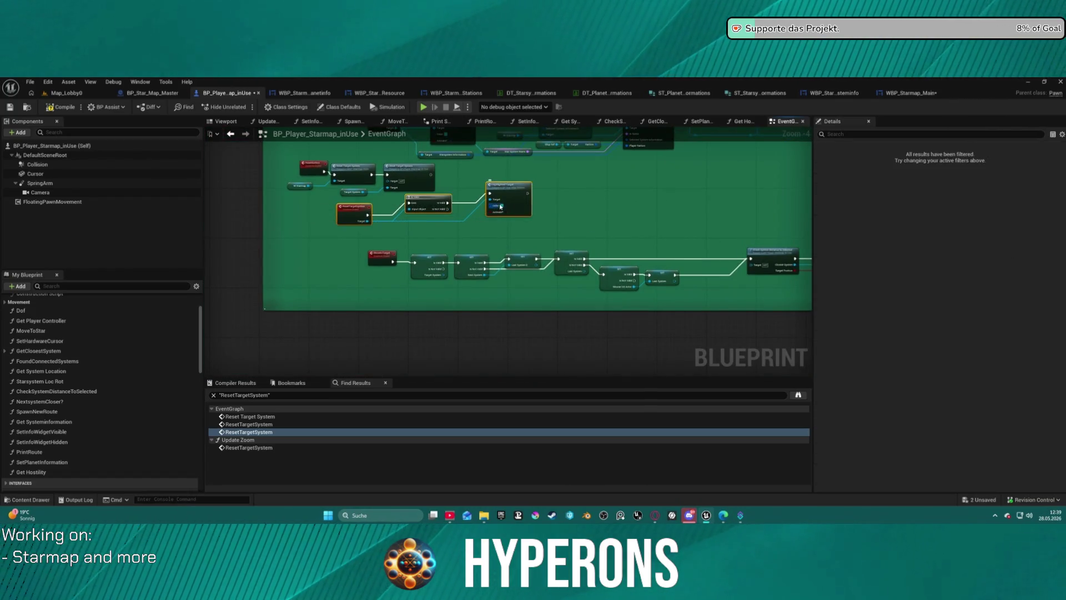
pyautogui.press('q')
pyautogui.click(366, 214)
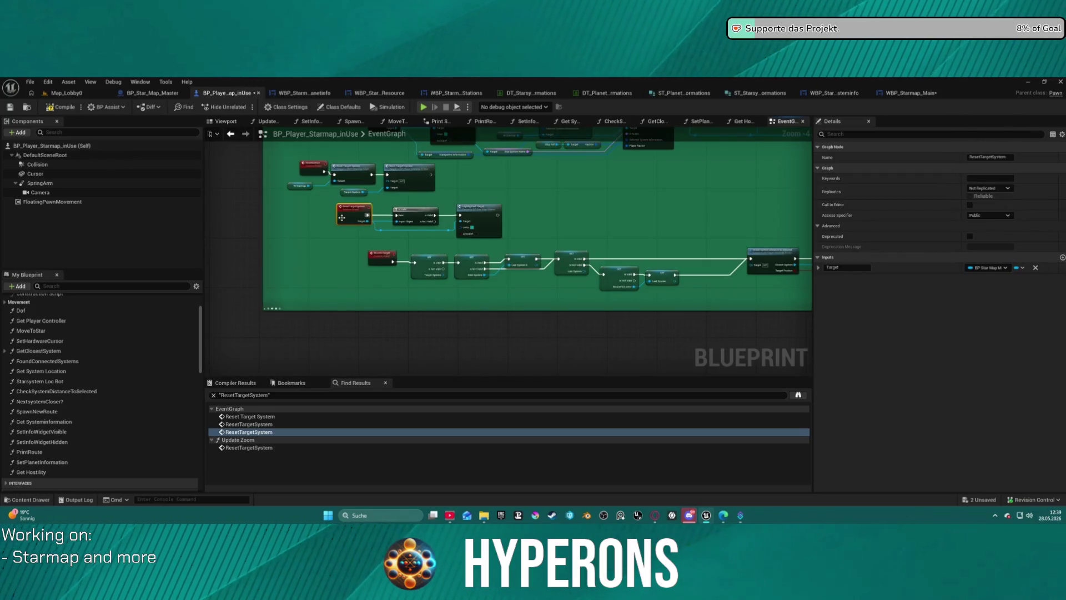
pyautogui.moveTo(482, 244); pyautogui.dragTo(640, 205)
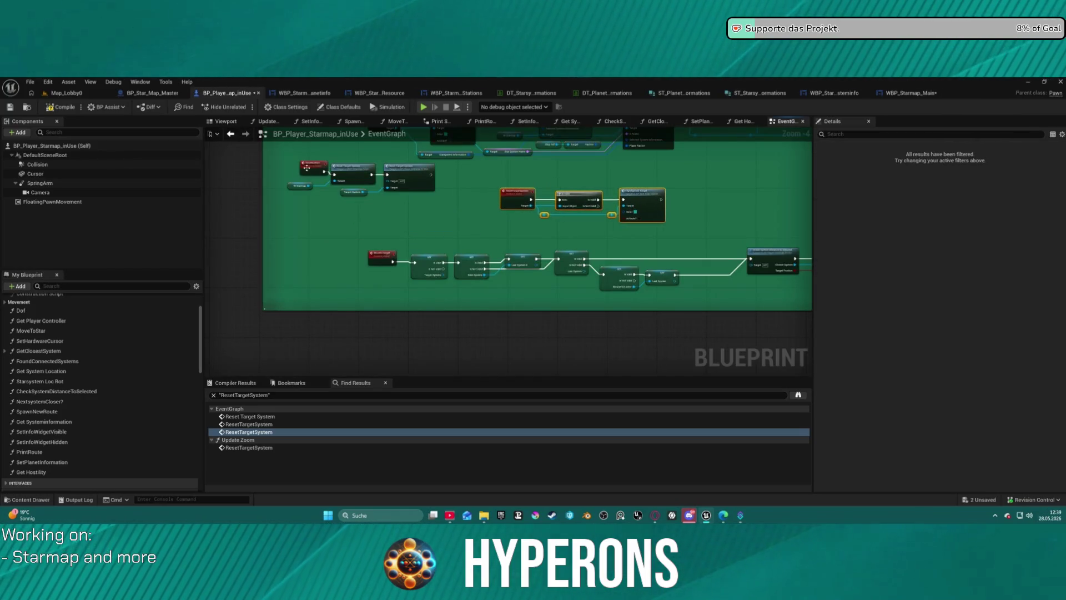
pyautogui.moveTo(422, 212); pyautogui.dragTo(422, 212)
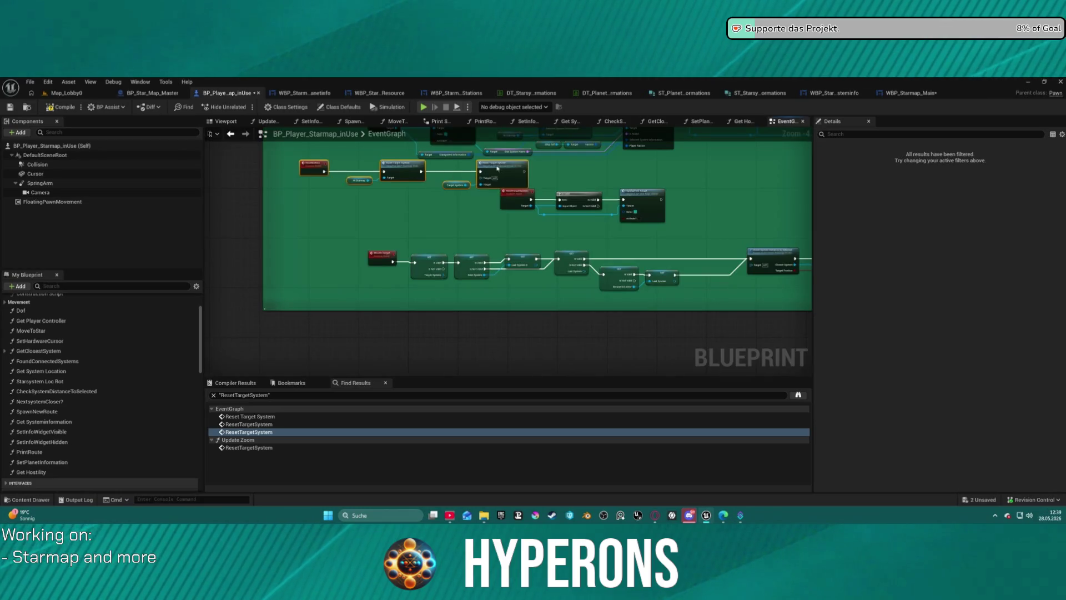
pyautogui.press('f')
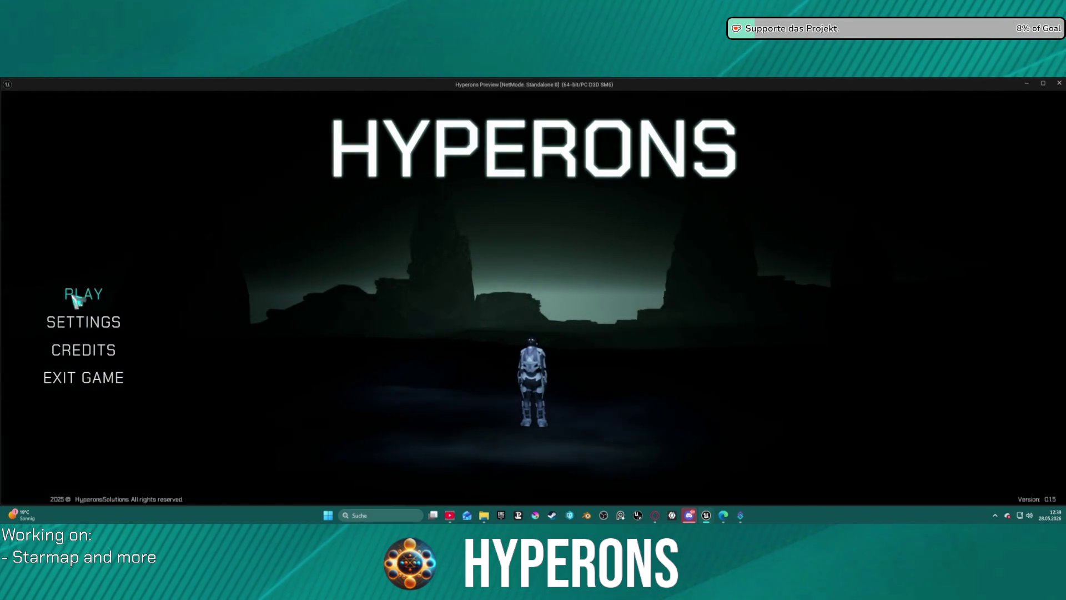
pyautogui.click(77, 293)
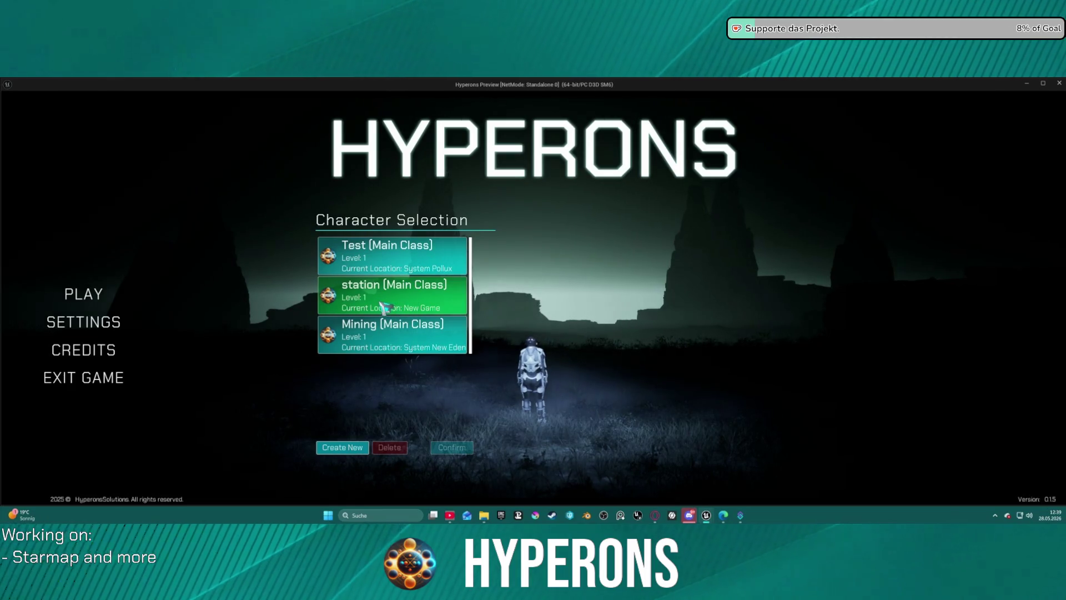
# - Start as the Mining character in System New Eden and open the starmap
pyautogui.click(406, 331)
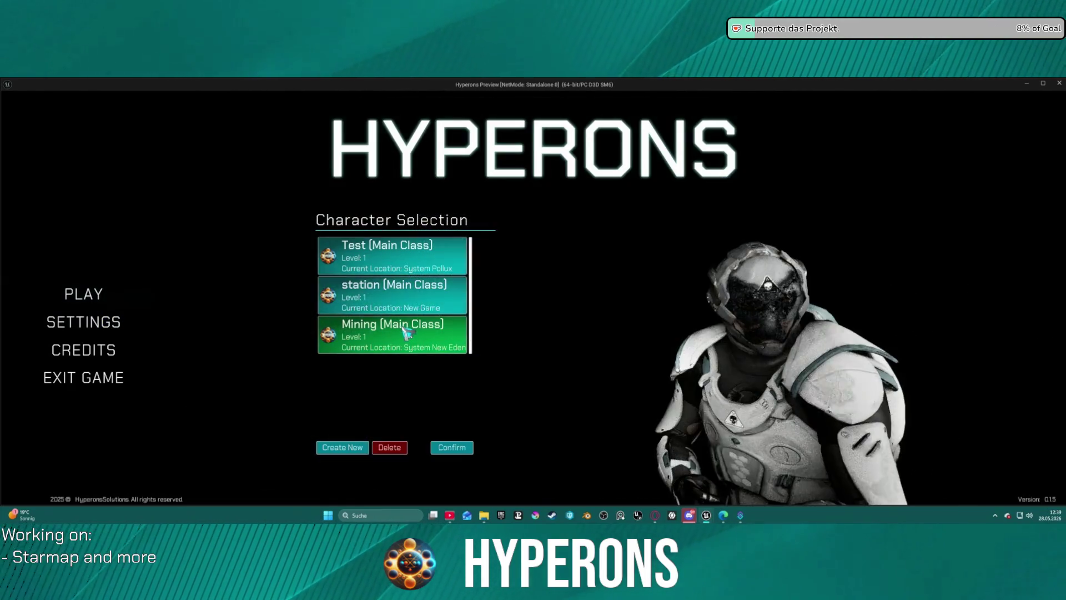
pyautogui.click(452, 447)
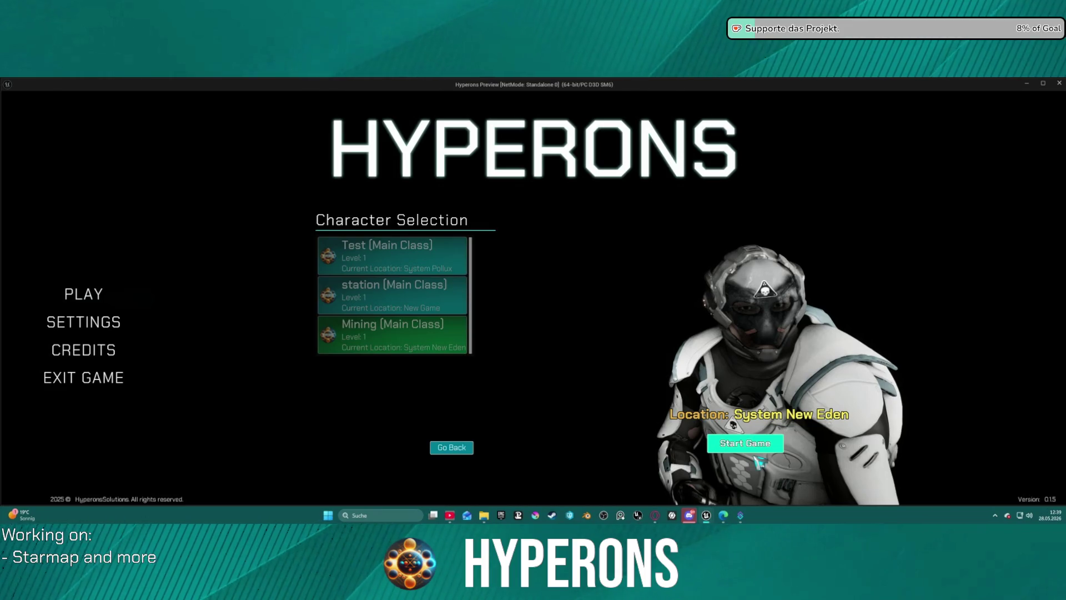
pyautogui.click(744, 443)
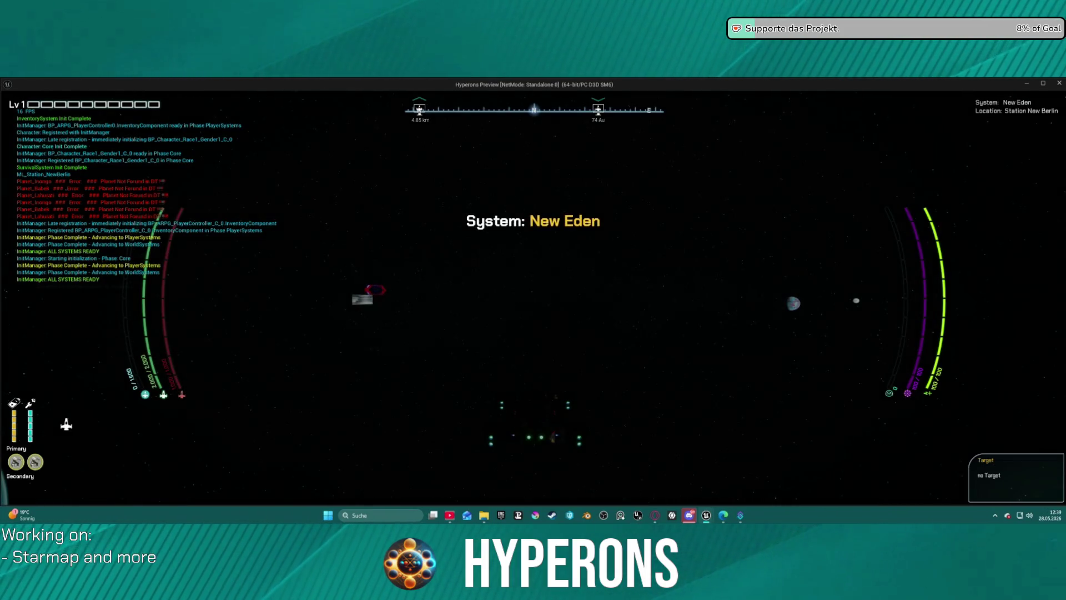
pyautogui.press('m')
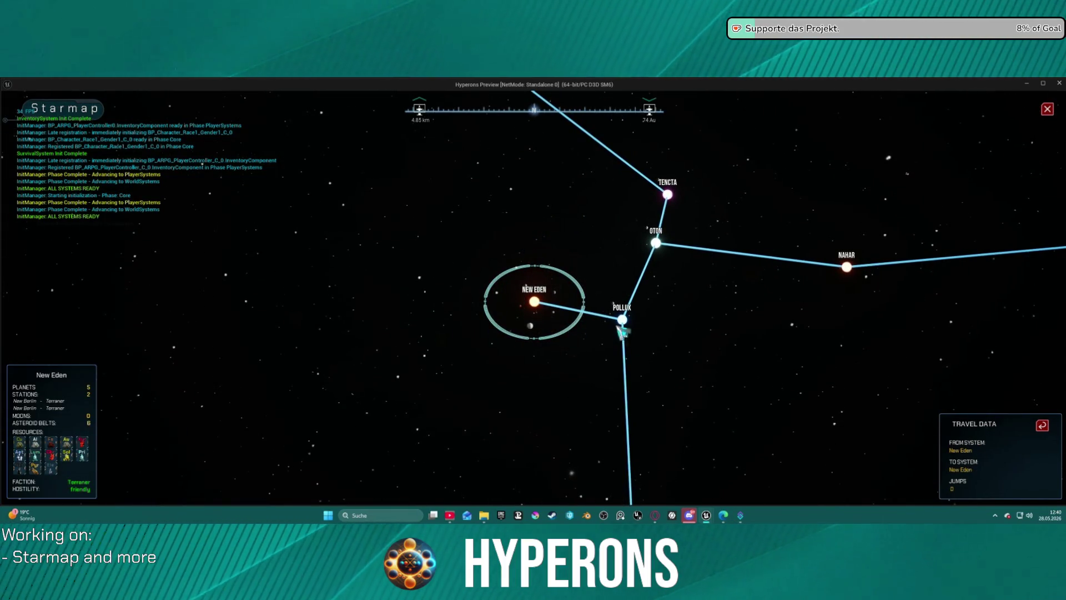
# - Target Pollux, then Nahar, on the starmap to test route plotting
pyautogui.click(622, 319)
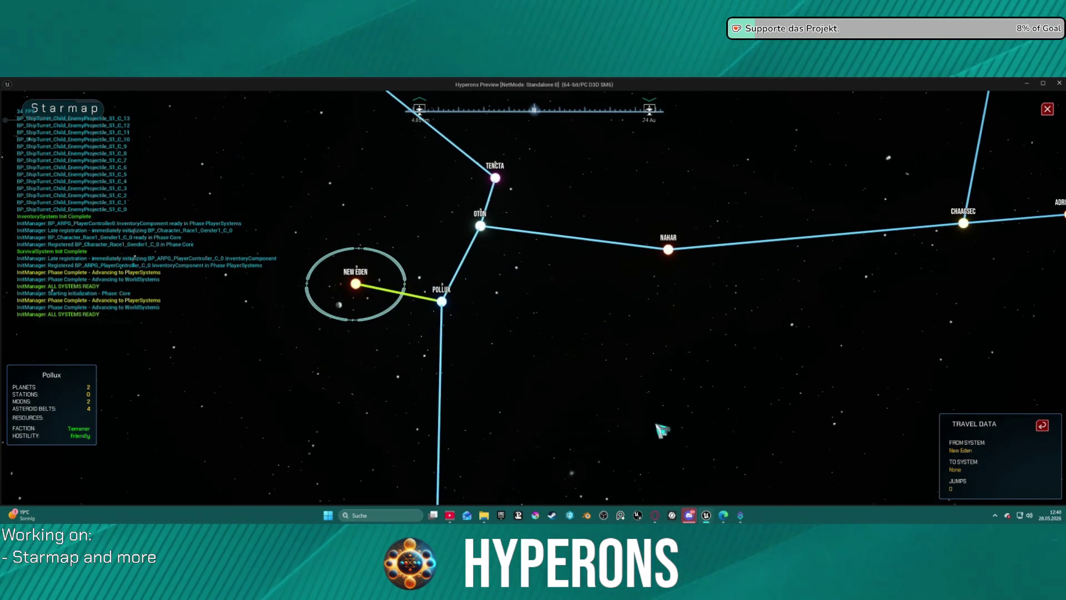
pyautogui.click(669, 250)
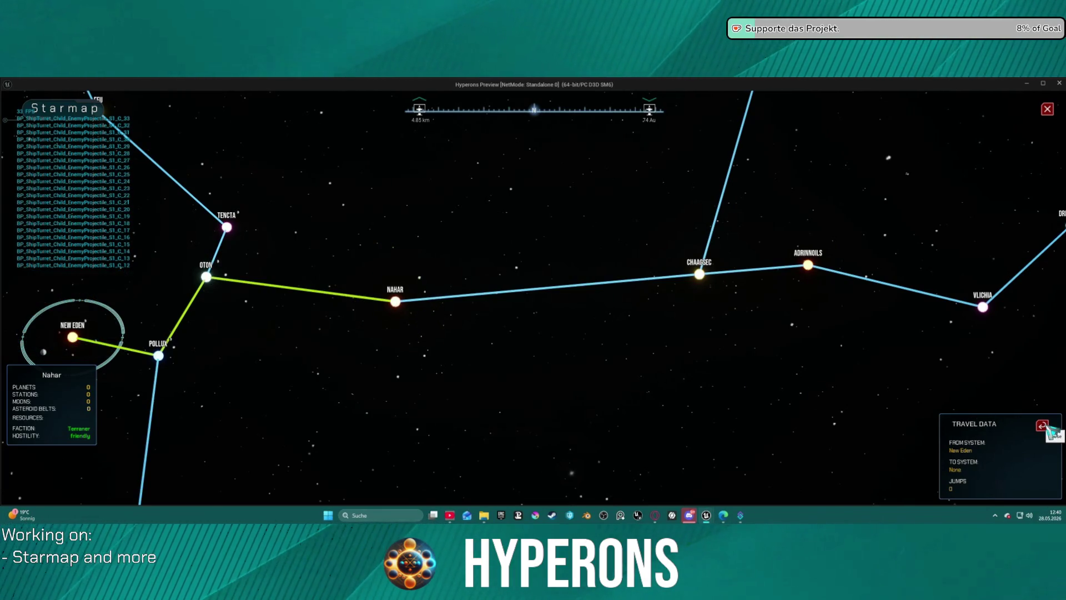
pyautogui.scroll(-2, 224, 289)
pyautogui.click(421, 301)
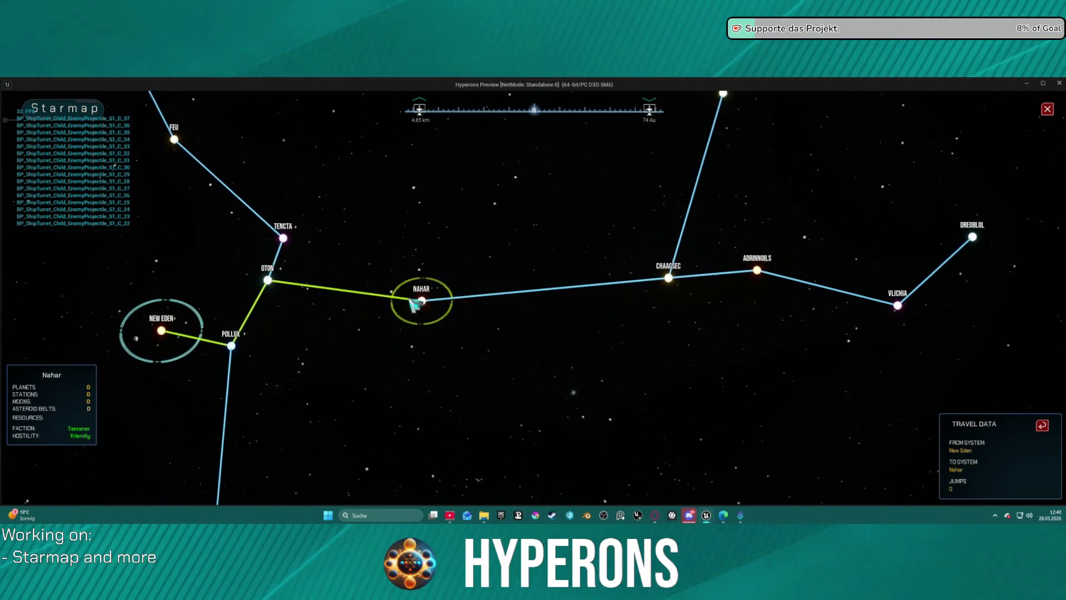
pyautogui.scroll(3, 389, 288)
pyautogui.scroll(-4, 322, 303)
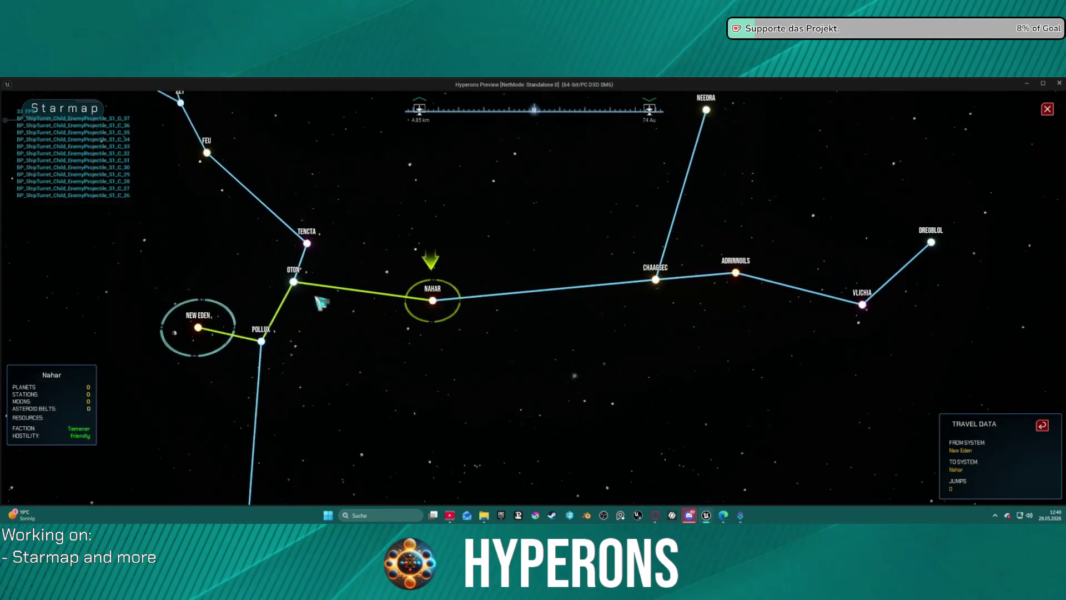
pyautogui.scroll(1, 469, 307)
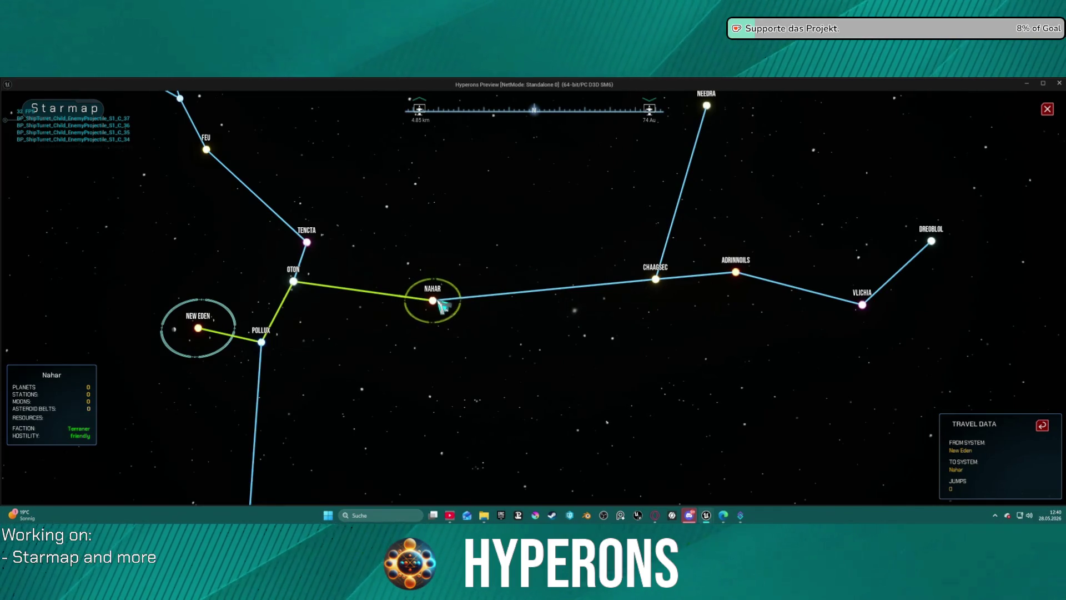
# - Set Nahar, then New Eden, then Oton as destination, and return to the editor
pyautogui.click(442, 305)
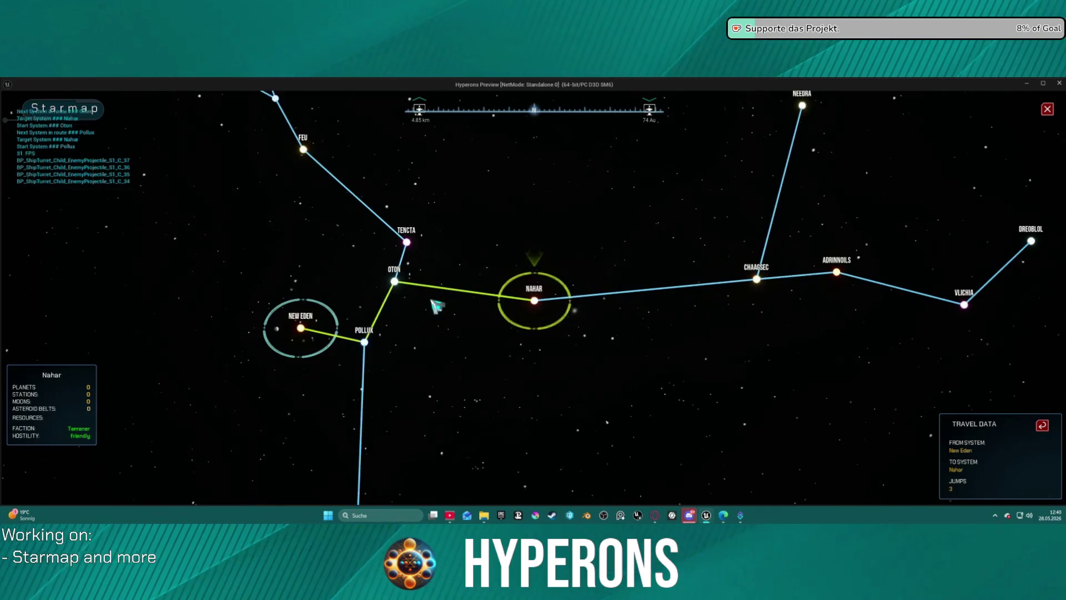
pyautogui.click(395, 283)
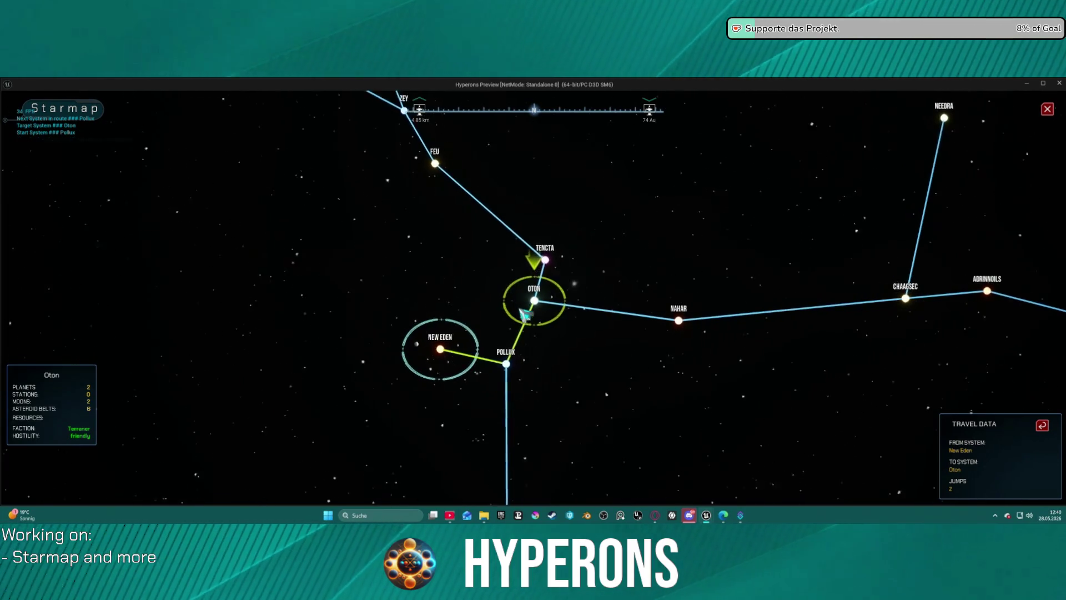
pyautogui.click(430, 358)
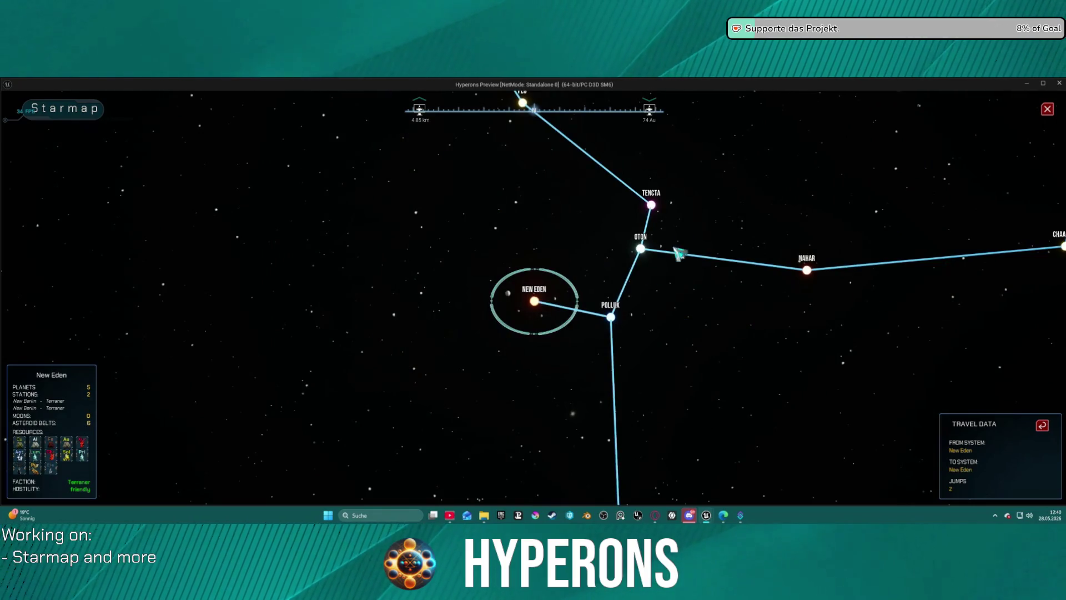
pyautogui.click(646, 266)
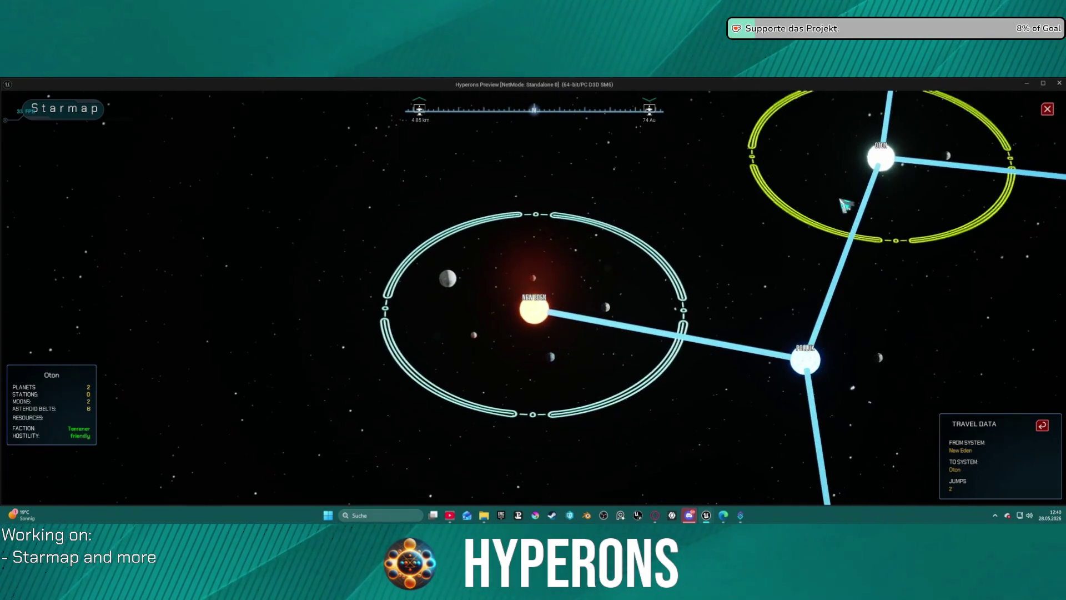
pyautogui.scroll(1, 833, 178)
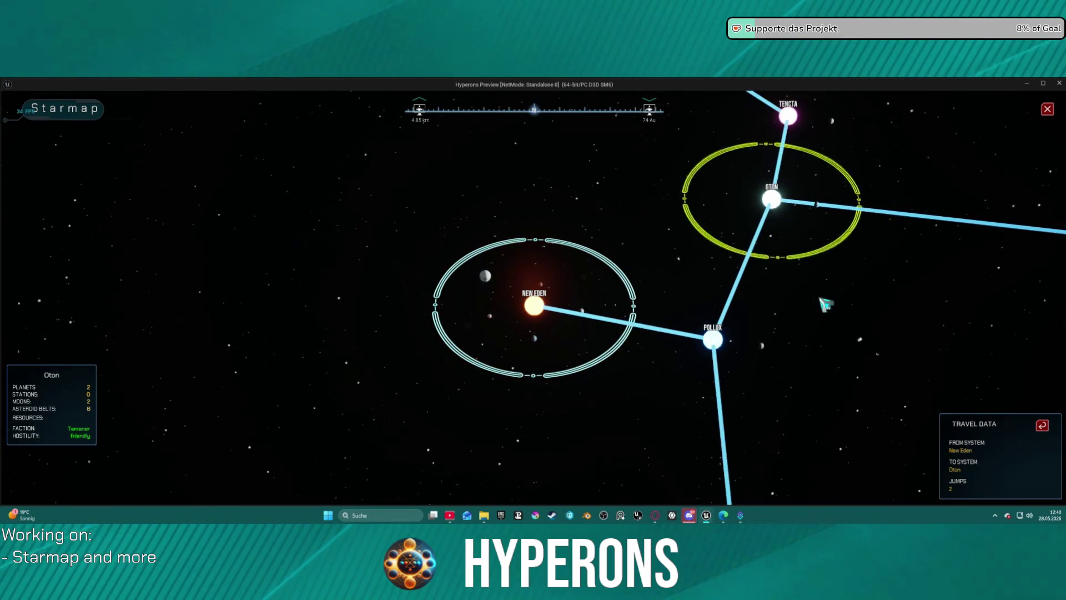
pyautogui.scroll(-2, 822, 306)
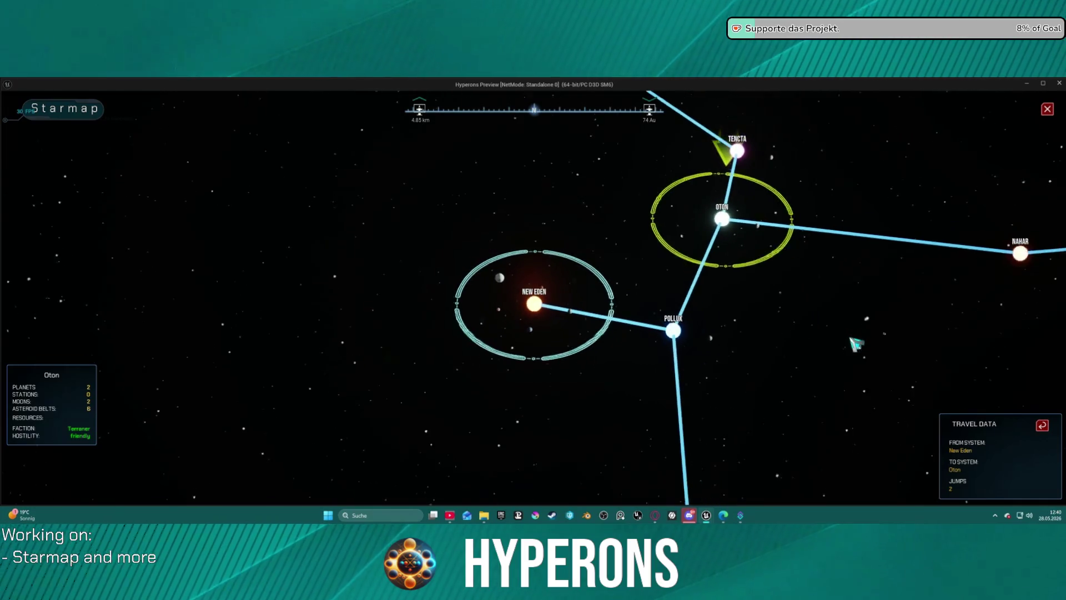
pyautogui.scroll(-2, 844, 329)
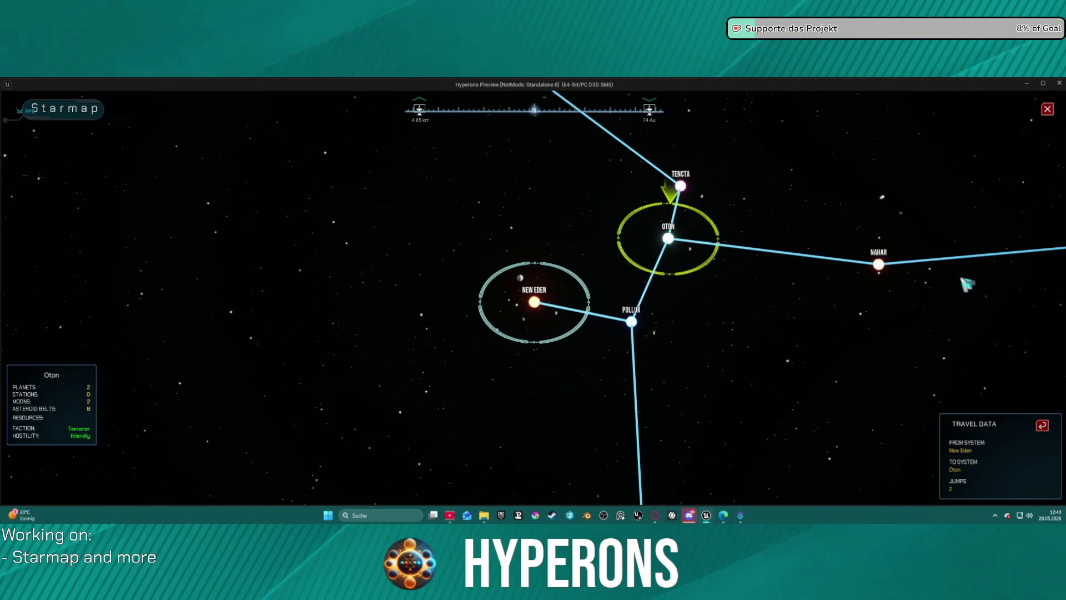
pyautogui.hotkey('alt', 'Tab')
# - Paste Reset Target System and W Starmap after Highlighted Target in the ResetButton chain, then replay
pyautogui.scroll(4, 350, 236)
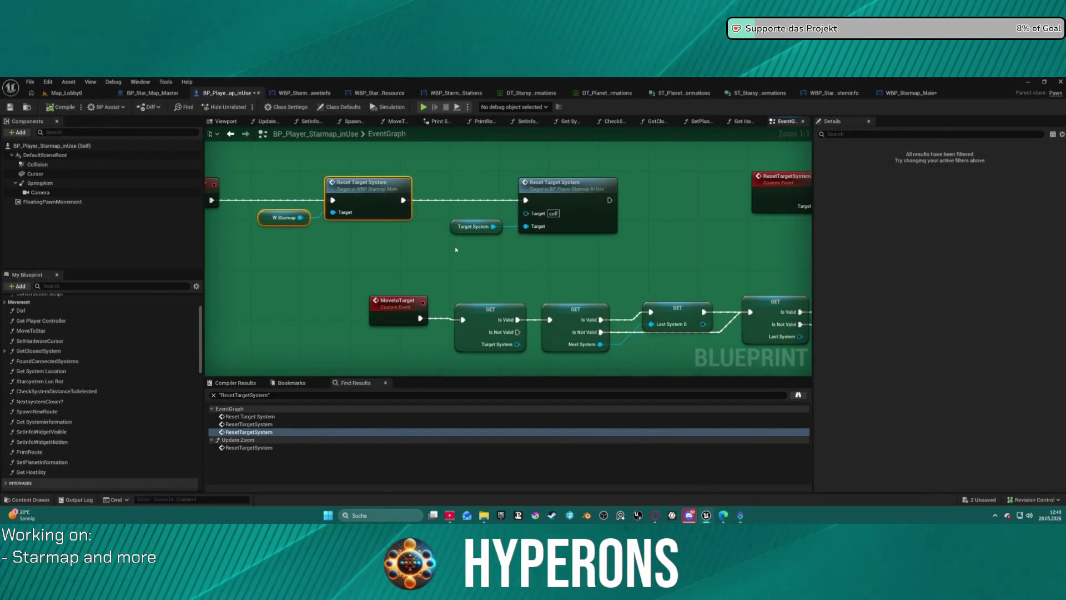
pyautogui.click(452, 250)
pyautogui.moveTo(513, 171)
pyautogui.mouseDown()
pyautogui.moveTo(389, 156)
pyautogui.moveTo(158, 180)
pyautogui.mouseUp()
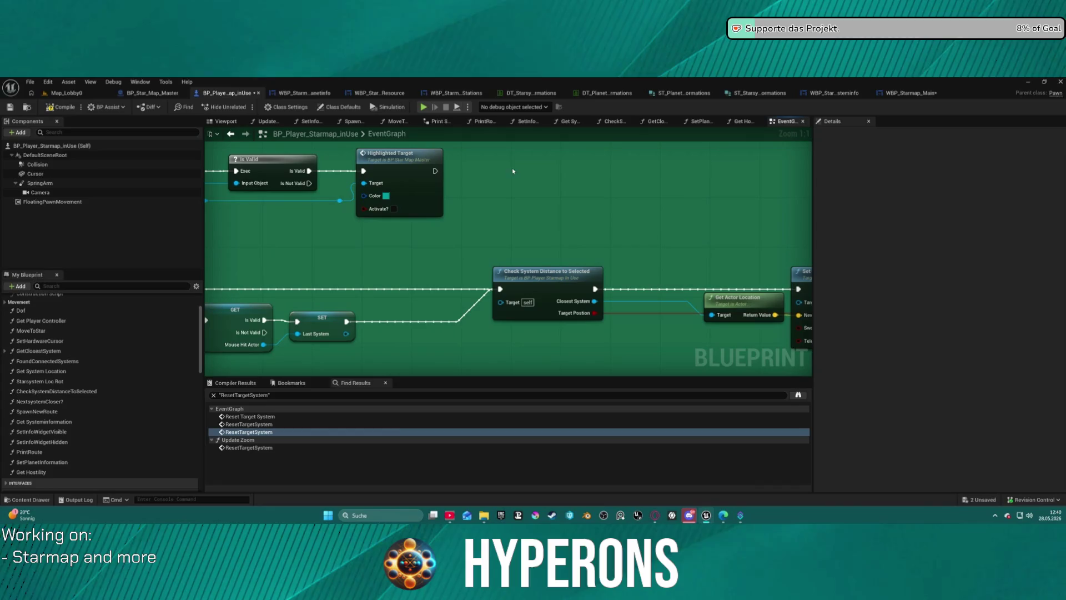
pyautogui.hotkey('ctrl', 'v')
pyautogui.click(434, 166)
pyautogui.moveTo(434, 166)
pyautogui.mouseDown()
pyautogui.moveTo(212, 180)
pyautogui.moveTo(478, 180)
pyautogui.moveTo(512, 214)
pyautogui.mouseUp()
pyautogui.moveTo(262, 222); pyautogui.dragTo(531, 222)
pyautogui.moveTo(605, 234); pyautogui.dragTo(607, 234)
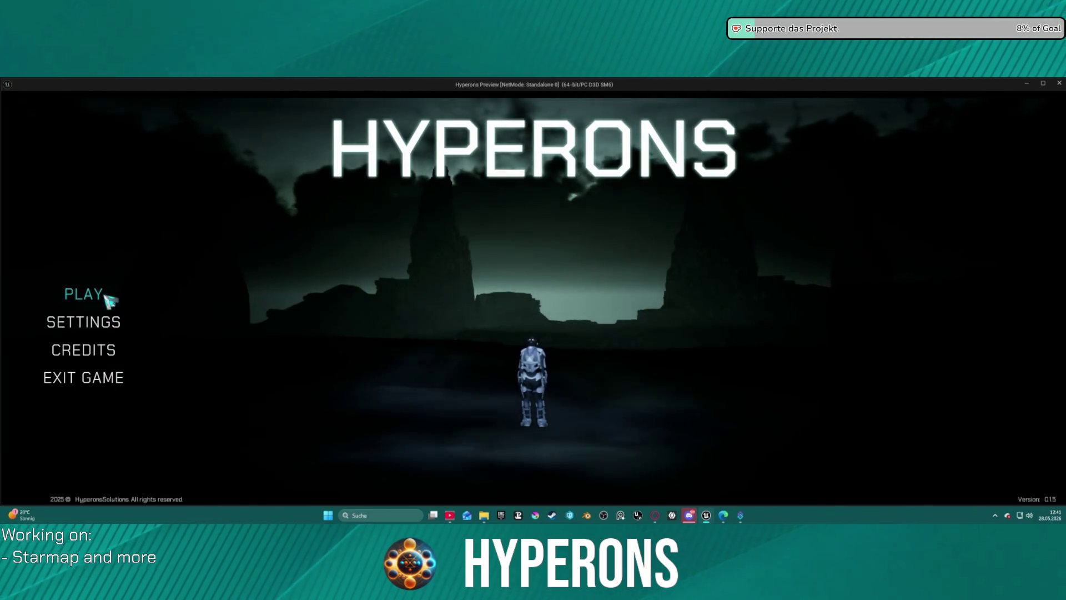
pyautogui.click(107, 299)
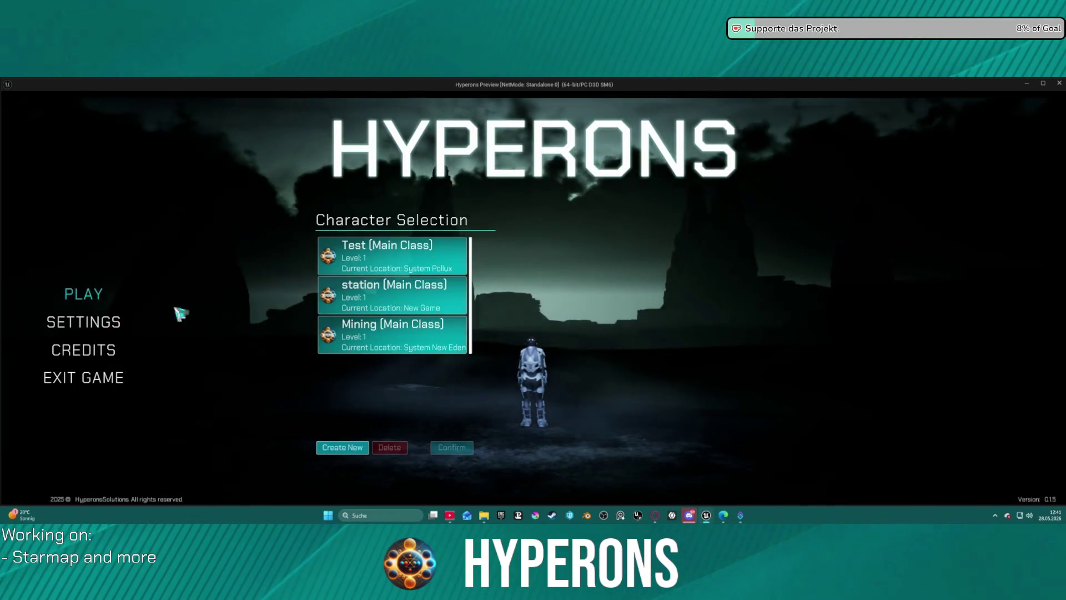
# - Start as Mining, open the starmap, and target Oton then New Eden
pyautogui.click(436, 336)
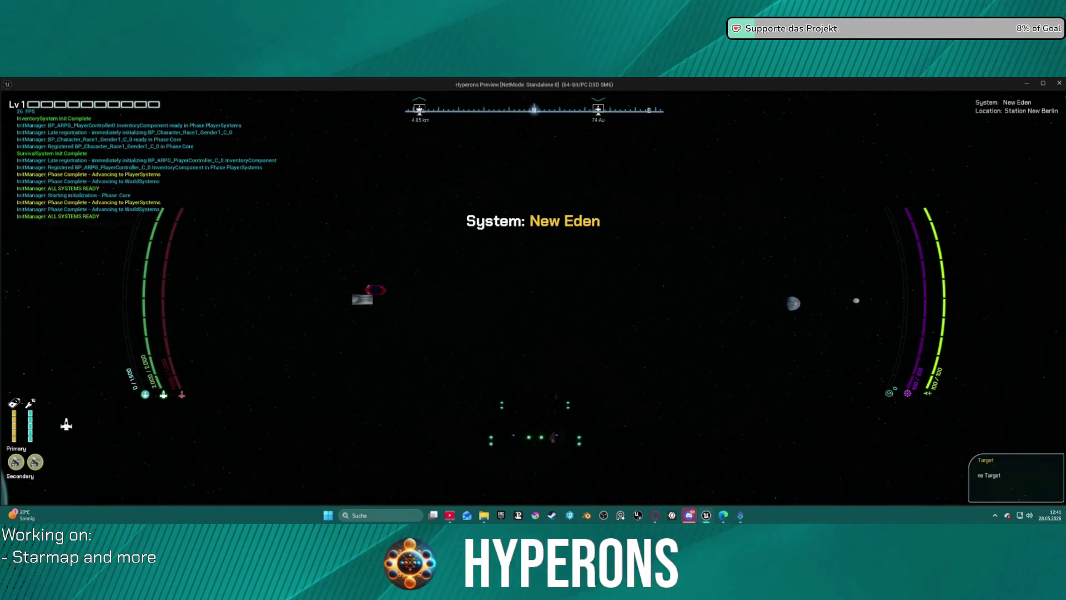
pyautogui.press('m')
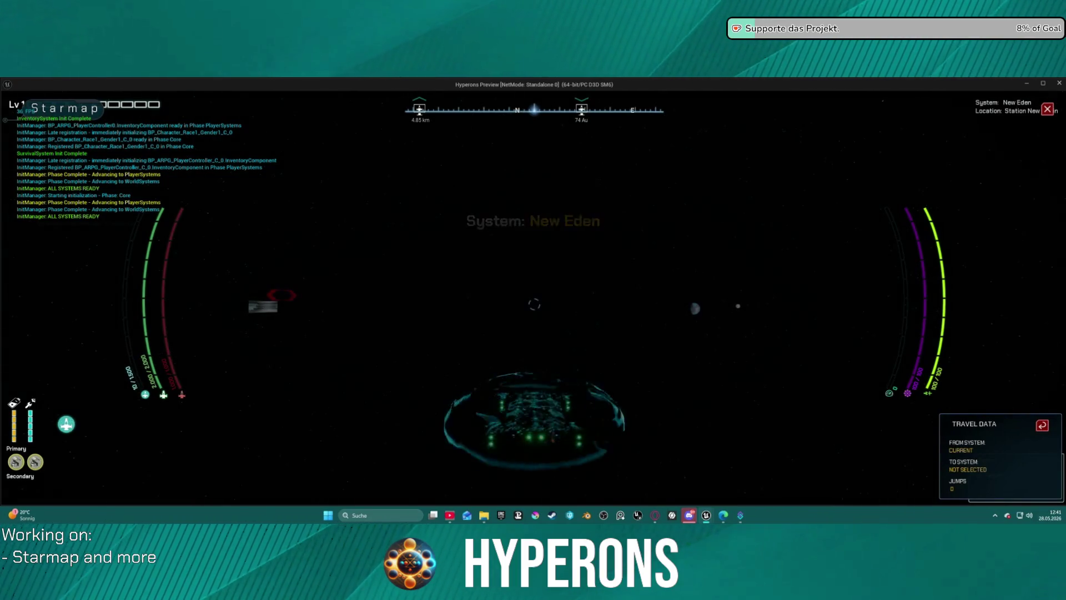
pyautogui.press('a')
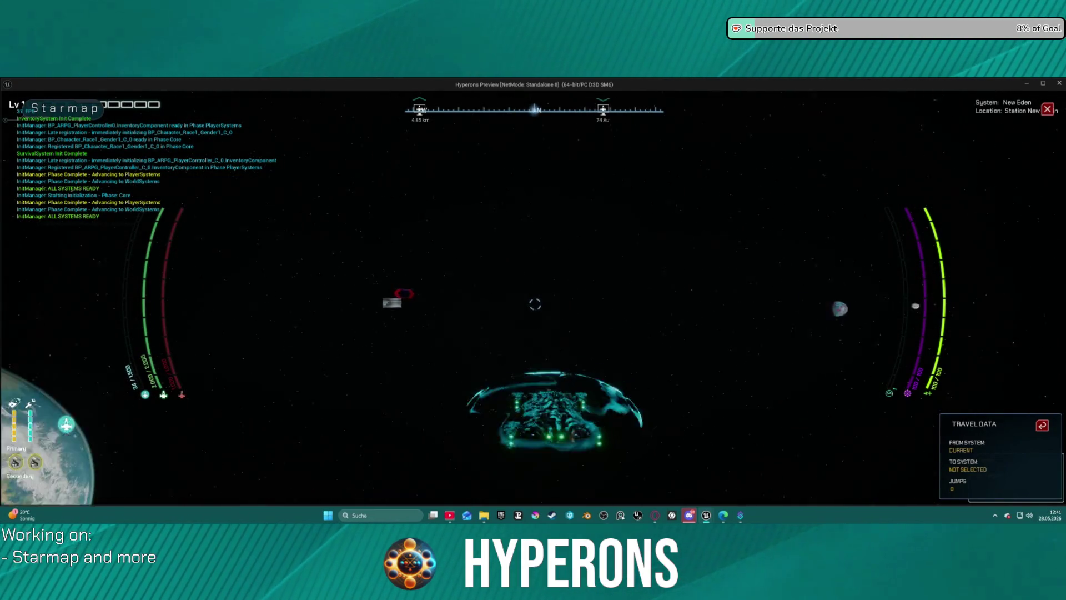
pyautogui.press('m')
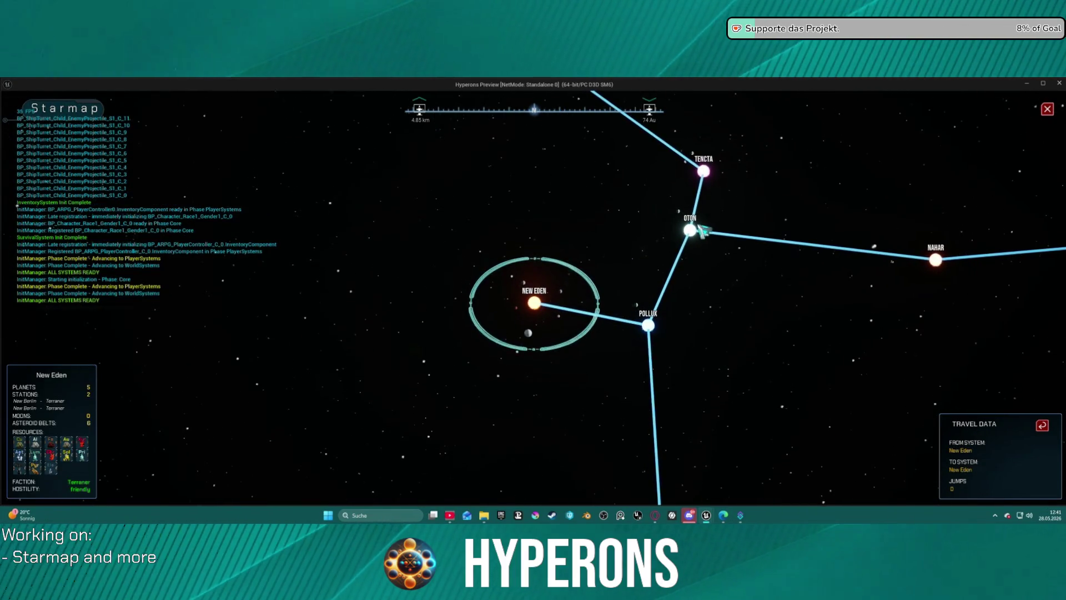
pyautogui.click(691, 232)
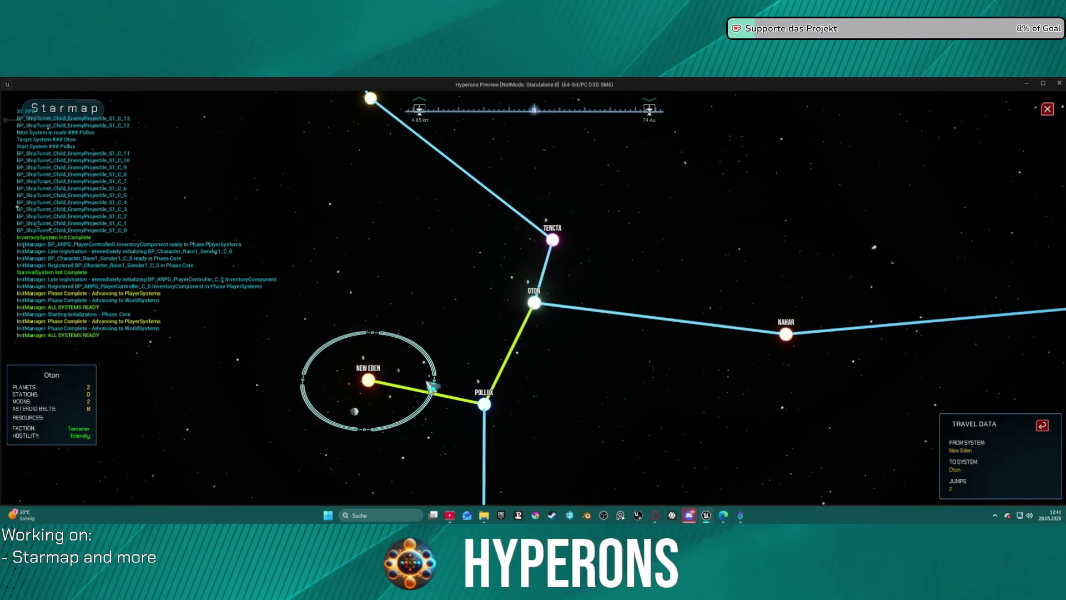
pyautogui.click(373, 381)
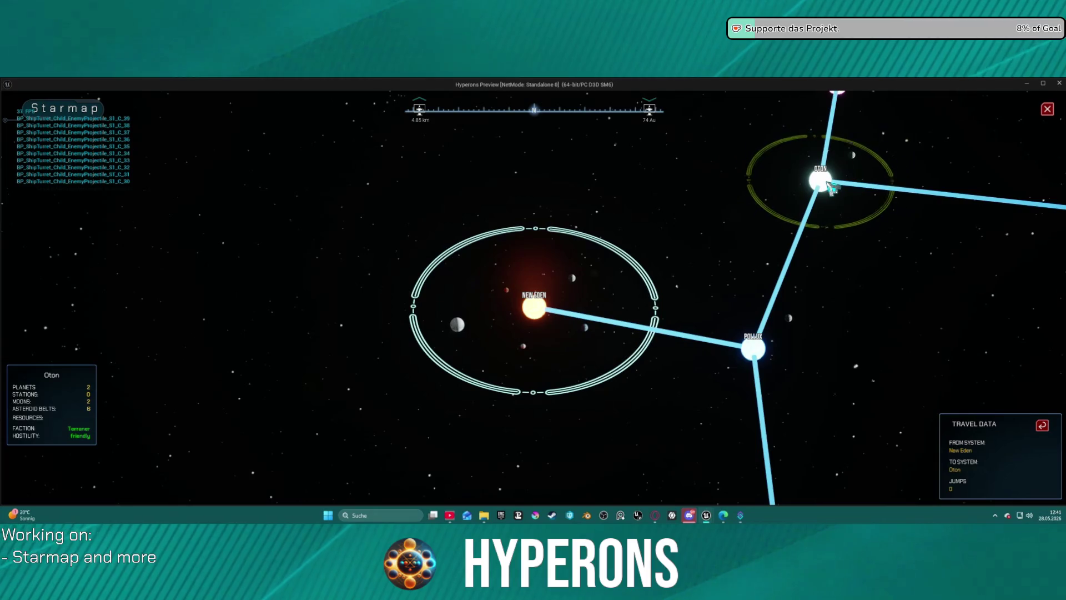
pyautogui.scroll(-5, 533, 302)
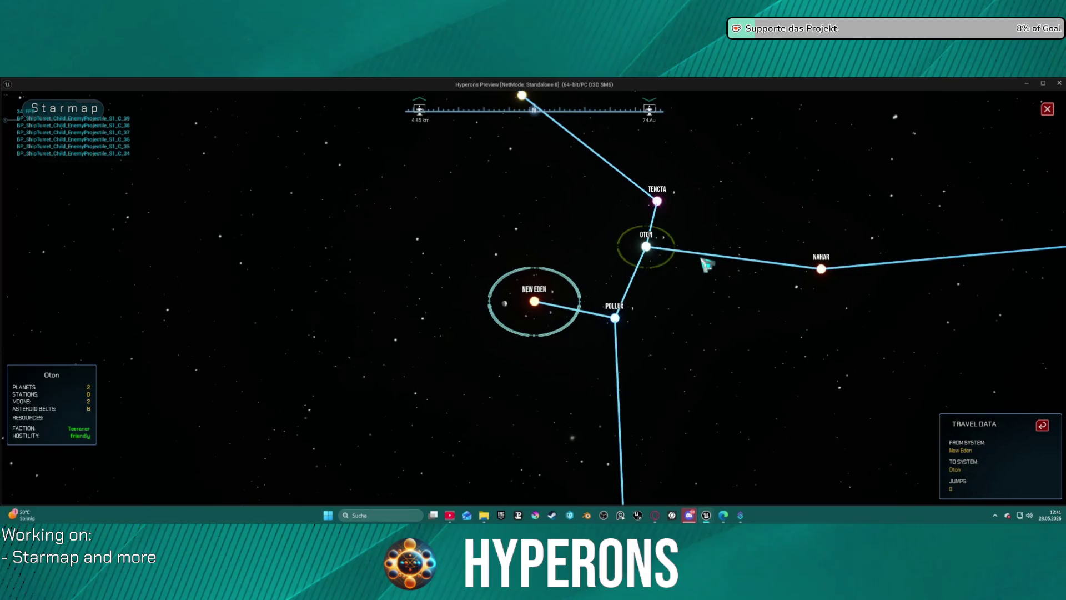
pyautogui.scroll(2, 706, 265)
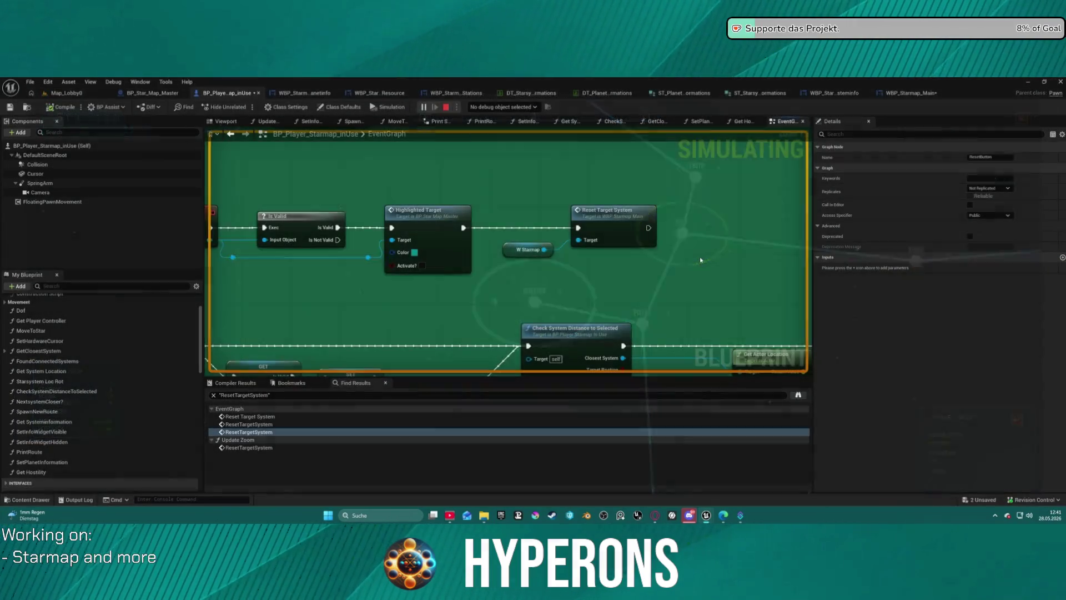
# - Close the preview and open the HighlightedTarget function graph, framing its nodes
pyautogui.press('Escape')
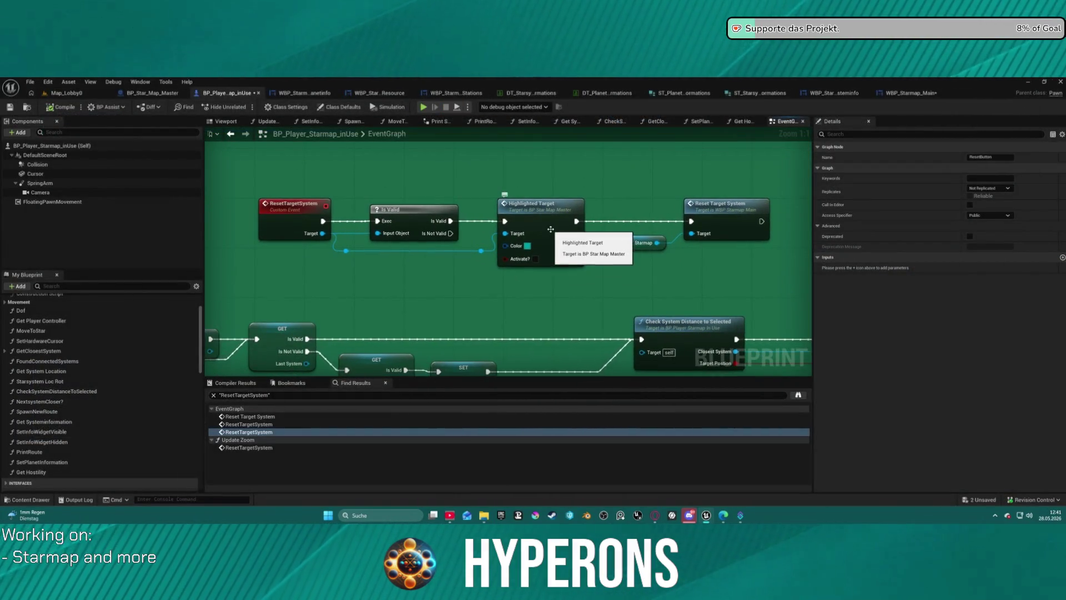
pyautogui.doubleClick(551, 232)
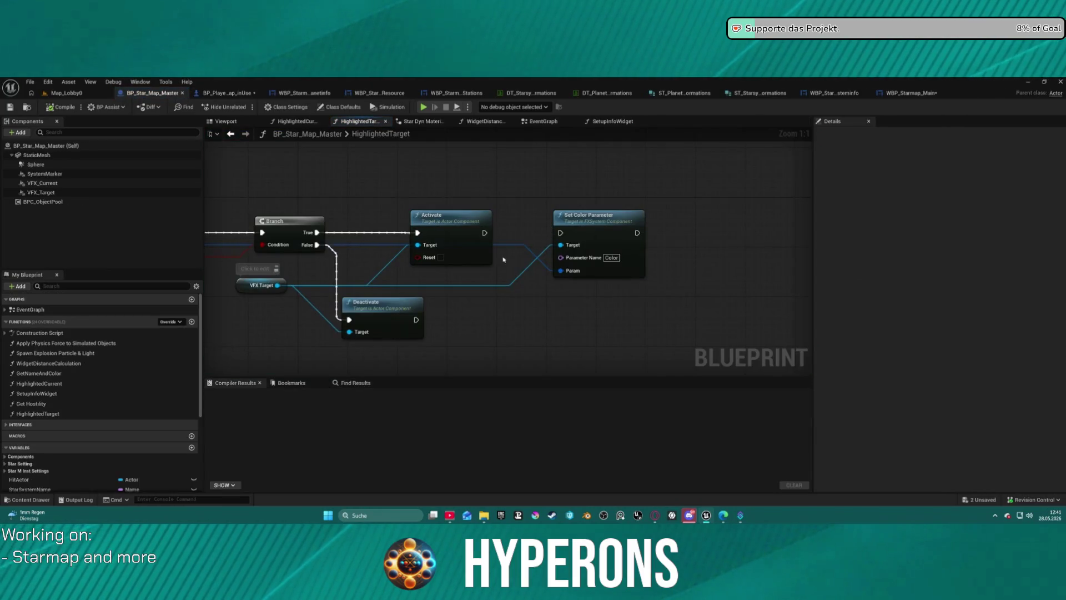
pyautogui.press('Home')
pyautogui.moveTo(596, 264); pyautogui.dragTo(609, 266)
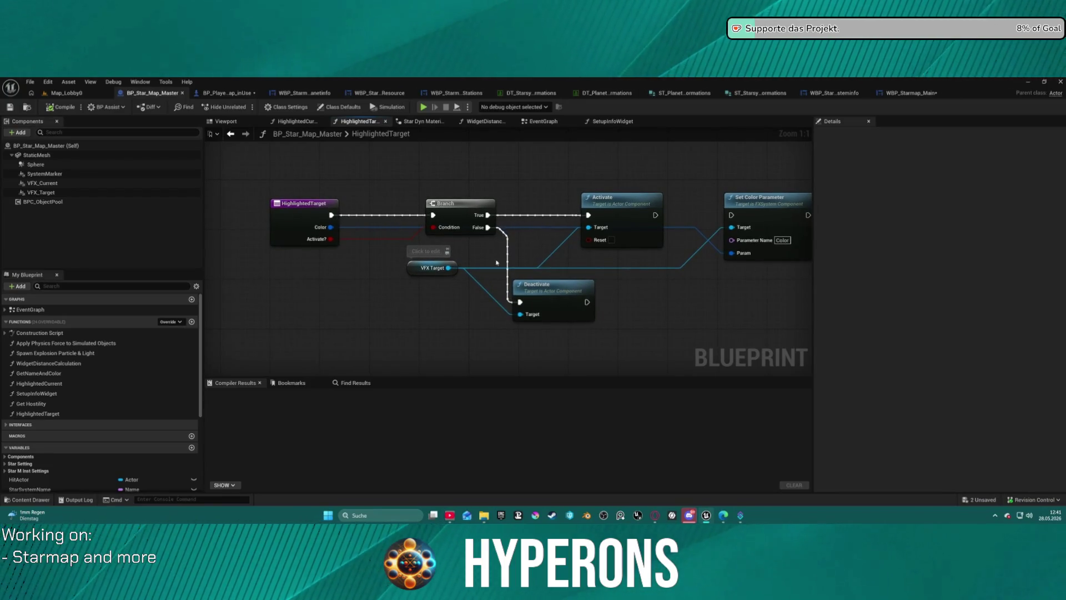
pyautogui.moveTo(426, 272); pyautogui.dragTo(382, 278)
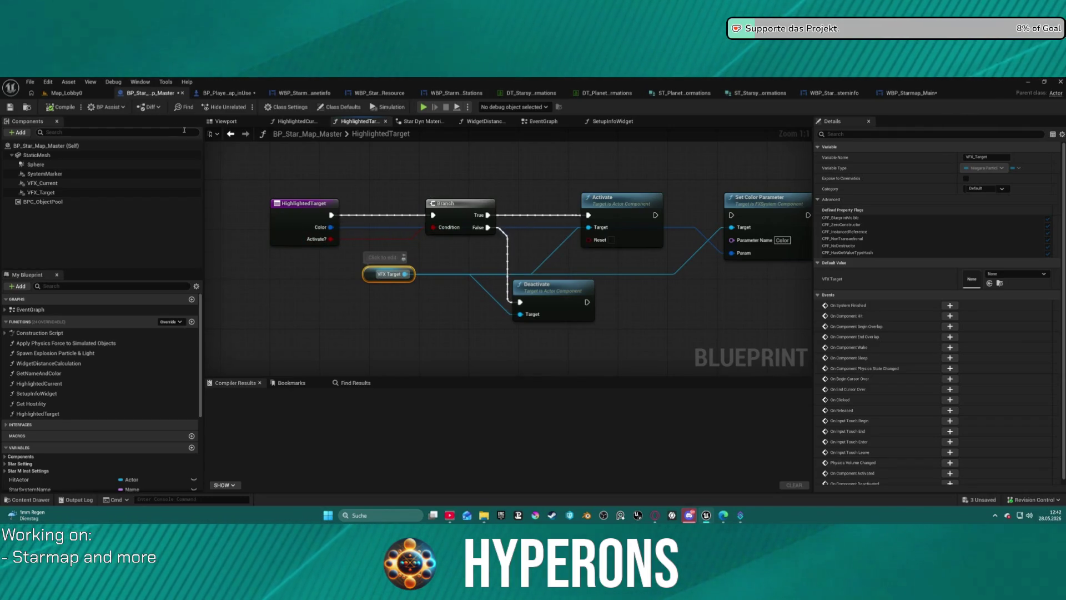
# - Reopen HighlightedTarget from the player starmap, reposition VFX Target, and show VFX_Target's Niagara settings
pyautogui.click(612, 122)
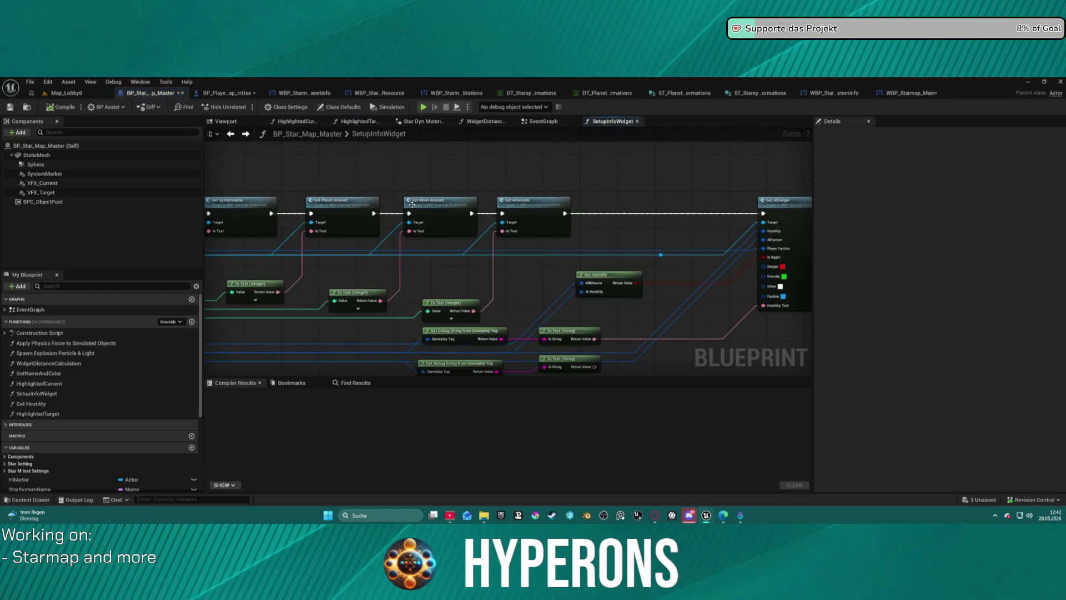
pyautogui.click(225, 93)
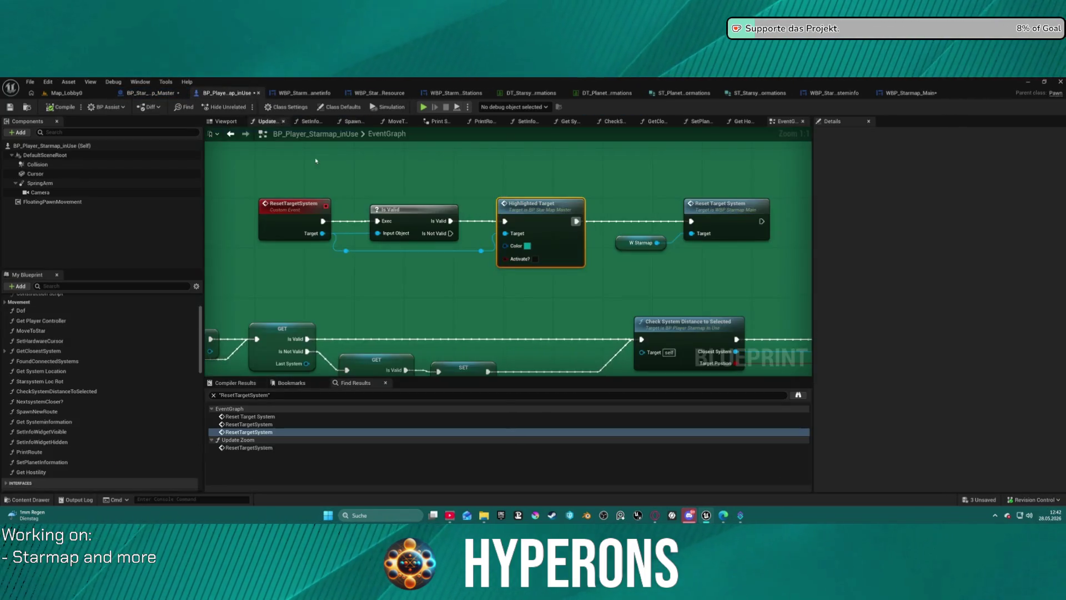
pyautogui.doubleClick(553, 251)
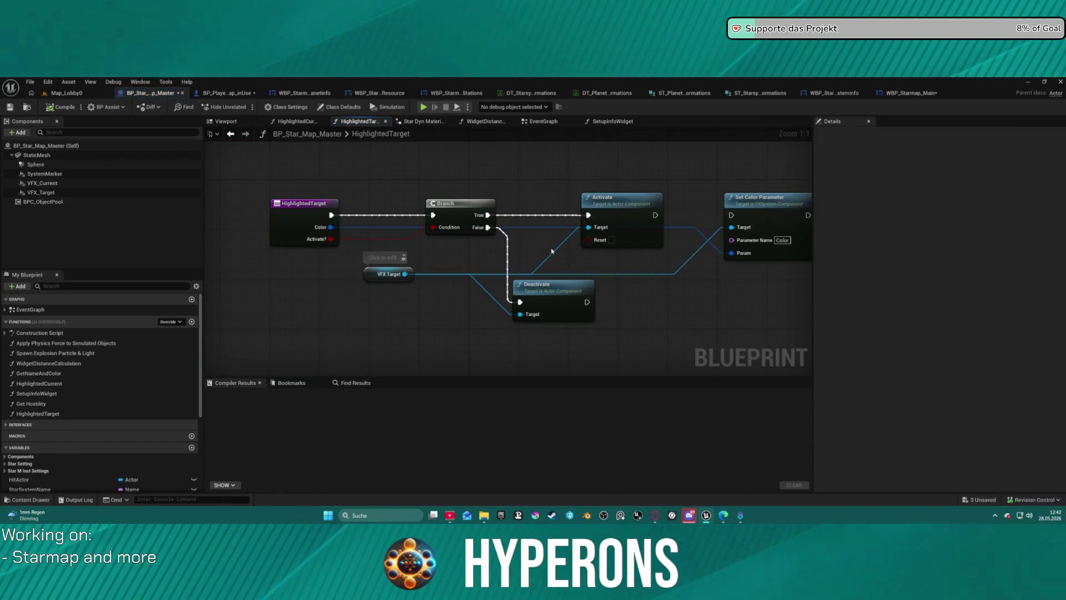
pyautogui.moveTo(390, 266); pyautogui.dragTo(250, 271)
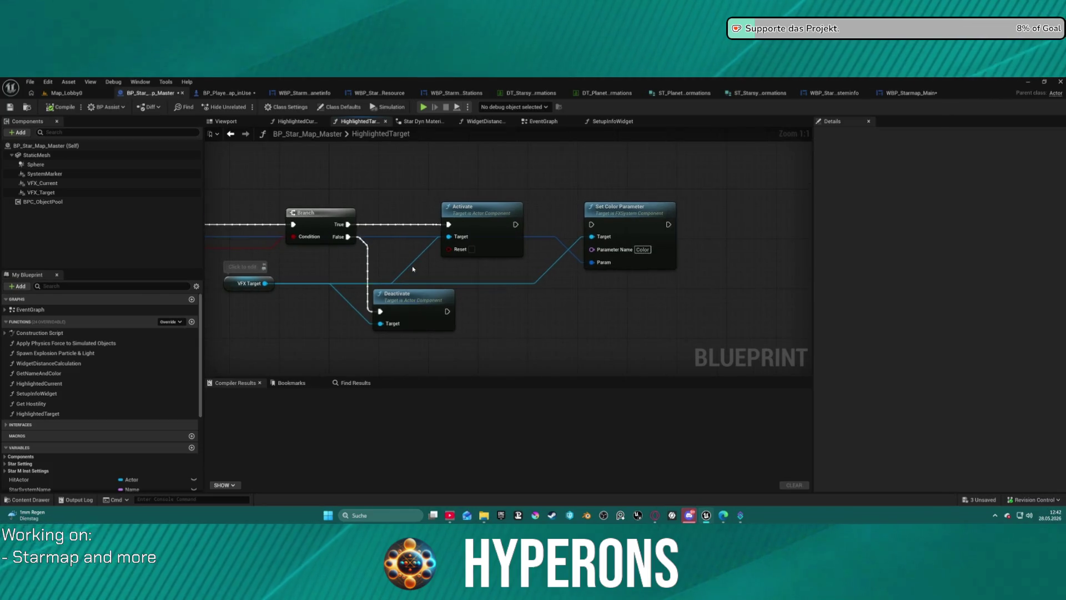
pyautogui.moveTo(412, 267); pyautogui.dragTo(571, 266)
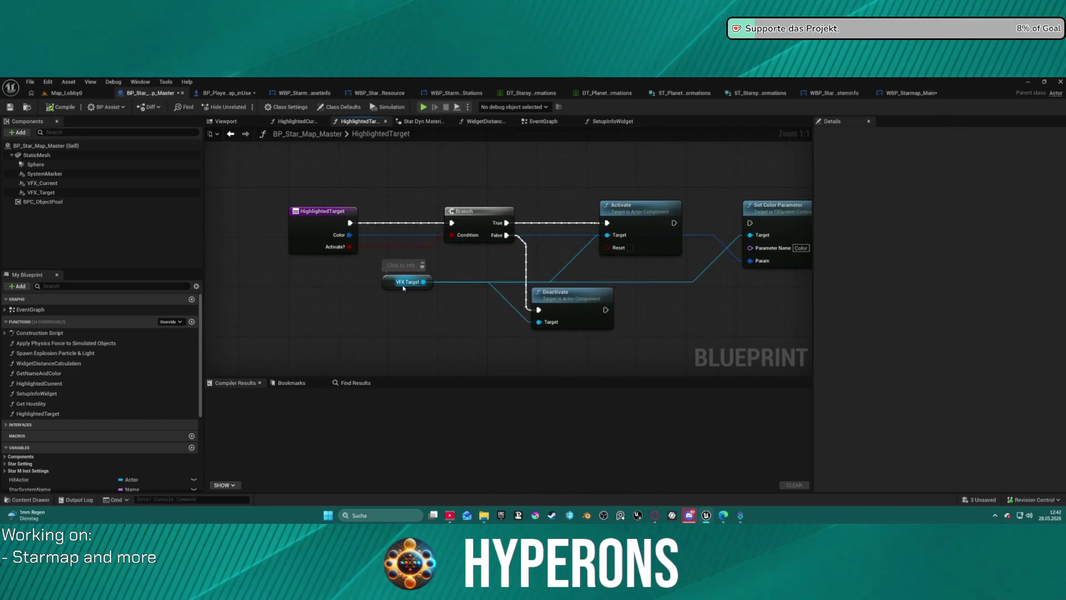
pyautogui.click(406, 309)
pyautogui.moveTo(406, 309); pyautogui.dragTo(424, 290)
pyautogui.click(40, 192)
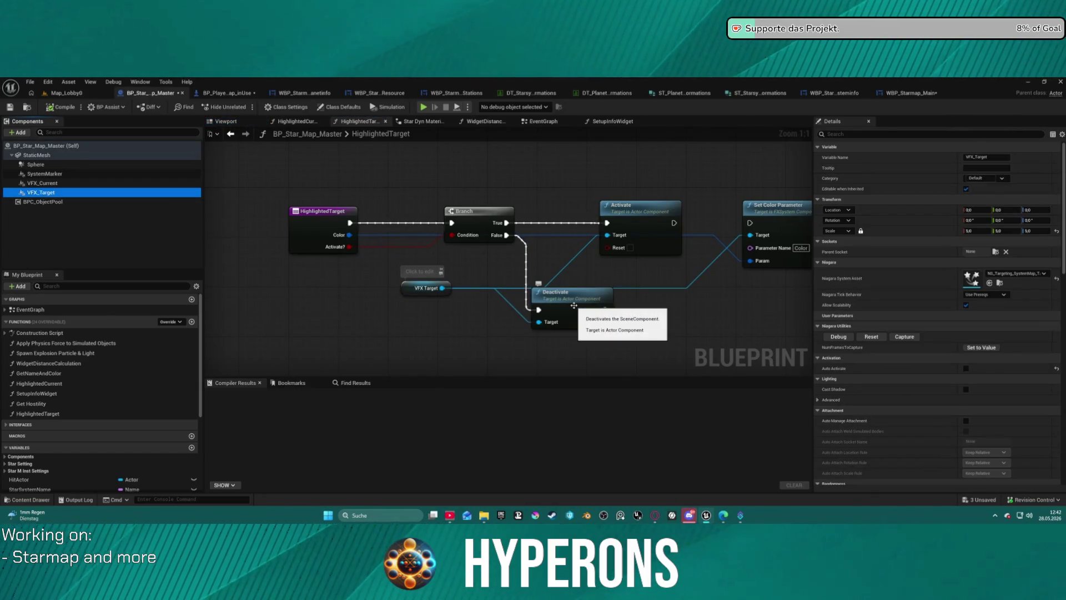
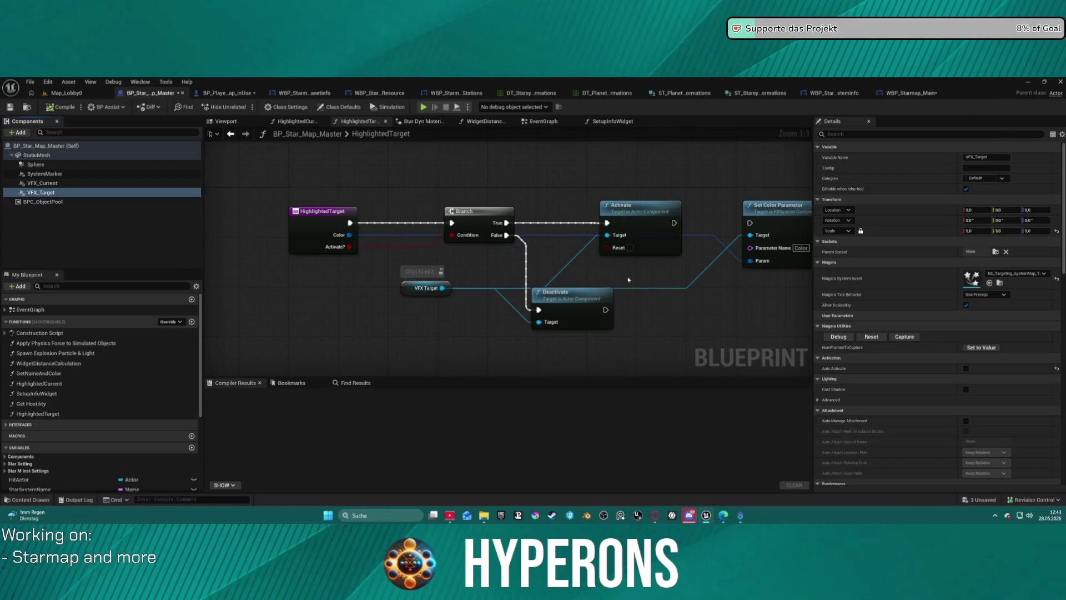
# - Add a breakpoint on the HighlightedTarget Deactivate node and launch the standalone game preview
pyautogui.rightClick(590, 302)
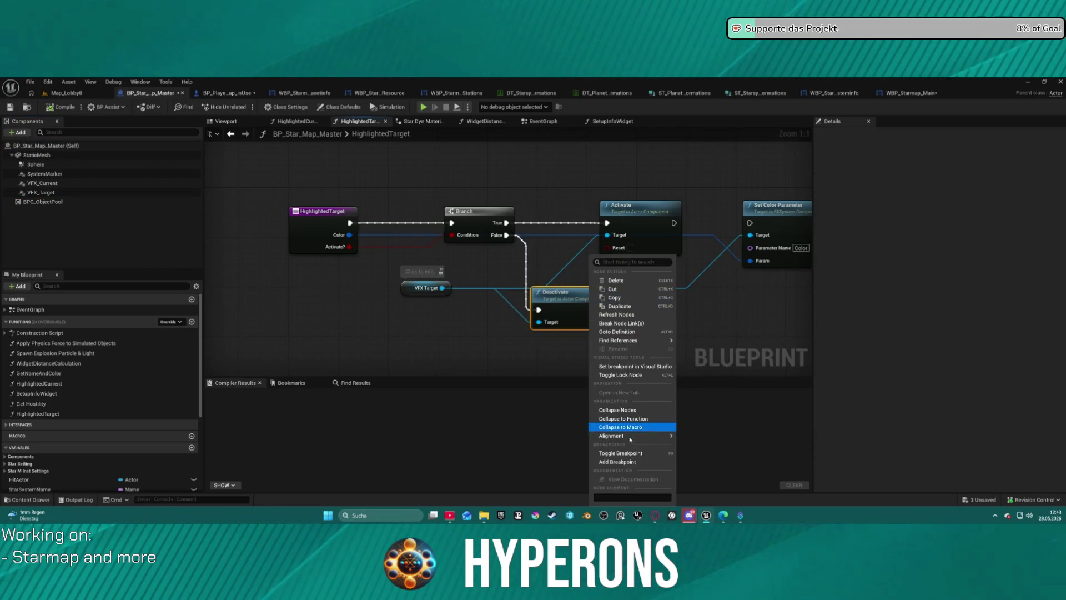
pyautogui.click(619, 459)
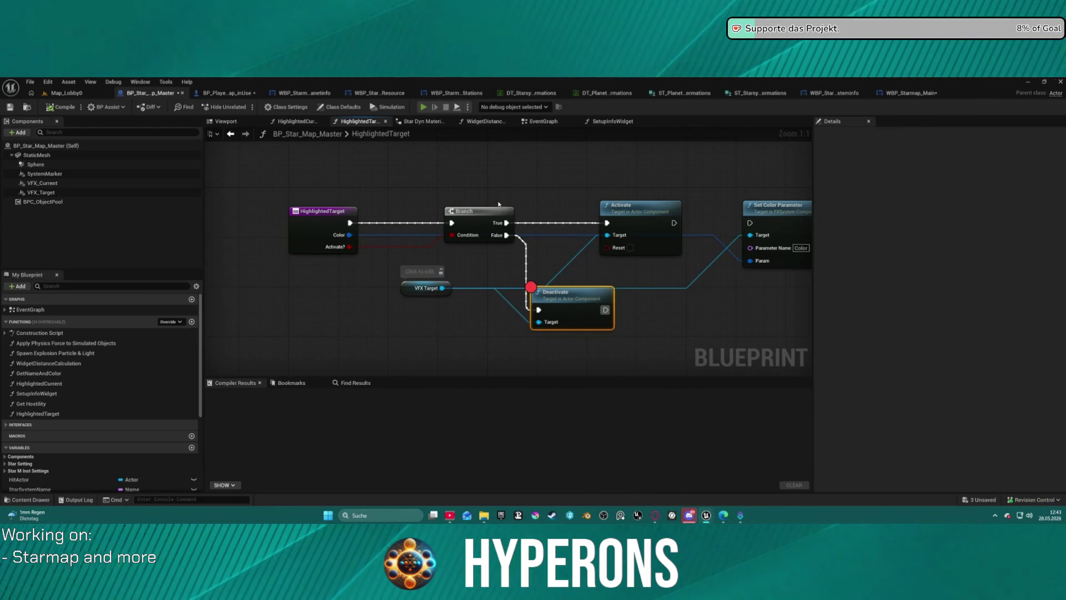
pyautogui.hotkey('alt', 'p')
pyautogui.click(119, 292)
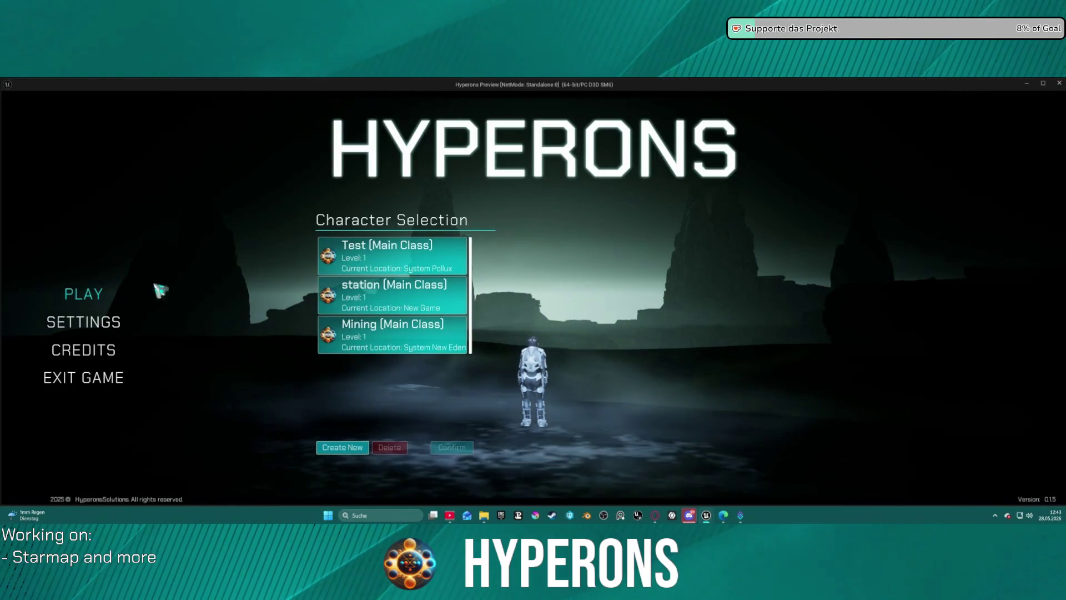
# - Start as the Mining character, select Oton on the starmap, and resume past the Deactivate breakpoint
pyautogui.click(396, 343)
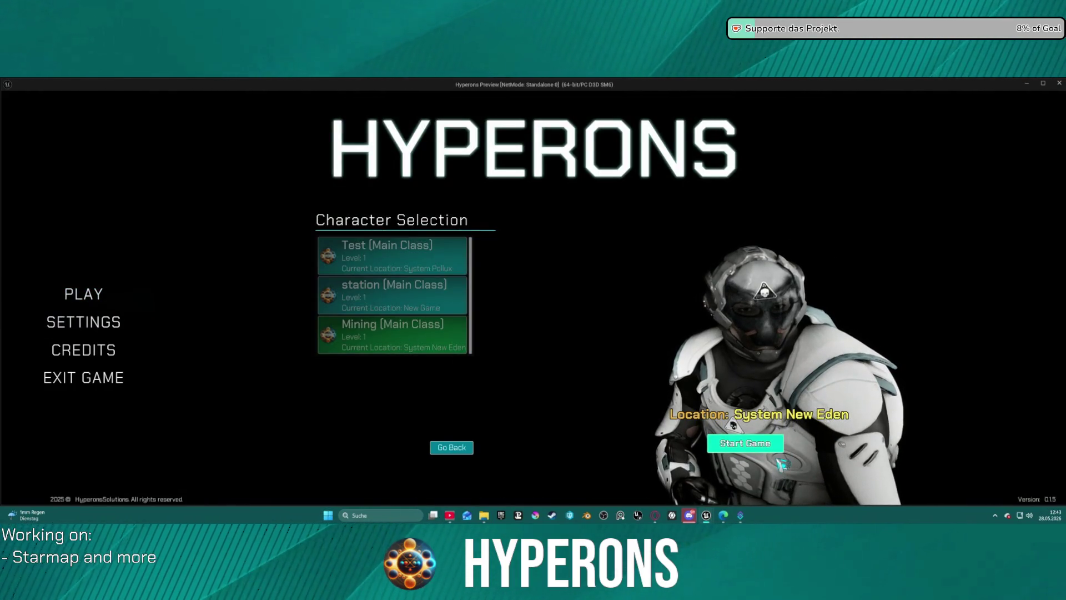
pyautogui.click(745, 443)
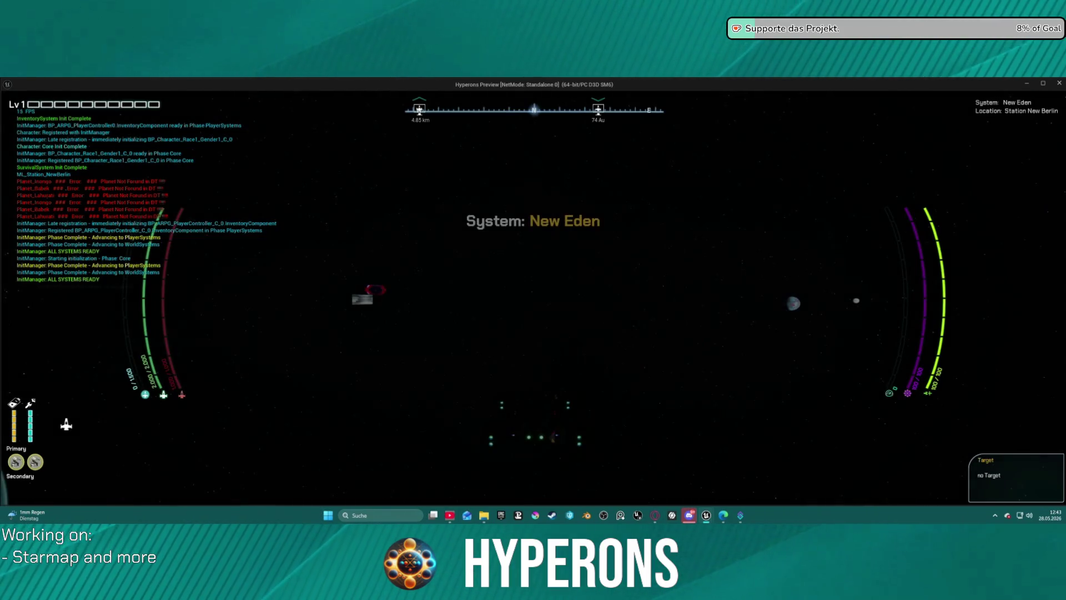
pyautogui.press('m')
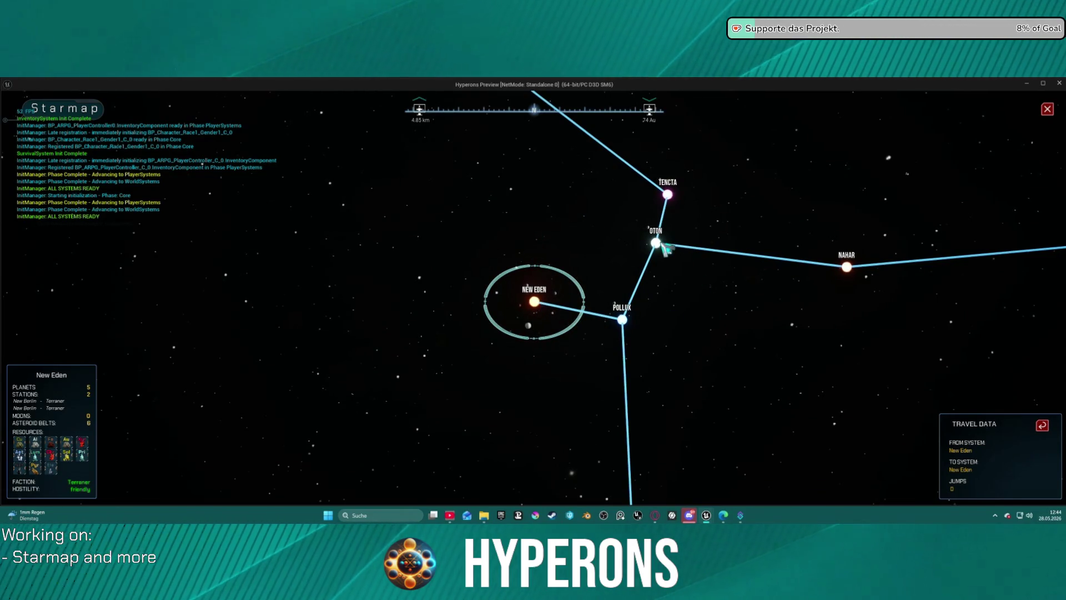
pyautogui.click(661, 244)
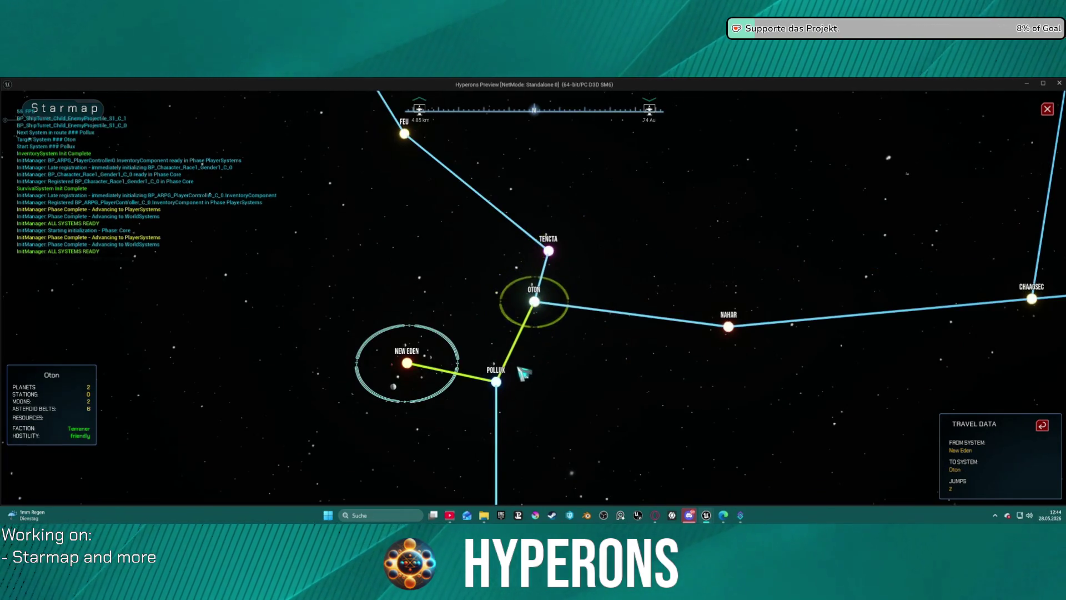
pyautogui.hotkey('alt', 'Tab')
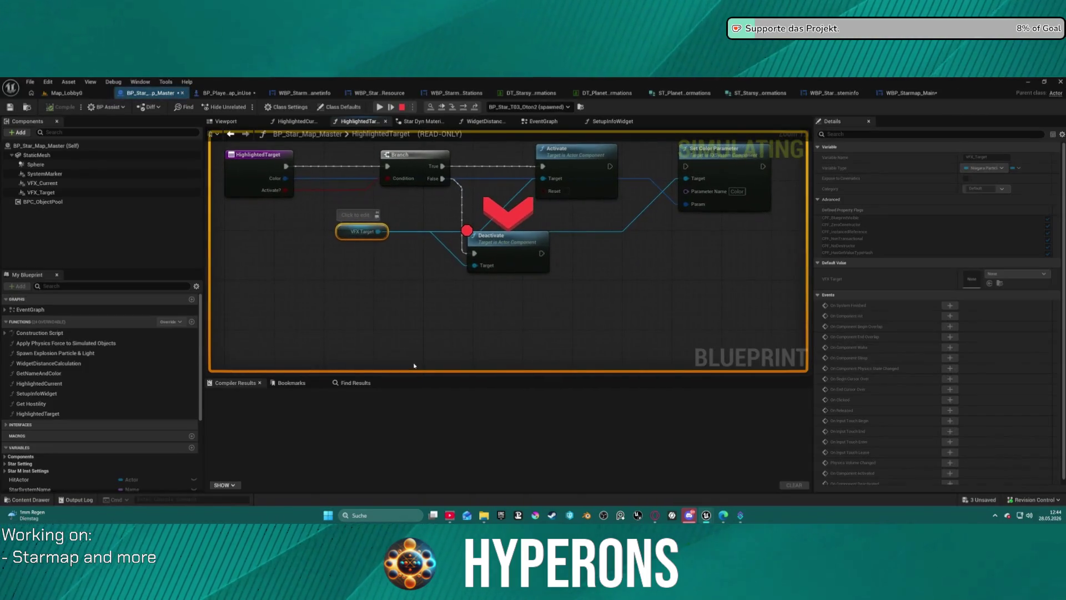
pyautogui.moveTo(488, 267)
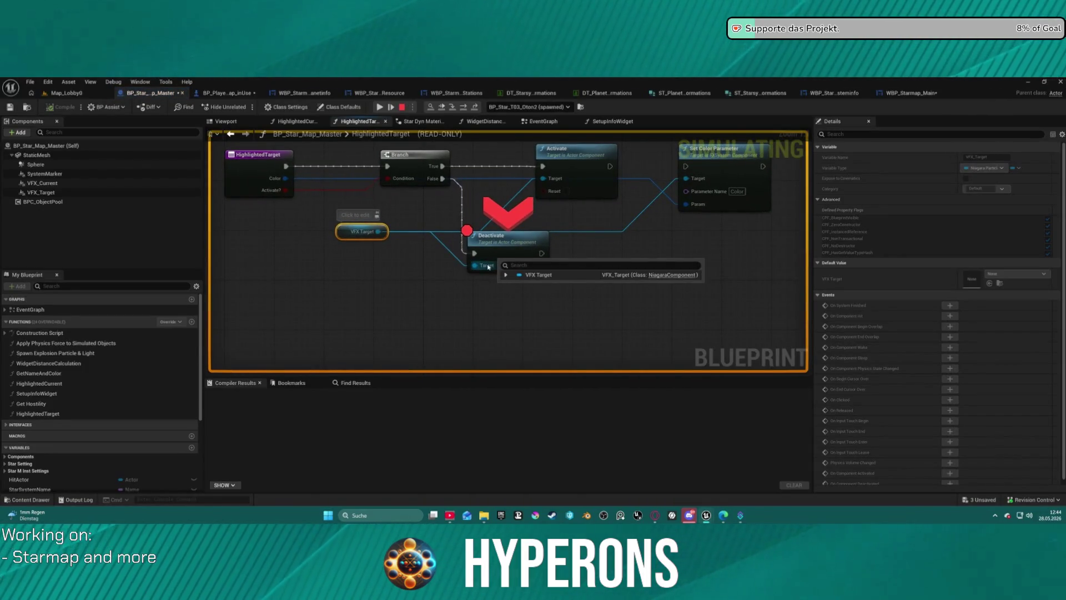
pyautogui.click(380, 107)
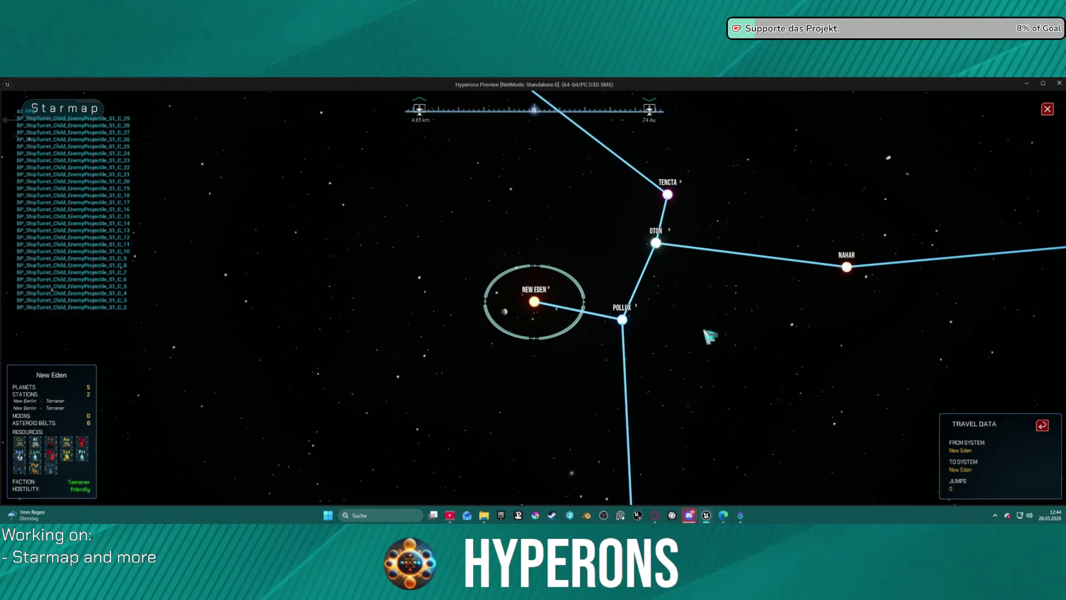
# - Pan the starmap back toward New Eden, reselect Oton, and close the game preview
pyautogui.press('d')
pyautogui.press('s')
pyautogui.press('a')
pyautogui.press('d')
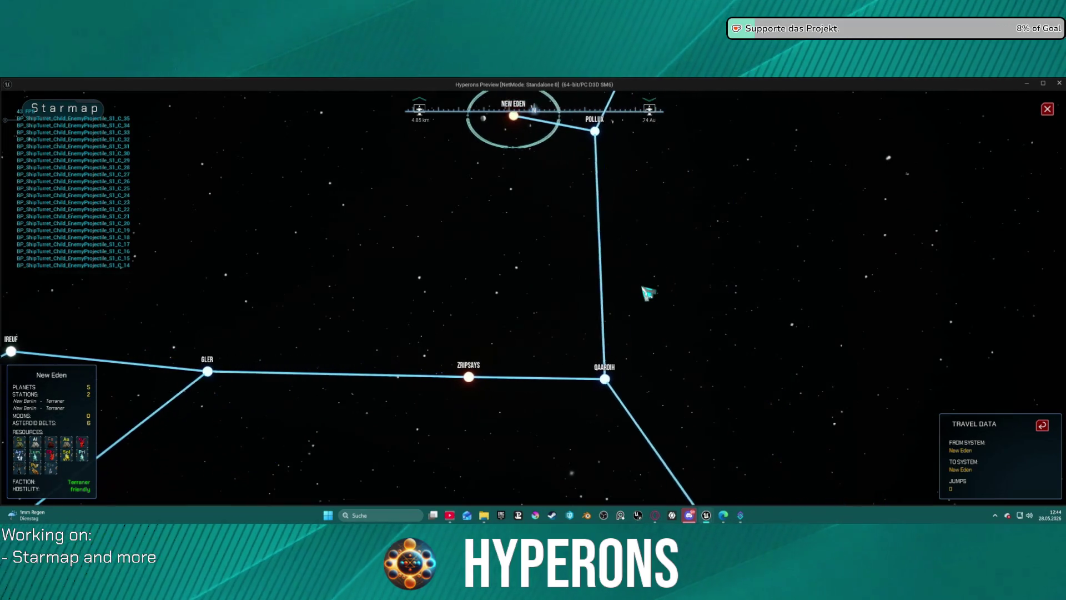
pyautogui.press('w')
pyautogui.press('d')
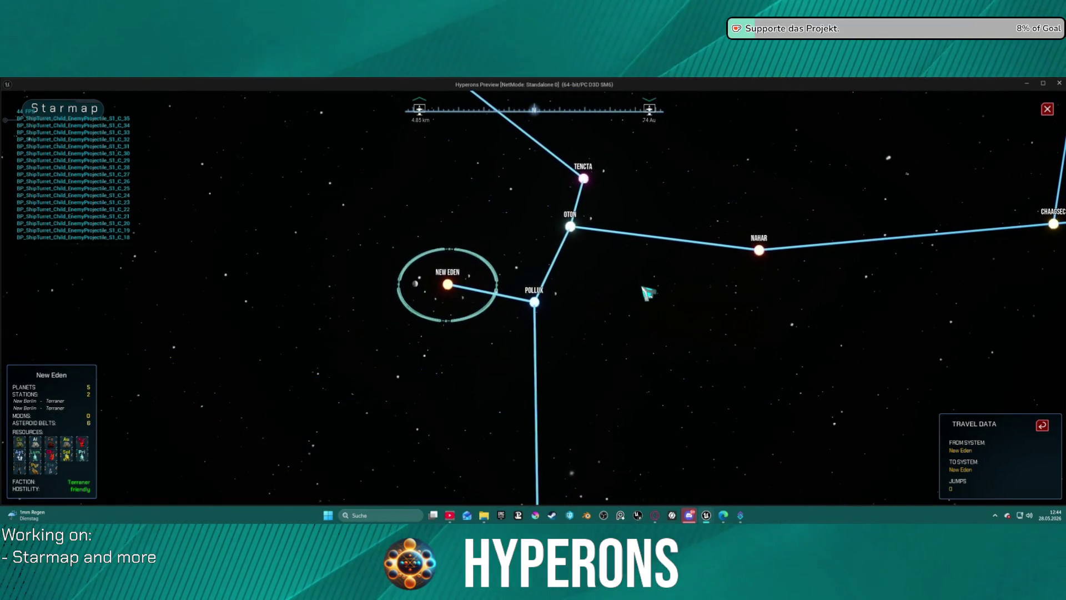
pyautogui.click(570, 226)
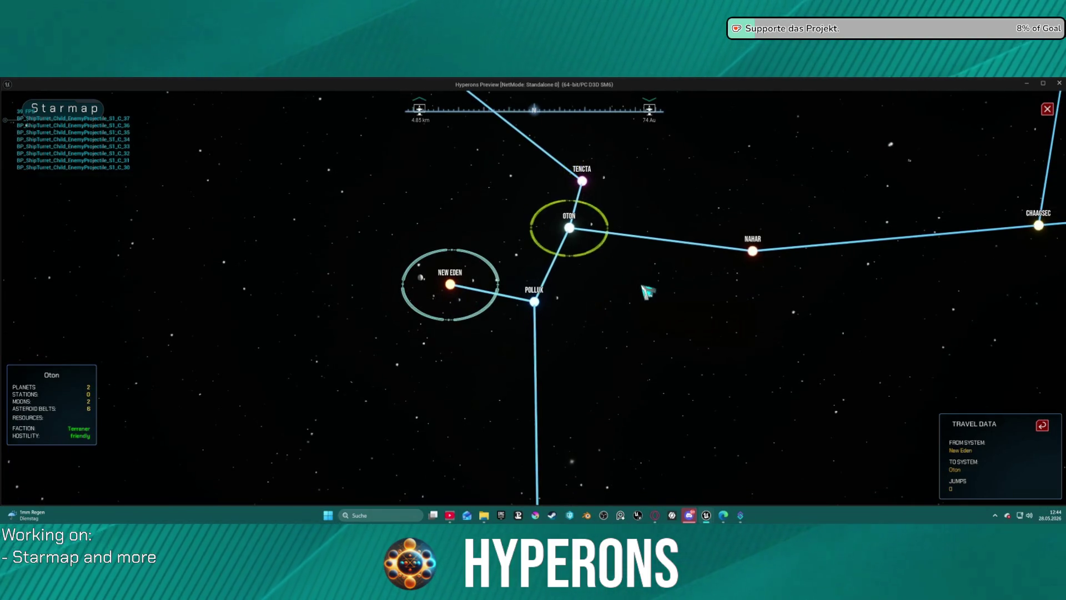
pyautogui.scroll(-1, 647, 292)
pyautogui.press('Escape')
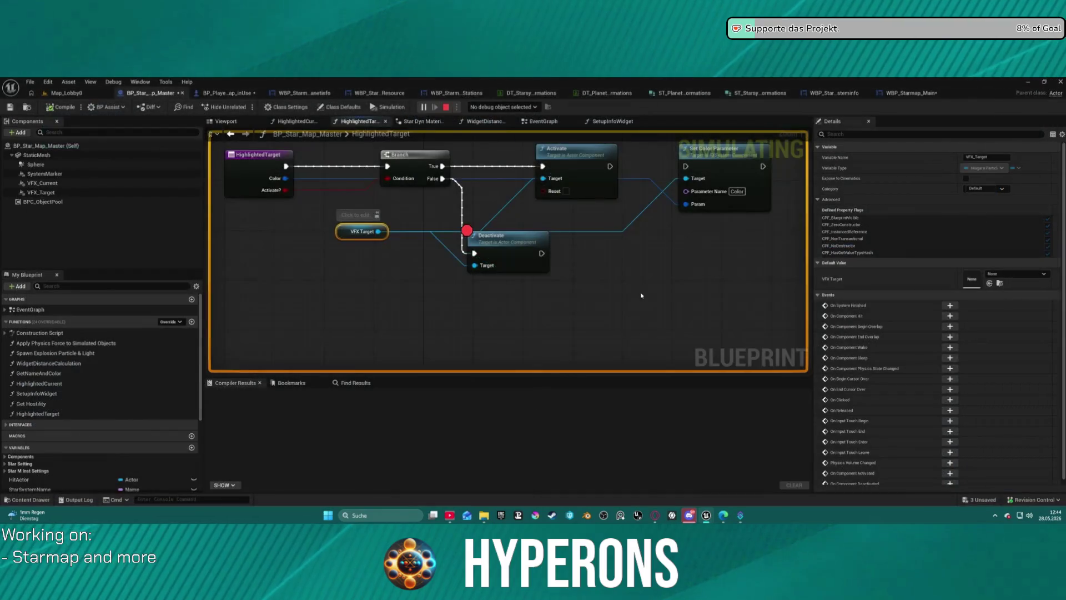
# - Clear the Deactivate breakpoint and switch to the blueprint's EventGraph
pyautogui.rightClick(515, 243)
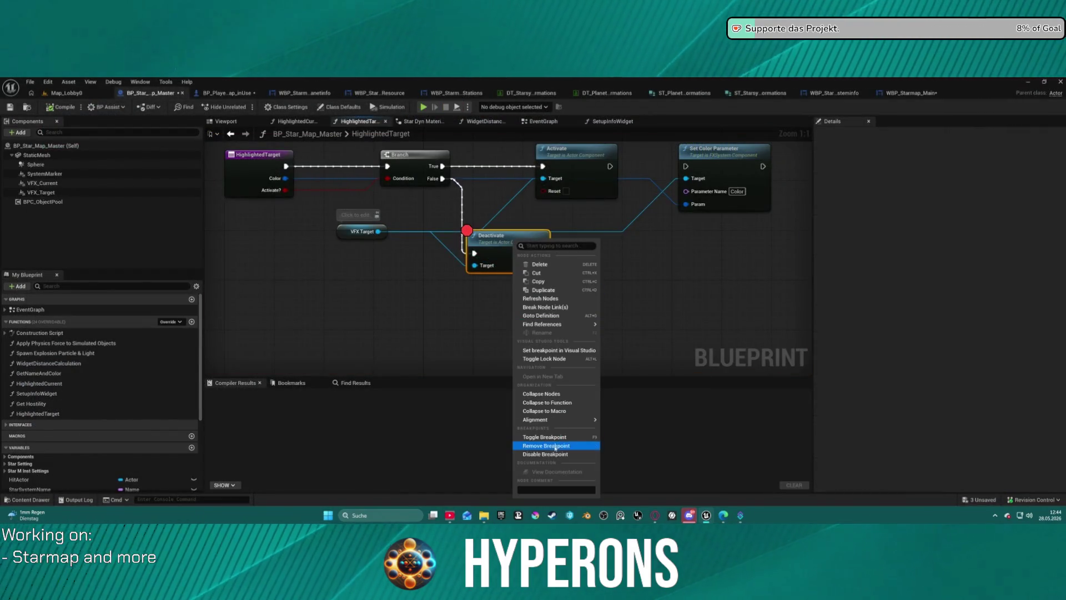
pyautogui.press('Escape')
pyautogui.click(543, 121)
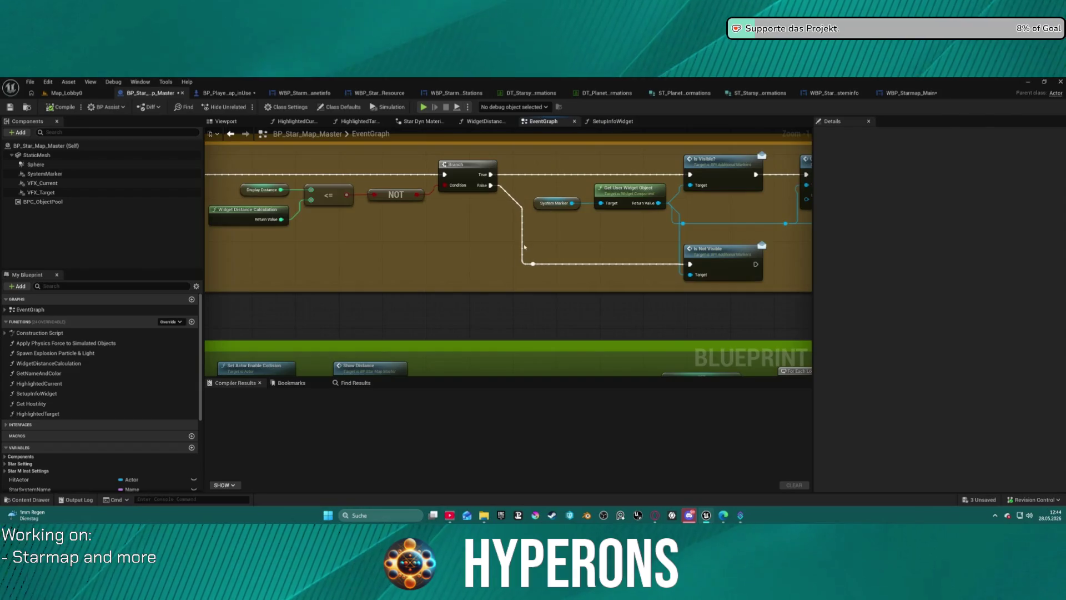
pyautogui.scroll(-4, 420, 168)
# - Review the BP_Player_Starmap_inUse EventGraph, panning across its rows of SET nodes
pyautogui.click(234, 94)
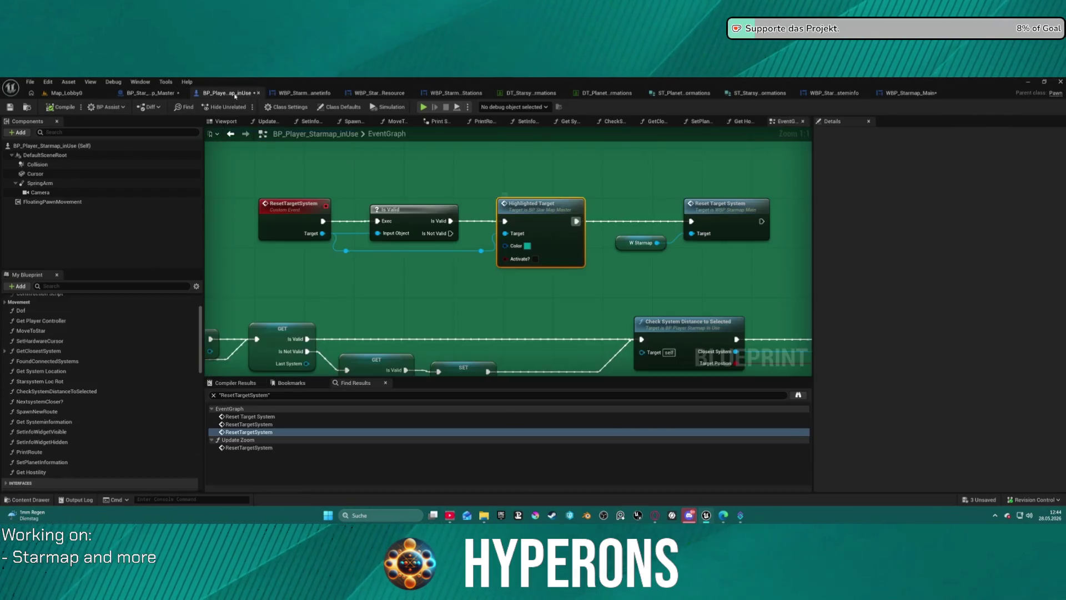
pyautogui.scroll(-12, 356, 275)
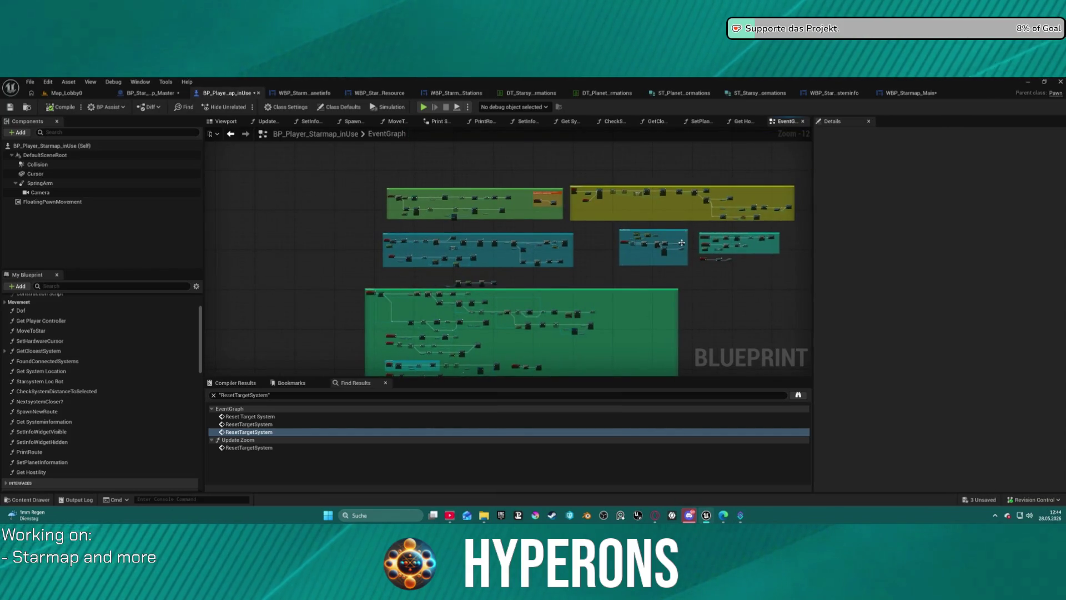
pyautogui.scroll(10, 616, 249)
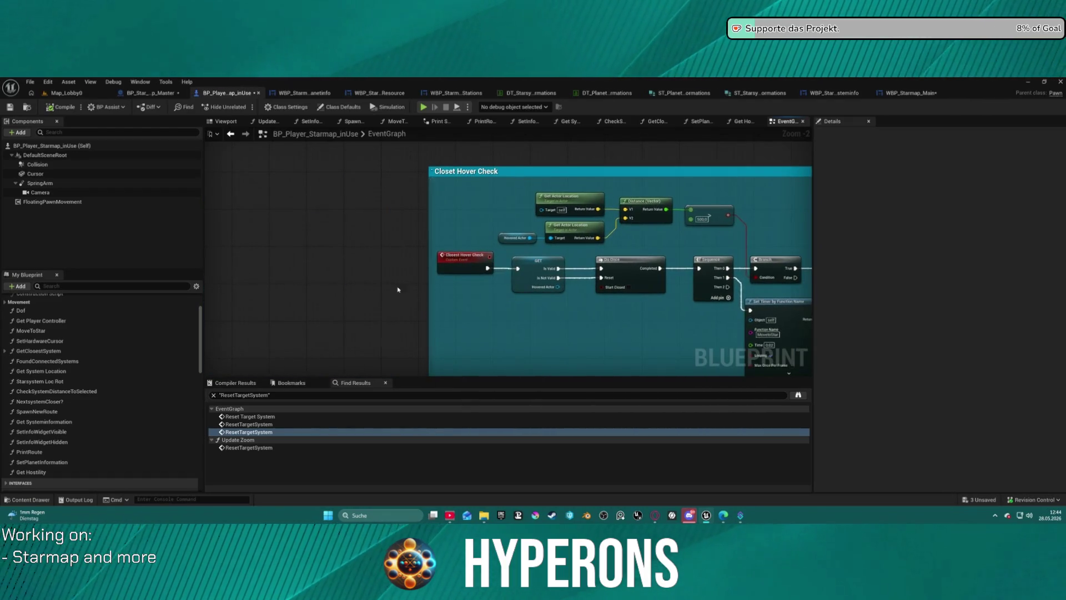
pyautogui.scroll(-3, 398, 289)
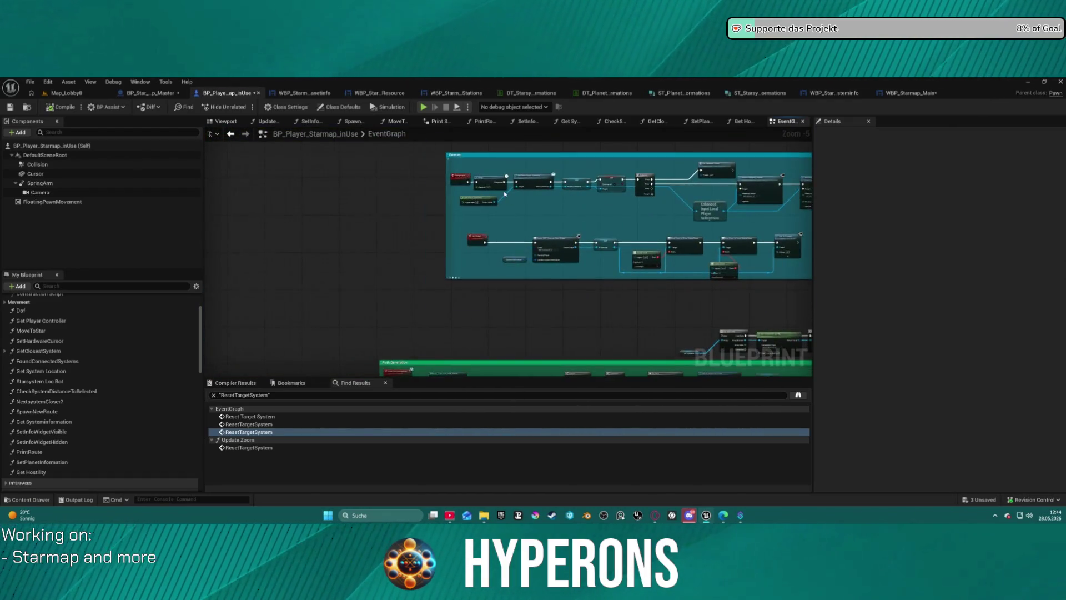
pyautogui.scroll(2, 504, 194)
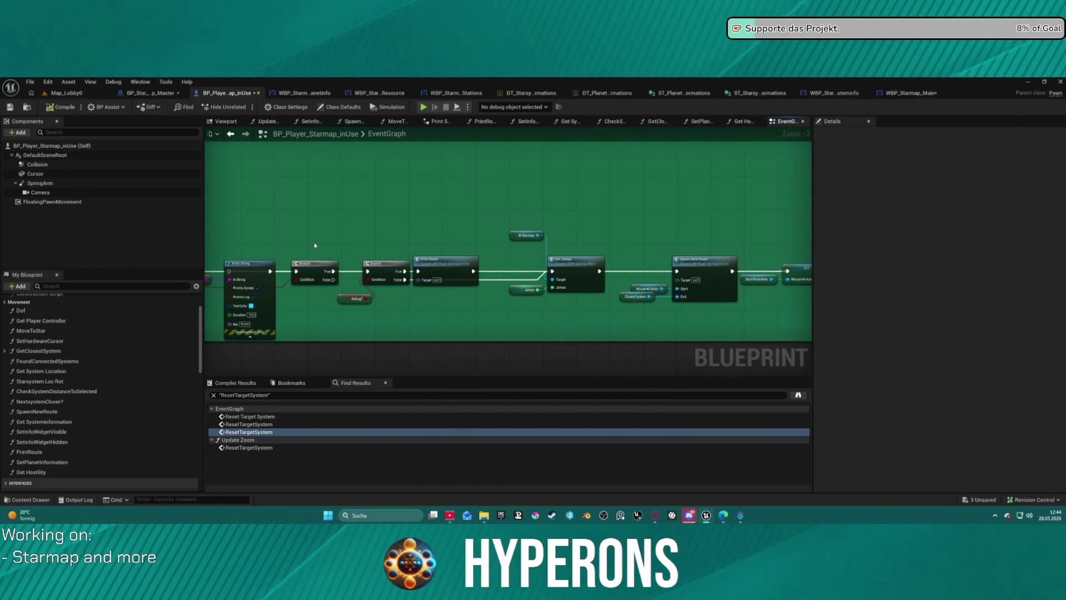
pyautogui.moveTo(565, 243)
pyautogui.mouseDown()
pyautogui.moveTo(725, 238)
pyautogui.moveTo(266, 241)
pyautogui.mouseUp()
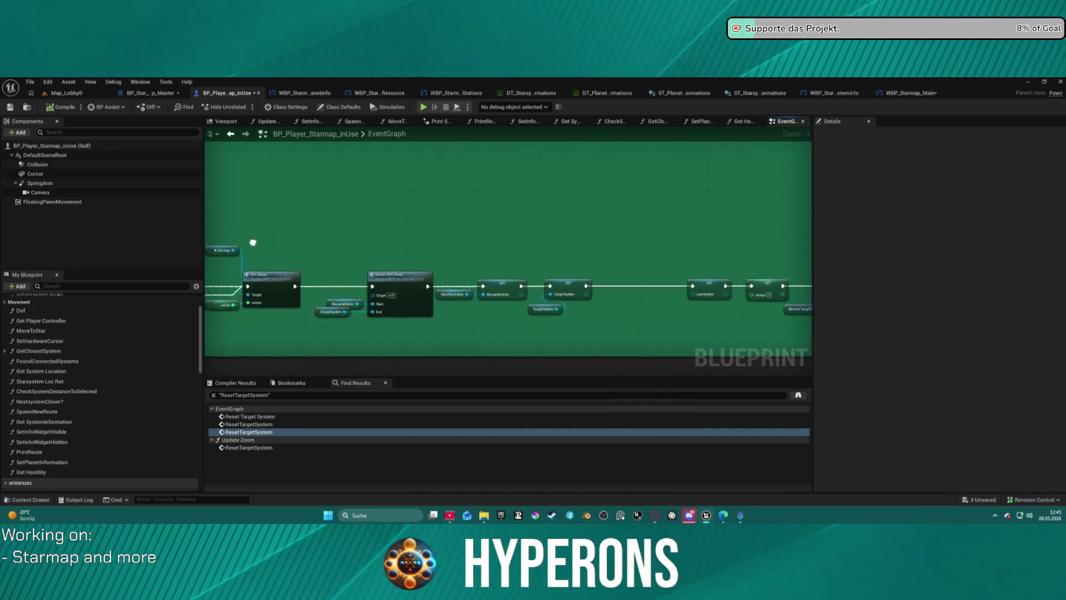
pyautogui.moveTo(355, 231); pyautogui.dragTo(634, 263)
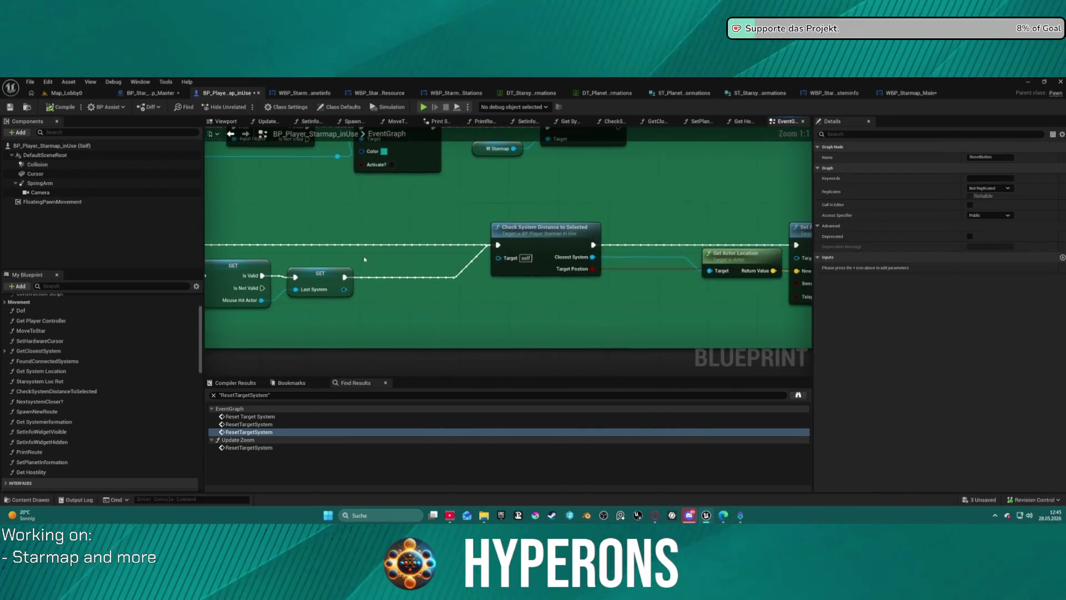
pyautogui.scroll(-3, 661, 255)
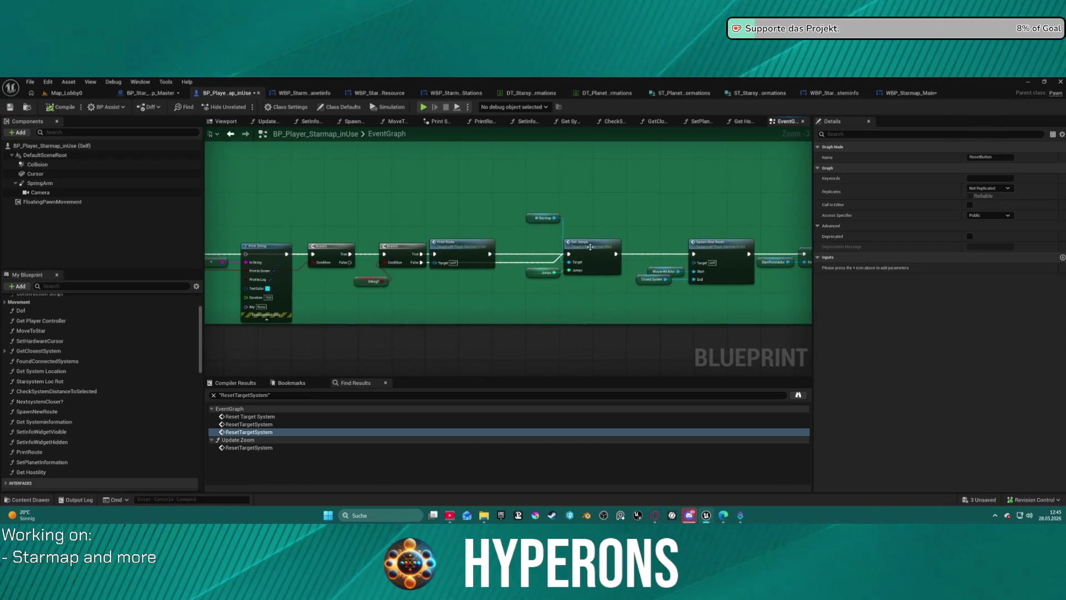
# - Open the CheckSystemDistanceToSelected function from its call near the Spawn New Route node
pyautogui.click(724, 248)
pyautogui.doubleClick(724, 248)
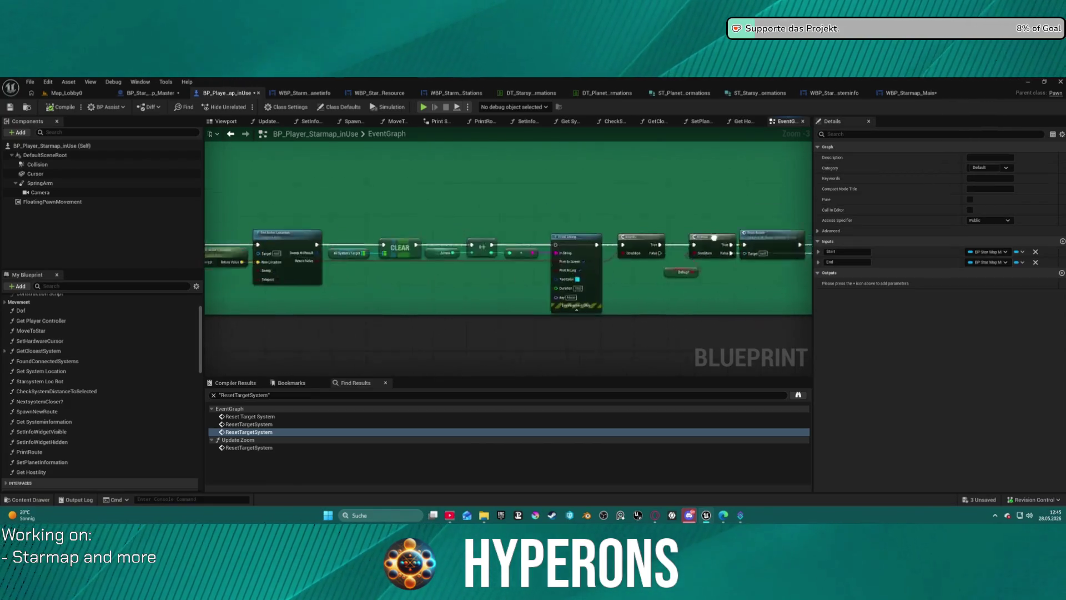
pyautogui.doubleClick(465, 234)
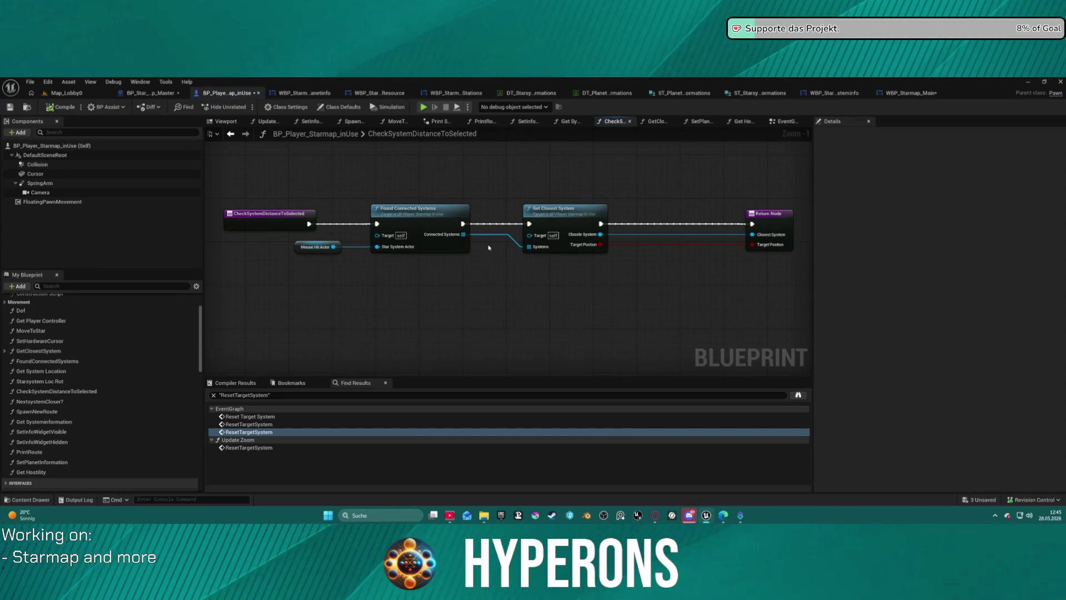
pyautogui.doubleClick(559, 215)
pyautogui.scroll(-3, 481, 286)
pyautogui.moveTo(480, 286)
pyautogui.mouseDown()
pyautogui.moveTo(473, 221)
pyautogui.moveTo(484, 161)
pyautogui.mouseUp()
pyautogui.scroll(11, 533, 222)
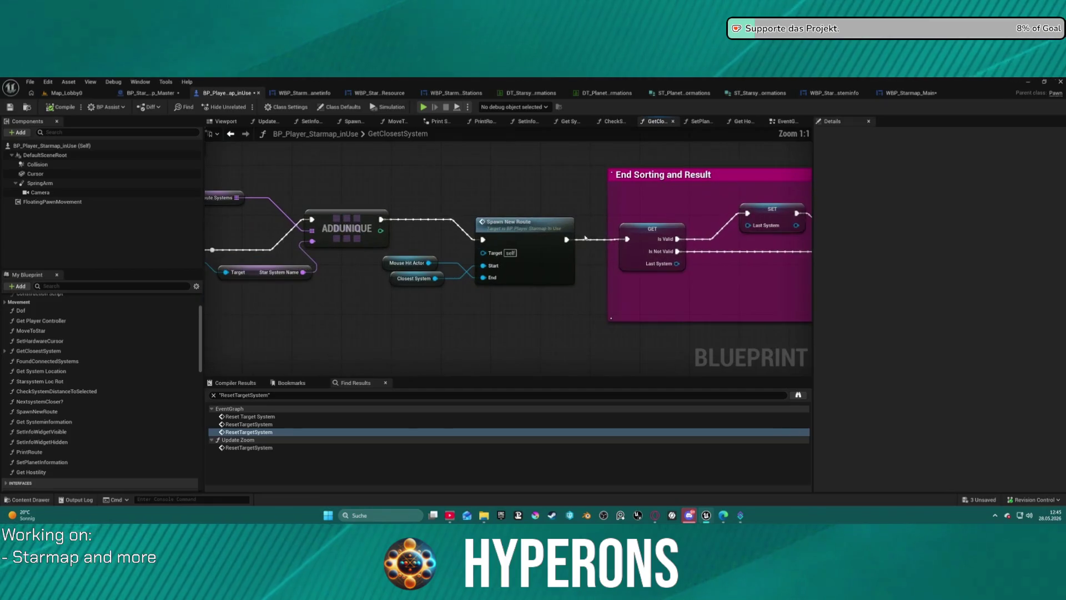
pyautogui.scroll(-8, 533, 221)
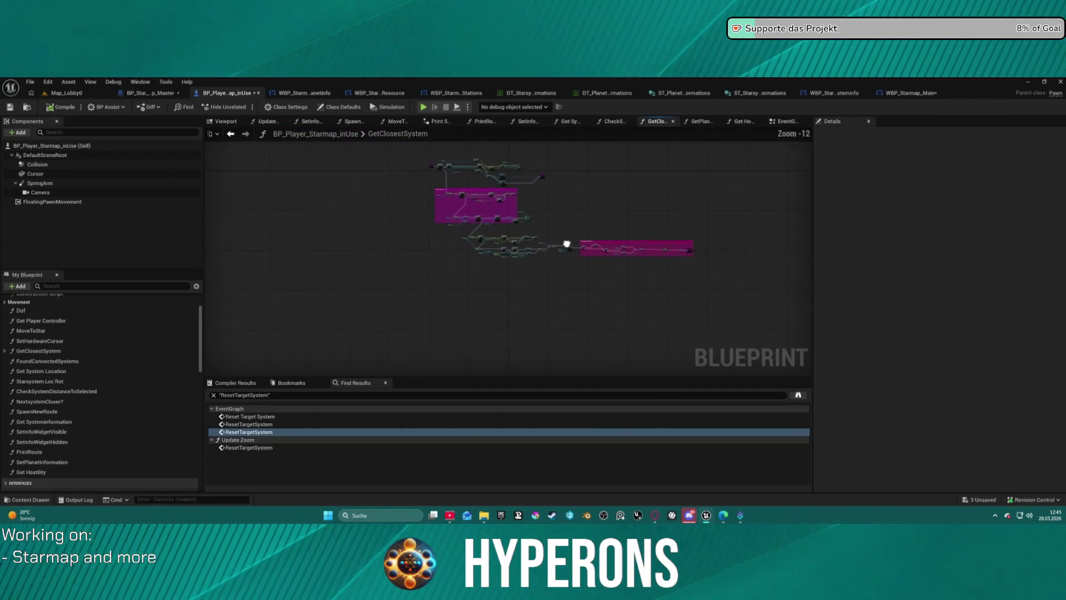
pyautogui.scroll(6, 488, 246)
pyautogui.scroll(-10, 441, 272)
pyautogui.click(214, 136)
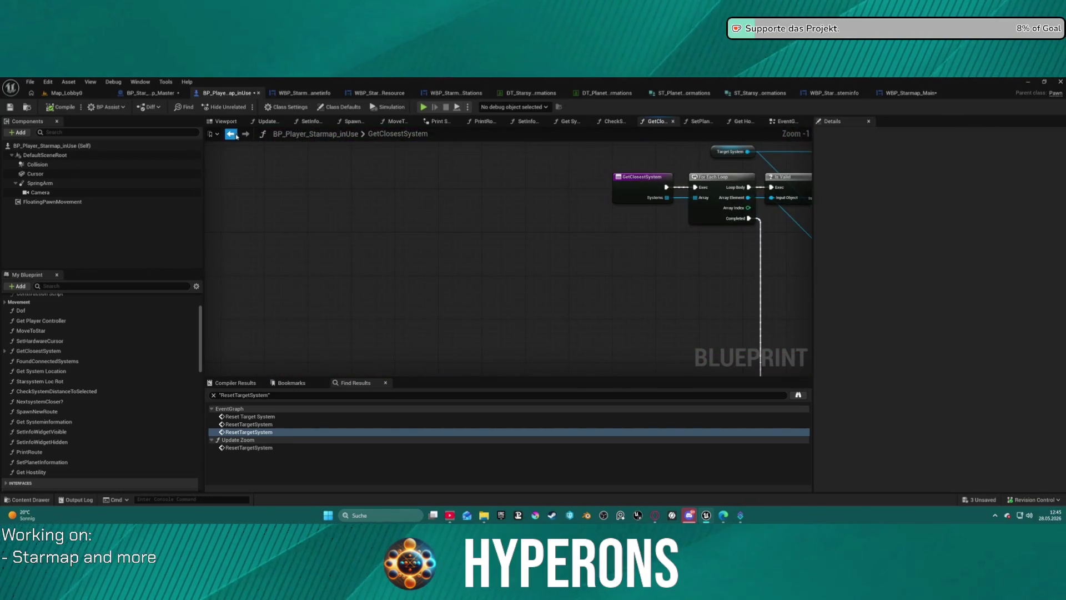
pyautogui.click(231, 134)
pyautogui.scroll(-6, 422, 235)
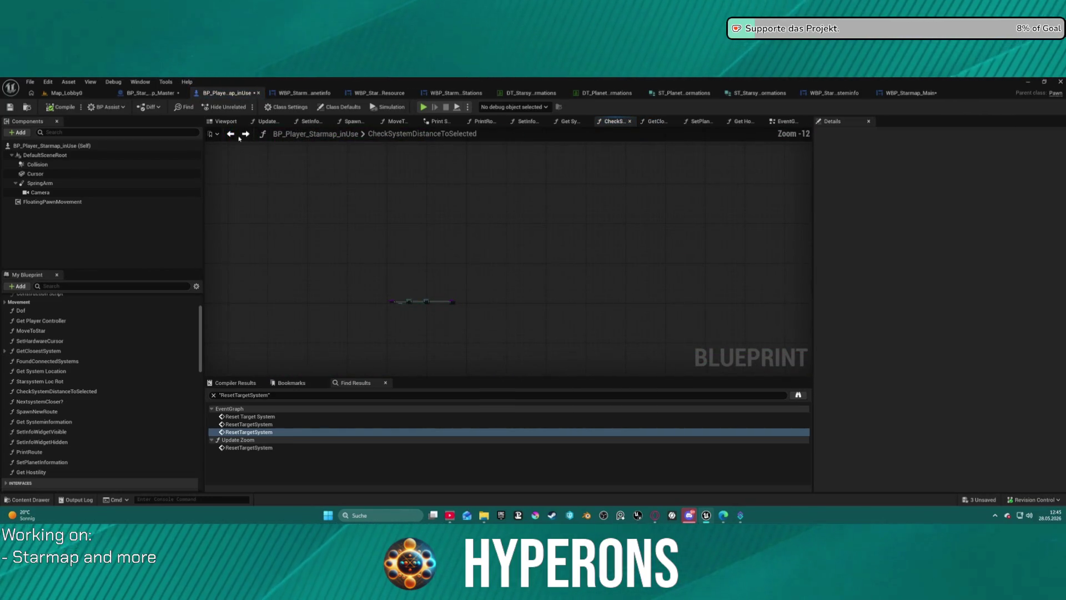
pyautogui.click(230, 134)
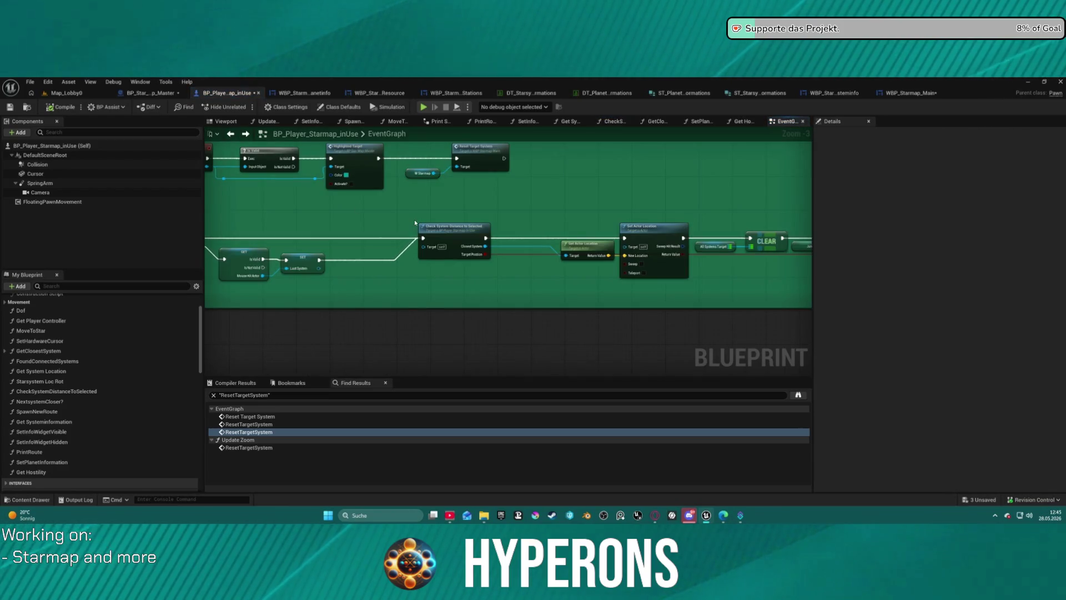
pyautogui.moveTo(497, 200); pyautogui.dragTo(525, 209)
pyautogui.scroll(-4, 526, 209)
pyautogui.moveTo(409, 280)
pyautogui.mouseDown()
pyautogui.moveTo(361, 325)
pyautogui.moveTo(341, 307)
pyautogui.mouseUp()
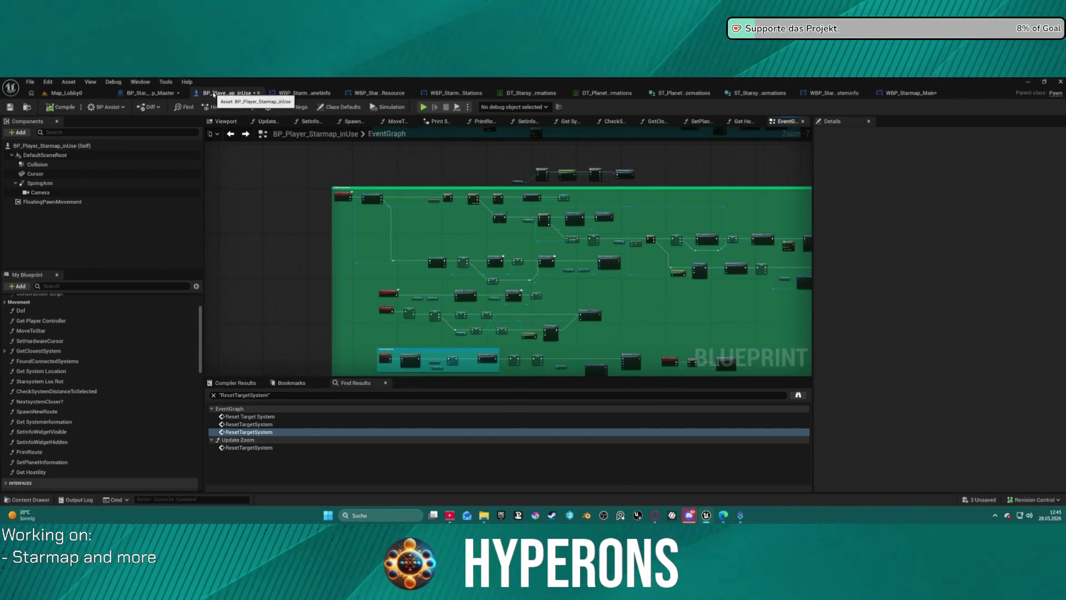
# - Inspect BP_Star_Map_Master's Begin Play logic, then open the Content Drawer from BP_Player_Starmap_inUse
pyautogui.click(152, 95)
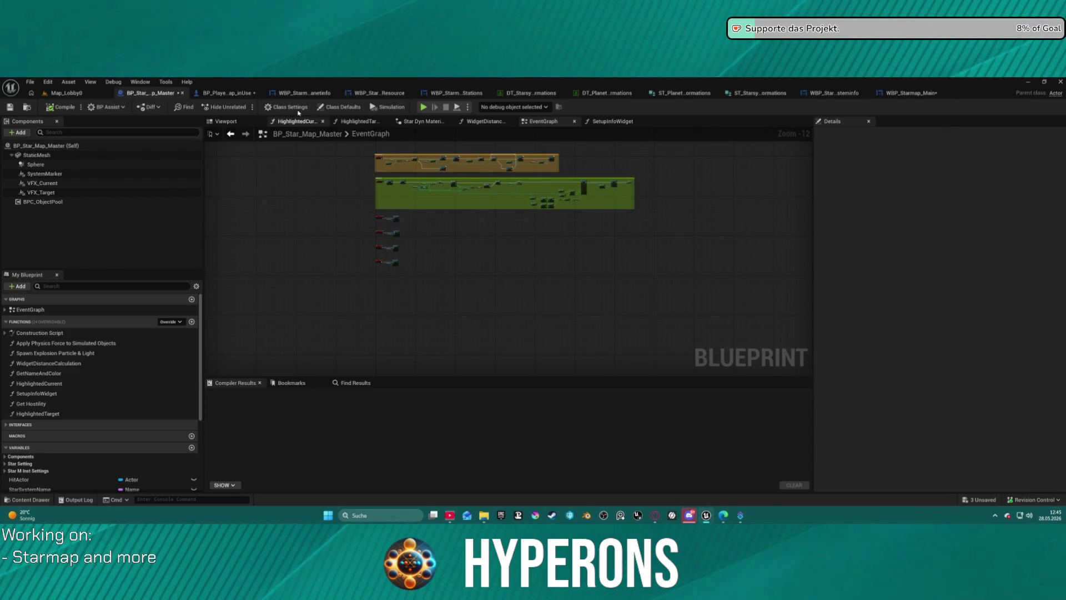
pyautogui.scroll(9, 445, 169)
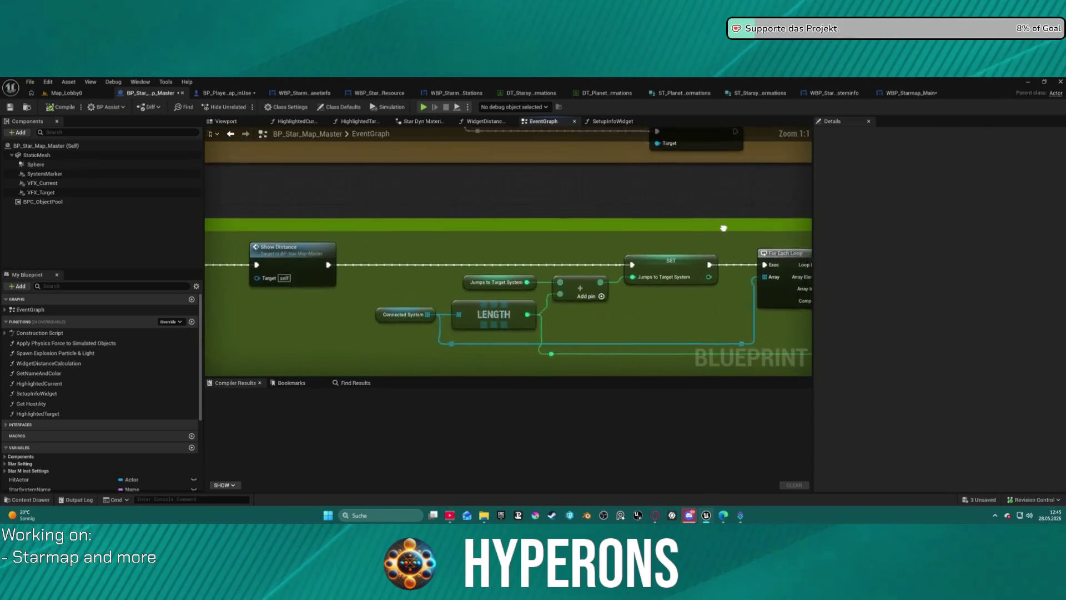
pyautogui.moveTo(775, 224)
pyautogui.mouseDown()
pyautogui.moveTo(696, 366)
pyautogui.moveTo(476, 162)
pyautogui.mouseUp()
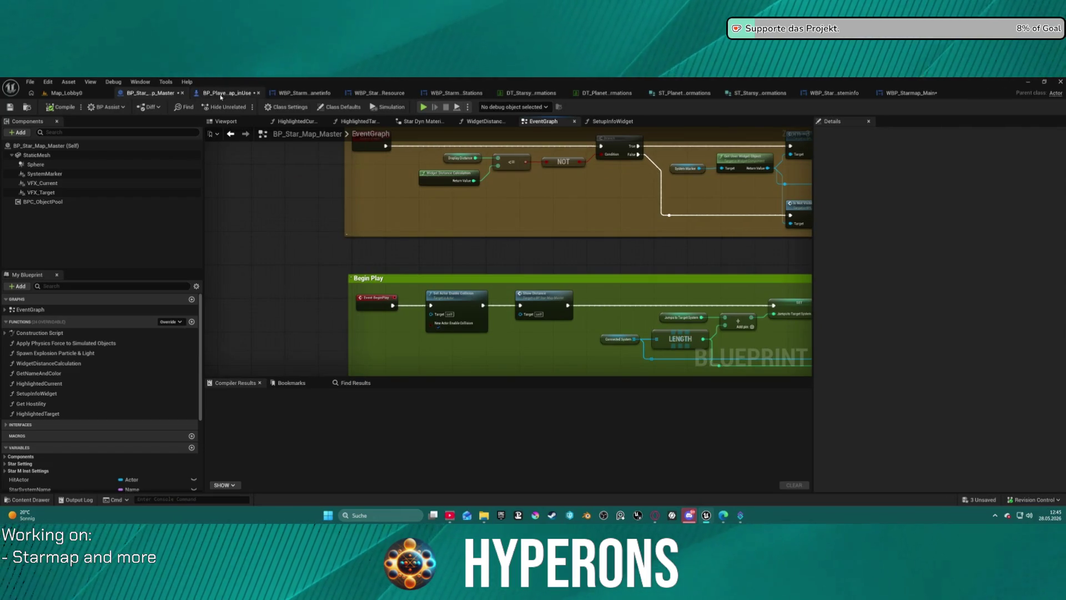
pyautogui.click(221, 94)
pyautogui.hotkey('ctrl', 'space')
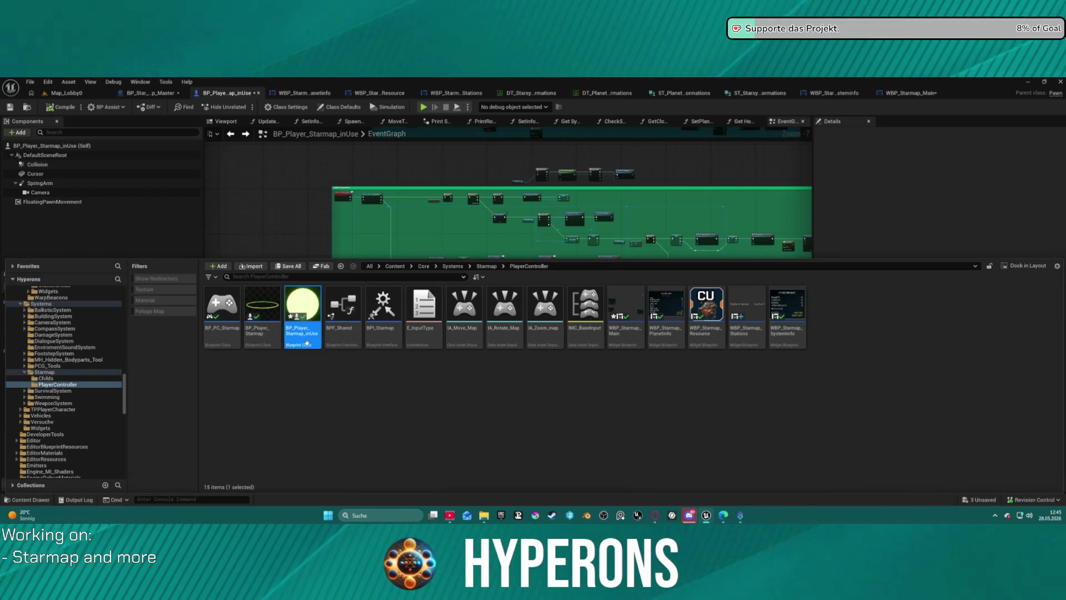
# - Open BP_PC_Starmap and review its IA_Look input, hit-test and cast nodes
pyautogui.moveTo(307, 343)
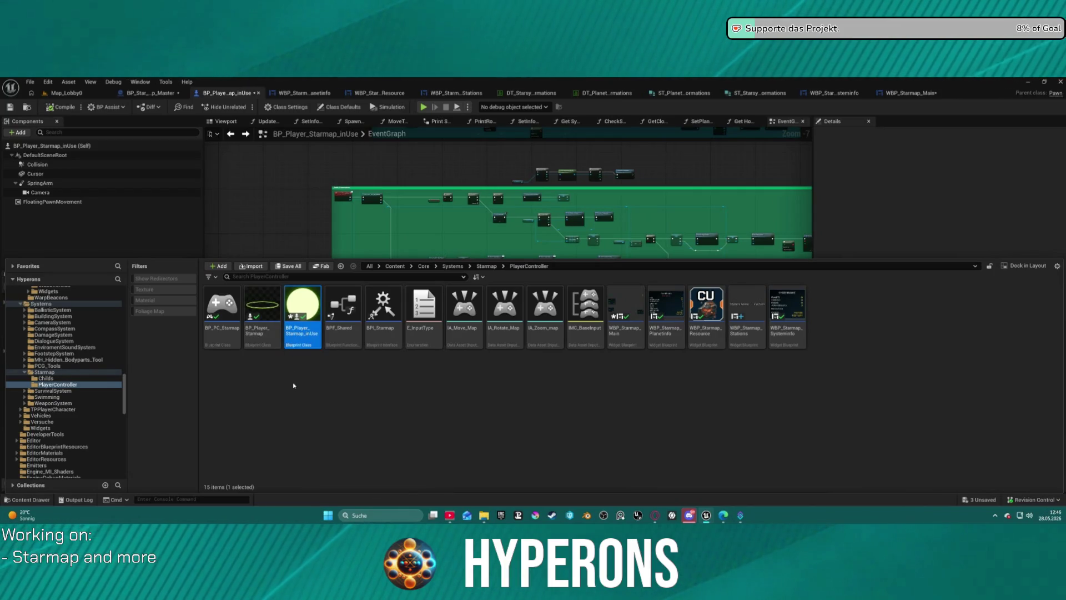
pyautogui.doubleClick(211, 336)
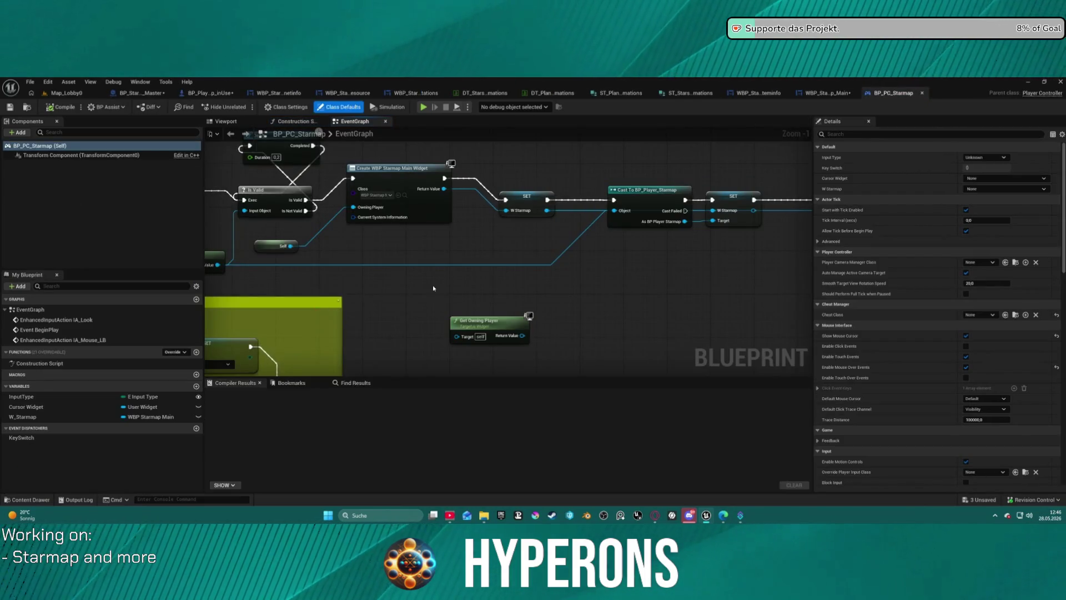
pyautogui.moveTo(441, 224)
pyautogui.mouseDown()
pyautogui.moveTo(481, 308)
pyautogui.moveTo(333, 298)
pyautogui.moveTo(9, 310)
pyautogui.mouseUp()
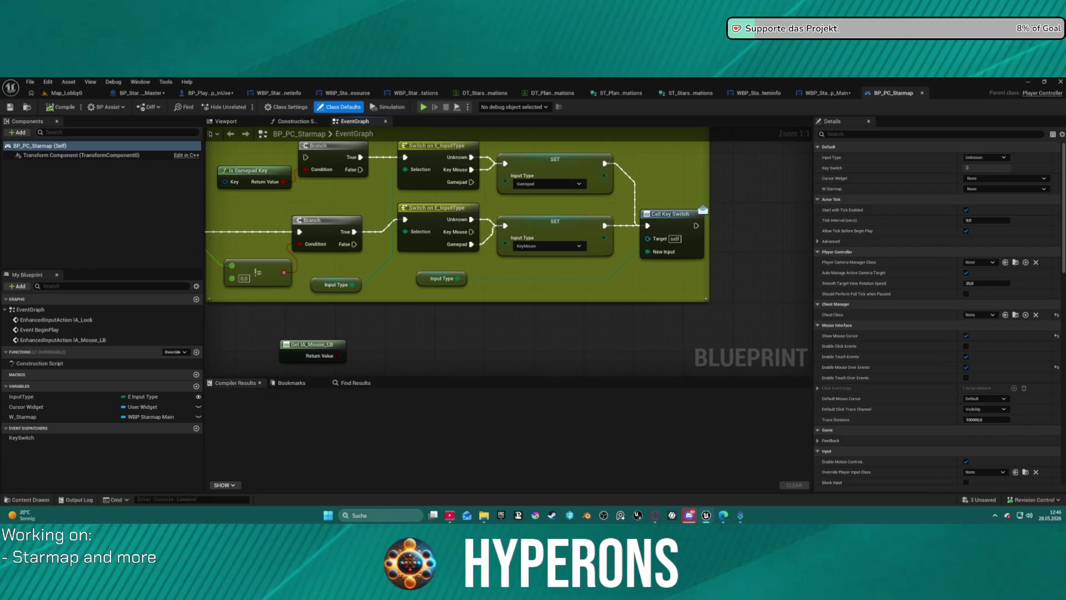
pyautogui.moveTo(778, 266); pyautogui.dragTo(352, 195)
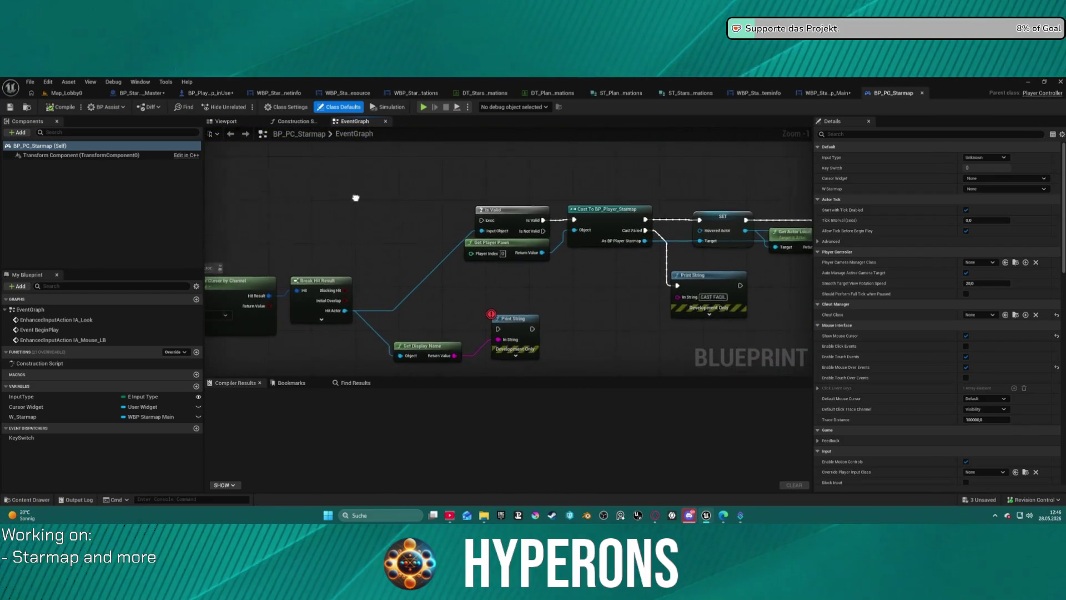
pyautogui.scroll(-6, 472, 249)
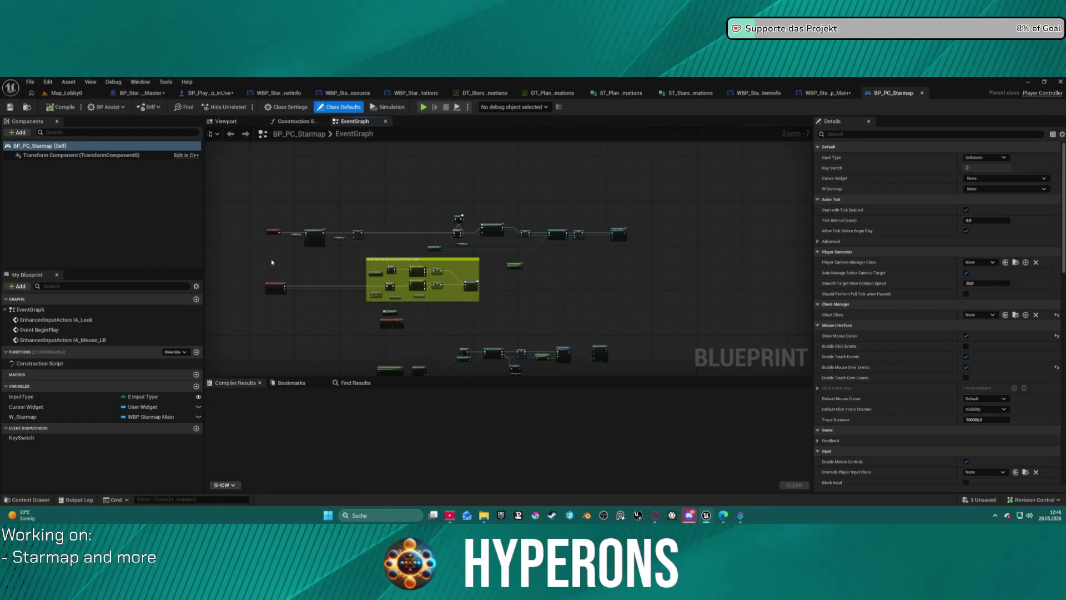
pyautogui.scroll(7, 273, 265)
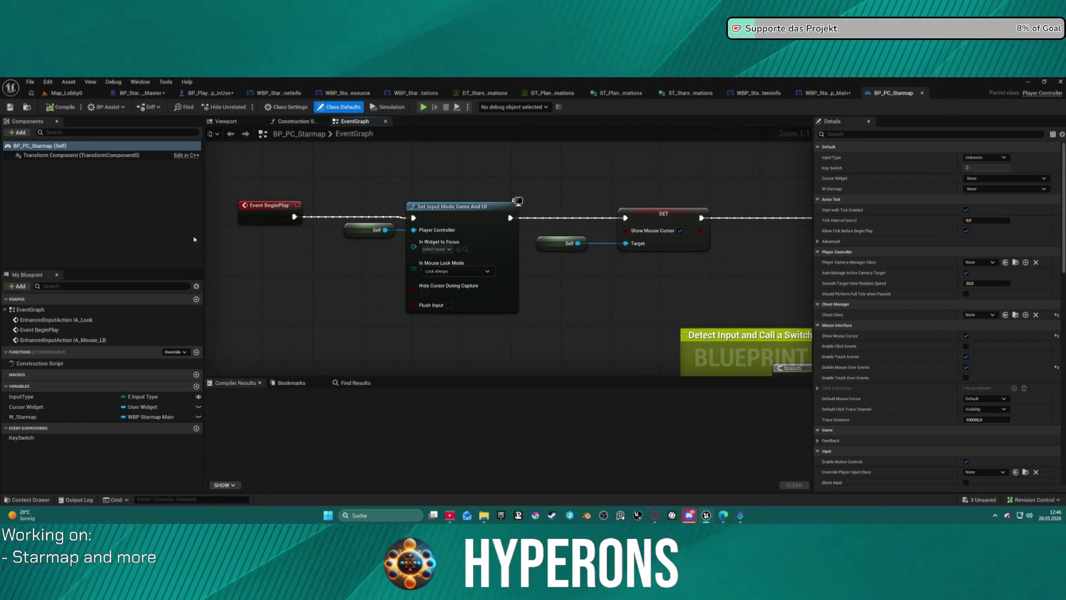
# - In BP_Player_Starmap_inUse, expand the Movement graph's events and jump to IA_Zoom_map
pyautogui.click(210, 93)
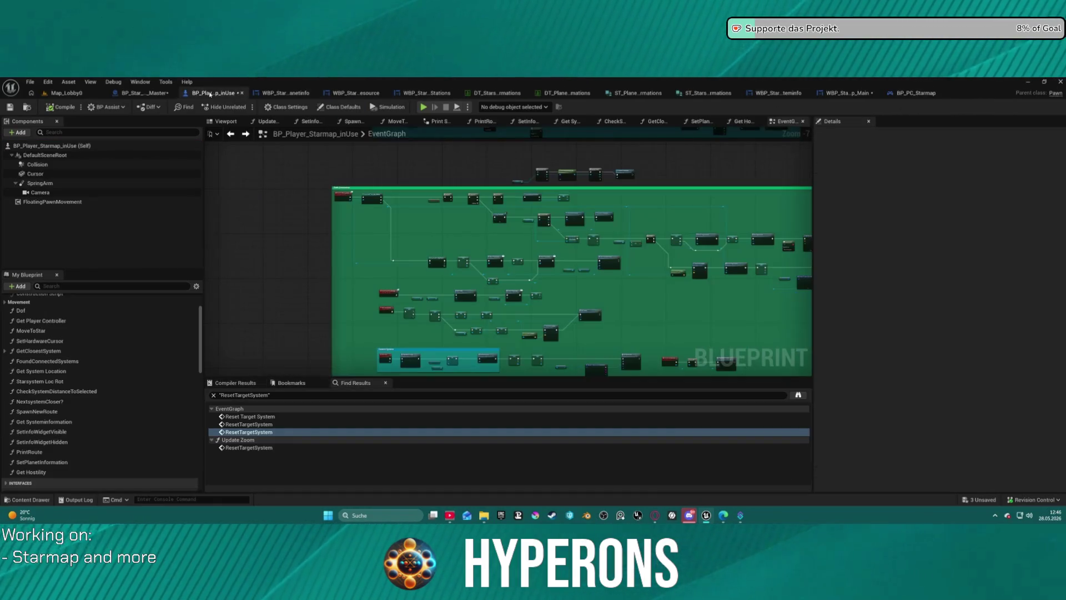
pyautogui.scroll(3, 61, 371)
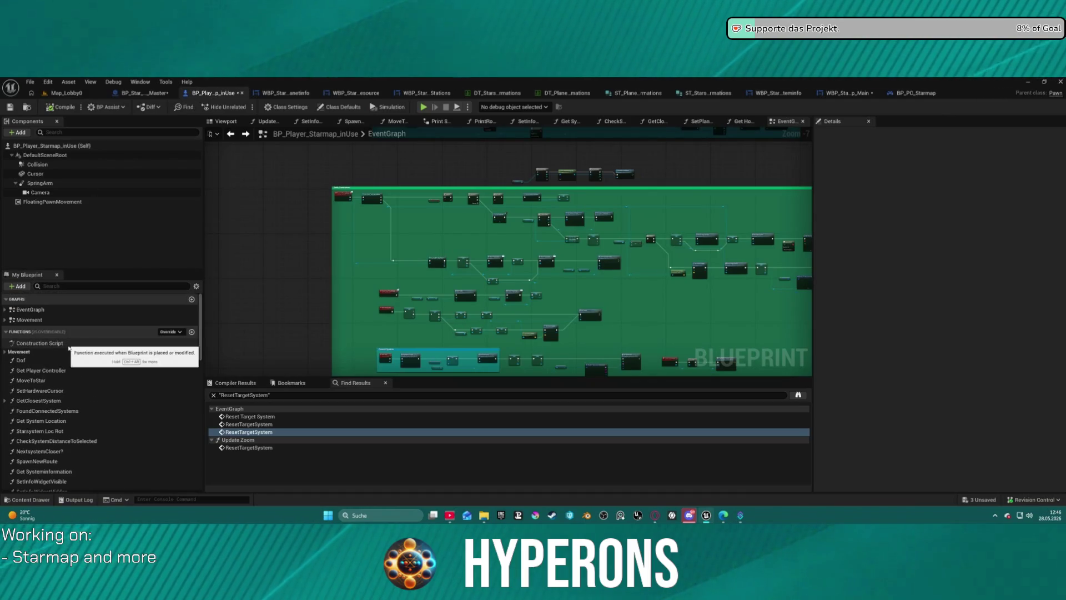
pyautogui.click(4, 320)
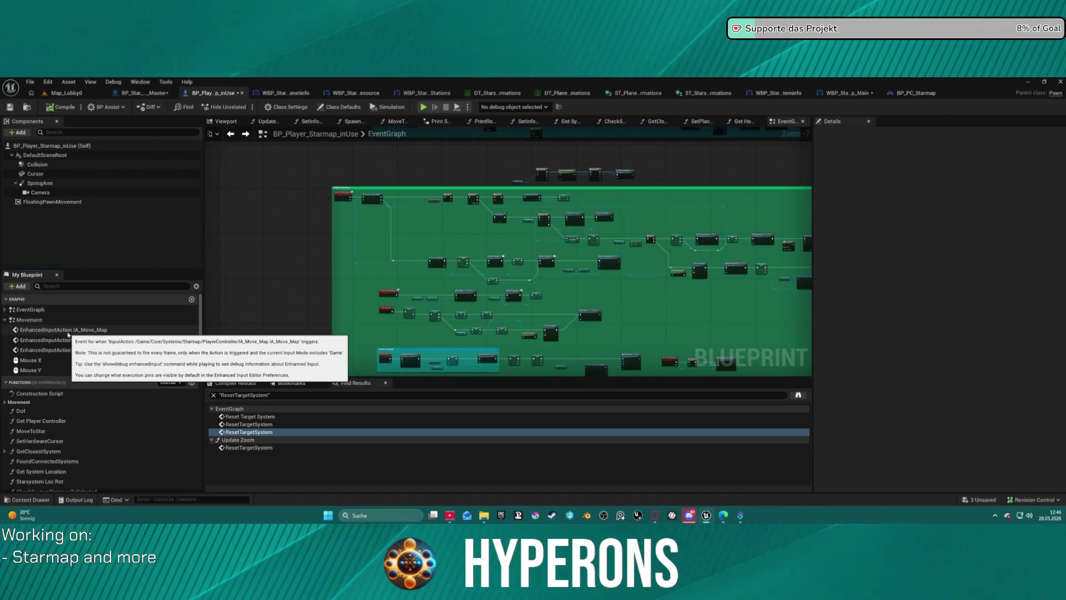
pyautogui.doubleClick(92, 350)
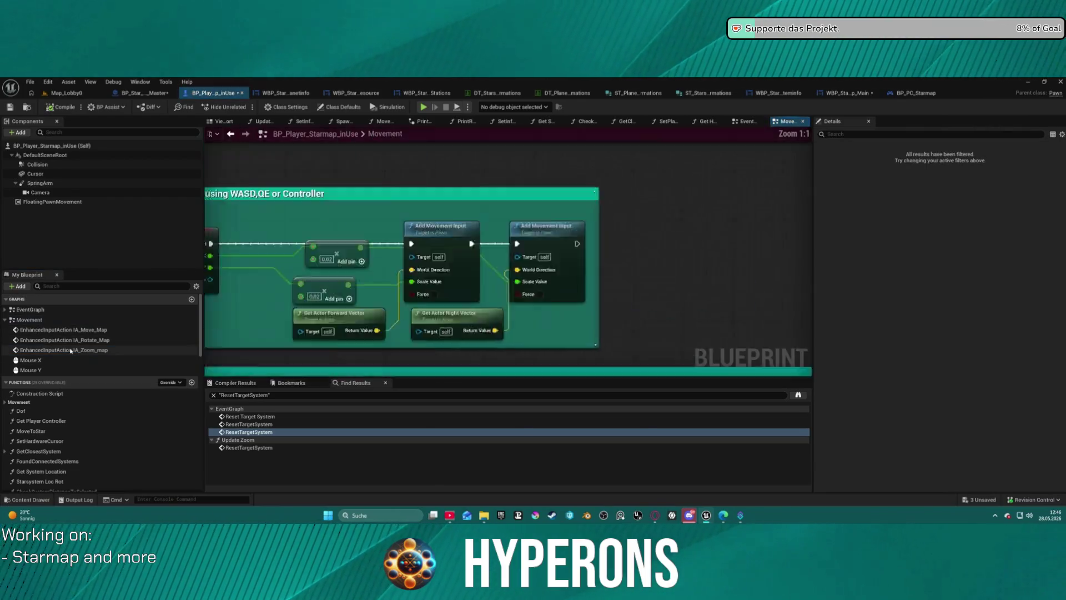
# - Browse the Movement graph's movement and scrolling sections, then open the Update Zoom function
pyautogui.scroll(3, 483, 282)
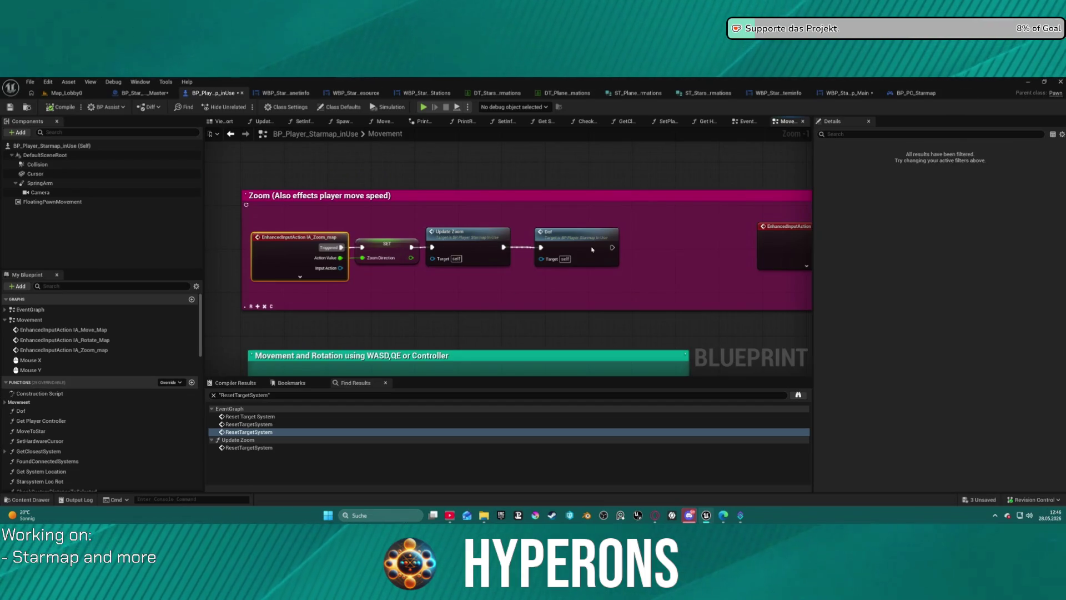
pyautogui.moveTo(660, 278)
pyautogui.mouseDown()
pyautogui.moveTo(481, 237)
pyautogui.moveTo(626, 148)
pyautogui.moveTo(621, 88)
pyautogui.mouseUp()
pyautogui.moveTo(522, 361)
pyautogui.mouseDown()
pyautogui.moveTo(508, 333)
pyautogui.moveTo(479, 332)
pyautogui.moveTo(376, 285)
pyautogui.moveTo(383, 261)
pyautogui.moveTo(408, 322)
pyautogui.moveTo(419, 299)
pyautogui.mouseUp()
pyautogui.scroll(-2, 418, 299)
pyautogui.scroll(3, 569, 170)
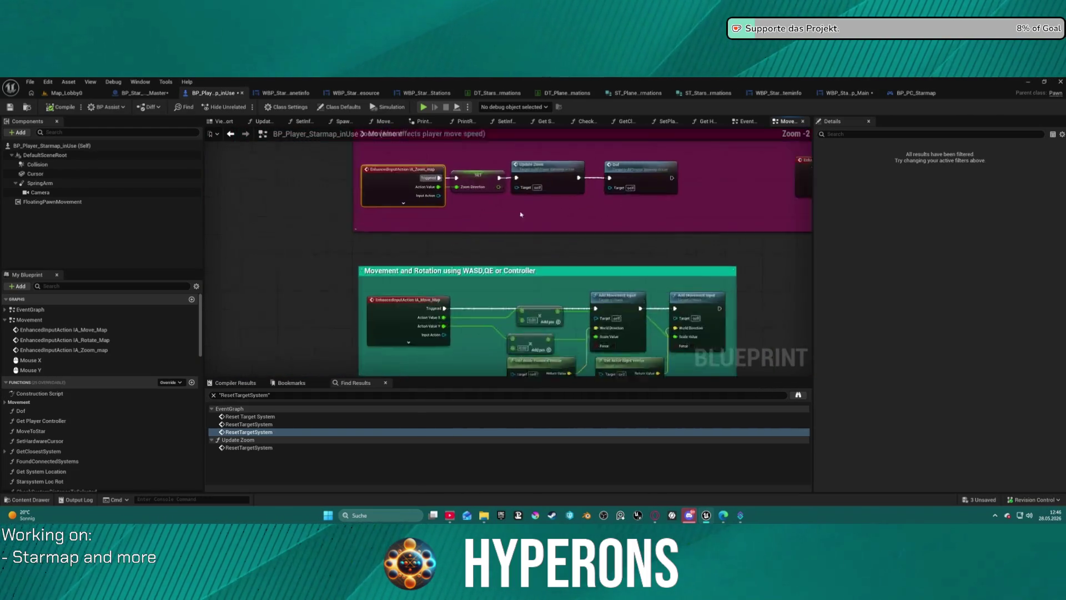
pyautogui.doubleClick(570, 170)
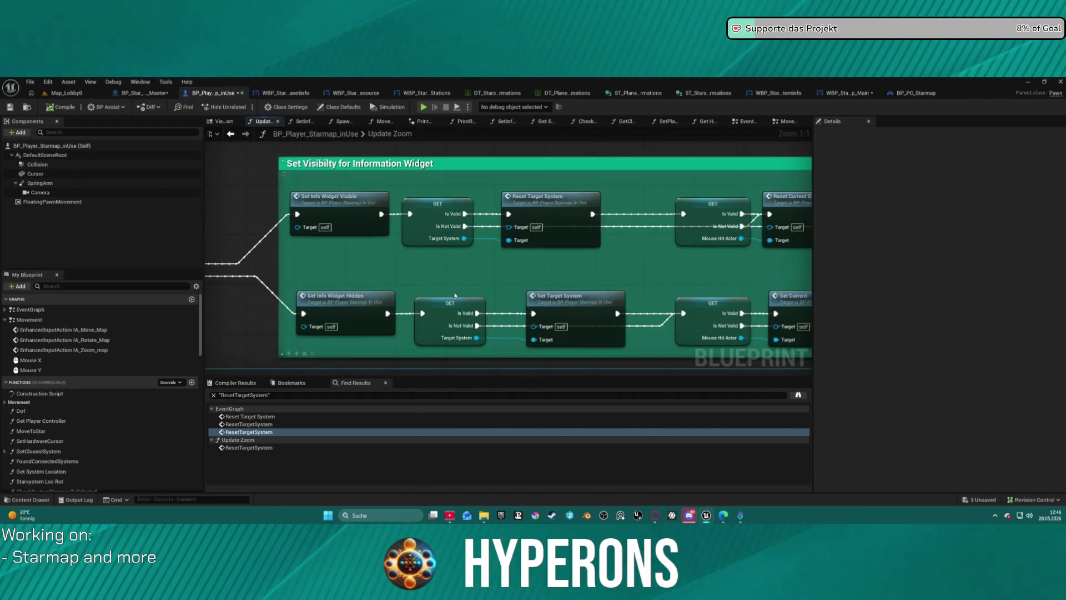
# - In Update Zoom, wire the SET node's exec output into Set Relative Rotation's exec input
pyautogui.scroll(-1, 454, 296)
pyautogui.moveTo(454, 297)
pyautogui.mouseDown()
pyautogui.moveTo(303, 280)
pyautogui.moveTo(706, 253)
pyautogui.moveTo(779, 300)
pyautogui.moveTo(764, 296)
pyautogui.moveTo(698, 162)
pyautogui.moveTo(614, 174)
pyautogui.moveTo(537, 203)
pyautogui.moveTo(288, 193)
pyautogui.moveTo(154, 225)
pyautogui.moveTo(6, 240)
pyautogui.moveTo(778, 237)
pyautogui.moveTo(660, 223)
pyautogui.moveTo(938, 139)
pyautogui.moveTo(956, 144)
pyautogui.moveTo(944, 144)
pyautogui.mouseUp()
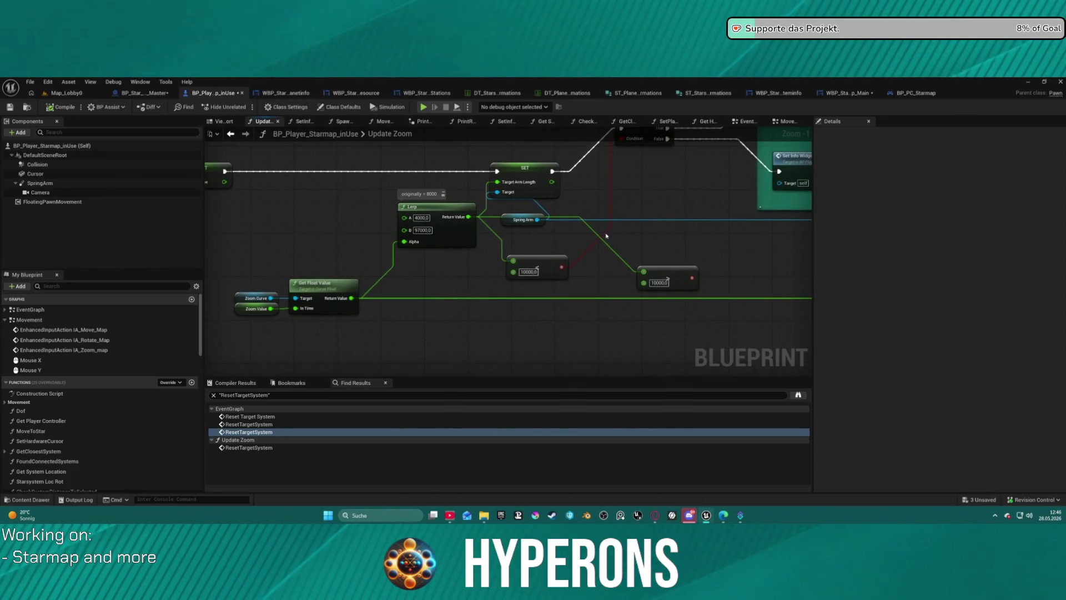
pyautogui.moveTo(613, 261)
pyautogui.mouseDown()
pyautogui.moveTo(550, 312)
pyautogui.moveTo(497, 290)
pyautogui.moveTo(291, 340)
pyautogui.mouseUp()
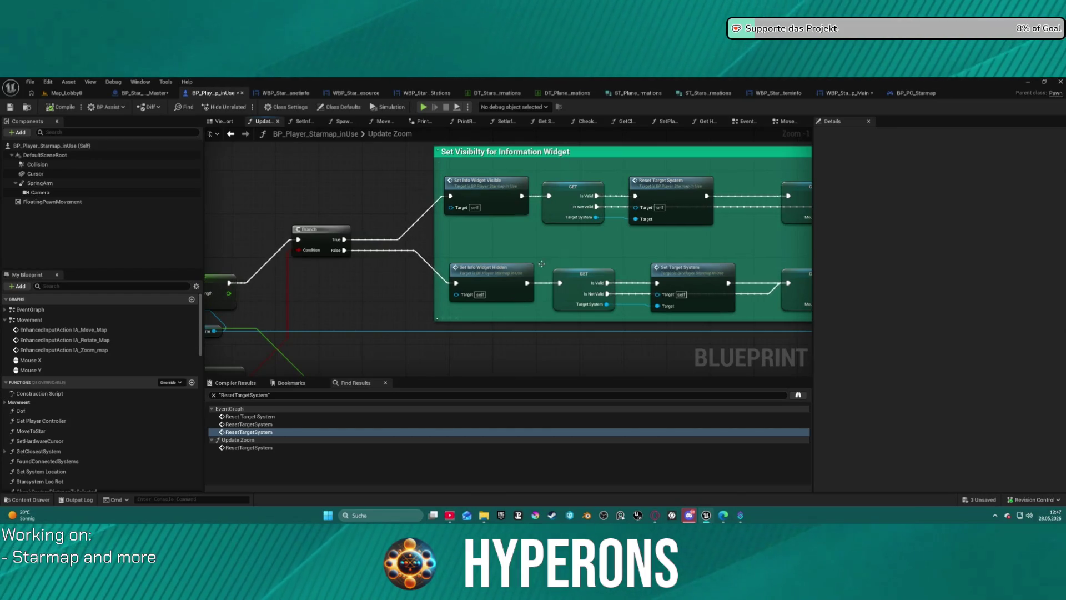
pyautogui.moveTo(708, 252); pyautogui.dragTo(442, 253)
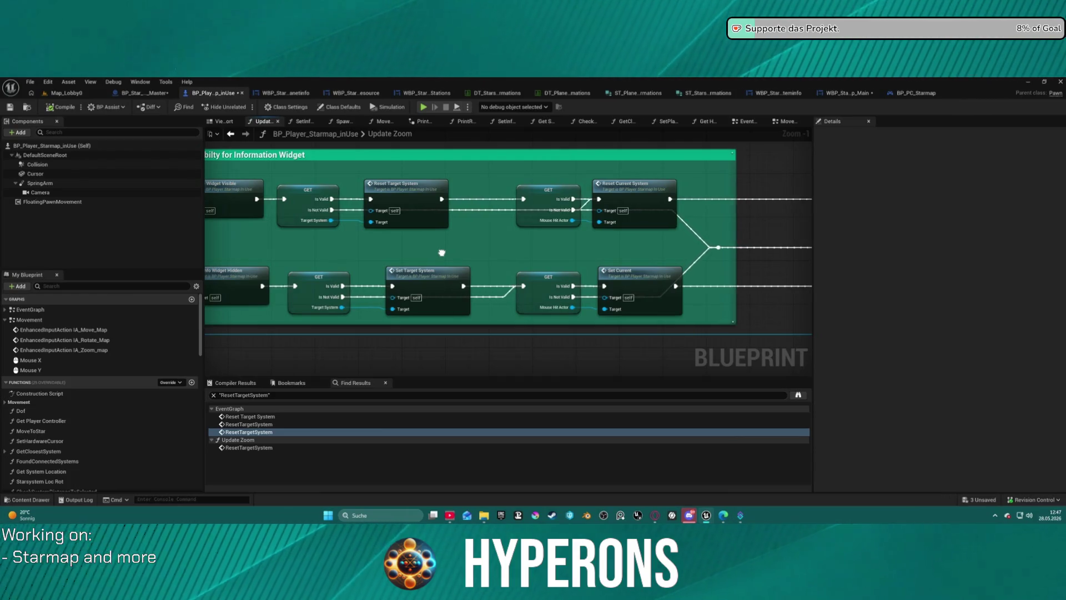
pyautogui.moveTo(442, 253); pyautogui.dragTo(449, 249)
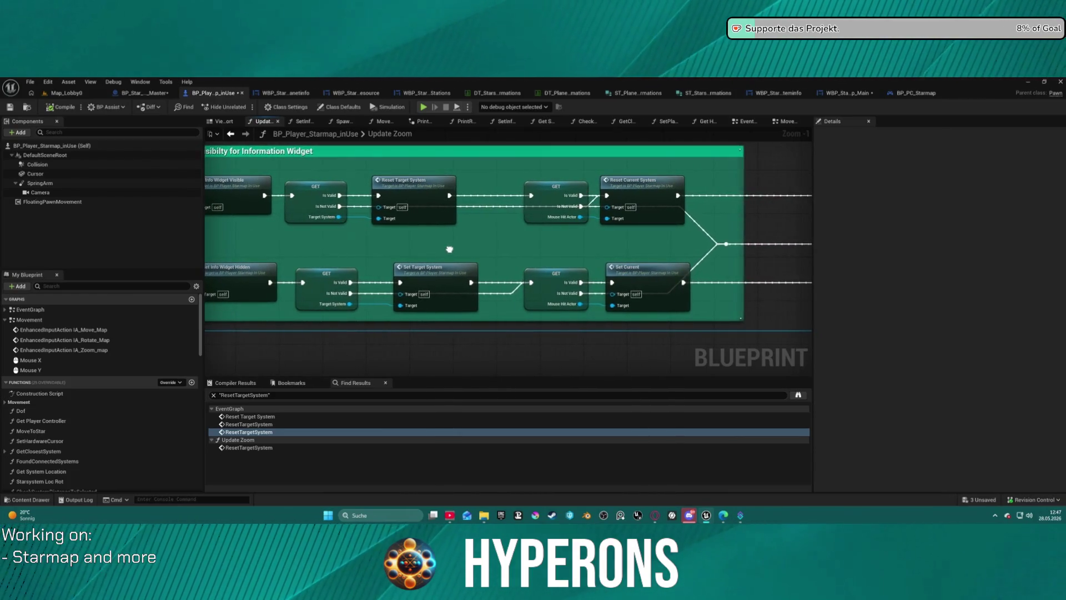
pyautogui.moveTo(449, 250)
pyautogui.mouseDown()
pyautogui.moveTo(207, 256)
pyautogui.moveTo(541, 257)
pyautogui.moveTo(518, 257)
pyautogui.mouseUp()
pyautogui.moveTo(299, 287)
pyautogui.mouseDown()
pyautogui.moveTo(522, 286)
pyautogui.moveTo(405, 239)
pyautogui.moveTo(542, 248)
pyautogui.mouseUp()
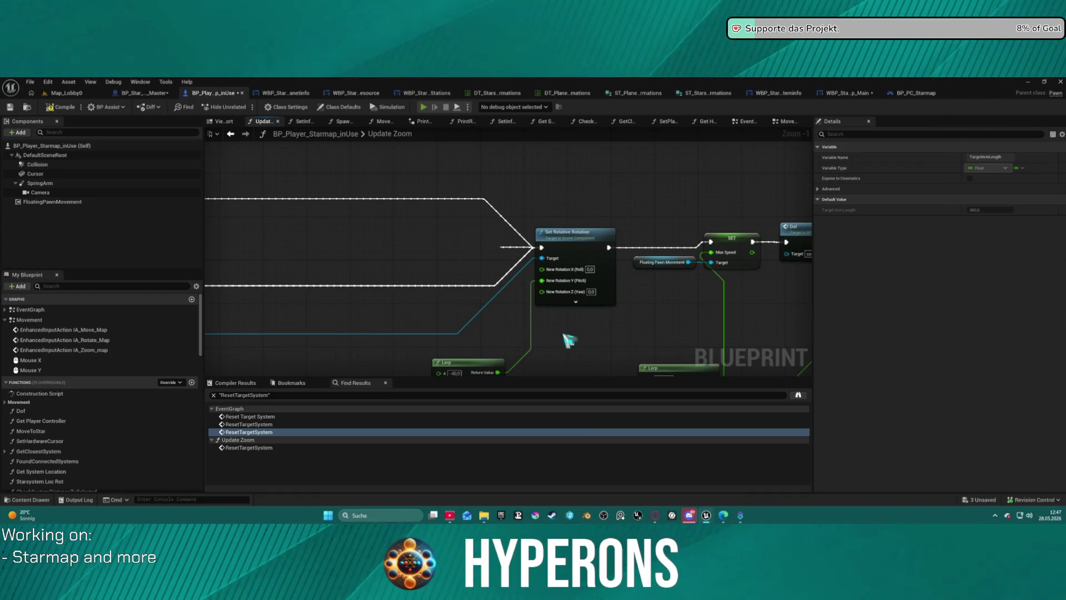
pyautogui.hotkey('alt', 'p')
# - Enter the game with a chosen character and open the starmap on New Eden
pyautogui.click(84, 294)
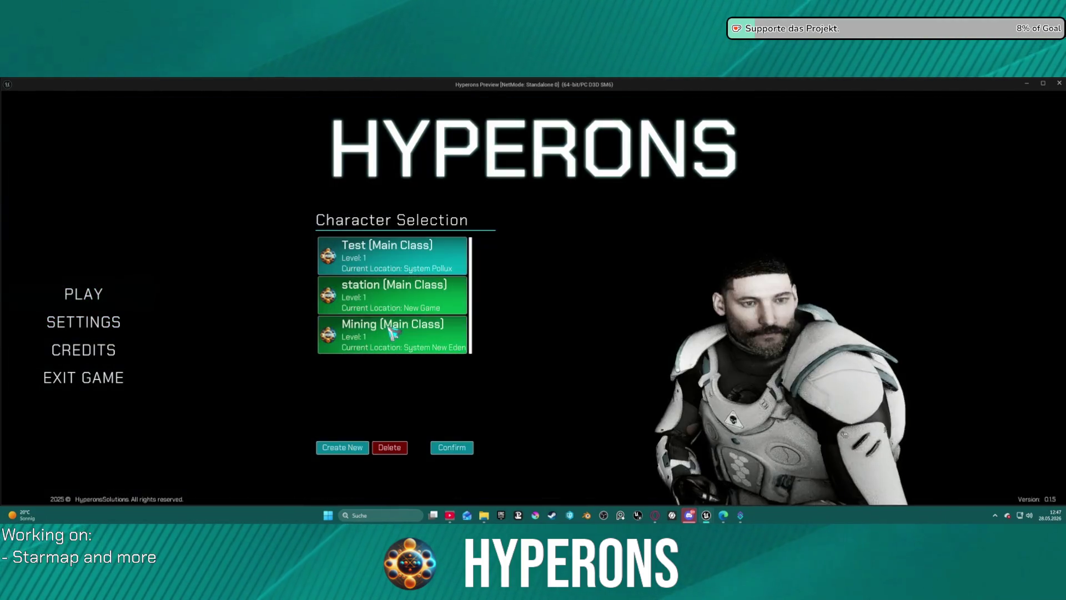
pyautogui.click(392, 331)
pyautogui.click(776, 452)
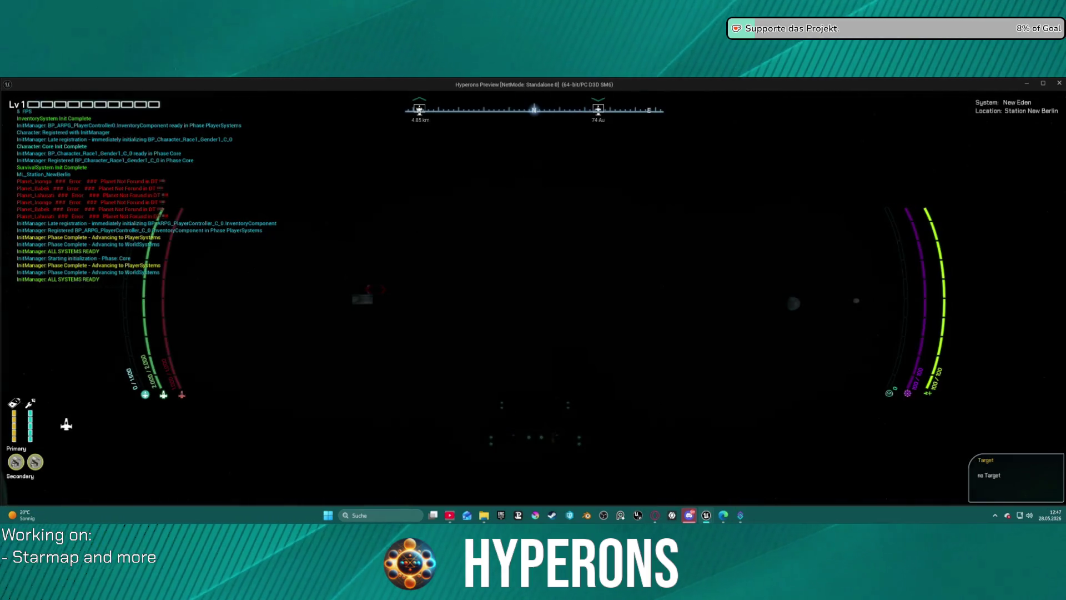
pyautogui.press('m')
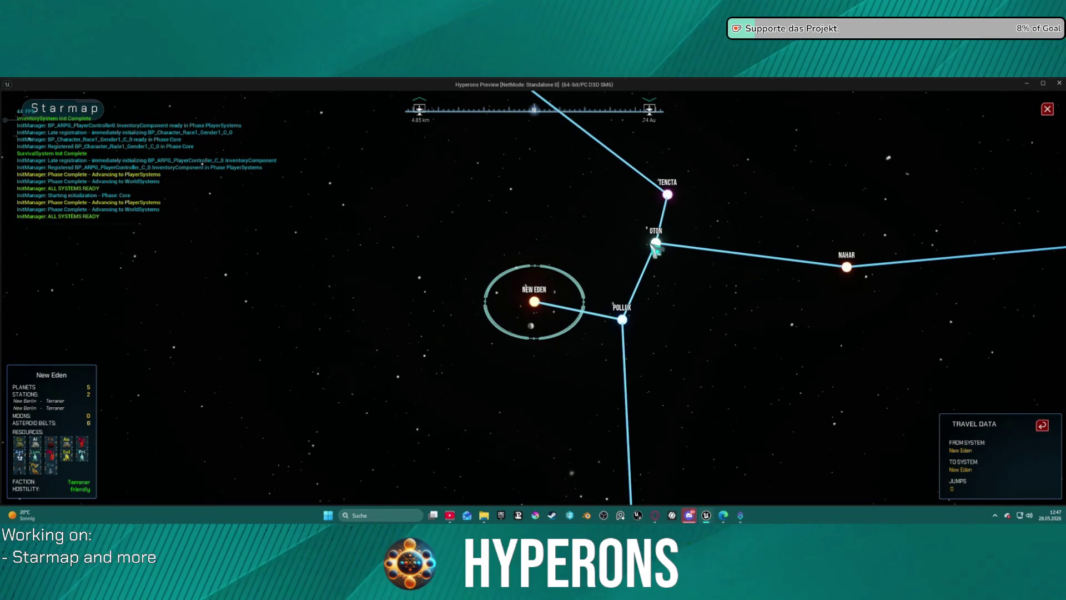
# - Target Oton, then Nahar, on the starmap, and clear the travel target
pyautogui.click(656, 245)
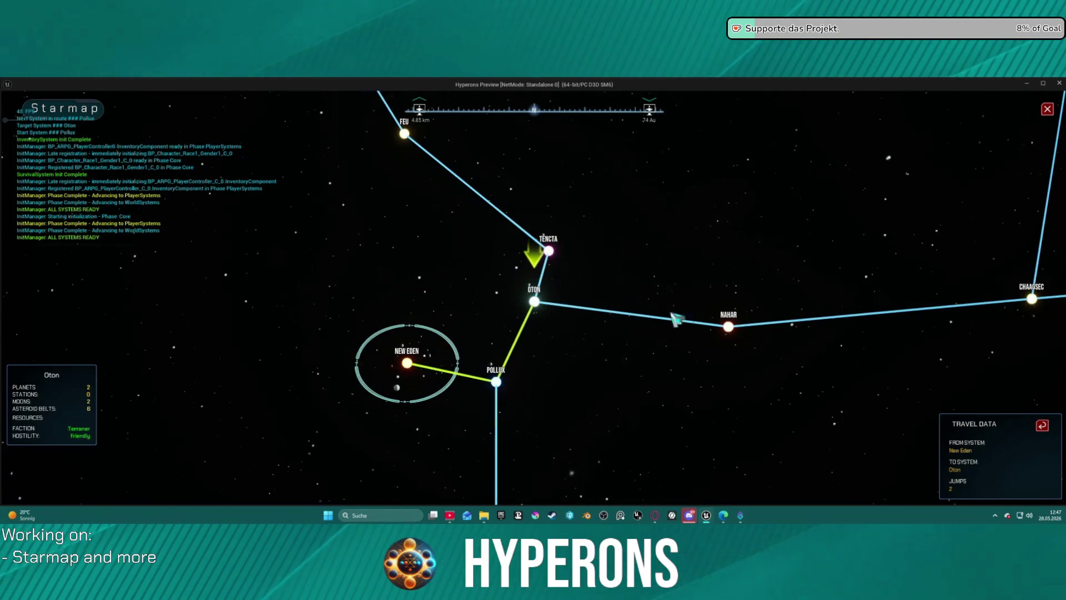
pyautogui.click(729, 329)
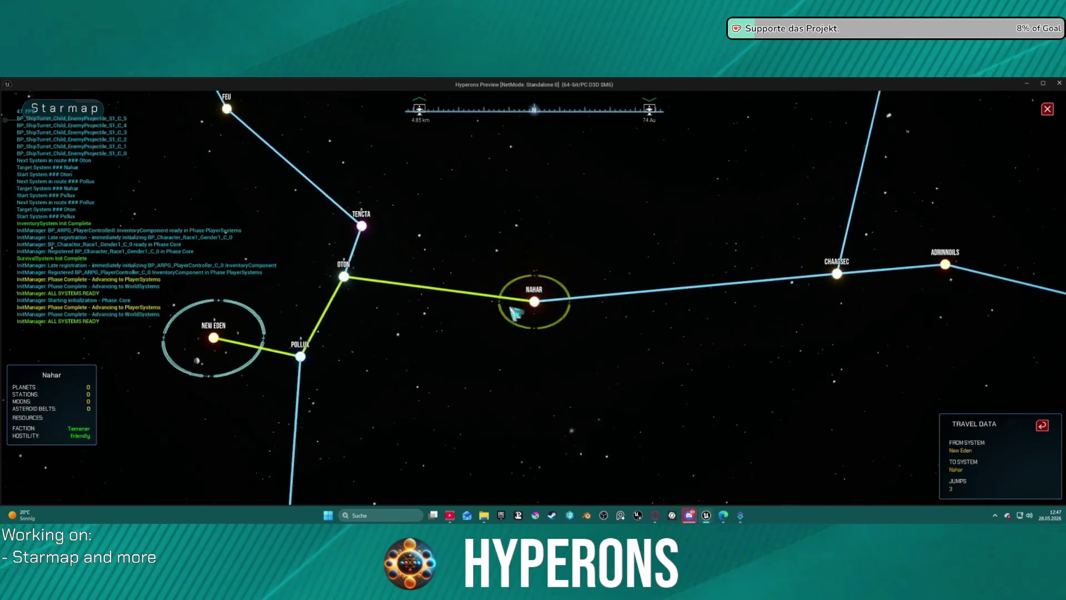
pyautogui.scroll(3, 529, 309)
pyautogui.scroll(3, 529, 310)
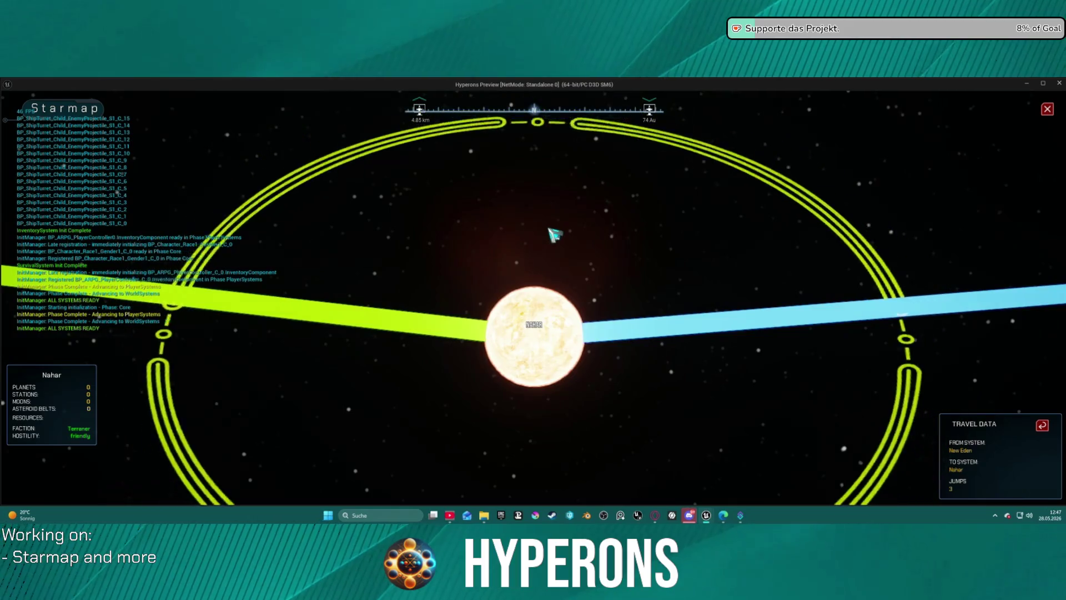
pyautogui.scroll(-5, 555, 256)
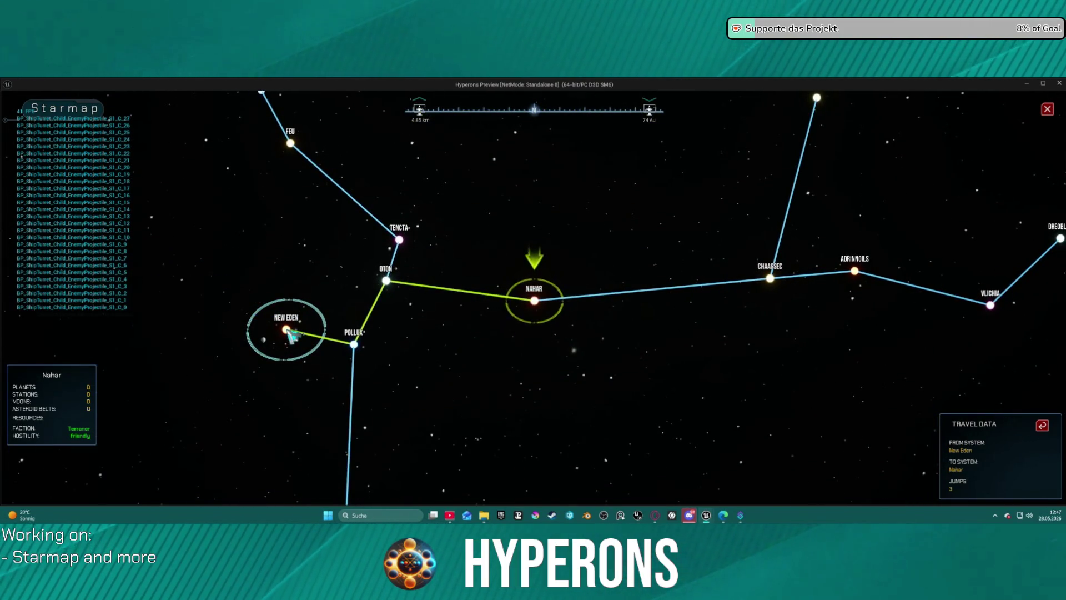
pyautogui.click(1043, 426)
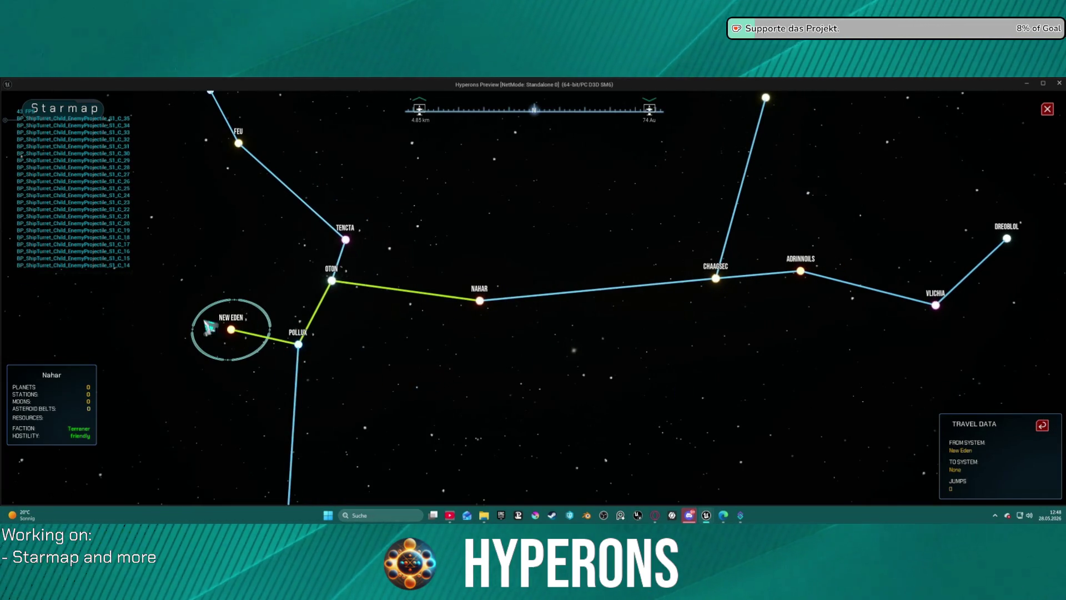
pyautogui.scroll(5, 220, 327)
pyautogui.scroll(-5, 191, 334)
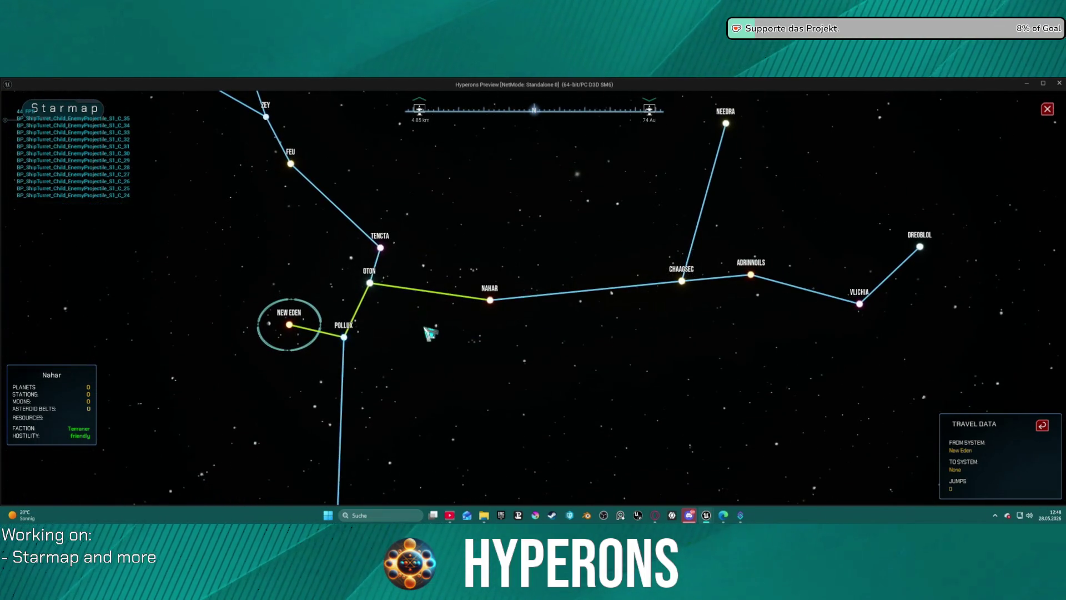
# - Pan back to New Eden and centre and zoom the map on it
pyautogui.press('d')
pyautogui.press('a')
pyautogui.press('w')
pyautogui.doubleClick(465, 377)
pyautogui.scroll(-3, 603, 307)
pyautogui.scroll(4, 602, 305)
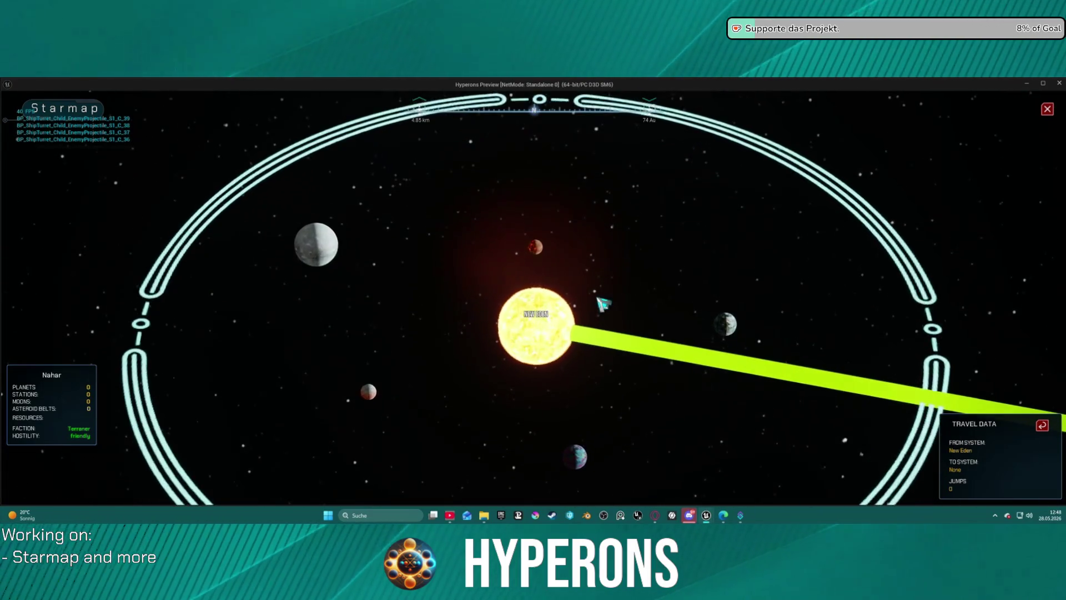
pyautogui.scroll(-3, 604, 304)
pyautogui.scroll(-4, 603, 304)
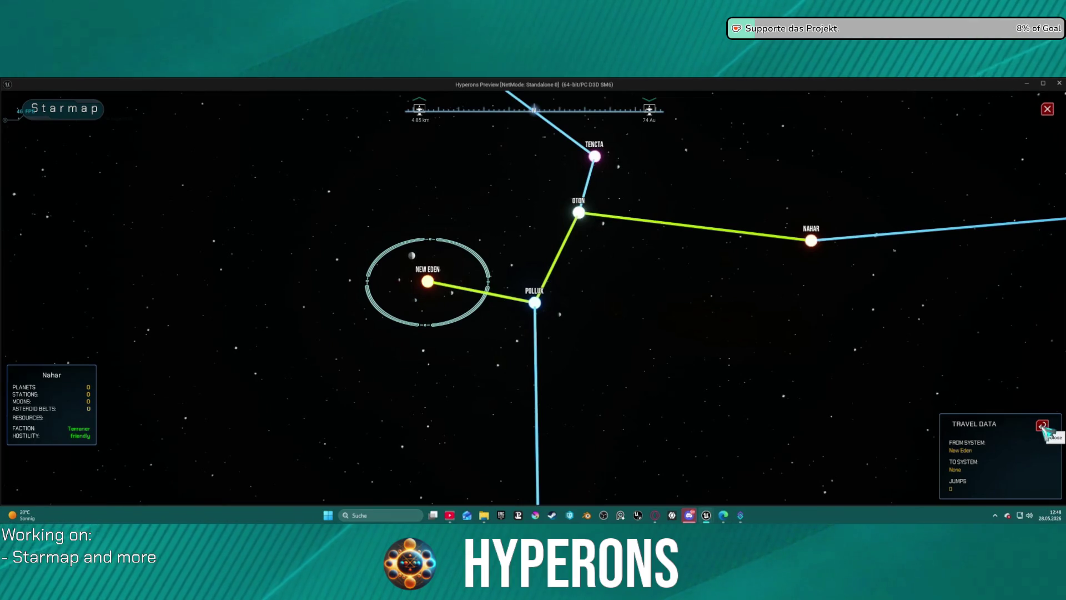
# - Select New Eden then Oton to plot the 2-jump route, check the yellow highlights, and stop the preview
pyautogui.click(427, 281)
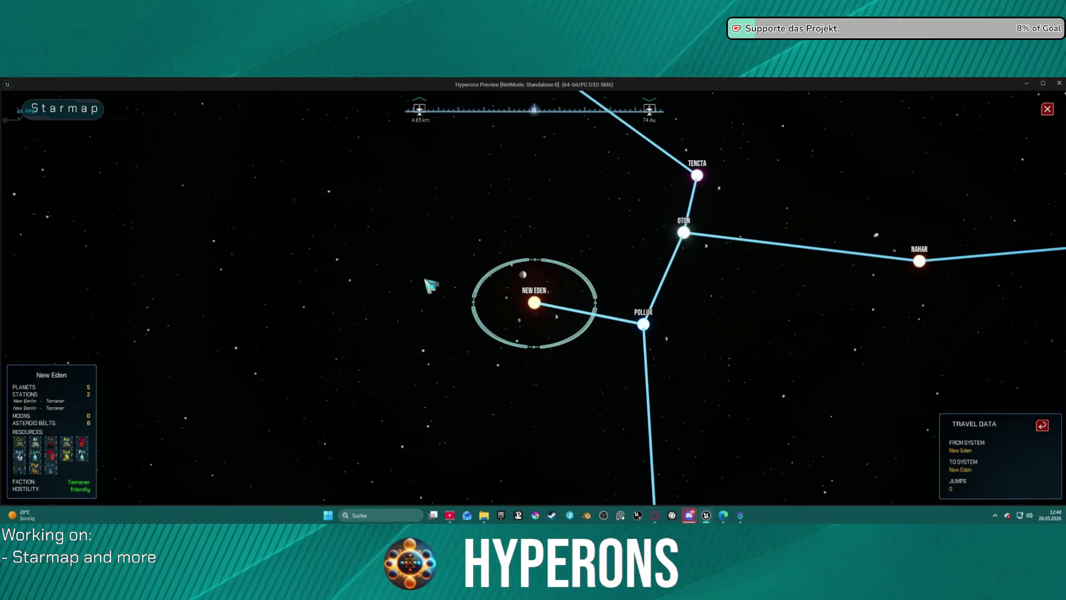
pyautogui.click(685, 233)
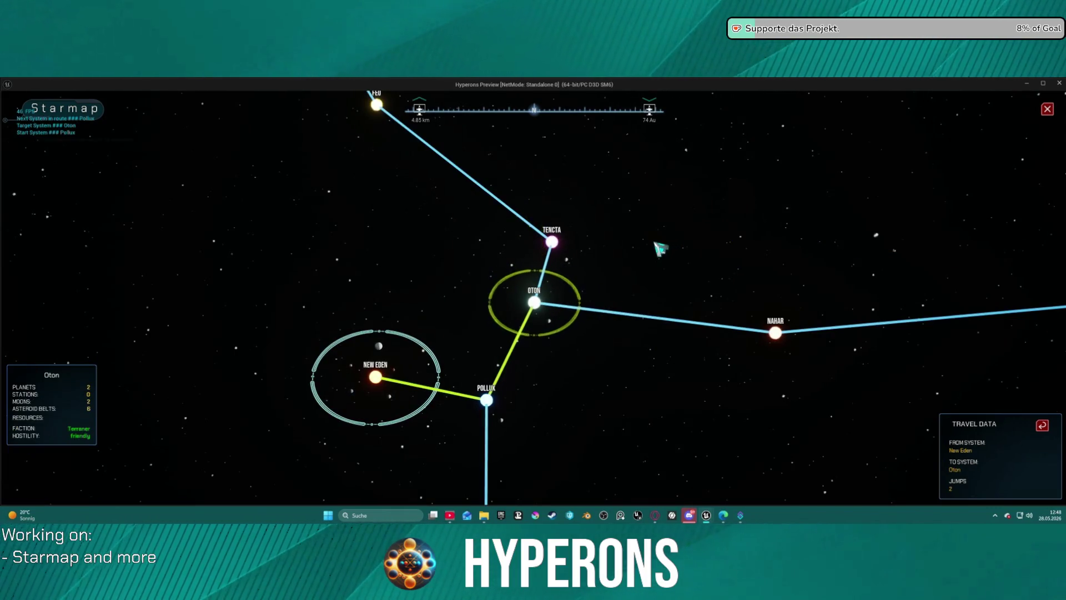
pyautogui.scroll(3, 592, 285)
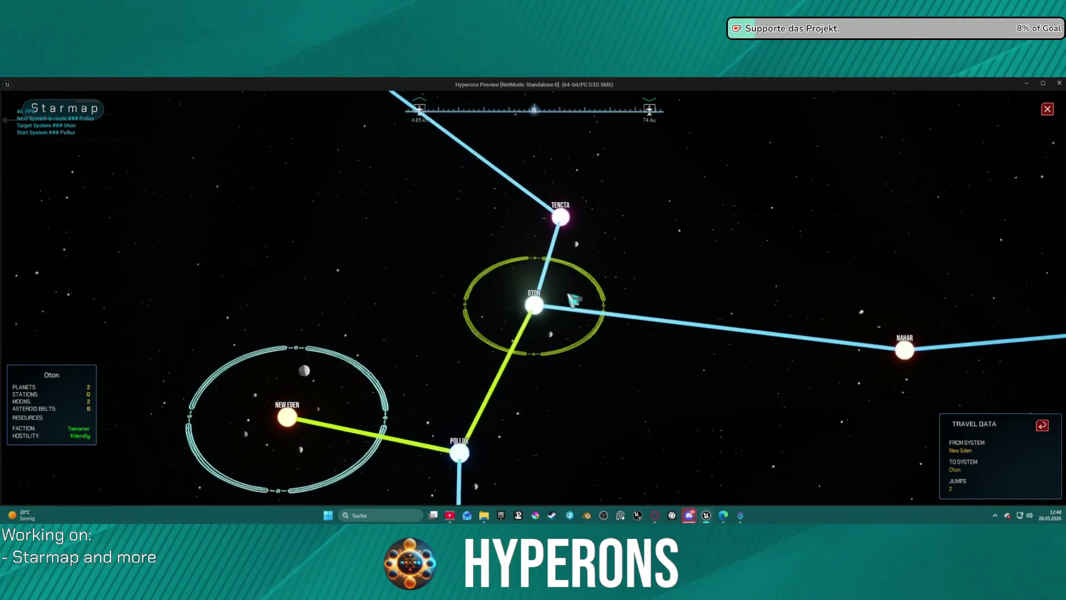
pyautogui.scroll(3, 576, 305)
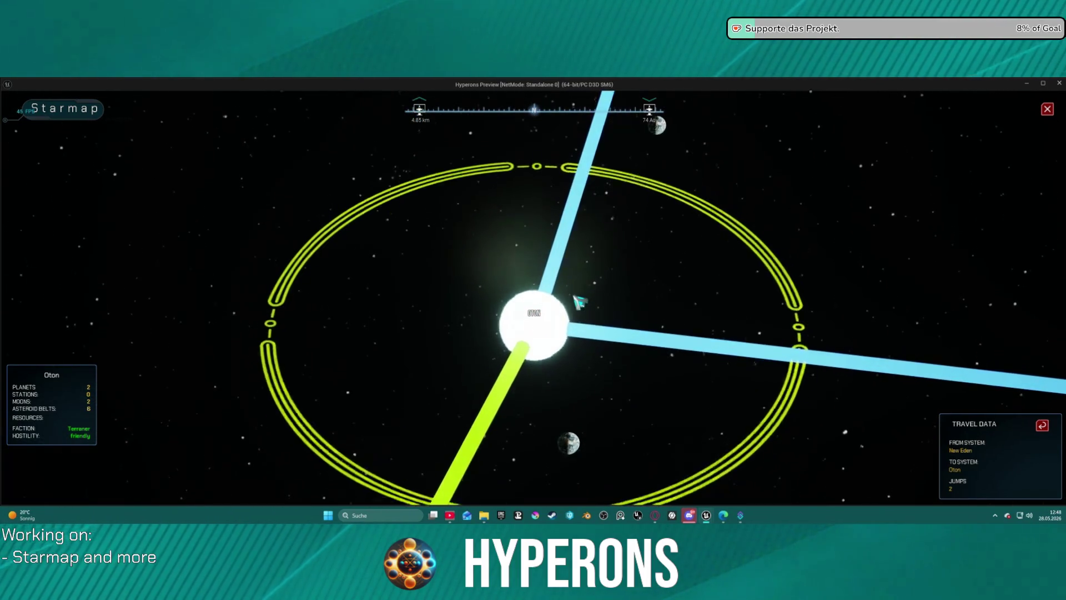
pyautogui.scroll(-5, 534, 269)
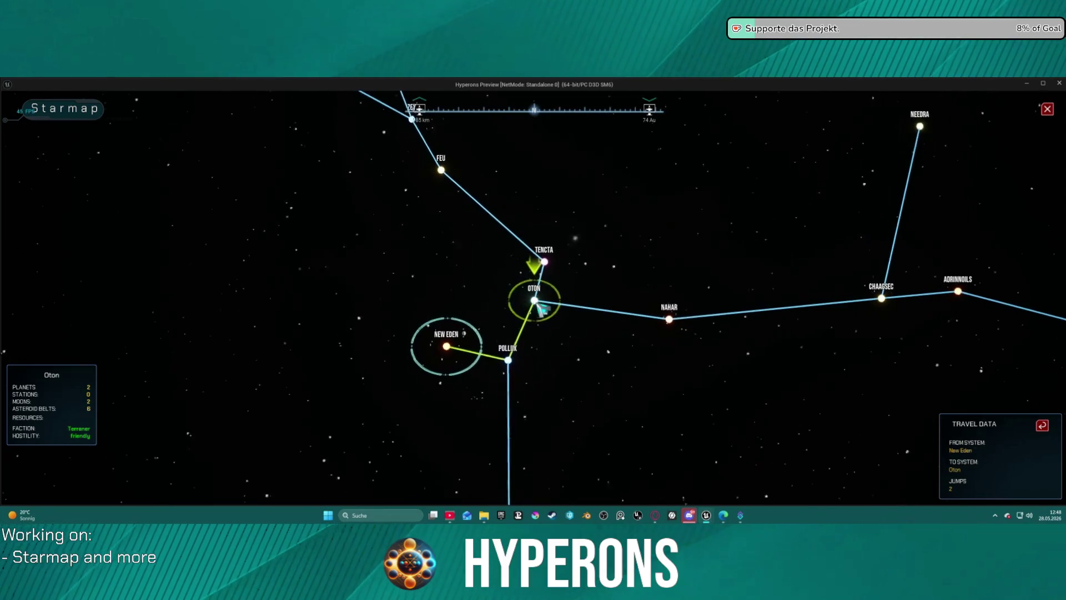
pyautogui.scroll(2, 542, 305)
pyautogui.scroll(-2, 542, 305)
pyautogui.hotkey('alt', 'Tab')
pyautogui.press('Escape')
pyautogui.scroll(-3, 517, 300)
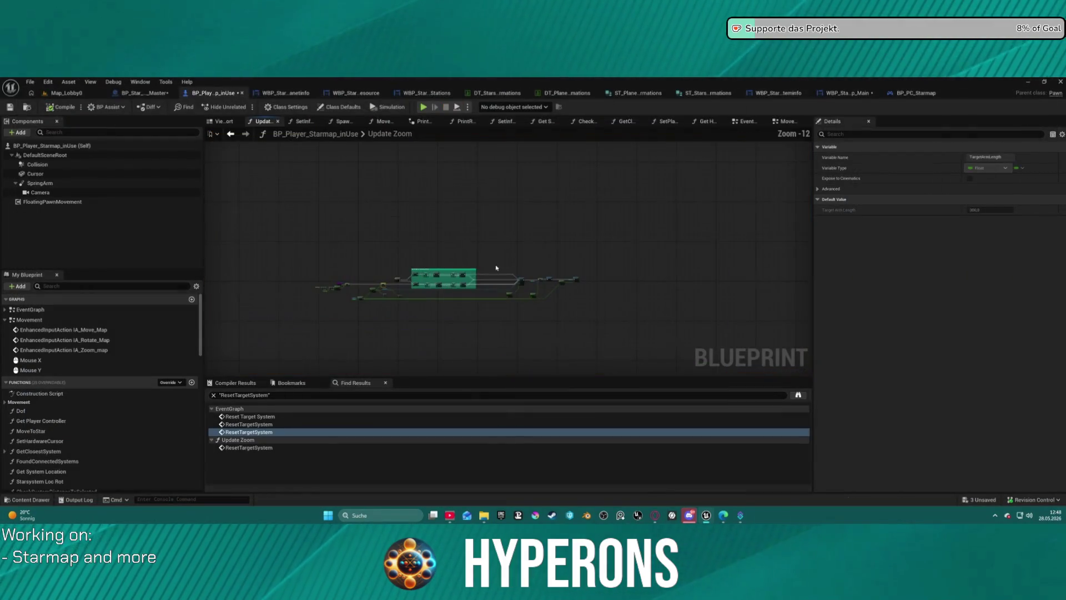
# - Select the Set Visibility for Information Widget comment box with its nodes and drag it above the Branch node
pyautogui.scroll(3, 649, 229)
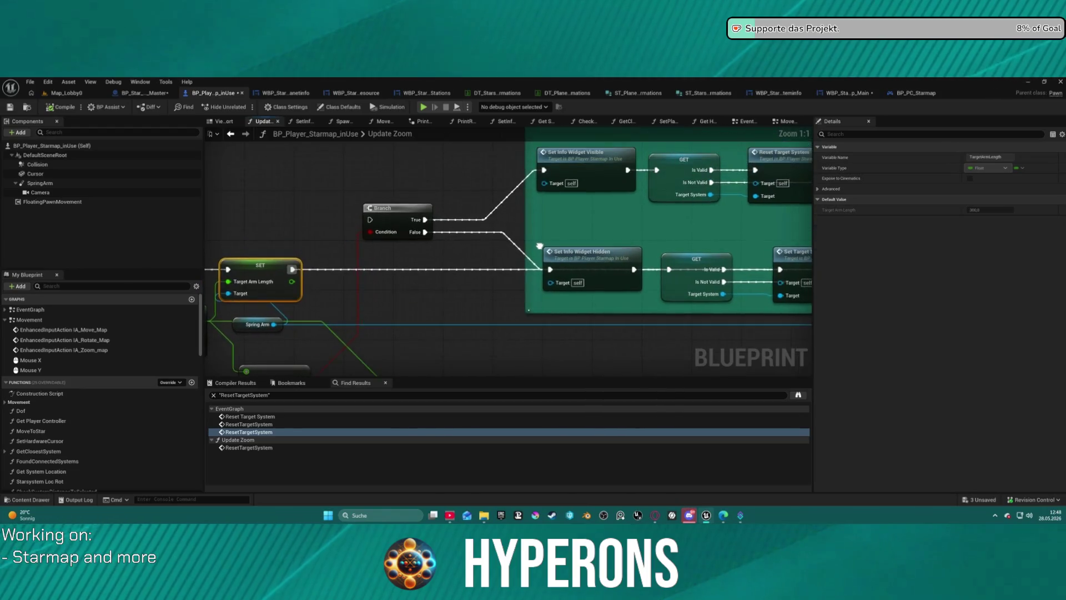
pyautogui.scroll(-2, 611, 234)
pyautogui.scroll(2, 551, 260)
pyautogui.scroll(-2, 551, 259)
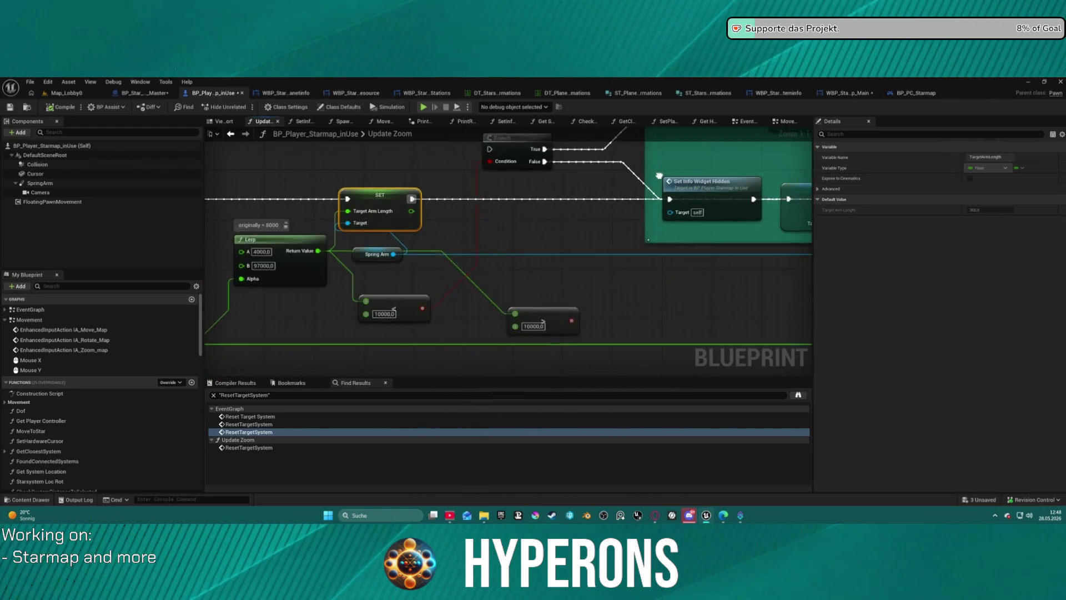
pyautogui.scroll(2, 439, 222)
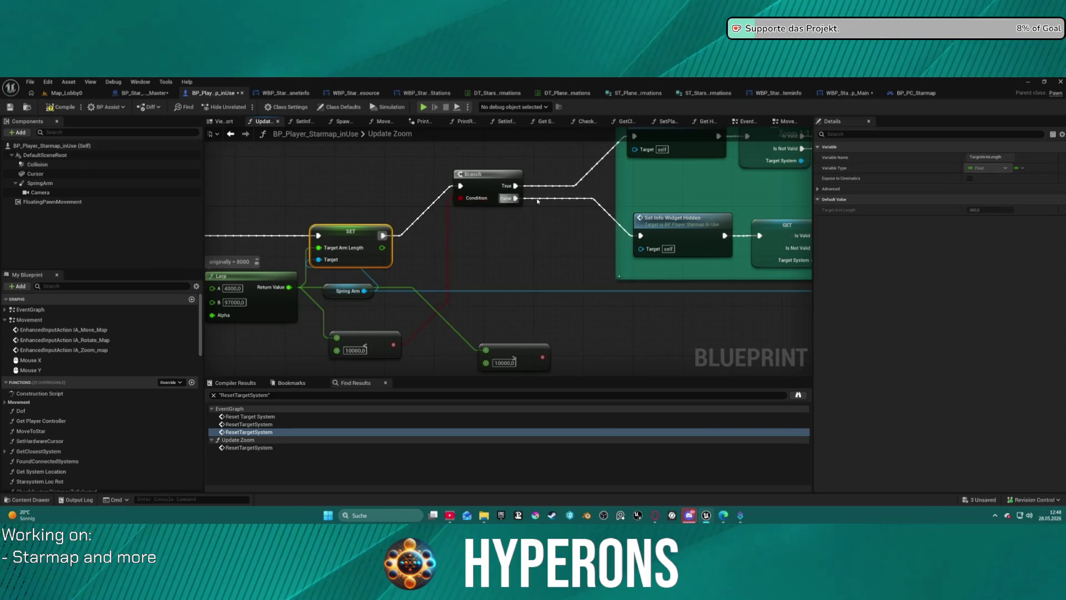
pyautogui.scroll(-2, 400, 239)
pyautogui.scroll(2, 432, 243)
pyautogui.scroll(-3, 432, 243)
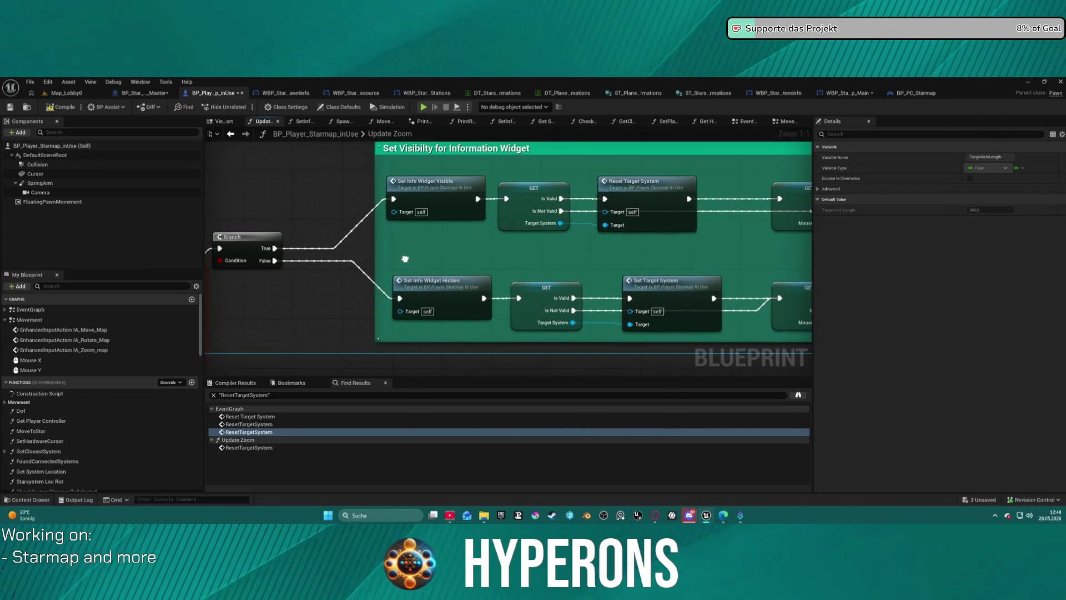
pyautogui.scroll(-1, 353, 221)
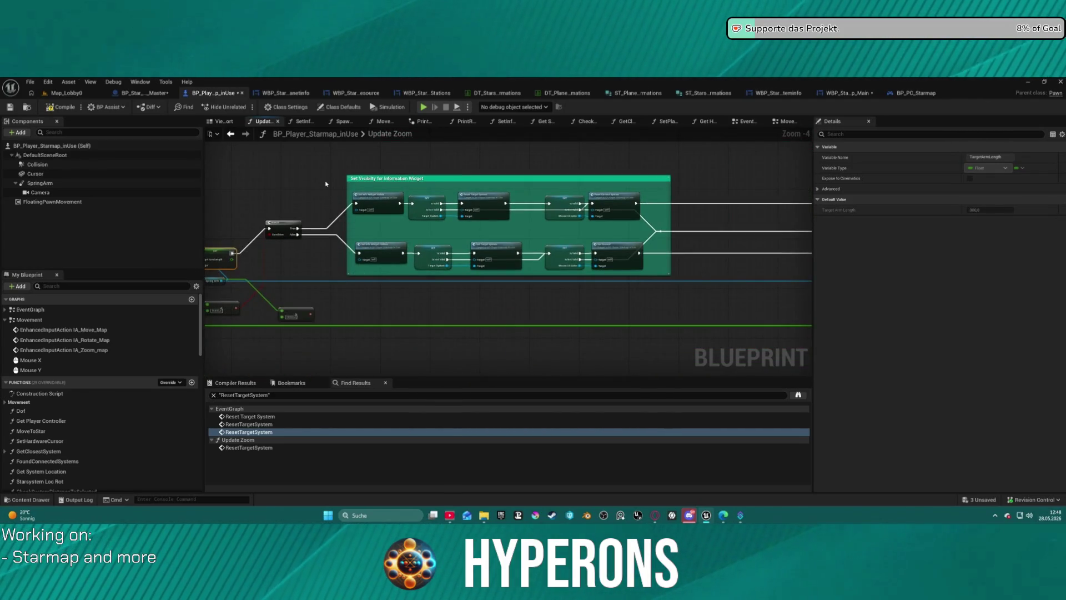
pyautogui.moveTo(331, 167); pyautogui.dragTo(608, 291)
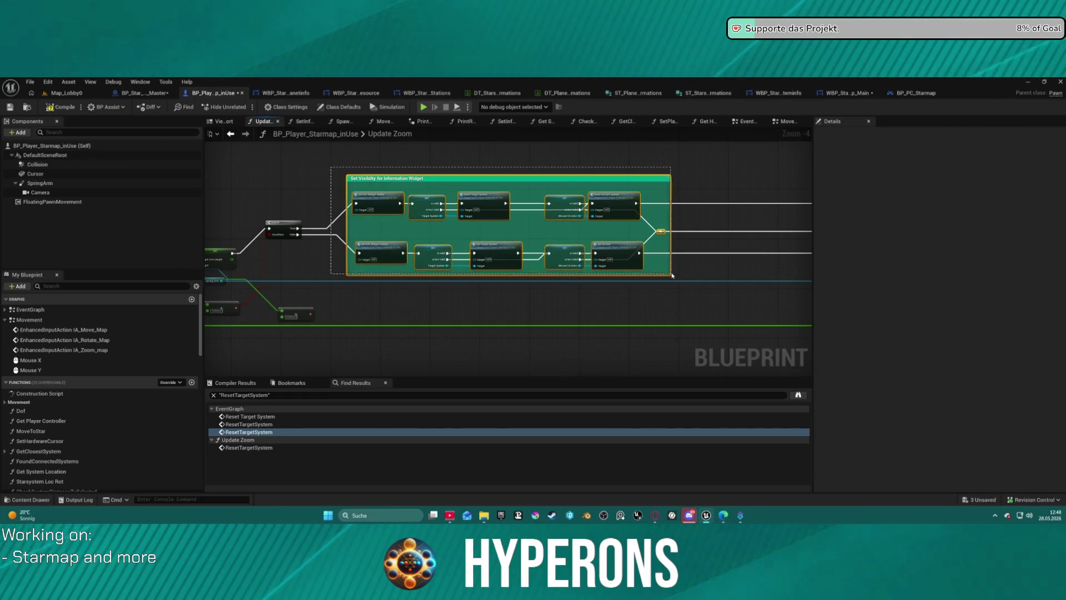
pyautogui.moveTo(672, 275); pyautogui.dragTo(672, 275)
pyautogui.moveTo(621, 247); pyautogui.dragTo(624, 163)
pyautogui.moveTo(576, 210); pyautogui.dragTo(593, 257)
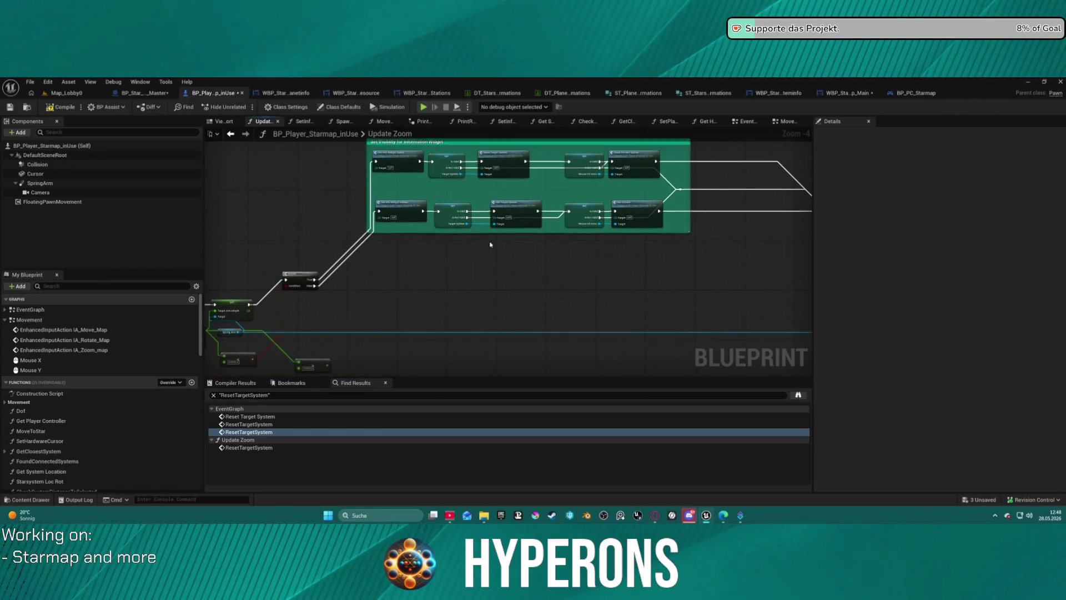
pyautogui.scroll(3, 494, 246)
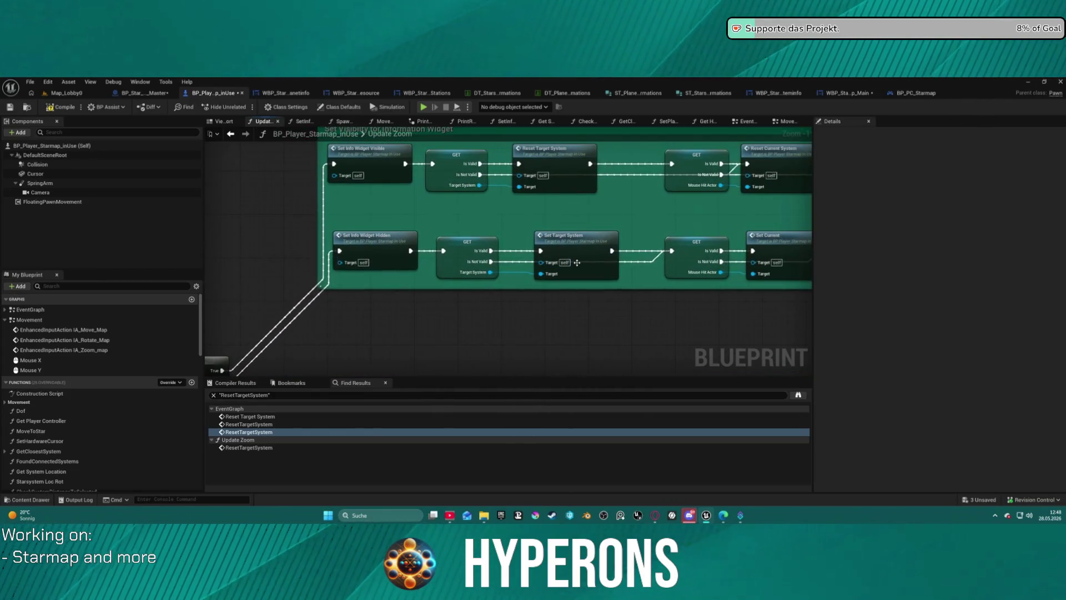
pyautogui.moveTo(656, 242); pyautogui.dragTo(537, 230)
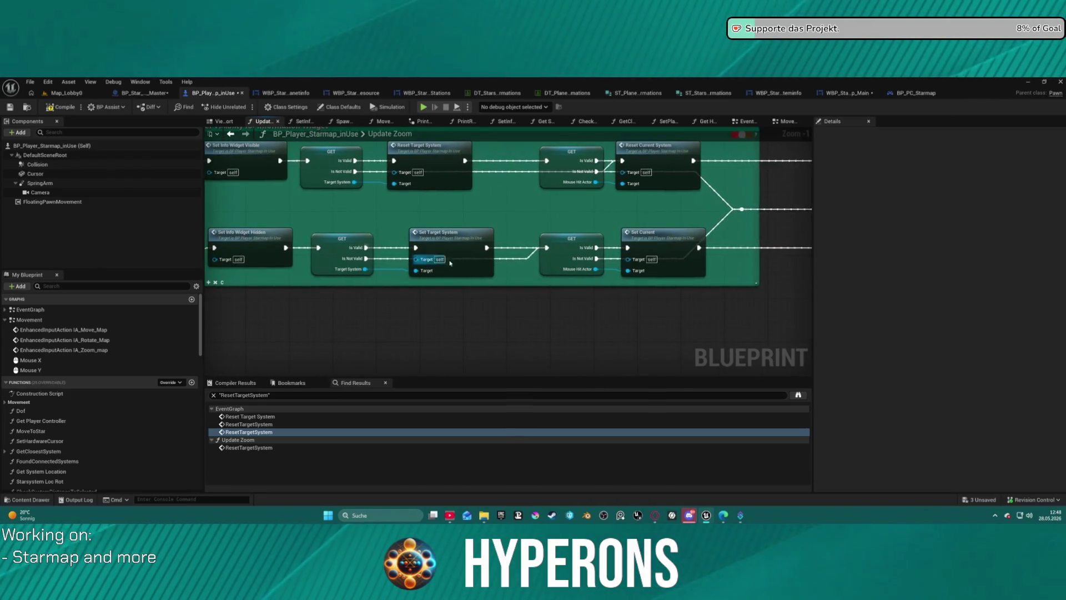
# - Open the matching ResetTargetSystem event in the EventGraph and frame its node chain
pyautogui.doubleClick(451, 240)
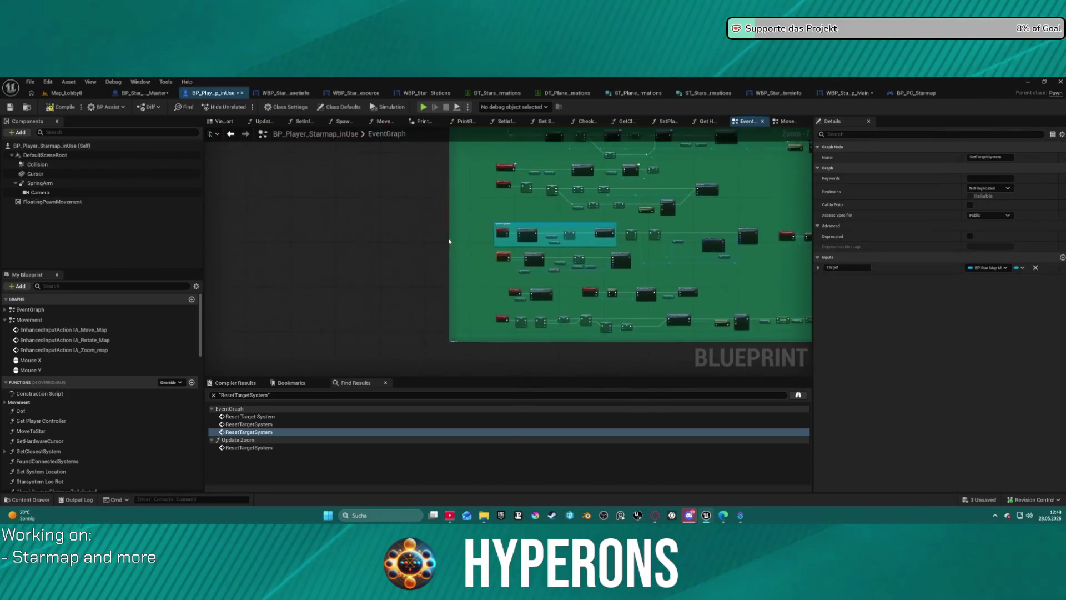
pyautogui.scroll(-3, 549, 242)
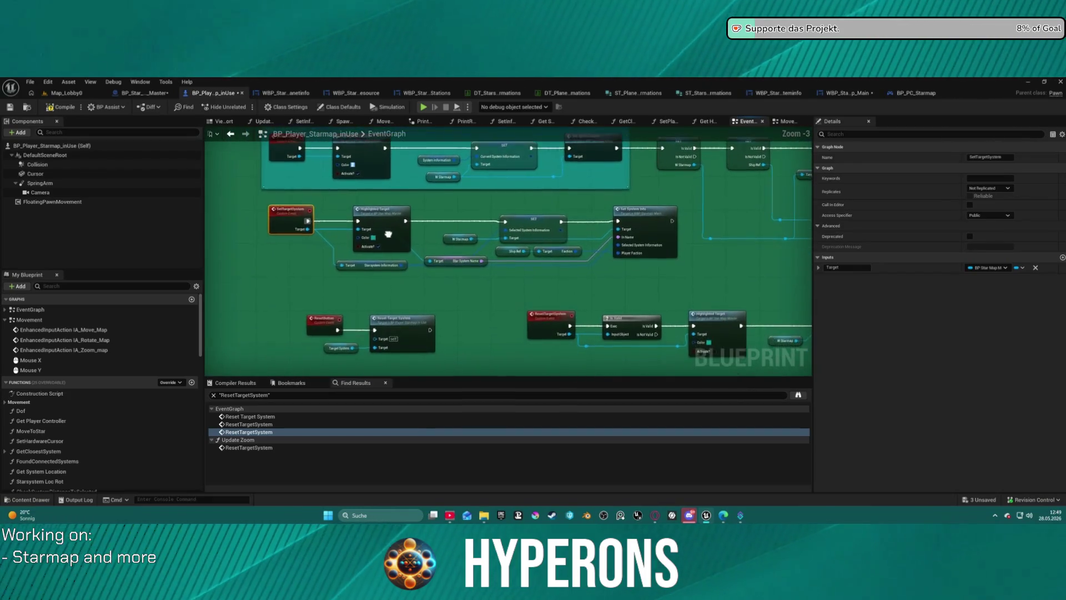
pyautogui.moveTo(401, 194); pyautogui.dragTo(421, 137)
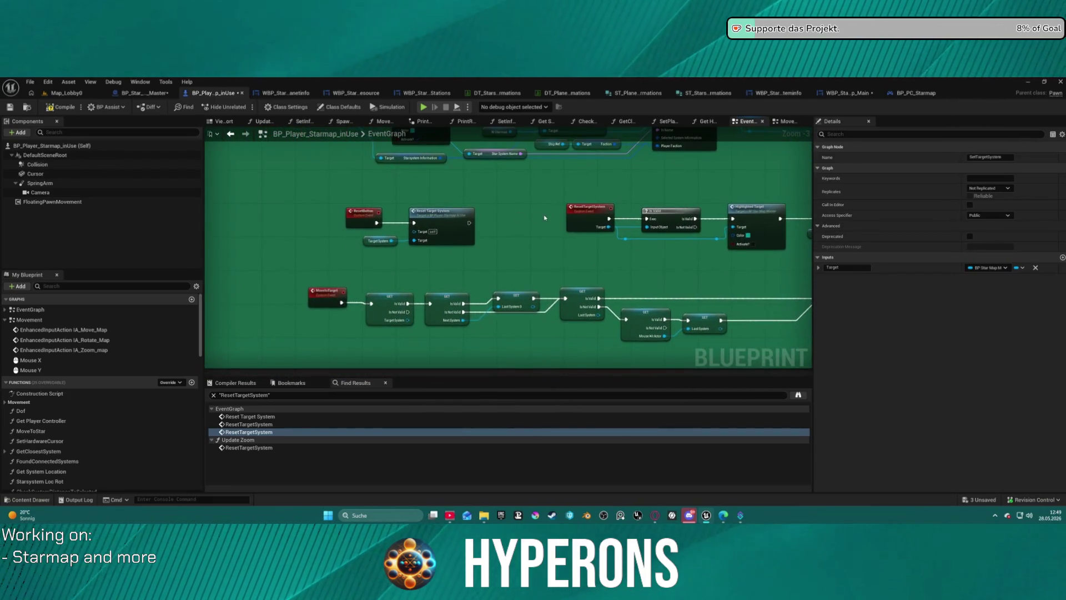
pyautogui.scroll(4, 538, 218)
pyautogui.moveTo(538, 217)
pyautogui.mouseDown()
pyautogui.moveTo(375, 207)
pyautogui.moveTo(712, 238)
pyautogui.moveTo(719, 344)
pyautogui.moveTo(443, 318)
pyautogui.moveTo(814, 329)
pyautogui.moveTo(626, 344)
pyautogui.moveTo(590, 373)
pyautogui.moveTo(561, 448)
pyautogui.mouseUp()
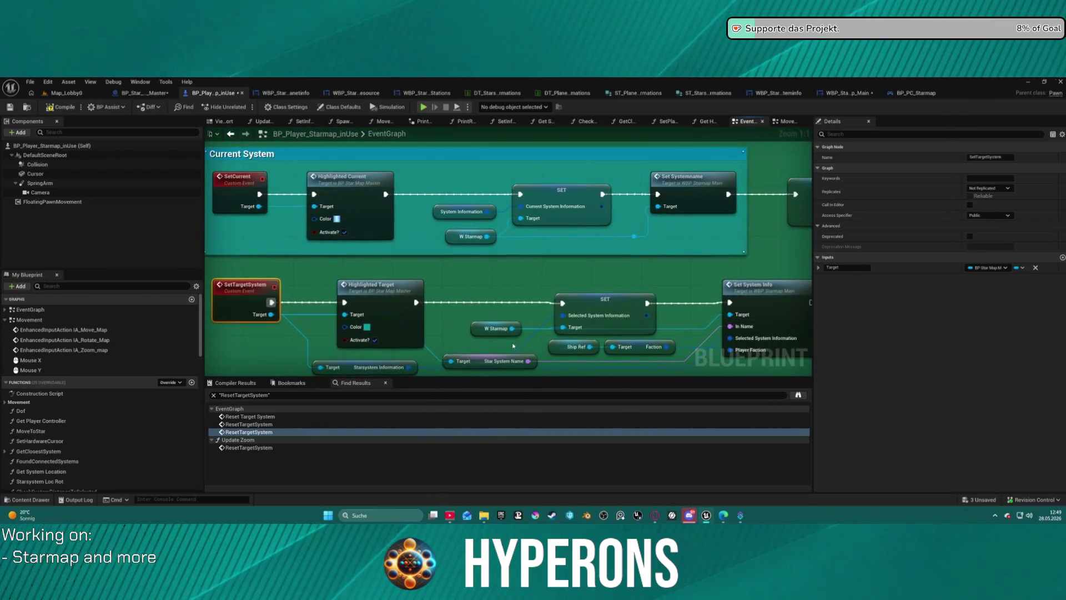
pyautogui.moveTo(519, 310); pyautogui.dragTo(586, 306)
pyautogui.moveTo(591, 220)
pyautogui.mouseDown()
pyautogui.moveTo(530, 235)
pyautogui.moveTo(591, 144)
pyautogui.moveTo(468, 142)
pyautogui.mouseUp()
# - Select the lower row of nodes and move it upward into the chain
pyautogui.scroll(-2, 560, 223)
pyautogui.scroll(-2, 590, 143)
pyautogui.scroll(-5, 468, 142)
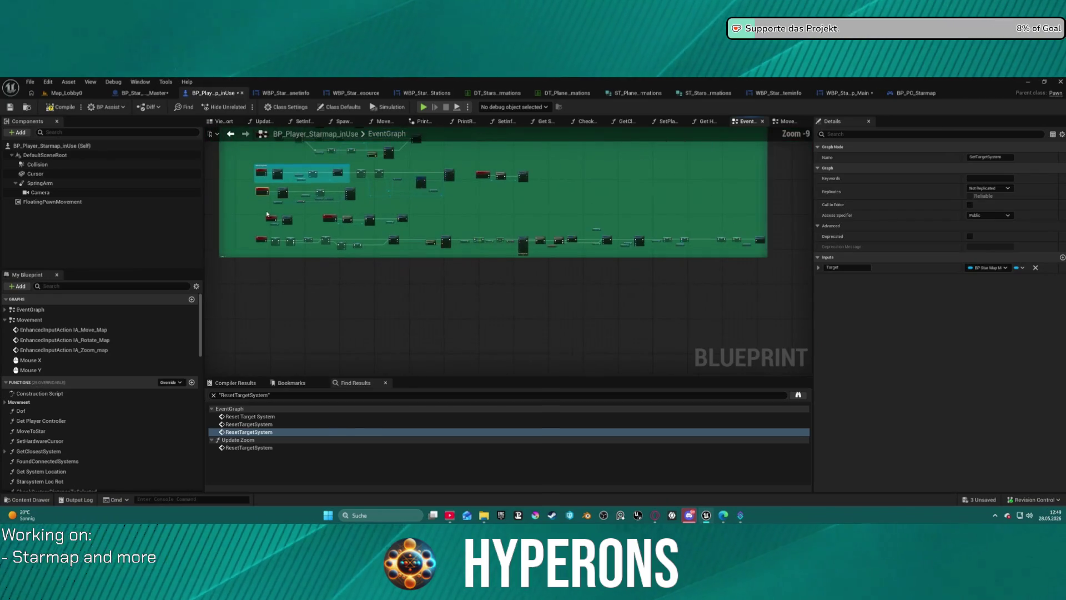
pyautogui.moveTo(248, 235)
pyautogui.mouseDown()
pyautogui.moveTo(588, 271)
pyautogui.moveTo(759, 258)
pyautogui.moveTo(760, 291)
pyautogui.mouseUp()
pyautogui.click(240, 235)
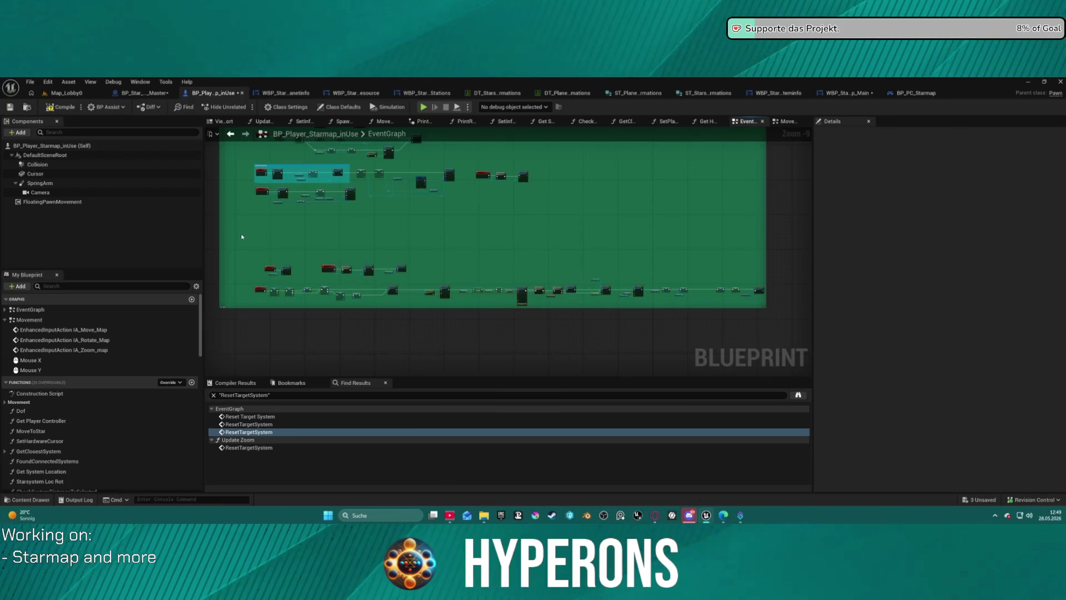
pyautogui.scroll(5, 433, 245)
pyautogui.scroll(1, 433, 244)
pyautogui.moveTo(468, 298)
pyautogui.mouseDown()
pyautogui.moveTo(392, 119)
pyautogui.moveTo(383, 258)
pyautogui.moveTo(420, 276)
pyautogui.moveTo(389, 364)
pyautogui.moveTo(400, 308)
pyautogui.moveTo(389, 333)
pyautogui.moveTo(326, 122)
pyautogui.moveTo(285, 178)
pyautogui.moveTo(631, 185)
pyautogui.mouseUp()
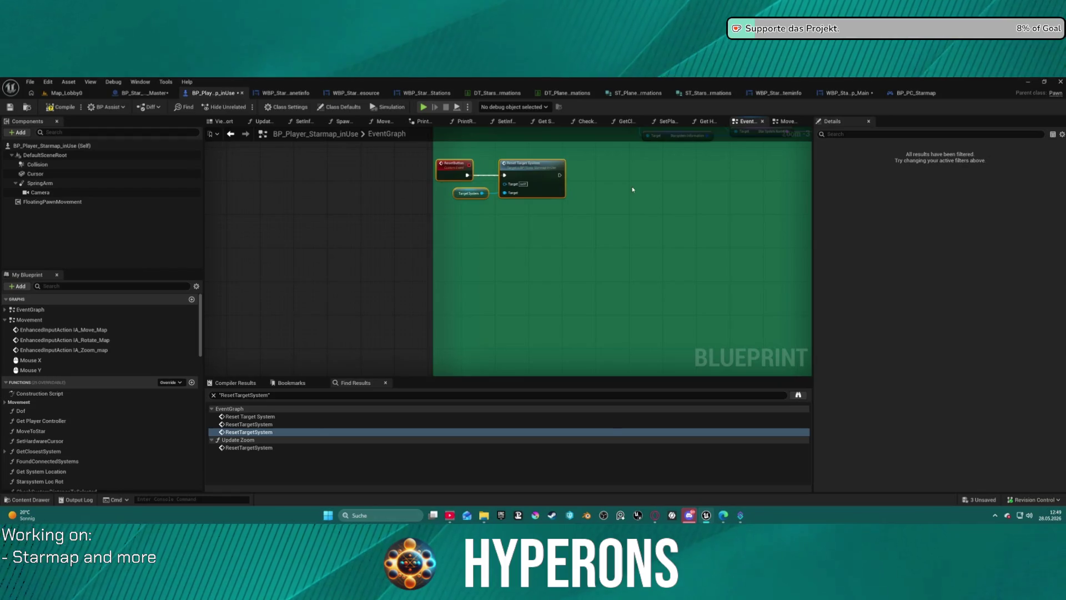
# - Reposition the whole ResetTargetSystem chain up and right, then open the HighlightedTarget function
pyautogui.scroll(-5, 631, 185)
pyautogui.scroll(5, 367, 243)
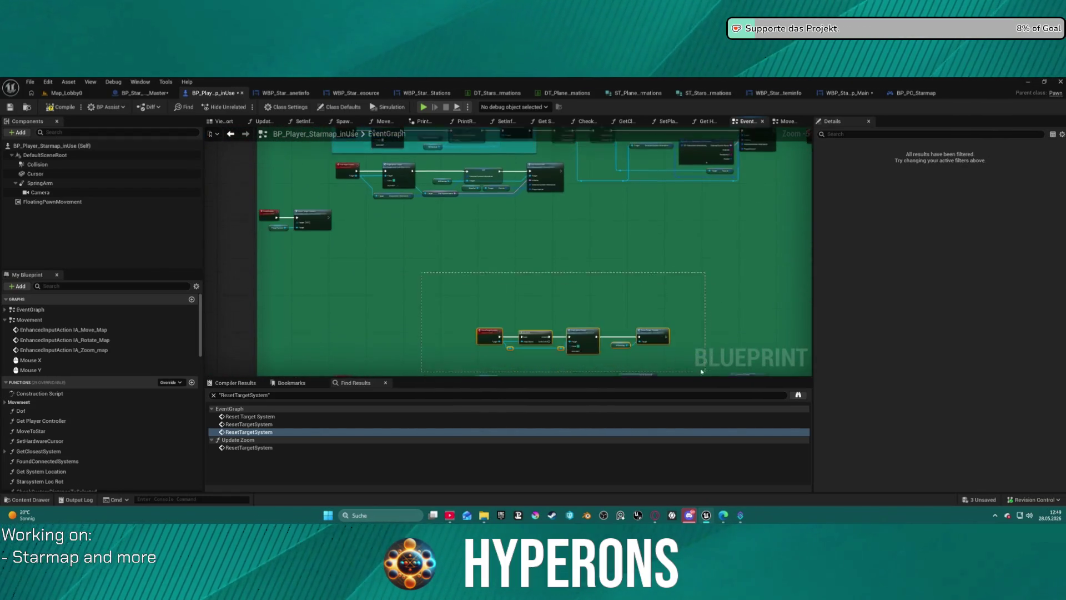
pyautogui.moveTo(654, 328)
pyautogui.mouseDown()
pyautogui.moveTo(611, 300)
pyautogui.moveTo(644, 341)
pyautogui.mouseUp()
pyautogui.moveTo(554, 281); pyautogui.dragTo(429, 341)
pyautogui.scroll(5, 542, 338)
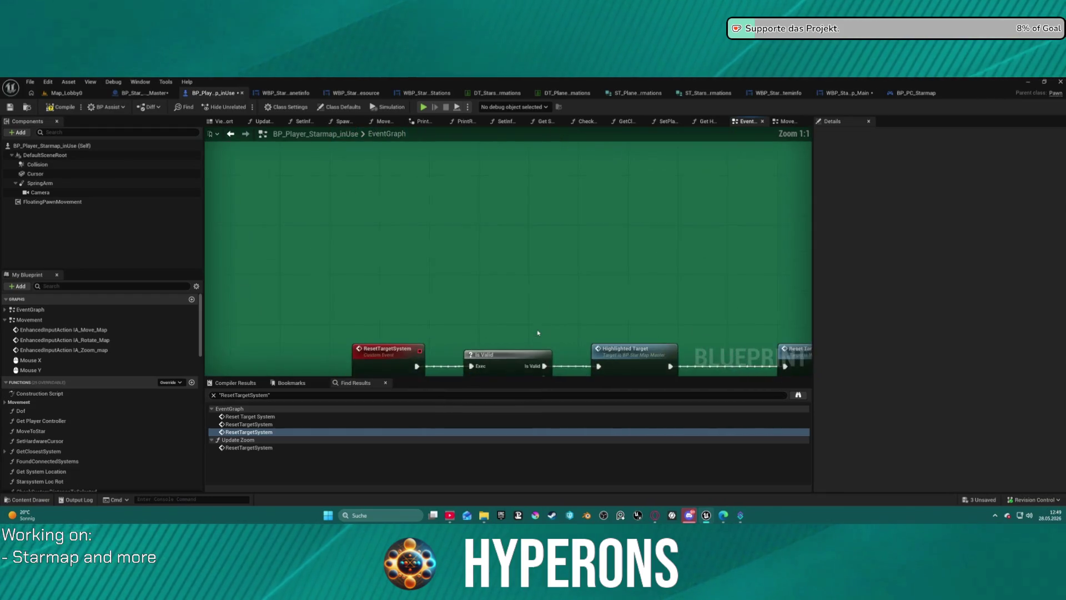
pyautogui.hotkey('ctrl', 'a')
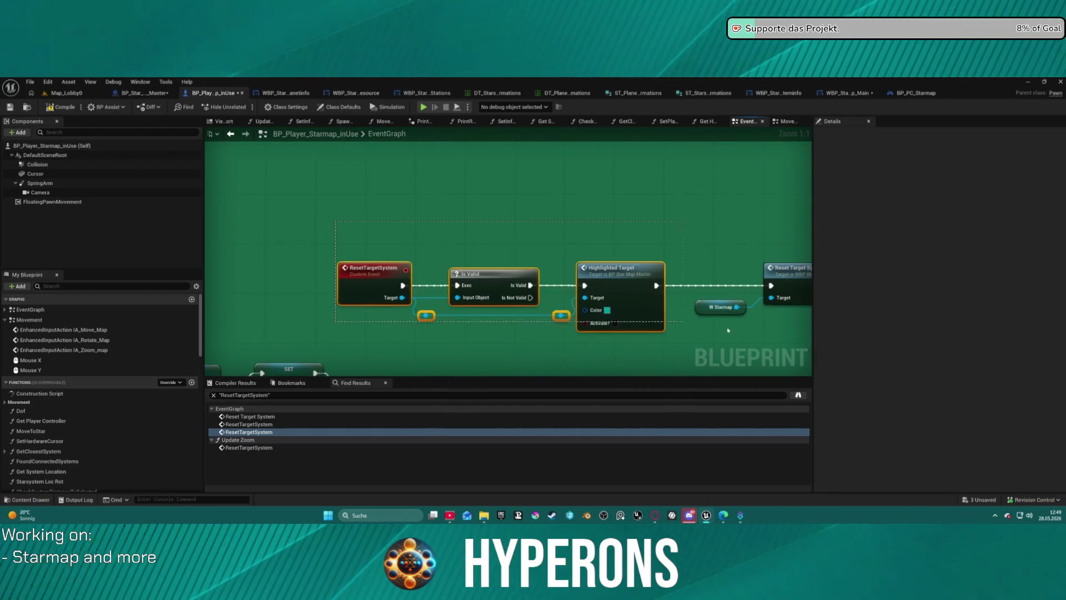
pyautogui.moveTo(770, 295)
pyautogui.mouseDown()
pyautogui.moveTo(439, 200)
pyautogui.moveTo(614, 221)
pyautogui.mouseUp()
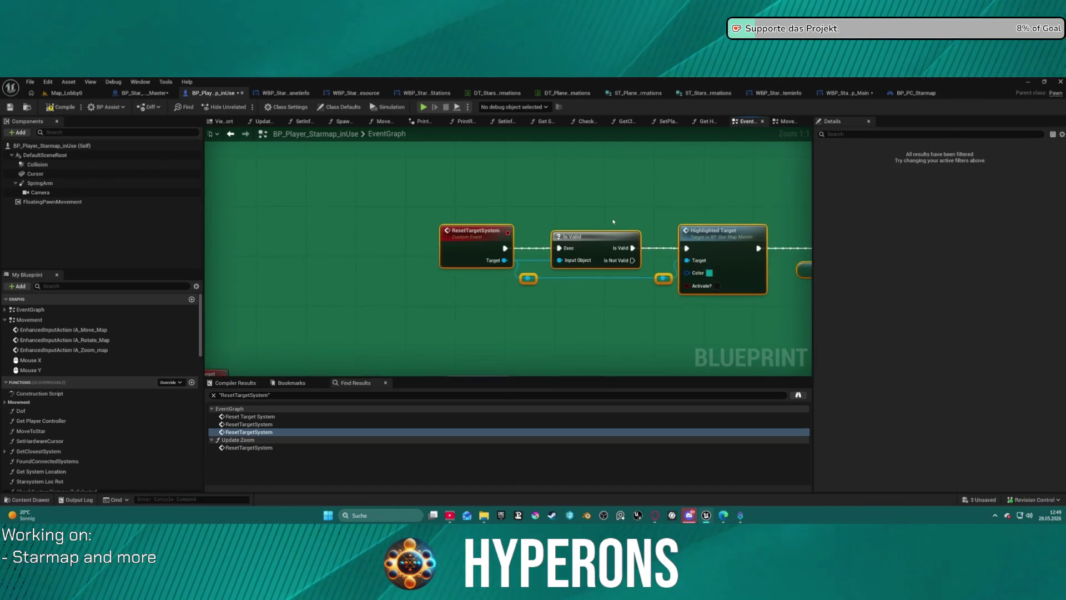
pyautogui.doubleClick(722, 242)
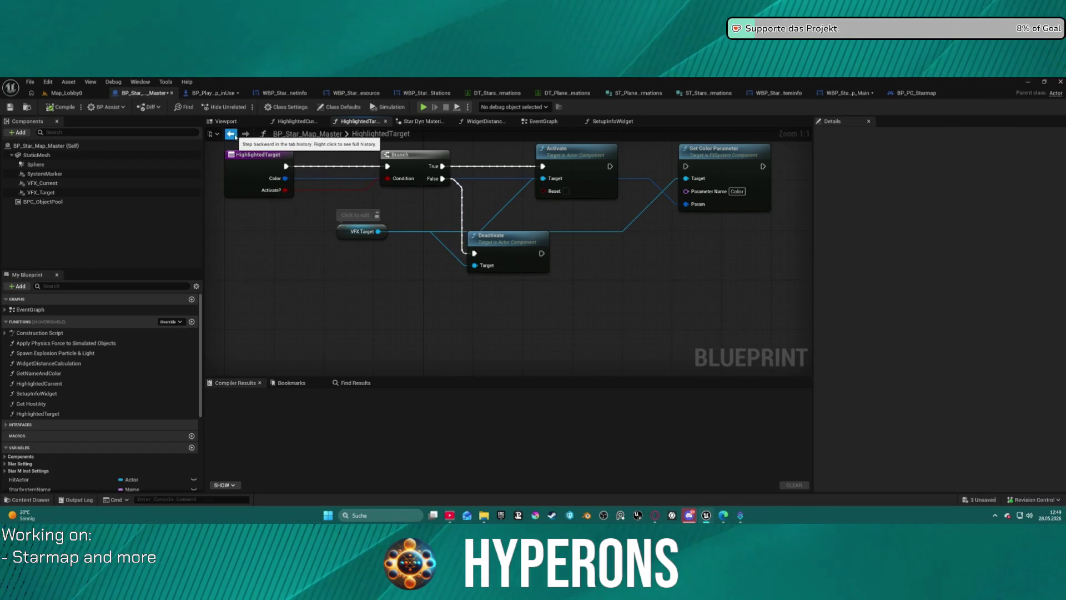
# - Show BP_Player_Starmap_inUse's ResetTargetSystem chain up to Highlighted Target, with empty space above it
pyautogui.click(231, 134)
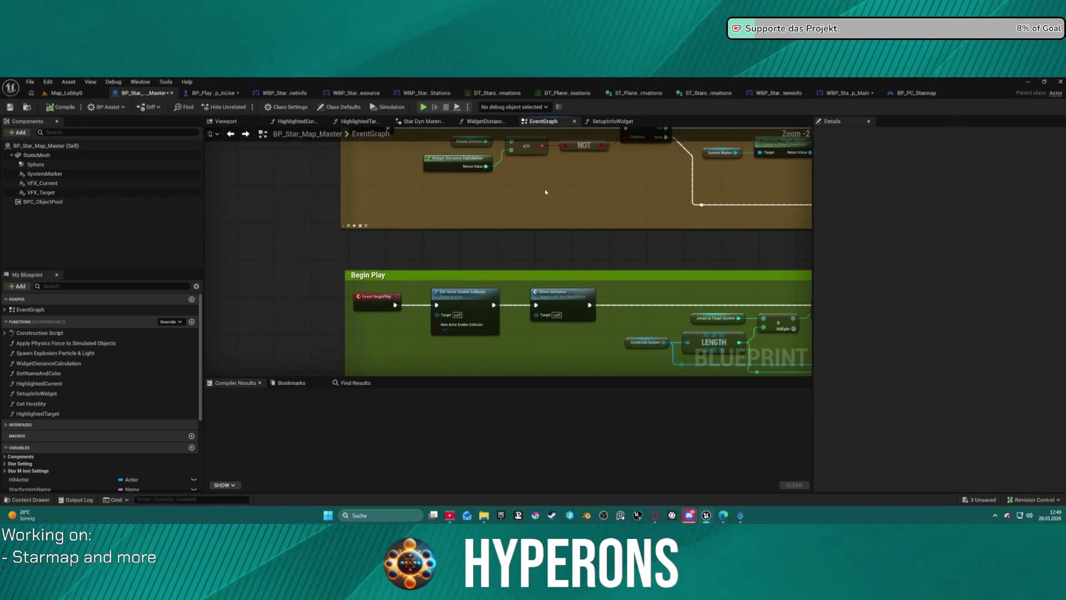
pyautogui.scroll(-5, 546, 189)
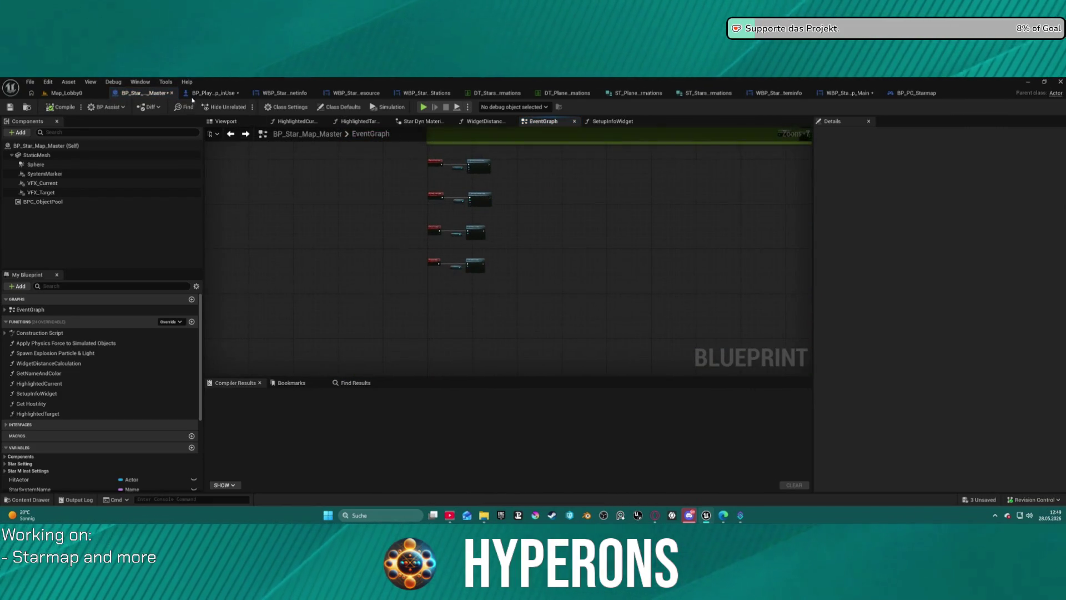
pyautogui.click(217, 93)
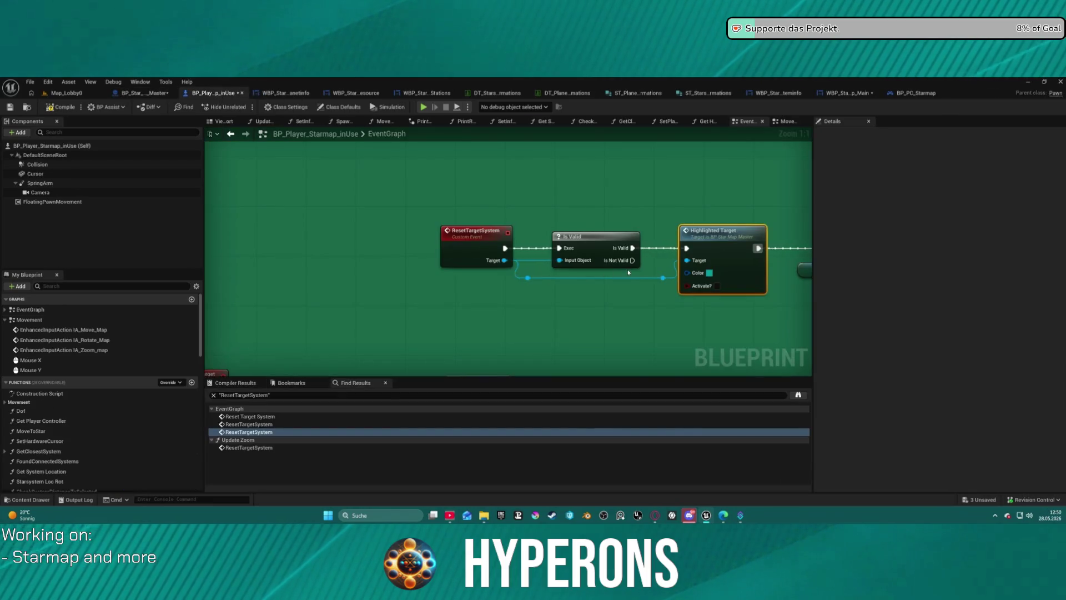
pyautogui.moveTo(627, 269); pyautogui.dragTo(359, 253)
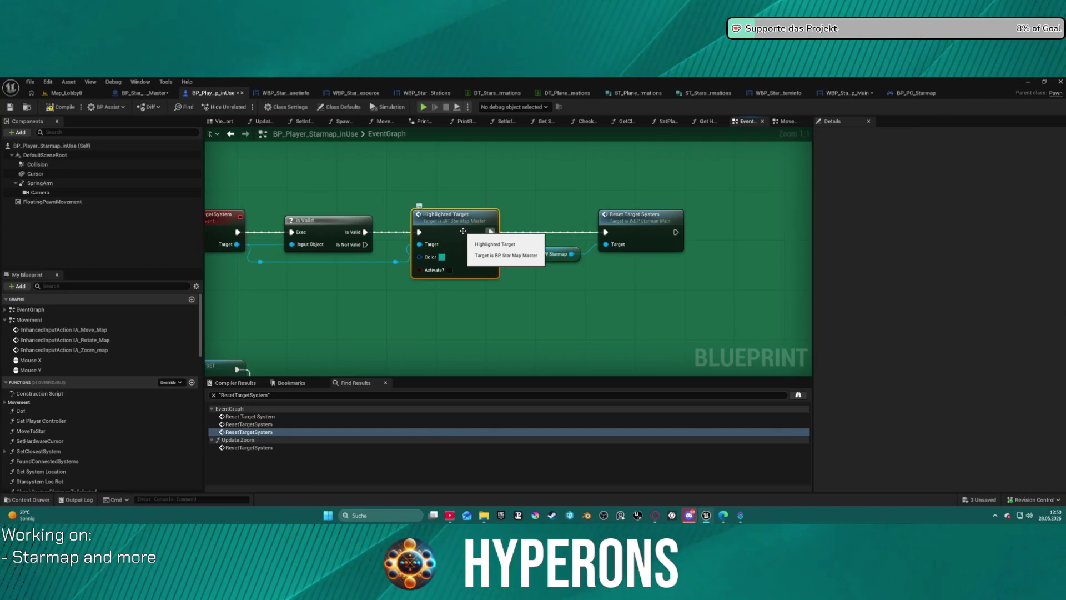
pyautogui.click(138, 94)
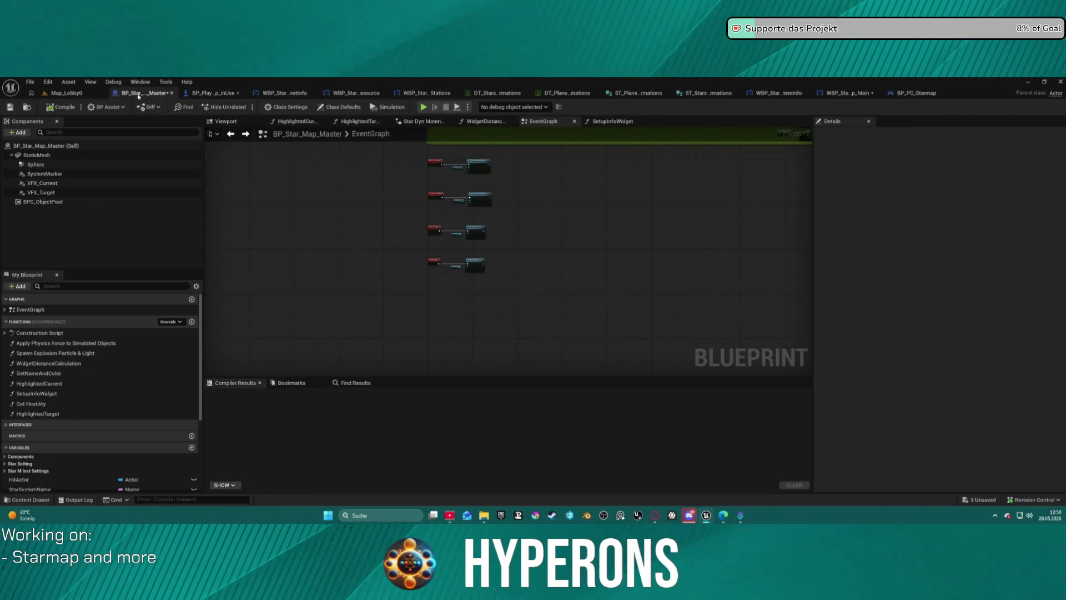
pyautogui.click(218, 95)
pyautogui.moveTo(391, 205)
pyautogui.mouseDown()
pyautogui.moveTo(491, 205)
pyautogui.moveTo(512, 210)
pyautogui.moveTo(513, 223)
pyautogui.mouseUp()
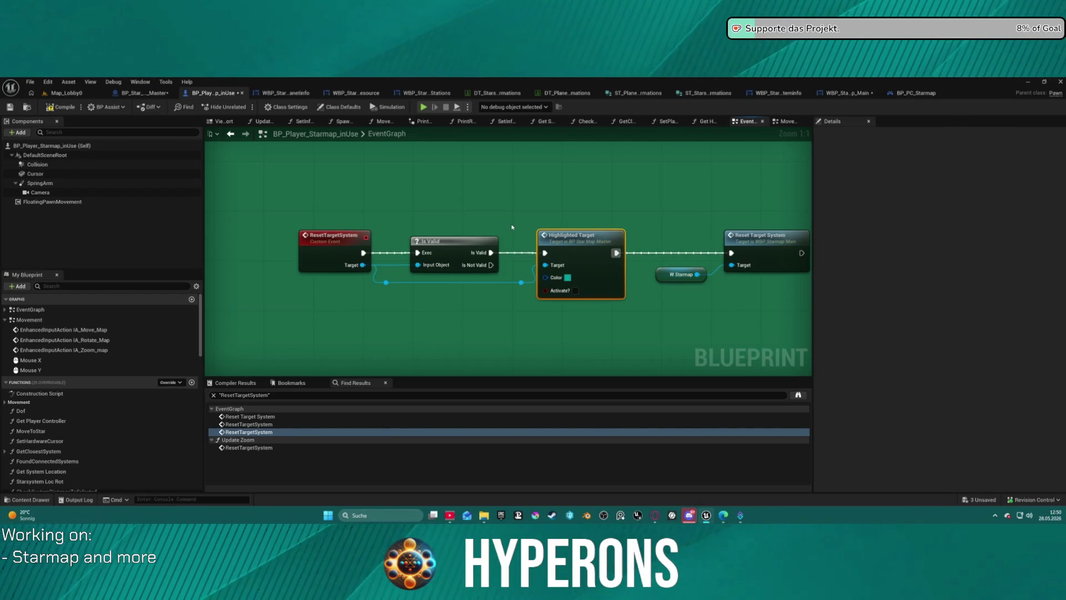
pyautogui.scroll(-5, 418, 236)
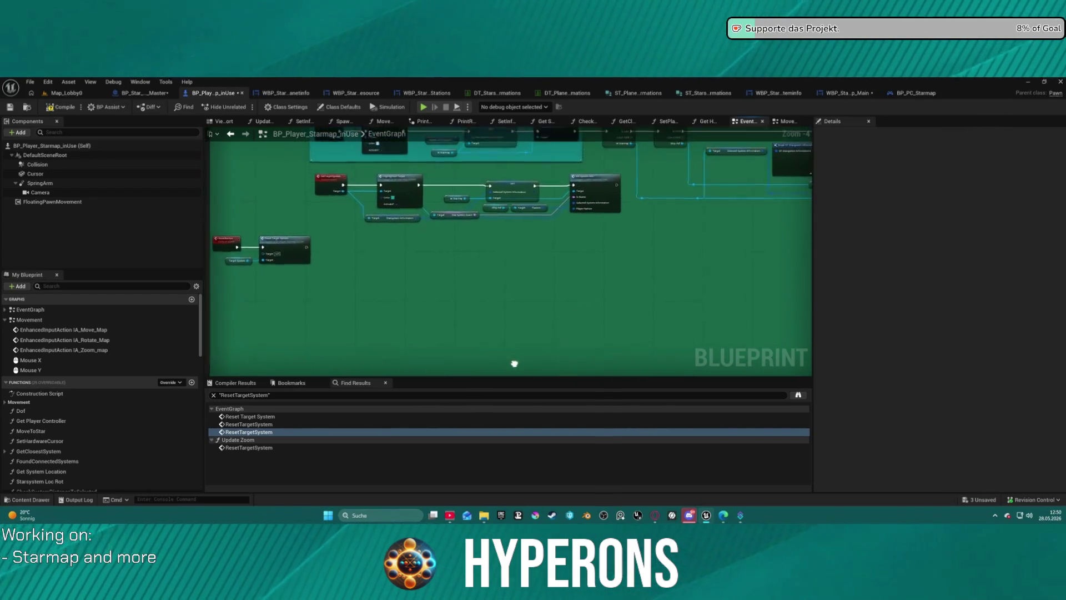
pyautogui.scroll(5, 364, 227)
pyautogui.click(311, 171)
pyautogui.moveTo(501, 278)
pyautogui.mouseDown()
pyautogui.moveTo(484, 239)
pyautogui.moveTo(495, 186)
pyautogui.mouseUp()
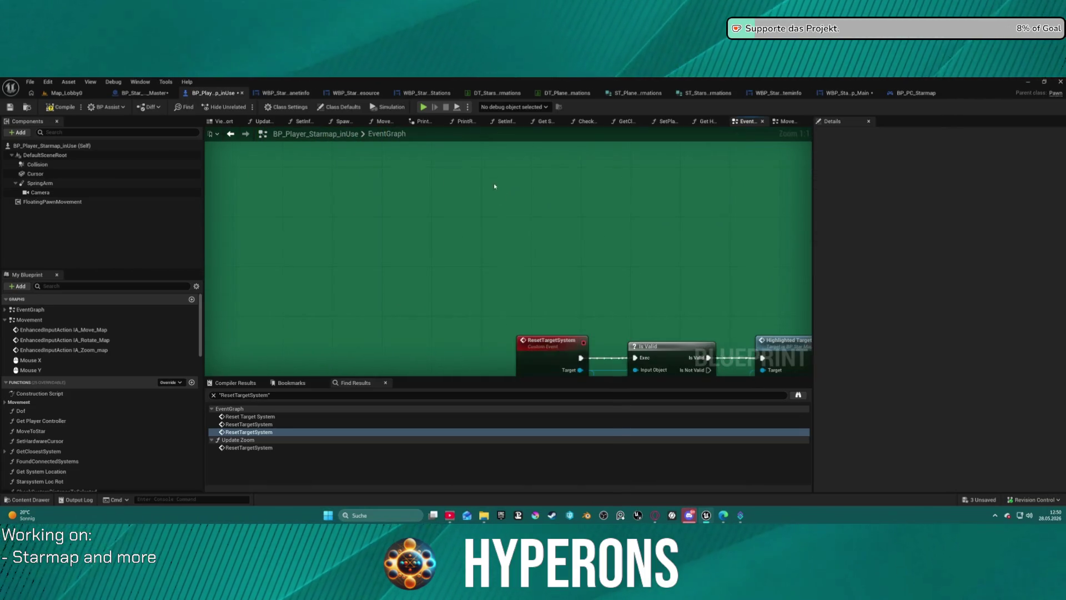
# - Add a custom event named HighlightSystem beside the reset chain
pyautogui.rightClick(558, 265)
pyautogui.write('Cust')
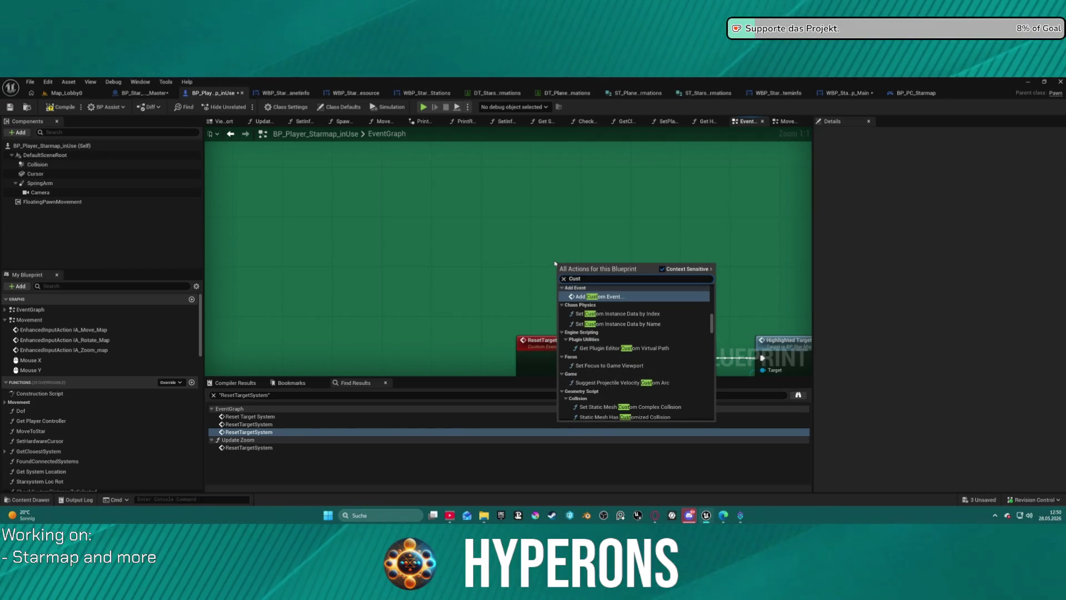
pyautogui.write('om')
pyautogui.press('BackSpace')
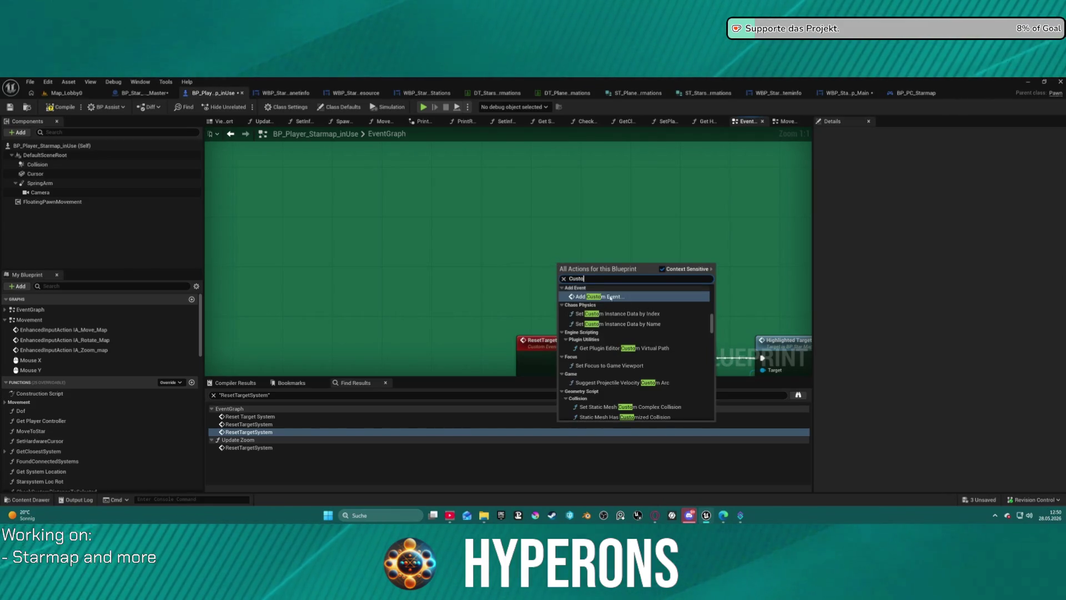
pyautogui.click(604, 295)
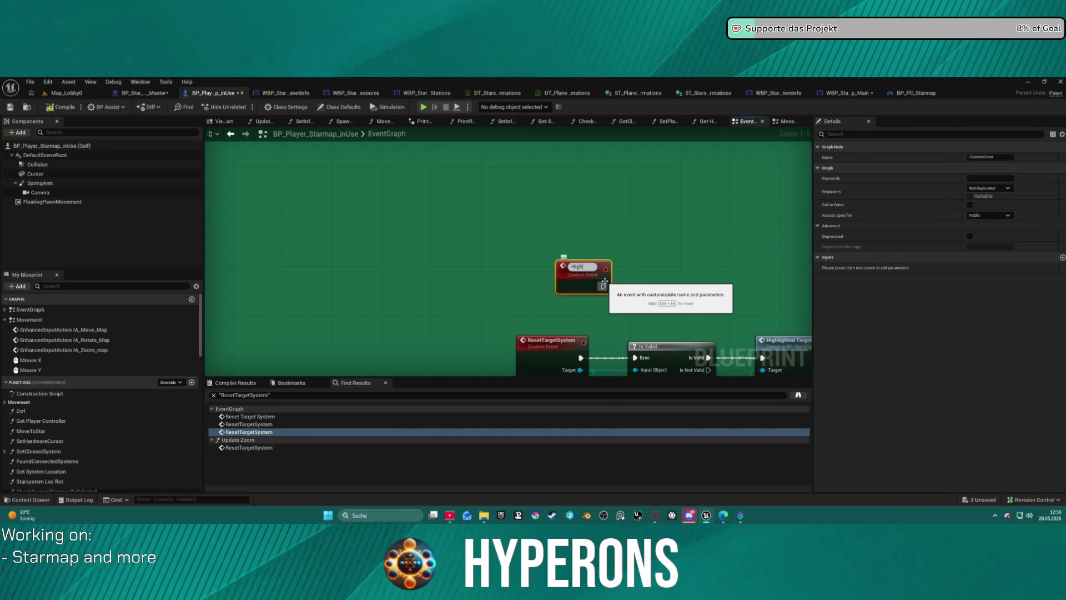
pyautogui.write('Highl')
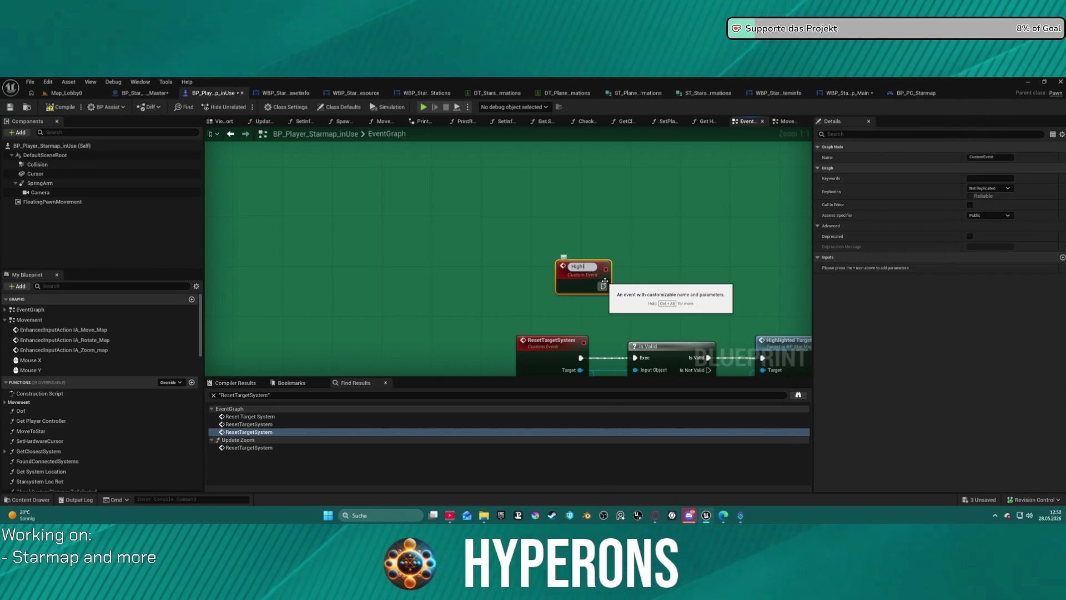
pyautogui.write('ightSystem')
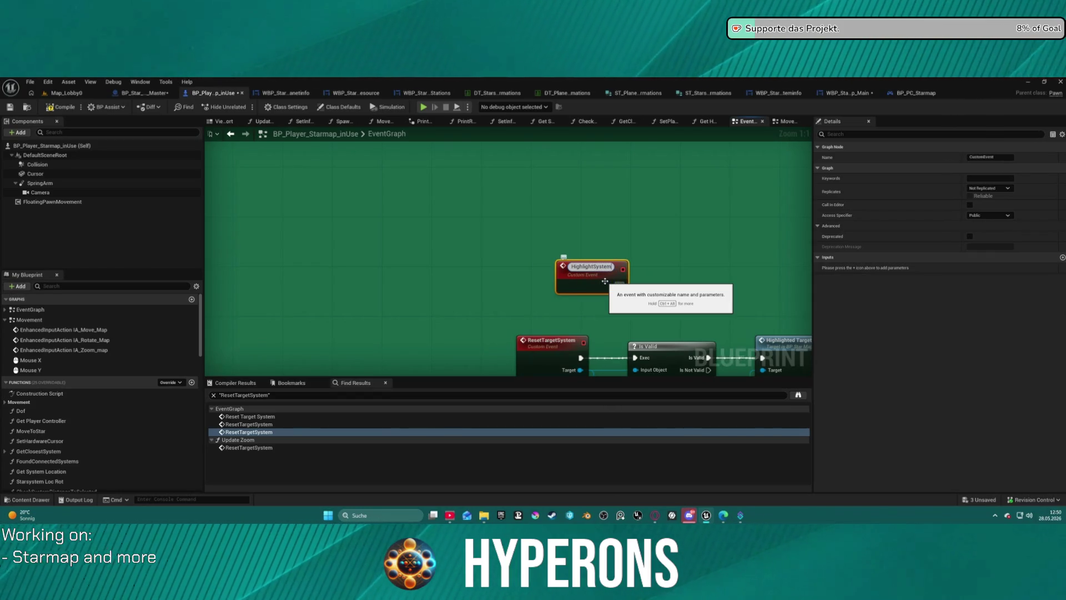
pyautogui.press('Return')
pyautogui.moveTo(604, 281); pyautogui.dragTo(531, 208)
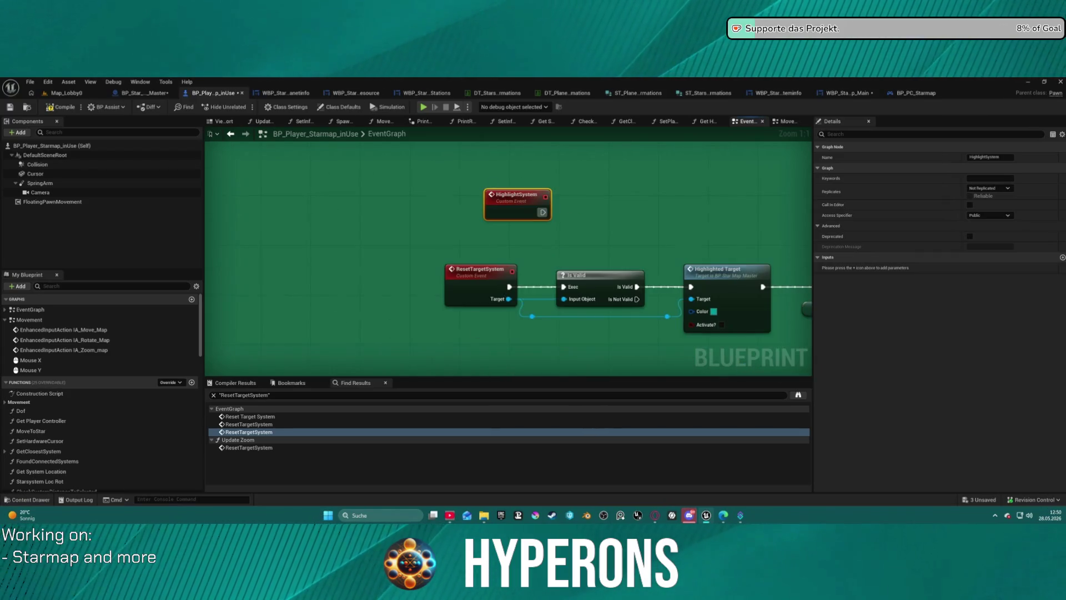
# - Copy the Is Valid and Highlighted Target nodes and wire Target to HighlightSystem's Target pin
pyautogui.moveTo(601, 253); pyautogui.dragTo(717, 294)
pyautogui.hotkey('ctrl', 'c')
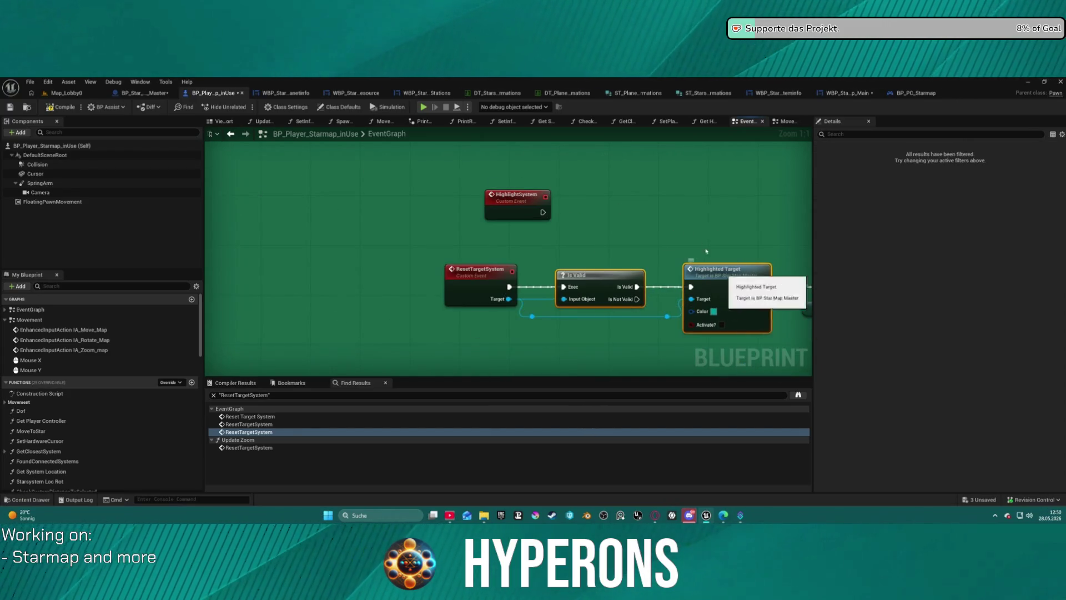
pyautogui.hotkey('ctrl', 'v')
pyautogui.moveTo(692, 219); pyautogui.dragTo(510, 214)
pyautogui.moveTo(596, 219); pyautogui.dragTo(590, 169)
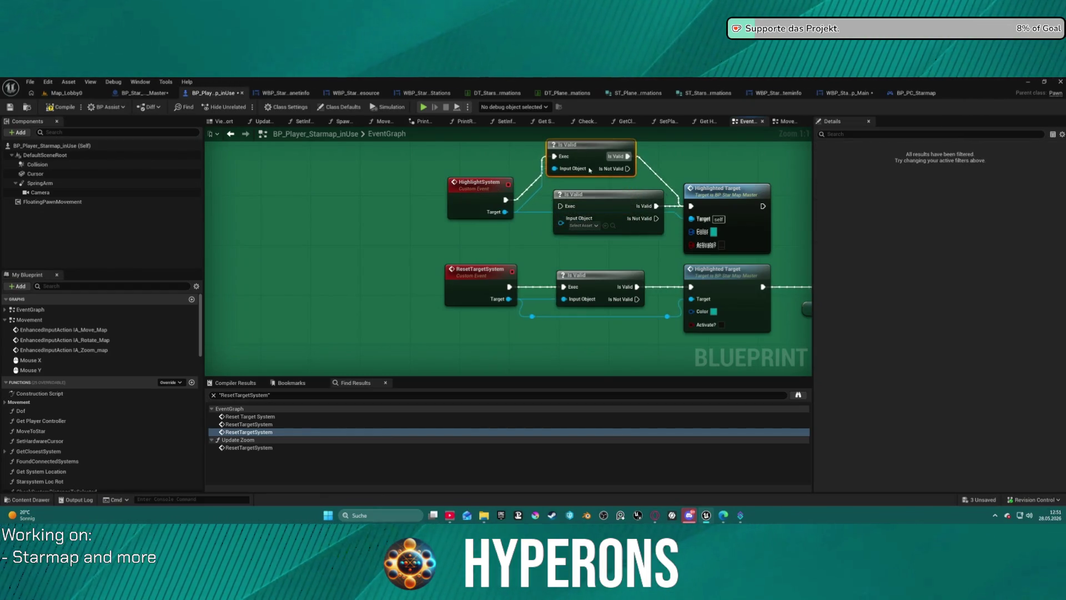
# - Delete the extra Is Valid and duplicate Highlighted Target nodes and line up the HighlightSystem chain
pyautogui.click(607, 205)
pyautogui.press('Delete')
pyautogui.moveTo(599, 272)
pyautogui.mouseDown()
pyautogui.moveTo(590, 258)
pyautogui.moveTo(603, 280)
pyautogui.mouseUp()
pyautogui.moveTo(573, 166); pyautogui.dragTo(566, 185)
pyautogui.moveTo(722, 190)
pyautogui.mouseDown()
pyautogui.moveTo(689, 145)
pyautogui.moveTo(703, 181)
pyautogui.mouseUp()
pyautogui.click(757, 219)
pyautogui.press('Delete')
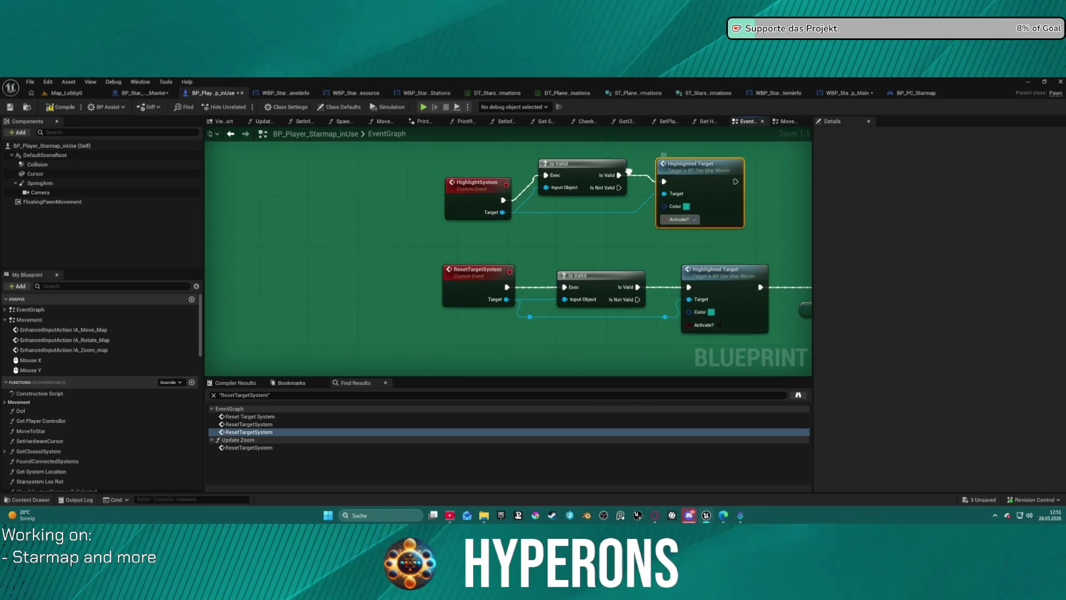
pyautogui.scroll(-3, 703, 181)
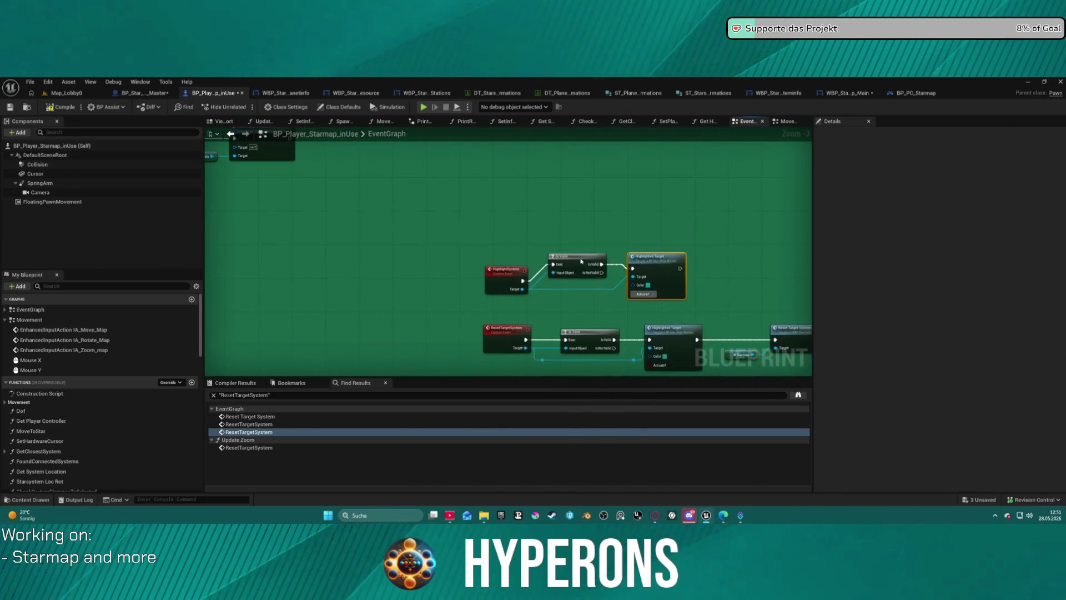
pyautogui.click(525, 276)
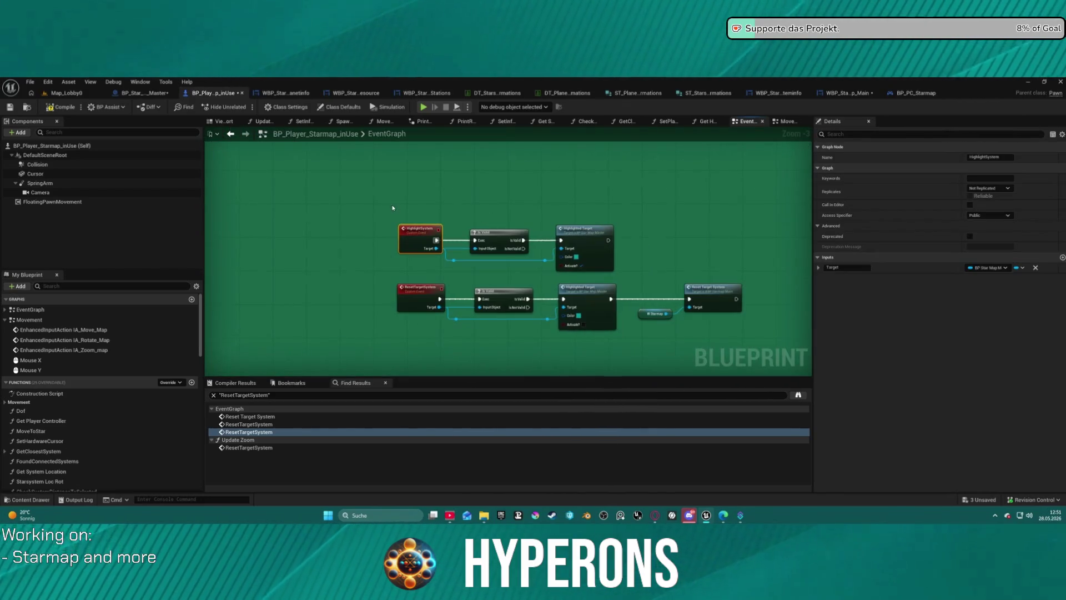
pyautogui.moveTo(584, 271); pyautogui.dragTo(583, 270)
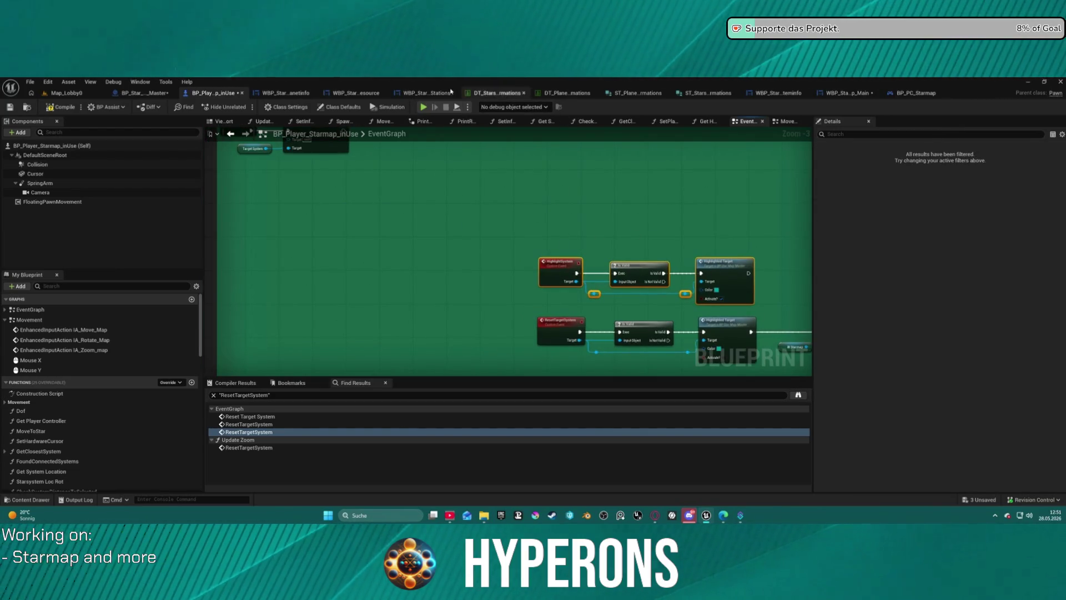
pyautogui.click(147, 94)
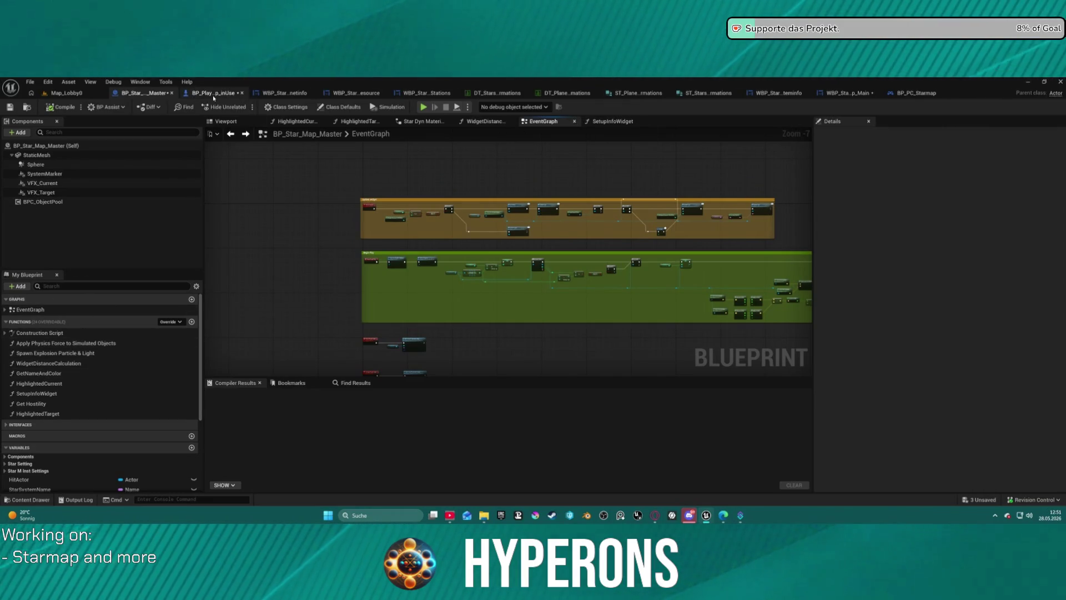
# - Go through the IA_Zoom_map event to open the Update Zoom function graph
pyautogui.click(915, 93)
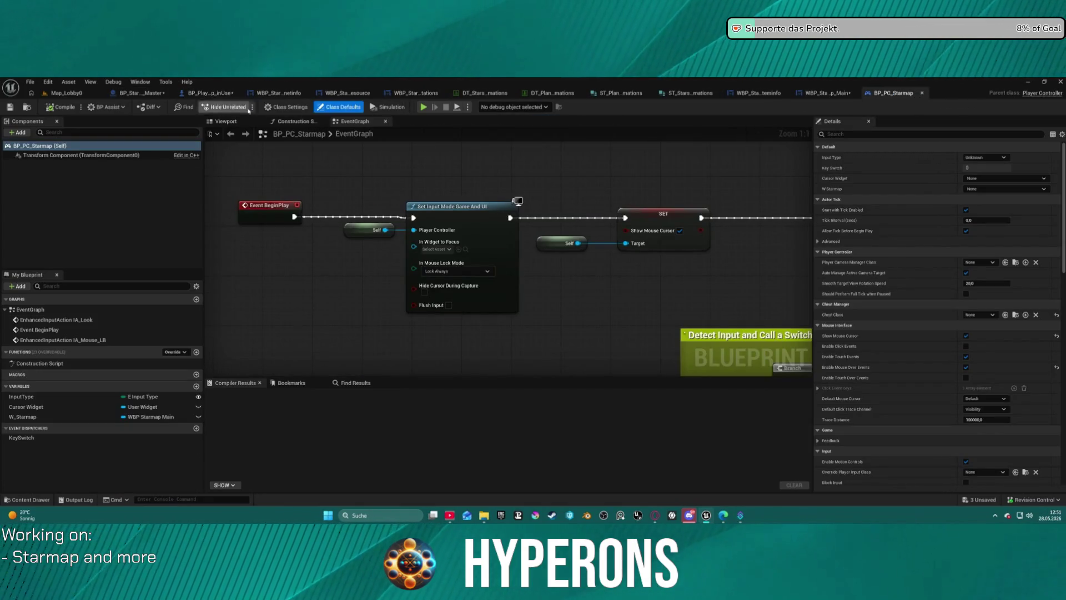
pyautogui.scroll(-7, 422, 233)
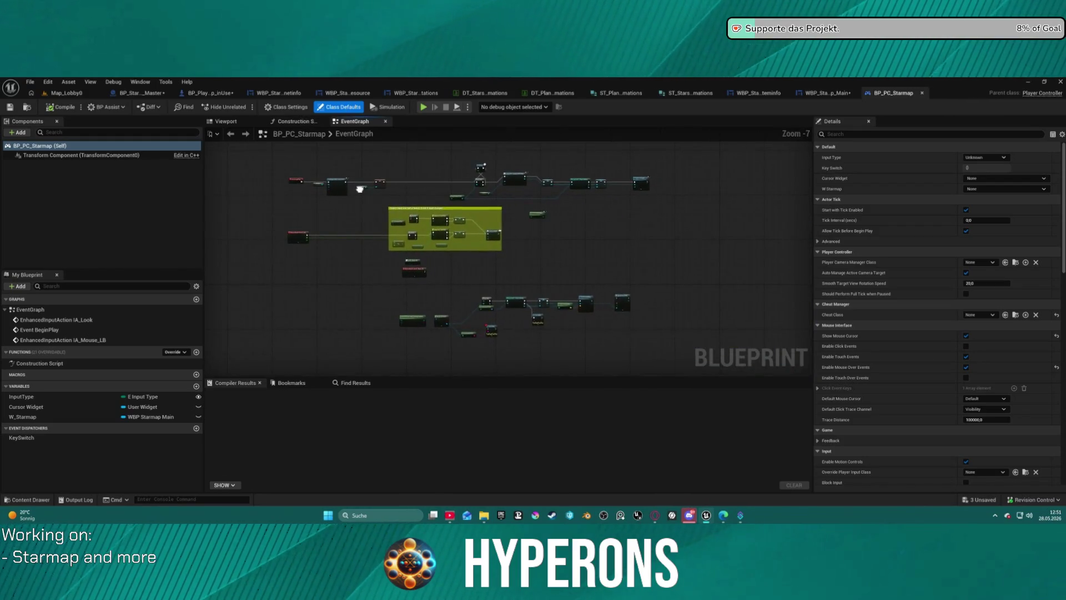
pyautogui.click(211, 95)
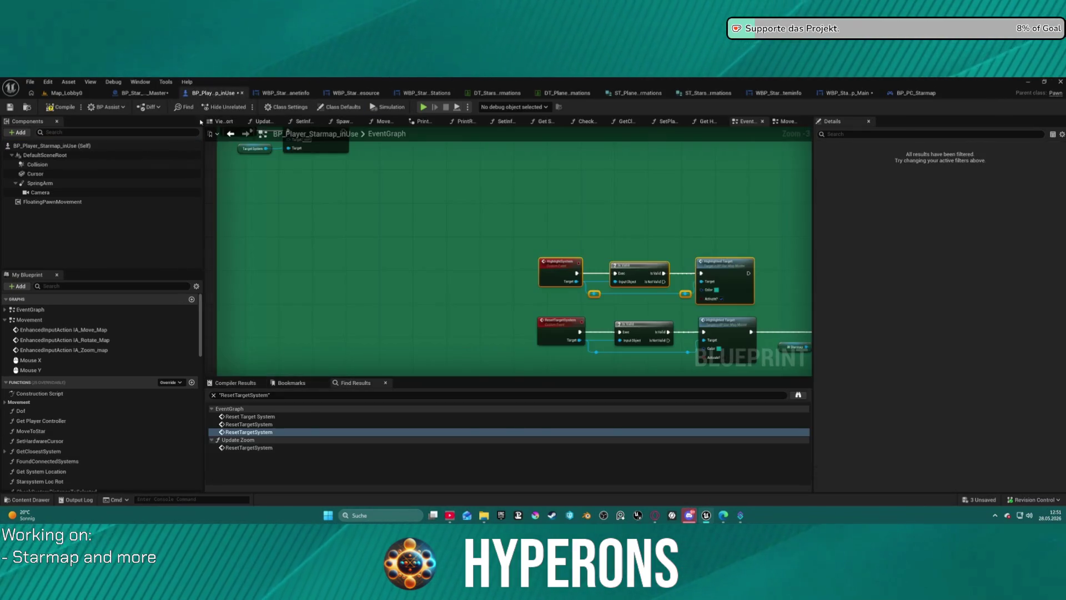
pyautogui.click(92, 350)
pyautogui.doubleClick(92, 349)
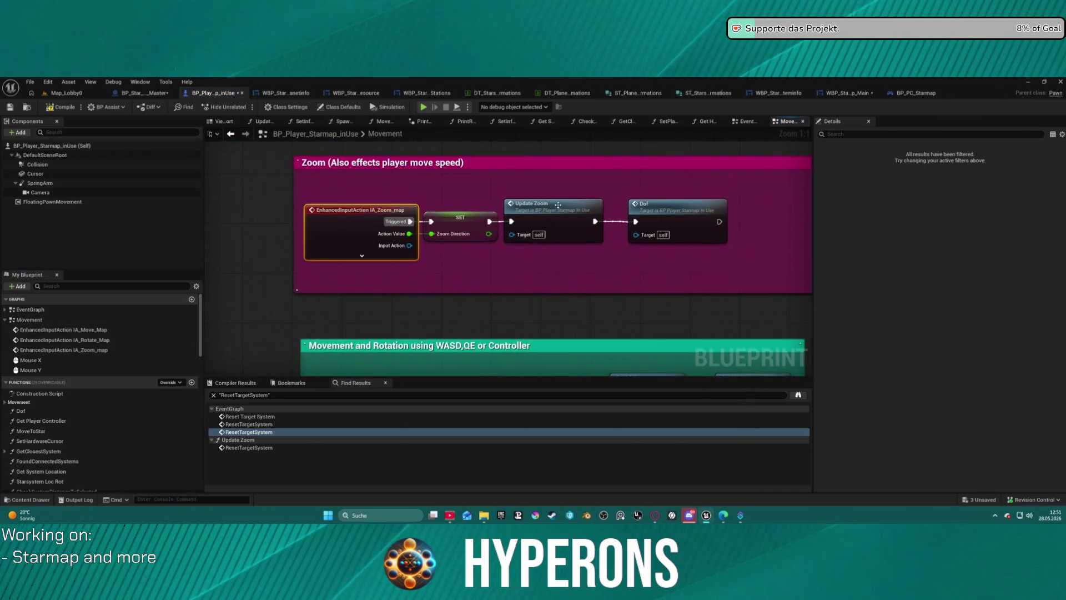
pyautogui.doubleClick(536, 225)
pyautogui.moveTo(493, 255)
pyautogui.mouseDown()
pyautogui.moveTo(555, 210)
pyautogui.moveTo(566, 167)
pyautogui.moveTo(589, 169)
pyautogui.moveTo(642, 210)
pyautogui.mouseUp()
# - Paste copies of the Target System getter and Reset Target System beside the Branch
pyautogui.click(642, 210)
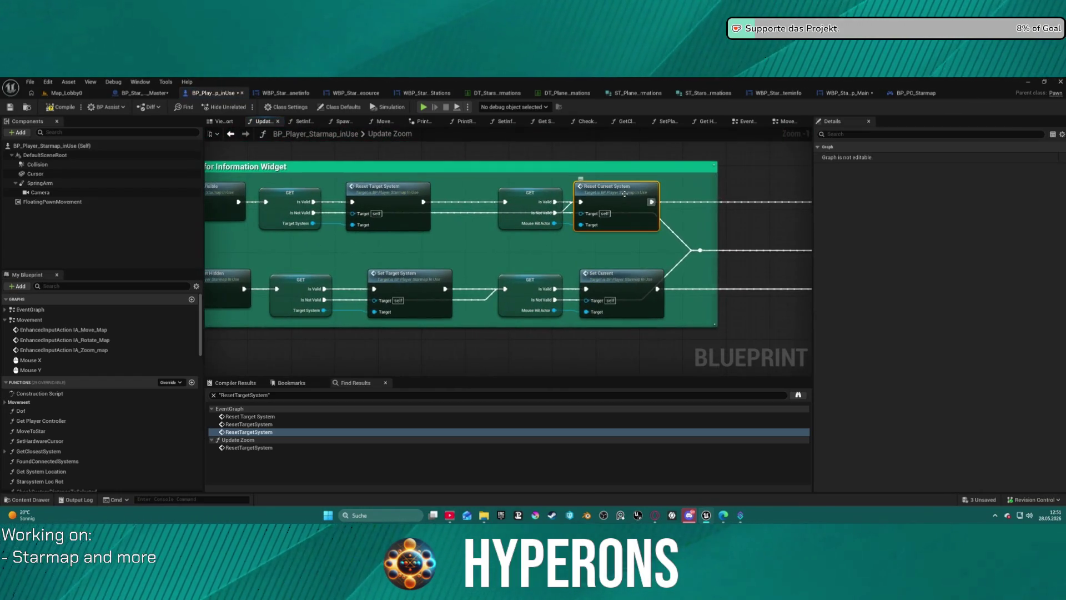
pyautogui.click(511, 286)
pyautogui.moveTo(510, 286)
pyautogui.mouseDown()
pyautogui.moveTo(552, 246)
pyautogui.moveTo(566, 208)
pyautogui.moveTo(737, 273)
pyautogui.mouseUp()
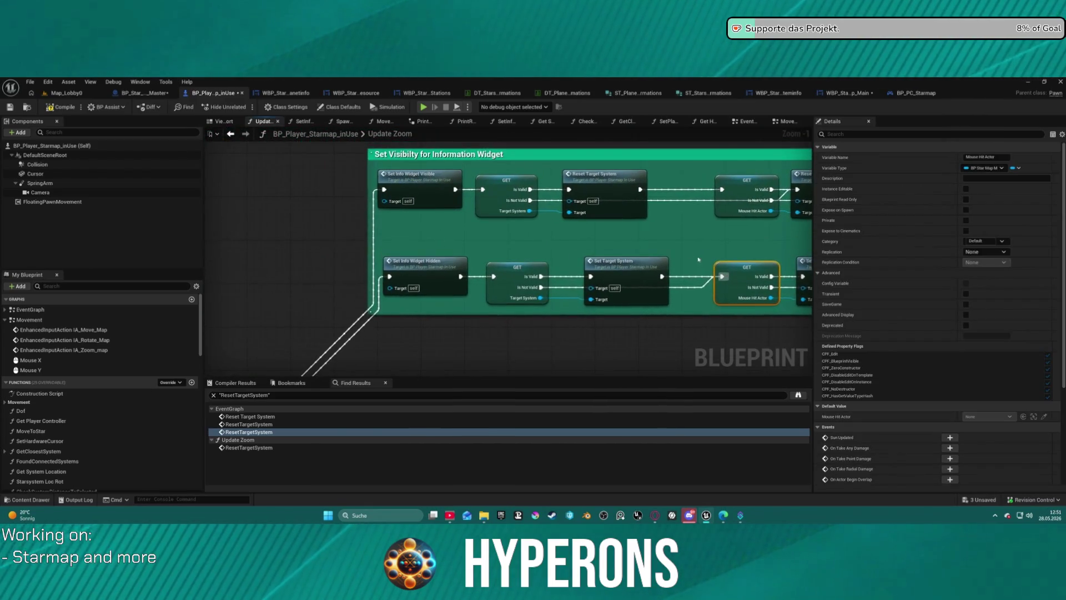
pyautogui.moveTo(495, 168); pyautogui.dragTo(606, 183)
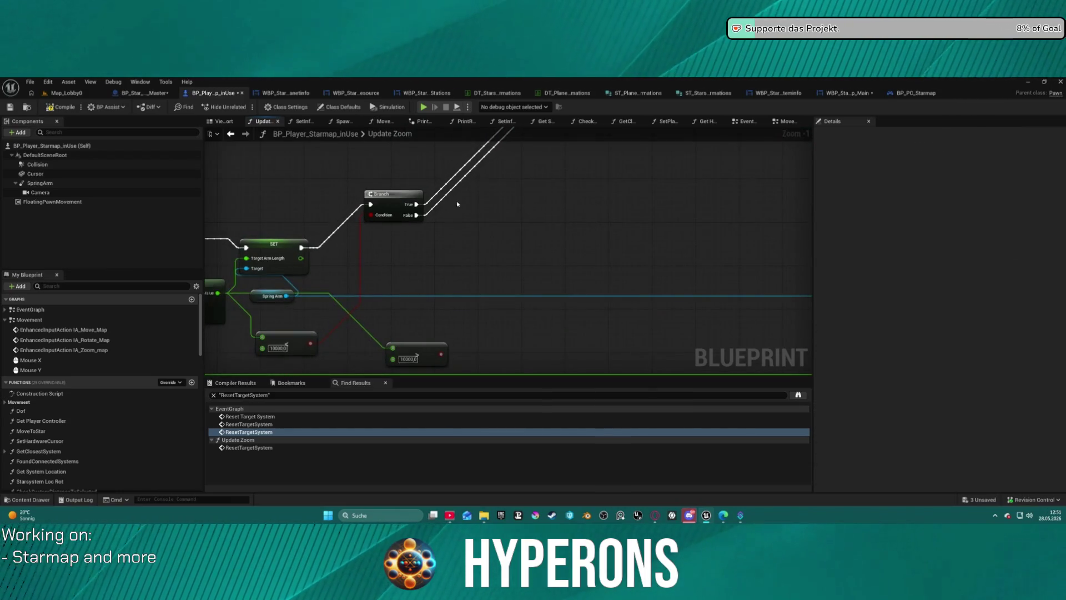
pyautogui.hotkey('ctrl', 'v')
pyautogui.moveTo(460, 208)
pyautogui.mouseDown()
pyautogui.moveTo(497, 232)
pyautogui.moveTo(550, 220)
pyautogui.moveTo(546, 191)
pyautogui.mouseUp()
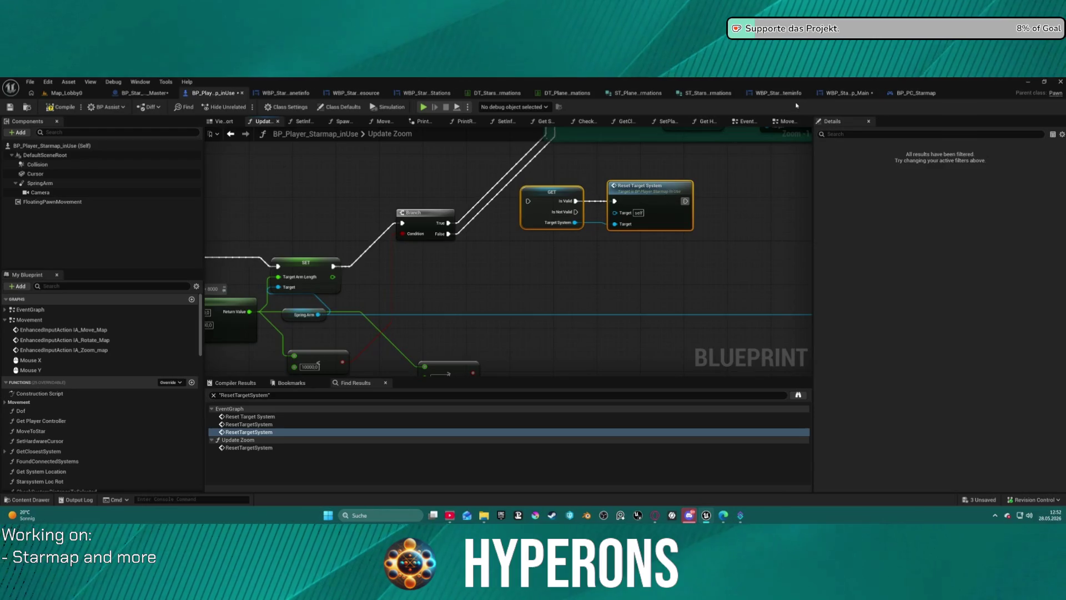
# - Add a Highlight System call node to the Update Zoom graph
pyautogui.rightClick(577, 272)
pyautogui.write('highli')
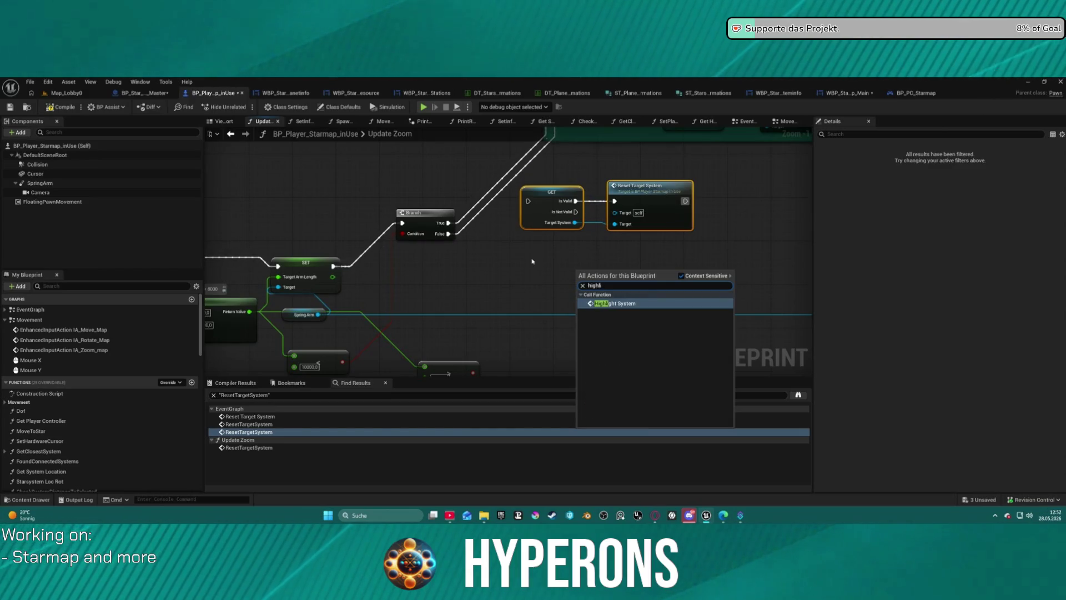
pyautogui.press('Return')
pyautogui.moveTo(617, 259)
pyautogui.mouseDown()
pyautogui.moveTo(514, 362)
pyautogui.moveTo(427, 428)
pyautogui.mouseUp()
pyautogui.click(511, 258)
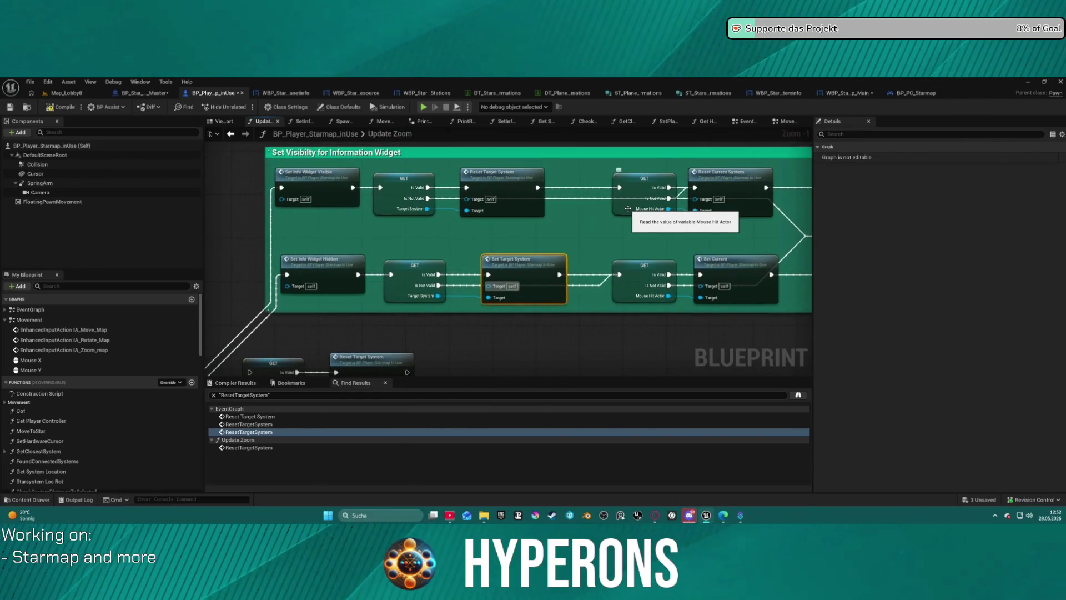
pyautogui.moveTo(620, 221)
pyautogui.mouseDown()
pyautogui.moveTo(703, 82)
pyautogui.moveTo(784, 27)
pyautogui.mouseUp()
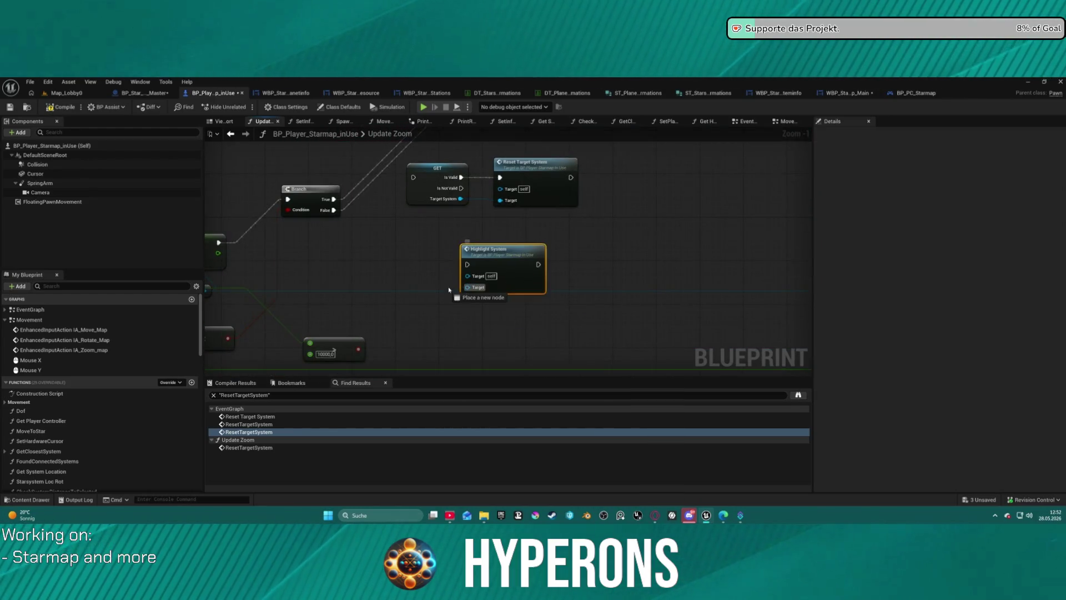
# - Add a Mouse Hit Actor getter and position it with Highlight System
pyautogui.moveTo(468, 287); pyautogui.dragTo(438, 293)
pyautogui.write('mous')
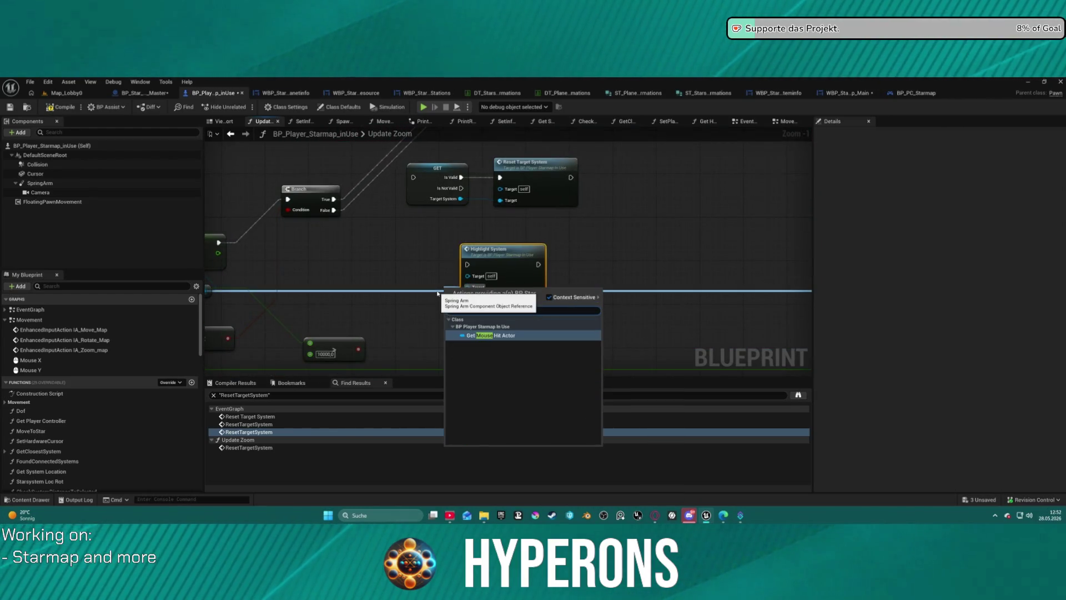
pyautogui.press('Return')
pyautogui.moveTo(439, 286); pyautogui.dragTo(406, 287)
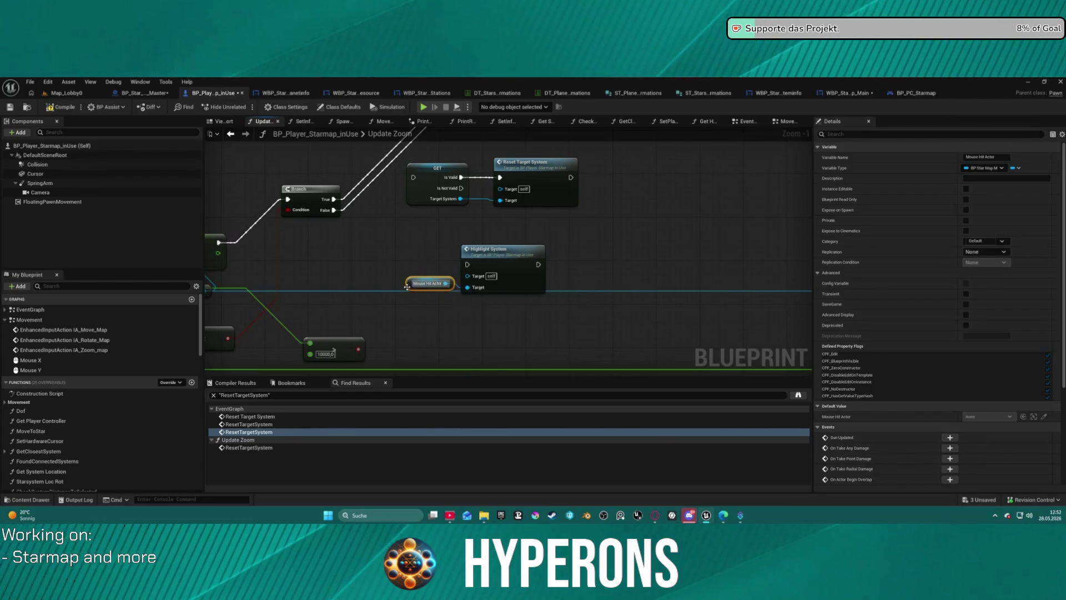
pyautogui.moveTo(359, 242); pyautogui.dragTo(547, 307)
pyautogui.moveTo(505, 265)
pyautogui.mouseDown()
pyautogui.moveTo(591, 229)
pyautogui.moveTo(667, 242)
pyautogui.mouseUp()
pyautogui.moveTo(437, 201); pyautogui.dragTo(431, 206)
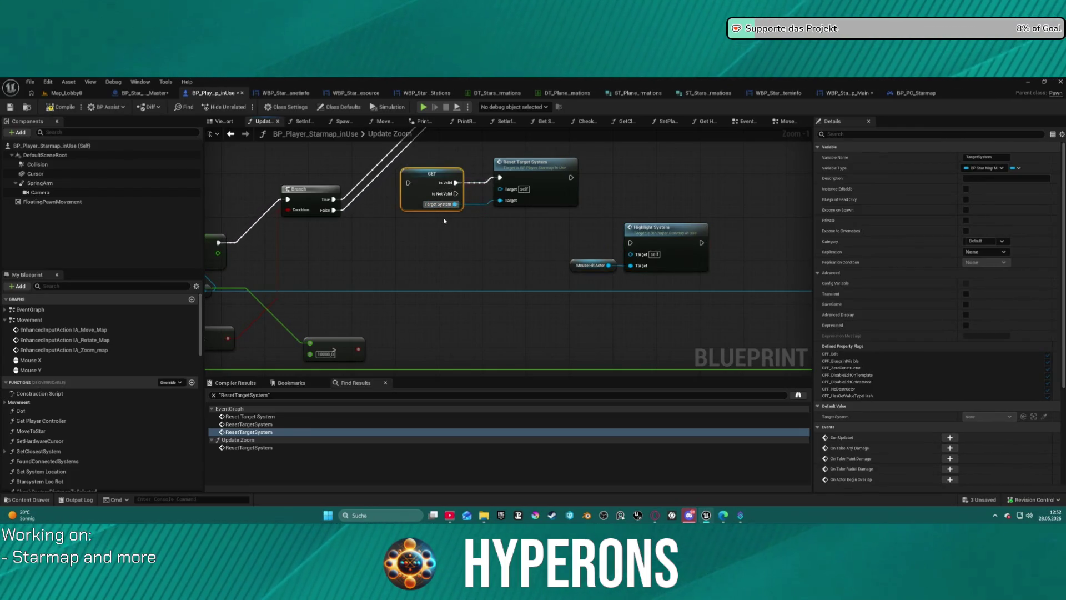
pyautogui.click(573, 178)
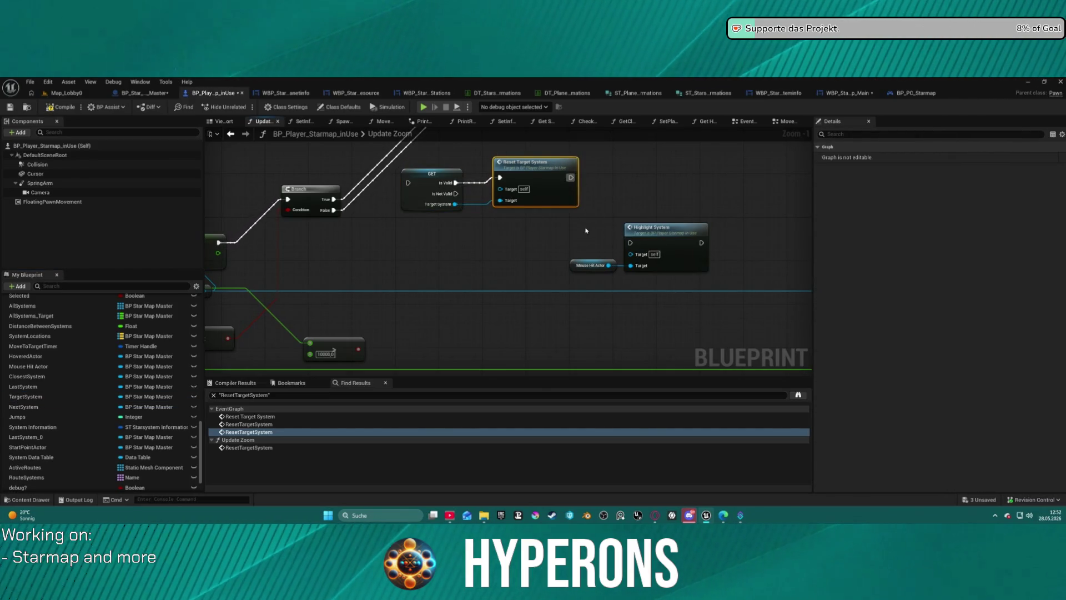
pyautogui.moveTo(586, 230); pyautogui.dragTo(711, 275)
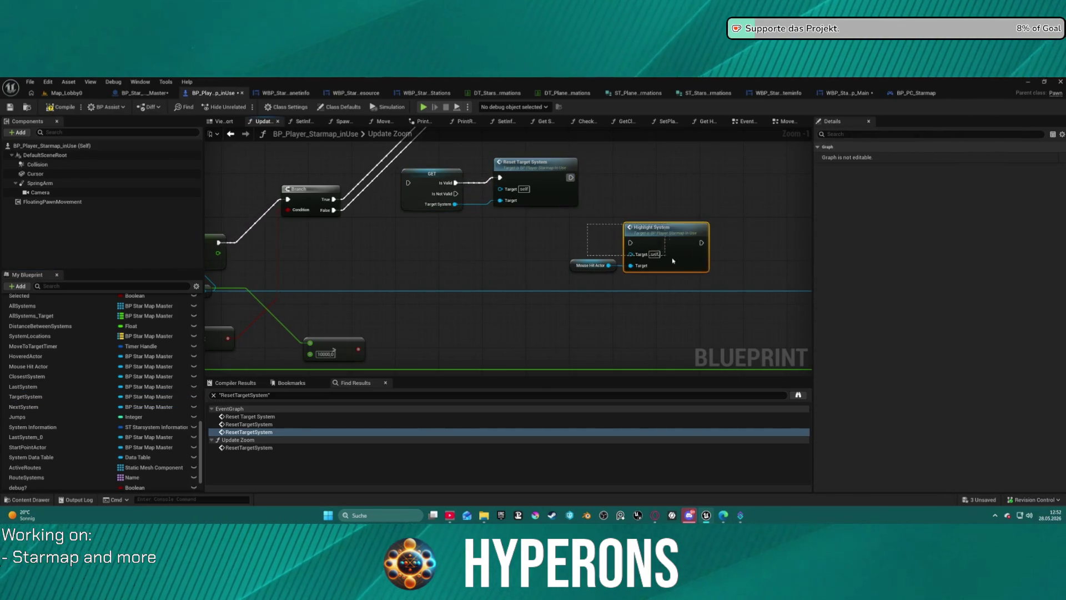
pyautogui.click(554, 242)
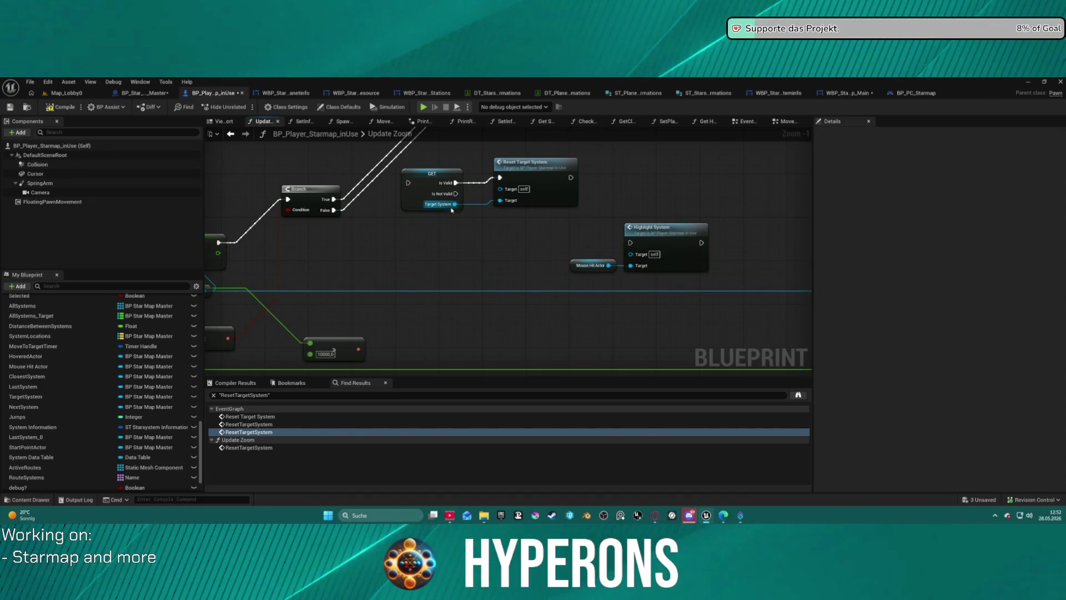
# - Convert Mouse Hit Actor to a validated get so Highlight System runs only when valid
pyautogui.rightClick(609, 266)
pyautogui.rightClick(575, 264)
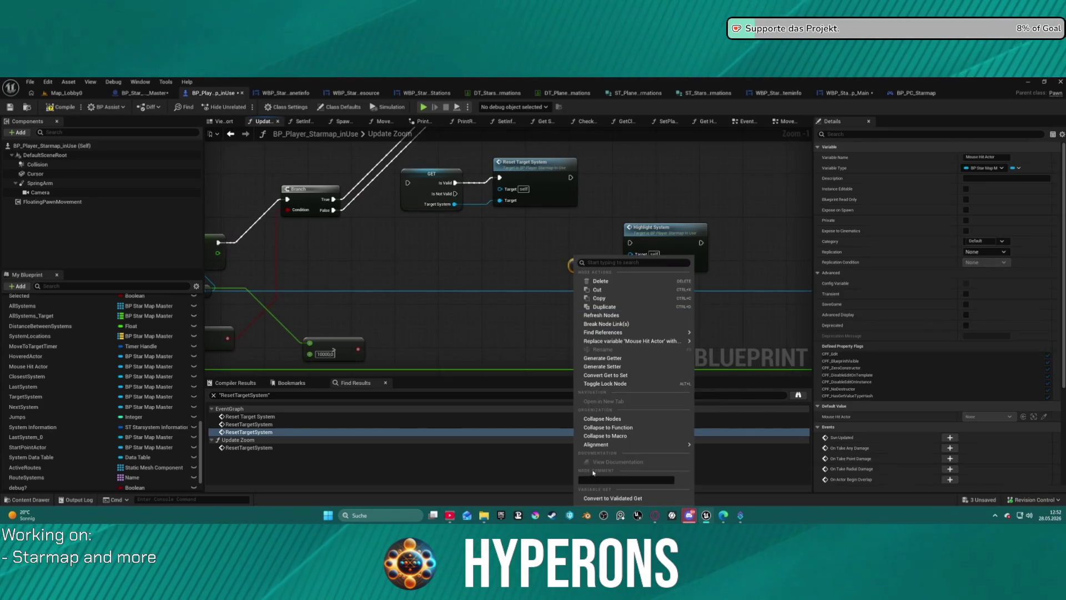
pyautogui.click(611, 498)
pyautogui.moveTo(596, 268)
pyautogui.mouseDown()
pyautogui.moveTo(509, 248)
pyautogui.moveTo(629, 243)
pyautogui.mouseUp()
pyautogui.moveTo(509, 247); pyautogui.dragTo(510, 241)
pyautogui.moveTo(655, 229); pyautogui.dragTo(718, 234)
pyautogui.moveTo(506, 237); pyautogui.dragTo(617, 231)
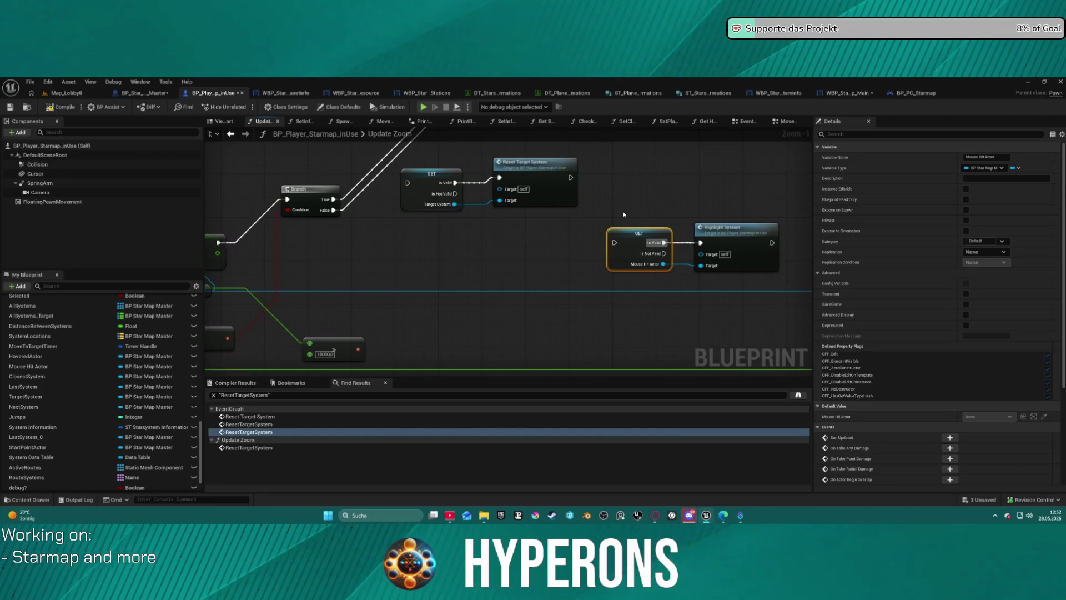
# - Duplicate the Target System GET node and place it after Highlight System
pyautogui.click(433, 172)
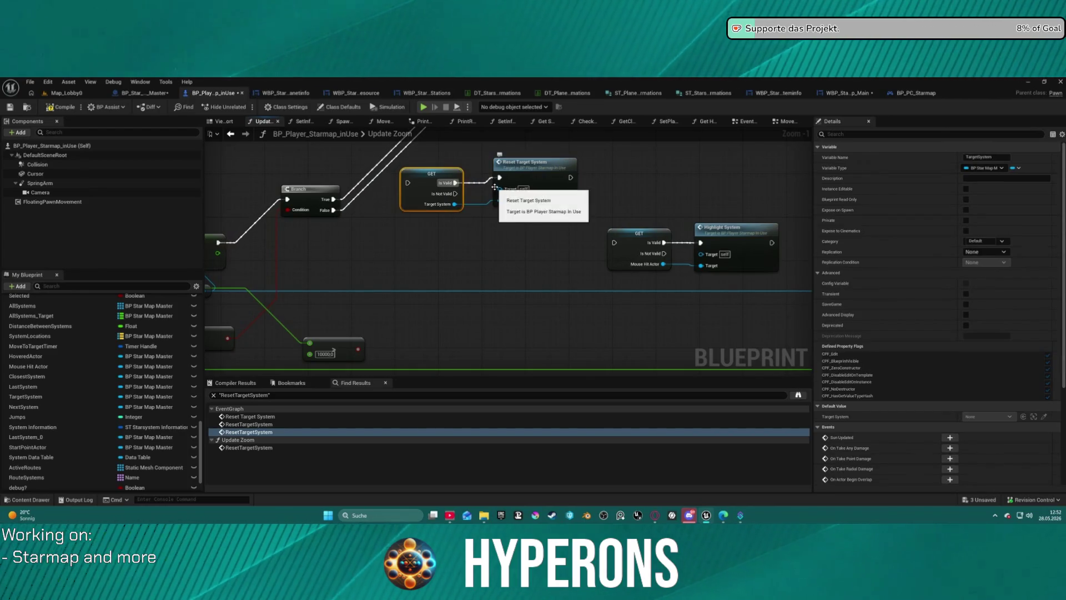
pyautogui.click(617, 240)
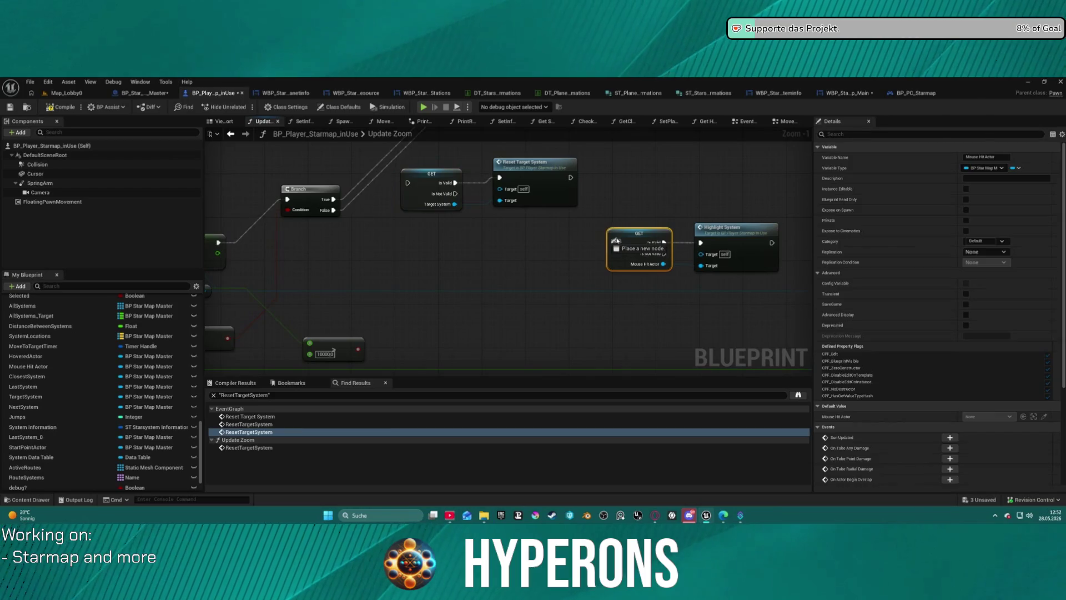
pyautogui.moveTo(617, 240); pyautogui.dragTo(616, 240)
pyautogui.click(508, 200)
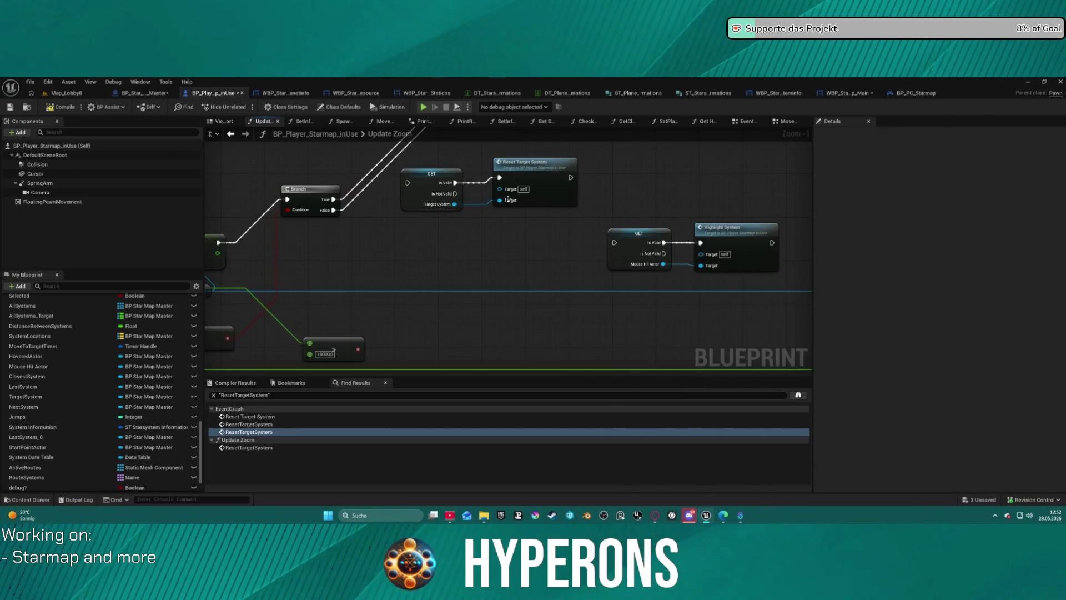
pyautogui.click(419, 184)
pyautogui.hotkey('ctrl', 'c')
pyautogui.hotkey('ctrl', 'v')
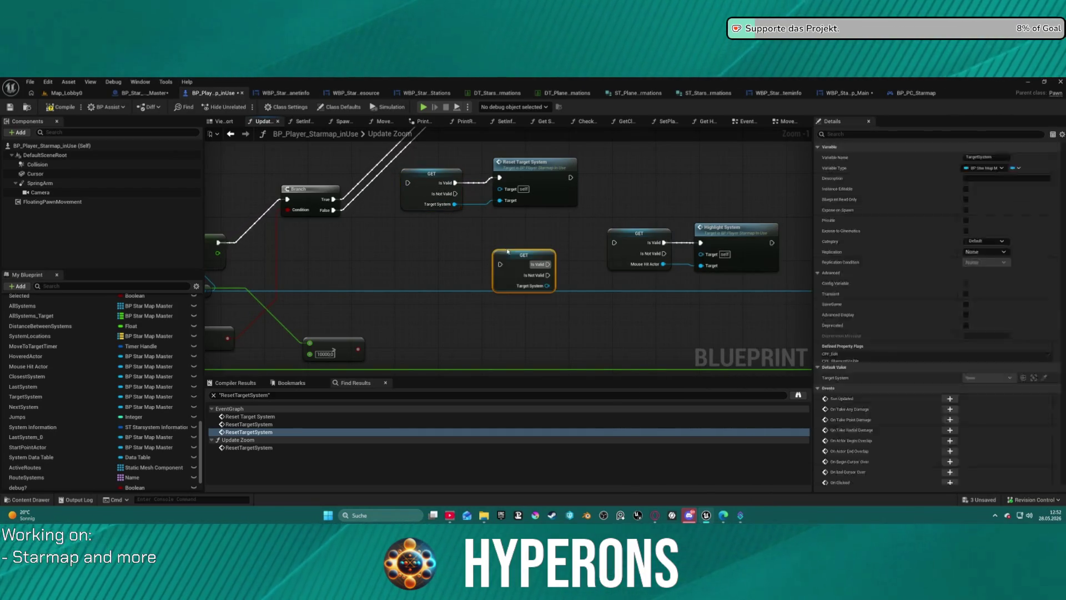
pyautogui.moveTo(540, 254)
pyautogui.mouseDown()
pyautogui.moveTo(761, 182)
pyautogui.moveTo(683, 175)
pyautogui.moveTo(492, 191)
pyautogui.moveTo(639, 259)
pyautogui.mouseUp()
pyautogui.moveTo(558, 207); pyautogui.dragTo(574, 282)
# - Add a second Highlight System fed by Target System and chained to its GET
pyautogui.hotkey('ctrl', 'c')
pyautogui.click(705, 257)
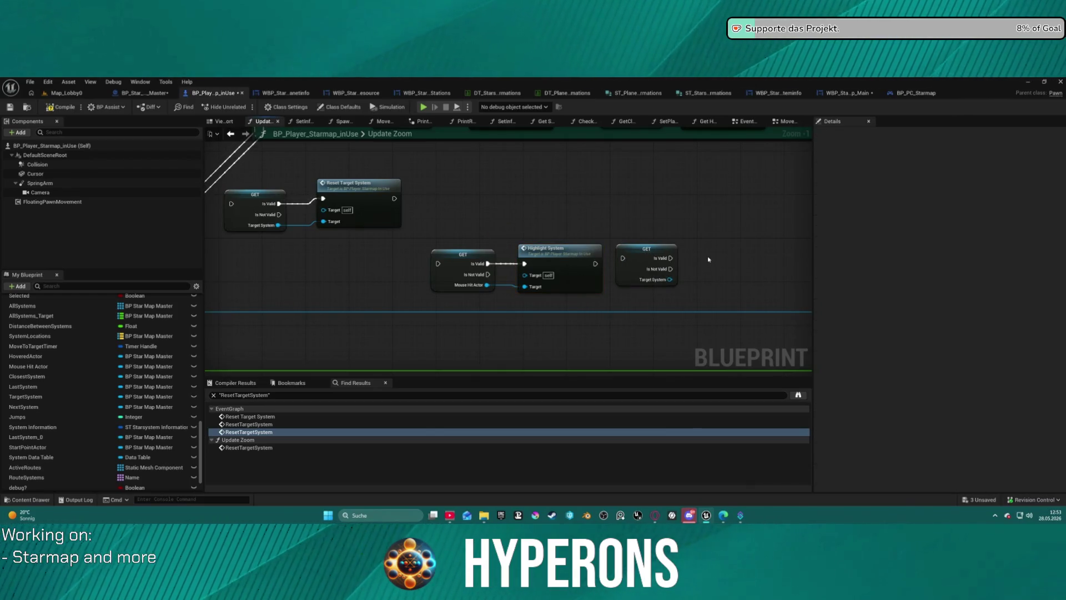
pyautogui.hotkey('ctrl', 'v')
pyautogui.moveTo(672, 280); pyautogui.dragTo(712, 298)
pyautogui.click(733, 259)
pyautogui.click(647, 249)
pyautogui.moveTo(623, 258)
pyautogui.mouseDown()
pyautogui.moveTo(592, 266)
pyautogui.moveTo(623, 258)
pyautogui.mouseUp()
pyautogui.press('Escape')
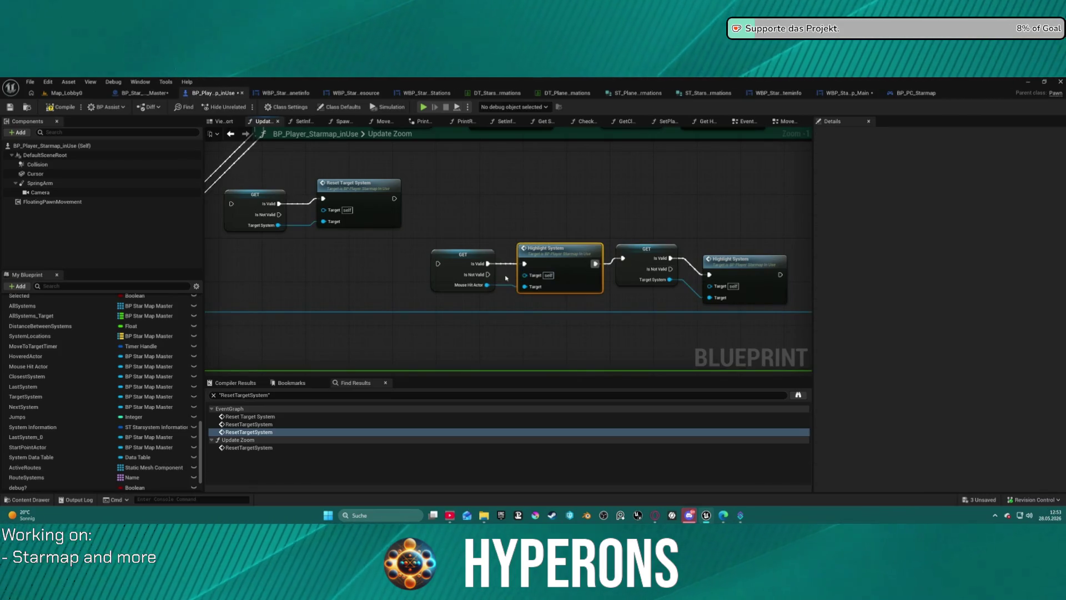
# - Route Mouse Hit Actor's Is Not Valid output into the Target System GET
pyautogui.click(478, 278)
pyautogui.moveTo(477, 277)
pyautogui.mouseDown()
pyautogui.moveTo(444, 277)
pyautogui.moveTo(623, 259)
pyautogui.mouseUp()
pyautogui.click(644, 266)
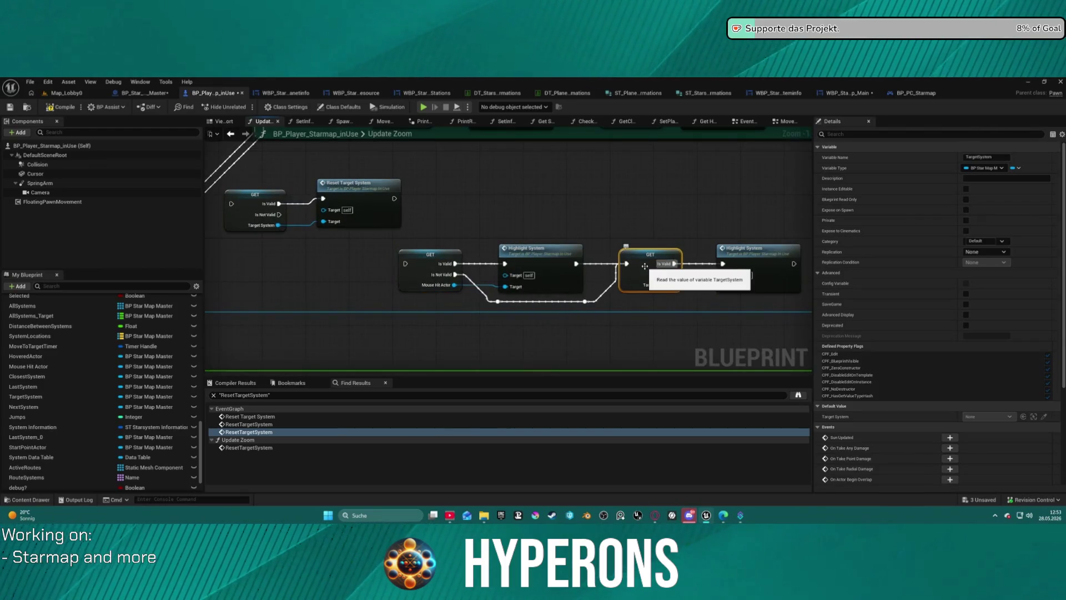
pyautogui.moveTo(443, 235)
pyautogui.mouseDown()
pyautogui.moveTo(429, 223)
pyautogui.moveTo(611, 286)
pyautogui.mouseUp()
pyautogui.moveTo(396, 181); pyautogui.dragTo(569, 189)
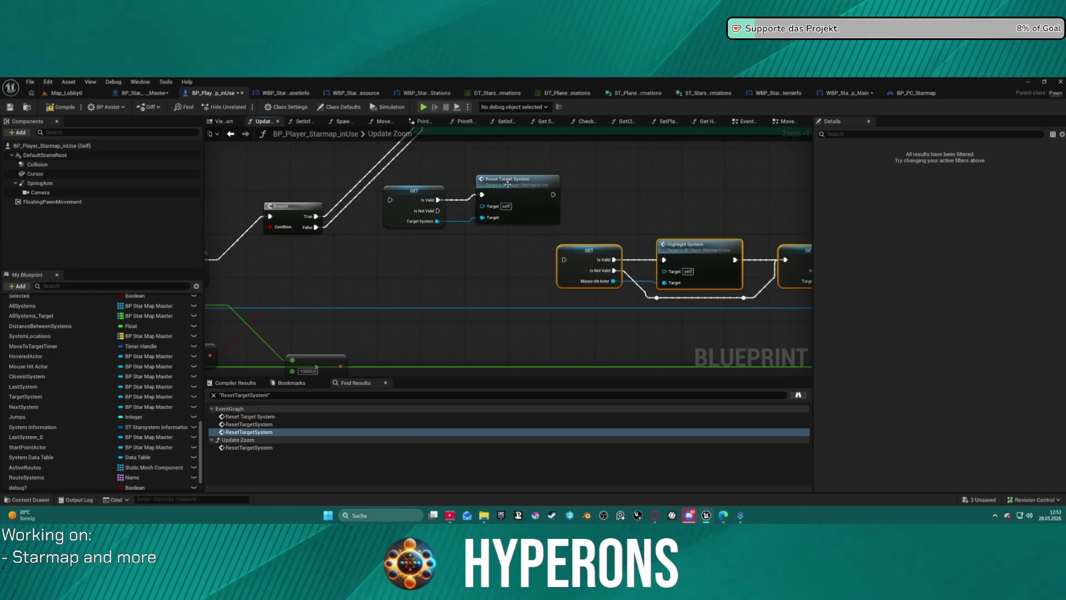
# - Jump to the event definitions in the EventGraph and move the HighlightSystem row upward
pyautogui.doubleClick(540, 215)
pyautogui.moveTo(541, 215); pyautogui.dragTo(344, 215)
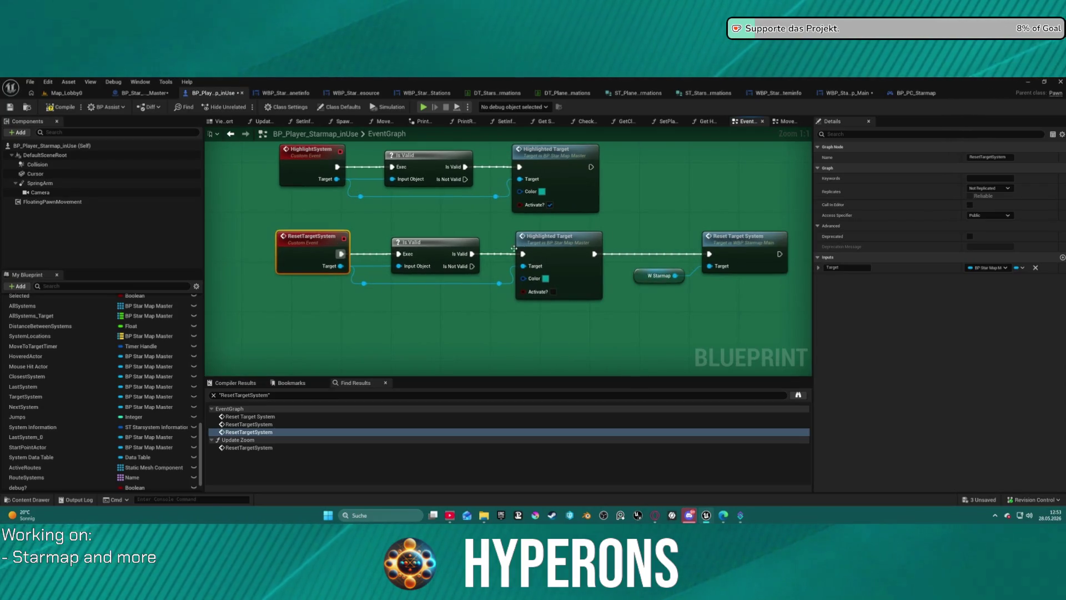
pyautogui.moveTo(521, 246); pyautogui.dragTo(567, 253)
pyautogui.moveTo(315, 229)
pyautogui.mouseDown()
pyautogui.moveTo(580, 283)
pyautogui.moveTo(522, 282)
pyautogui.moveTo(519, 302)
pyautogui.moveTo(517, 281)
pyautogui.mouseUp()
pyautogui.moveTo(556, 220); pyautogui.dragTo(564, 285)
pyautogui.moveTo(627, 311); pyautogui.dragTo(286, 231)
pyautogui.moveTo(582, 232); pyautogui.dragTo(589, 164)
pyautogui.moveTo(358, 275)
pyautogui.mouseDown()
pyautogui.moveTo(512, 297)
pyautogui.moveTo(509, 236)
pyautogui.moveTo(358, 209)
pyautogui.mouseUp()
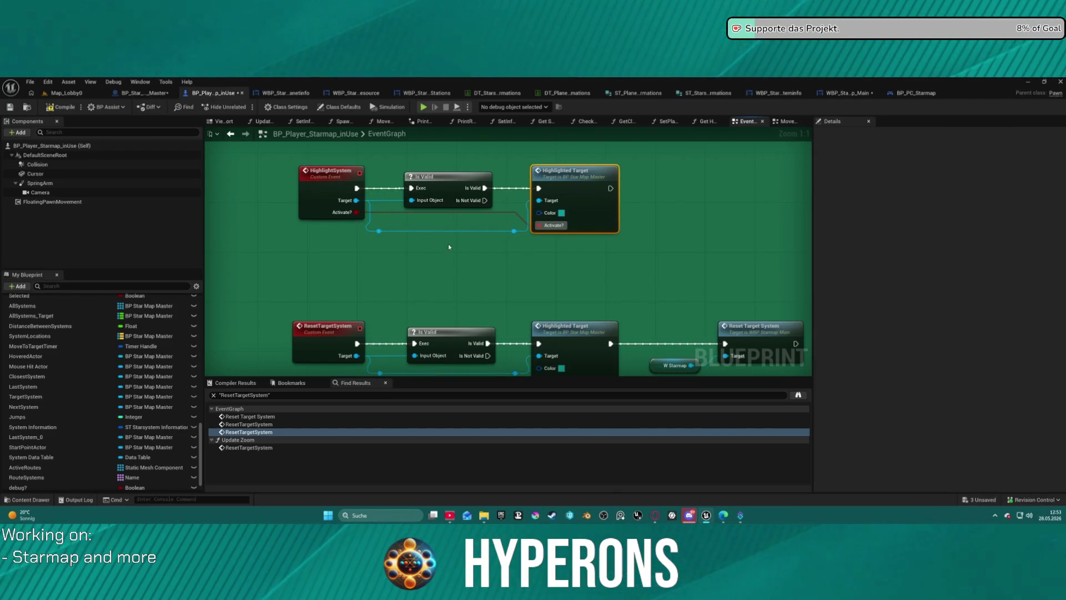
# - Give HighlightSystem an Activate? Boolean input for Highlighted Target, compile, and return to Update Zoom
pyautogui.click(347, 217)
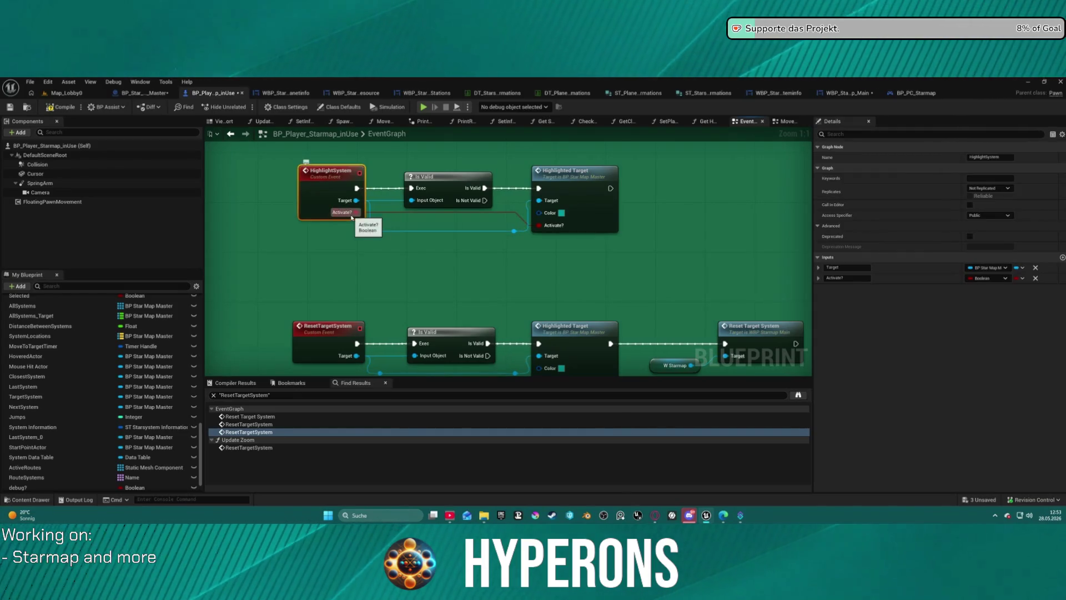
pyautogui.click(62, 107)
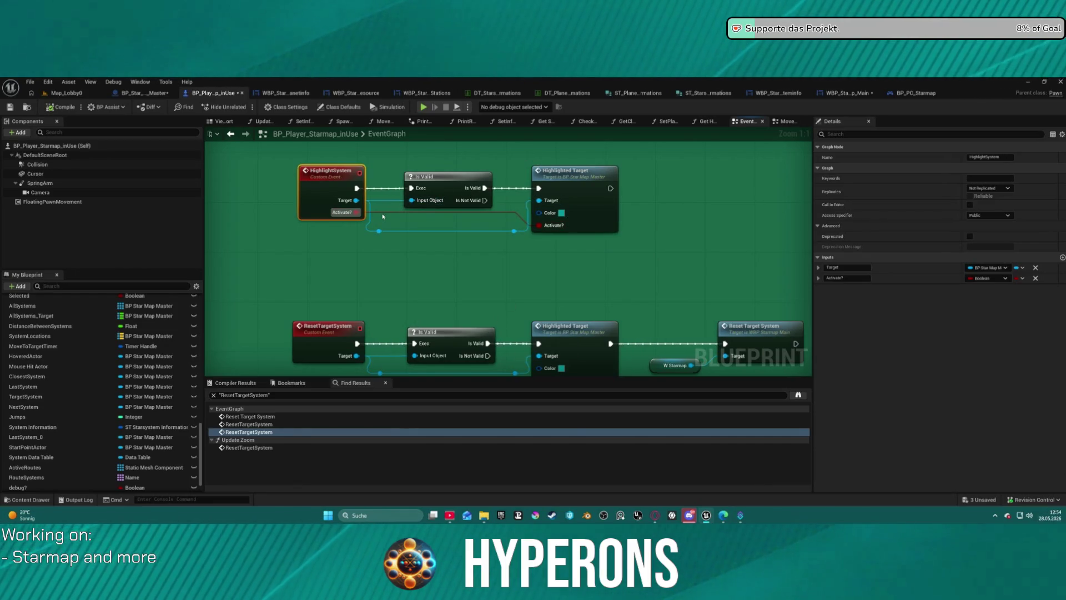
pyautogui.click(231, 134)
pyautogui.moveTo(318, 173); pyautogui.dragTo(496, 235)
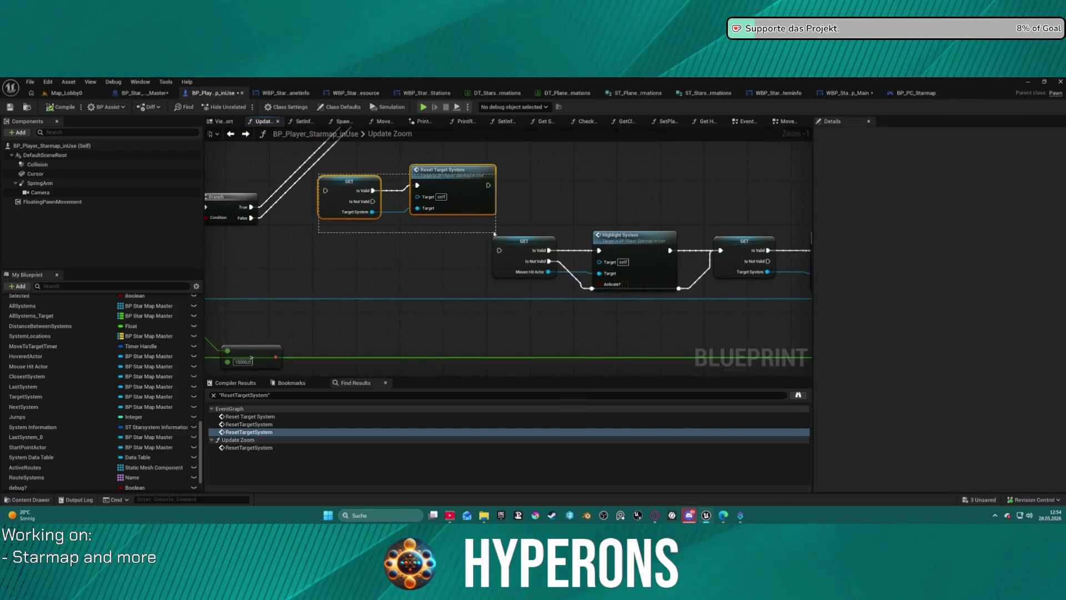
pyautogui.press('Delete')
pyautogui.scroll(-2, 467, 212)
pyautogui.moveTo(357, 217); pyautogui.dragTo(658, 273)
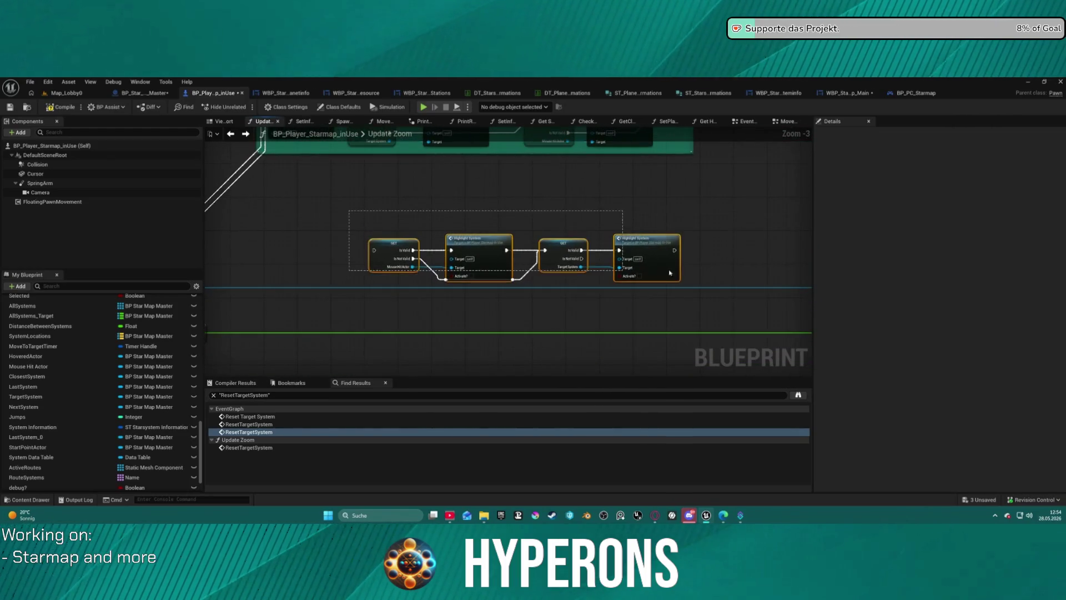
pyautogui.moveTo(474, 248); pyautogui.dragTo(324, 218)
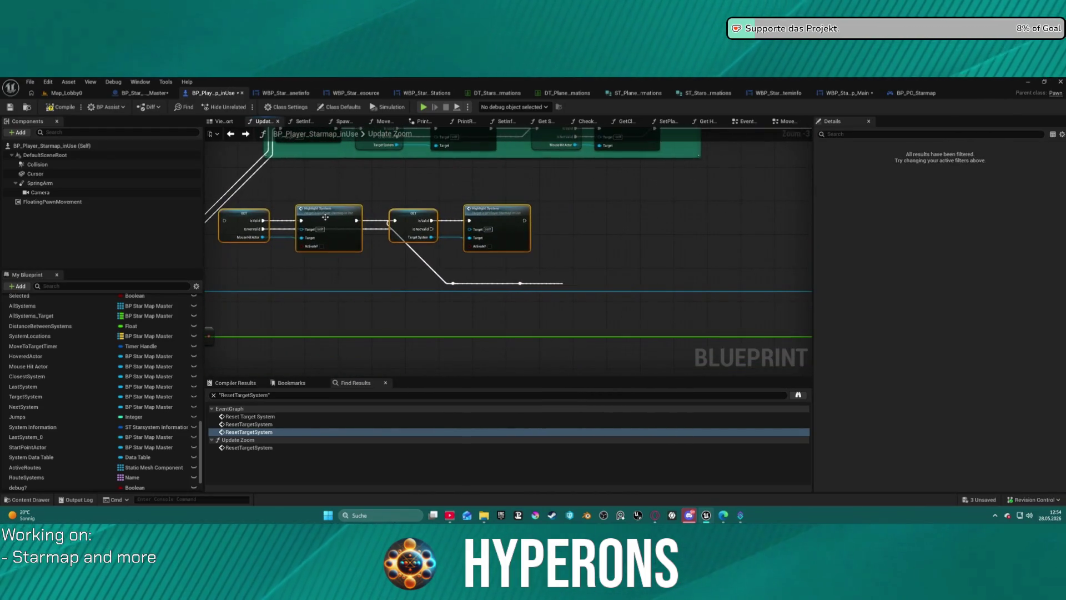
pyautogui.click(470, 270)
pyautogui.moveTo(438, 266); pyautogui.dragTo(533, 295)
pyautogui.press('Delete')
pyautogui.moveTo(336, 215); pyautogui.dragTo(387, 223)
pyautogui.moveTo(211, 200)
pyautogui.mouseDown()
pyautogui.moveTo(400, 249)
pyautogui.moveTo(533, 261)
pyautogui.mouseUp()
pyautogui.moveTo(406, 218); pyautogui.dragTo(540, 251)
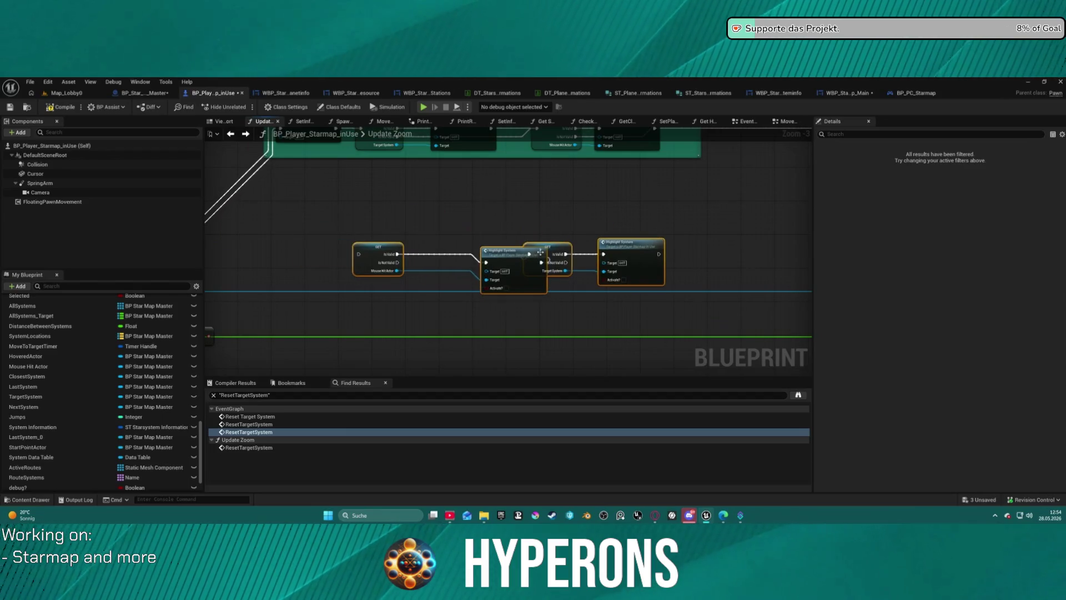
pyautogui.click(487, 256)
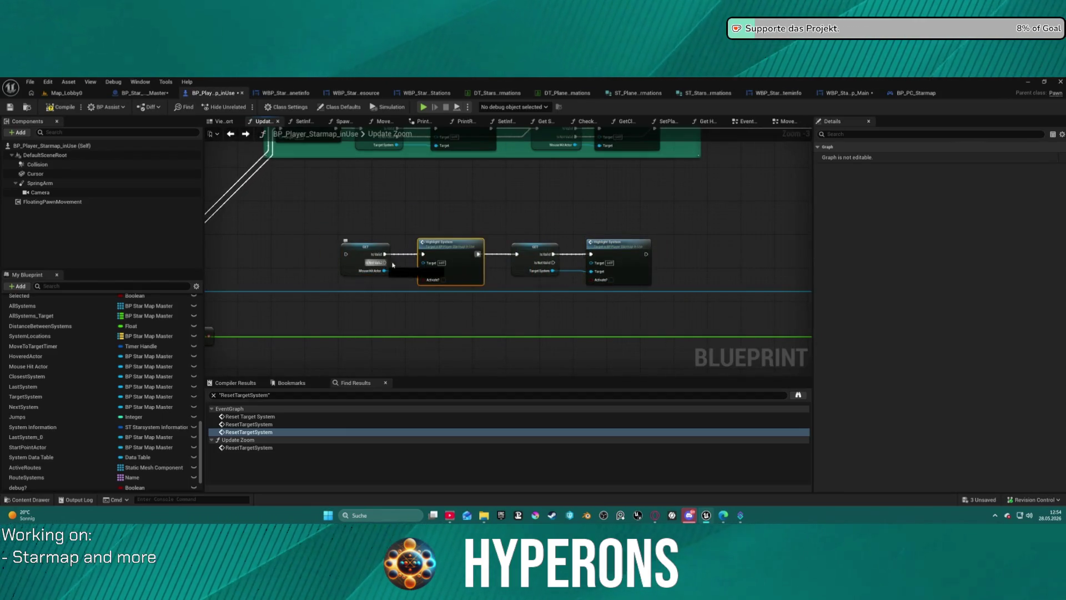
pyautogui.moveTo(386, 263); pyautogui.dragTo(423, 255)
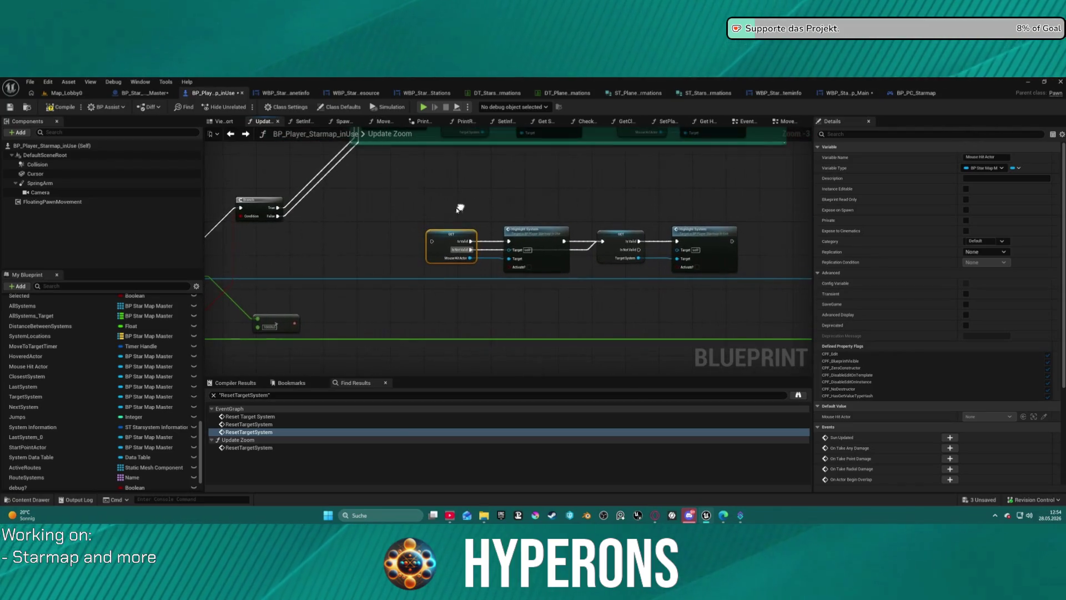
pyautogui.moveTo(278, 216); pyautogui.dragTo(744, 275)
pyautogui.hotkey('ctrl', 'c')
pyautogui.hotkey('ctrl', 'v')
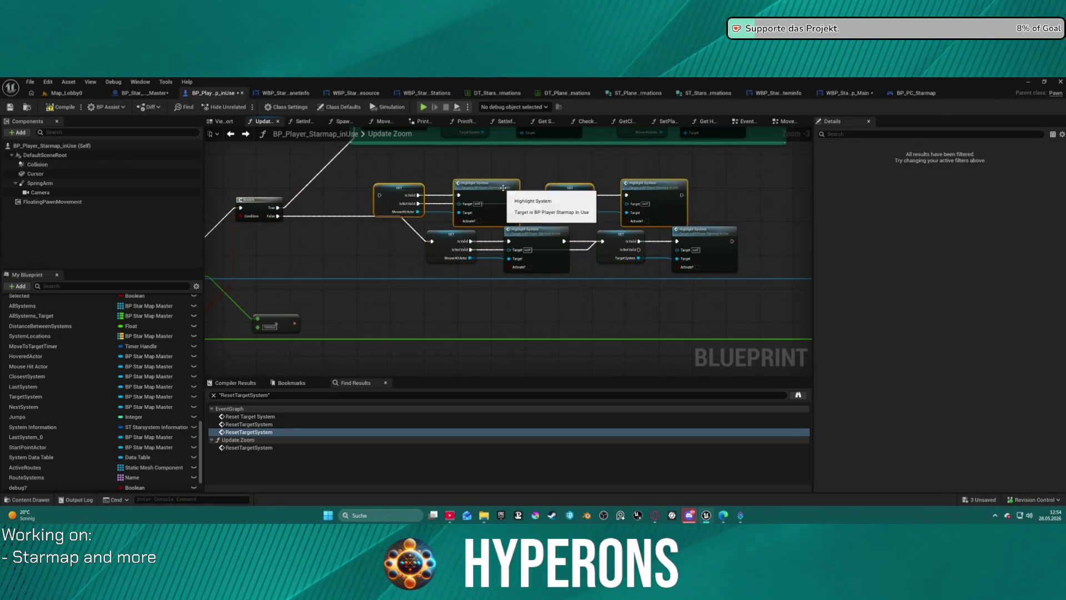
pyautogui.moveTo(503, 187); pyautogui.dragTo(553, 183)
pyautogui.moveTo(278, 208)
pyautogui.mouseDown()
pyautogui.moveTo(298, 215)
pyautogui.moveTo(429, 192)
pyautogui.mouseUp()
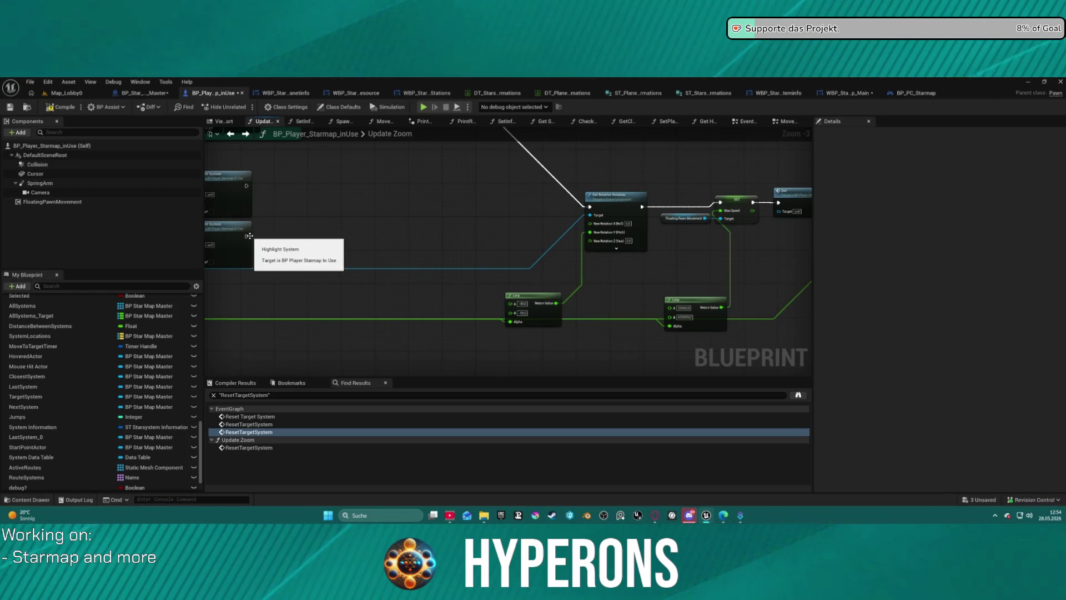
pyautogui.moveTo(246, 236)
pyautogui.mouseDown()
pyautogui.moveTo(547, 232)
pyautogui.moveTo(589, 210)
pyautogui.moveTo(543, 219)
pyautogui.moveTo(444, 203)
pyautogui.mouseUp()
pyautogui.write('rer')
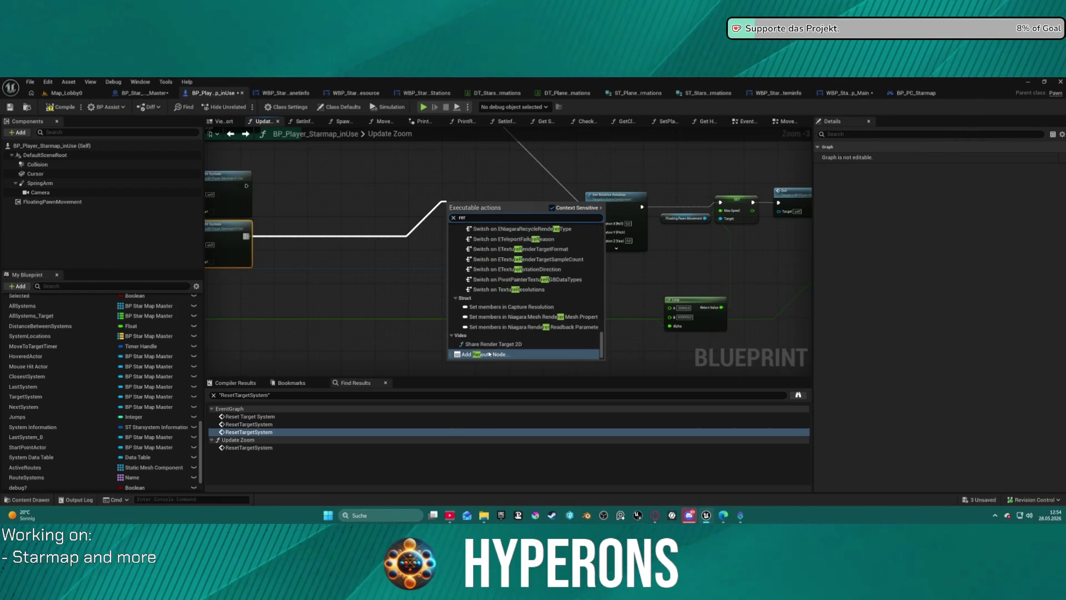
pyautogui.click(490, 354)
pyautogui.moveTo(248, 190)
pyautogui.mouseDown()
pyautogui.moveTo(429, 196)
pyautogui.moveTo(579, 218)
pyautogui.moveTo(590, 206)
pyautogui.mouseUp()
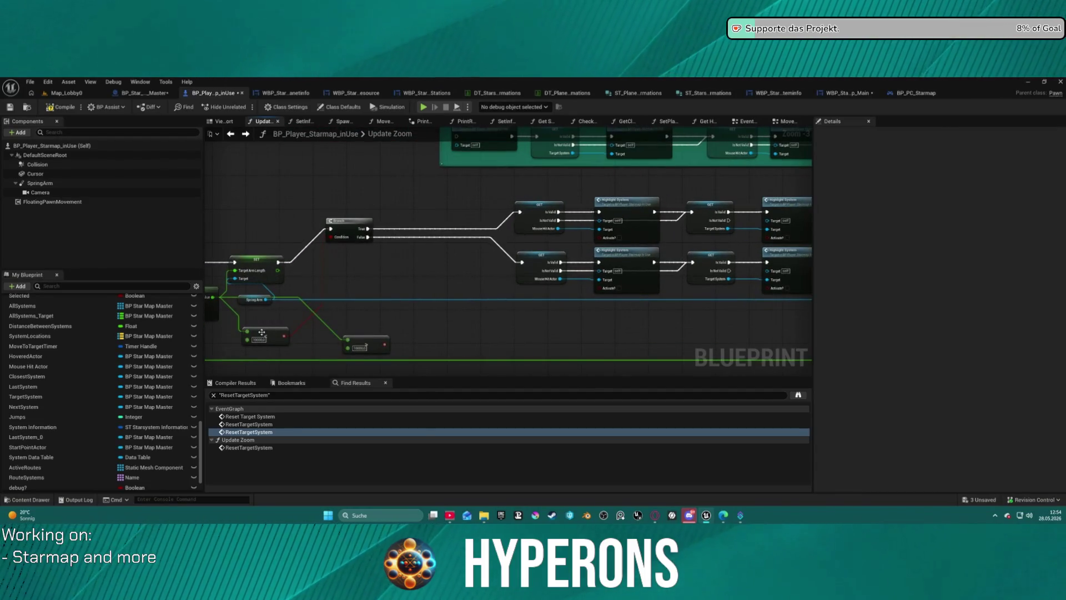
pyautogui.click(620, 239)
pyautogui.click(790, 238)
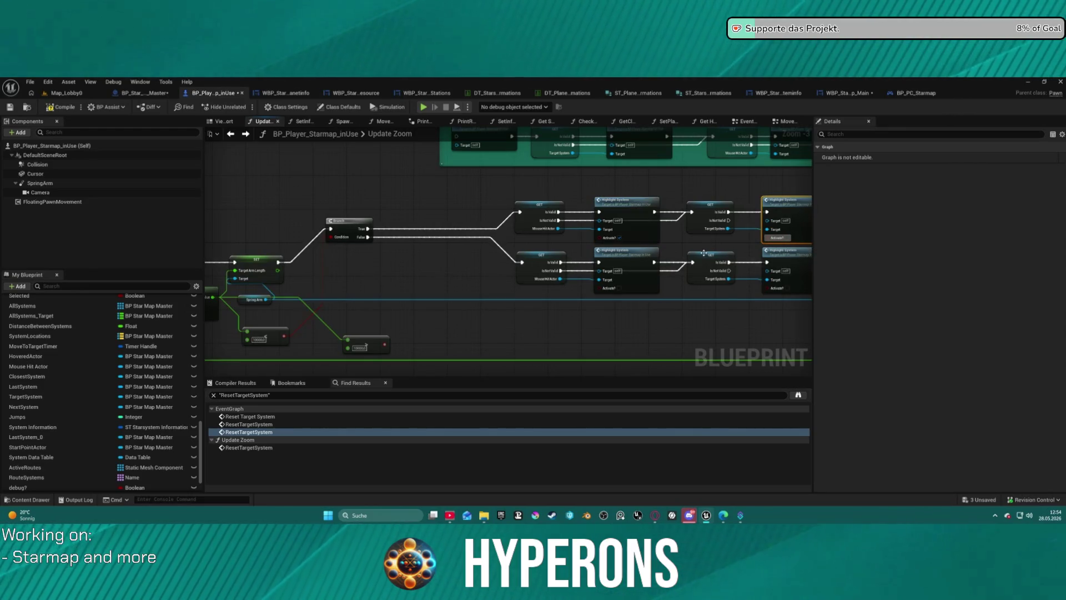
pyautogui.click(621, 238)
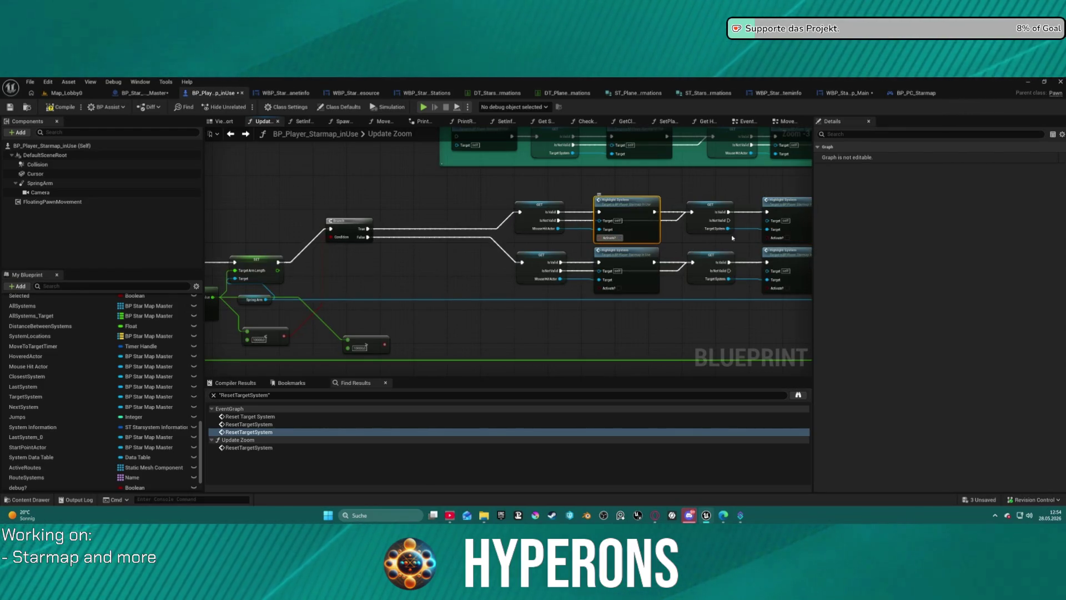
pyautogui.click(620, 291)
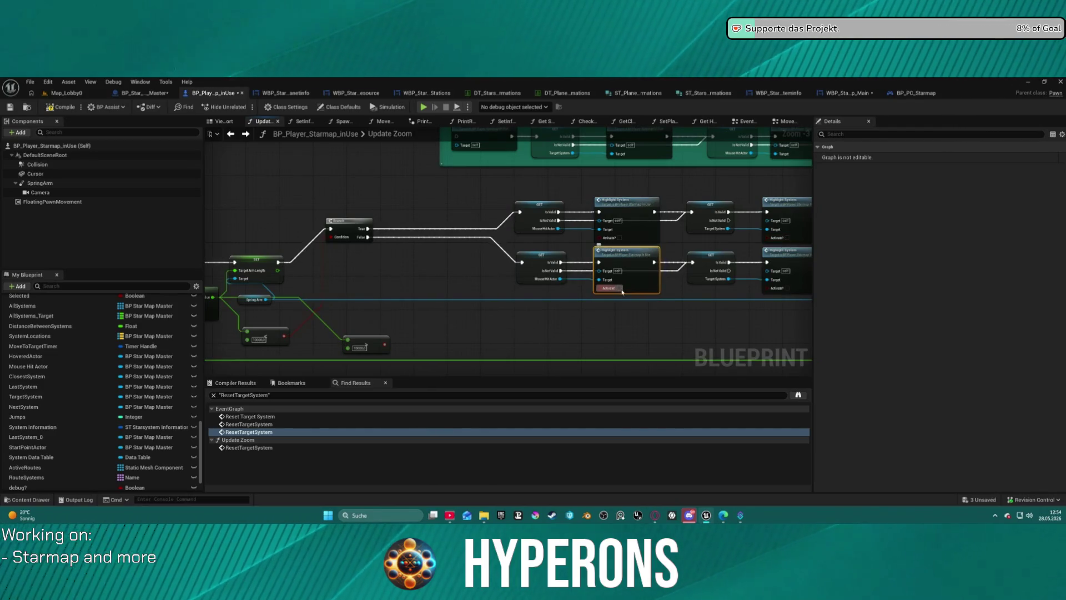
pyautogui.click(792, 289)
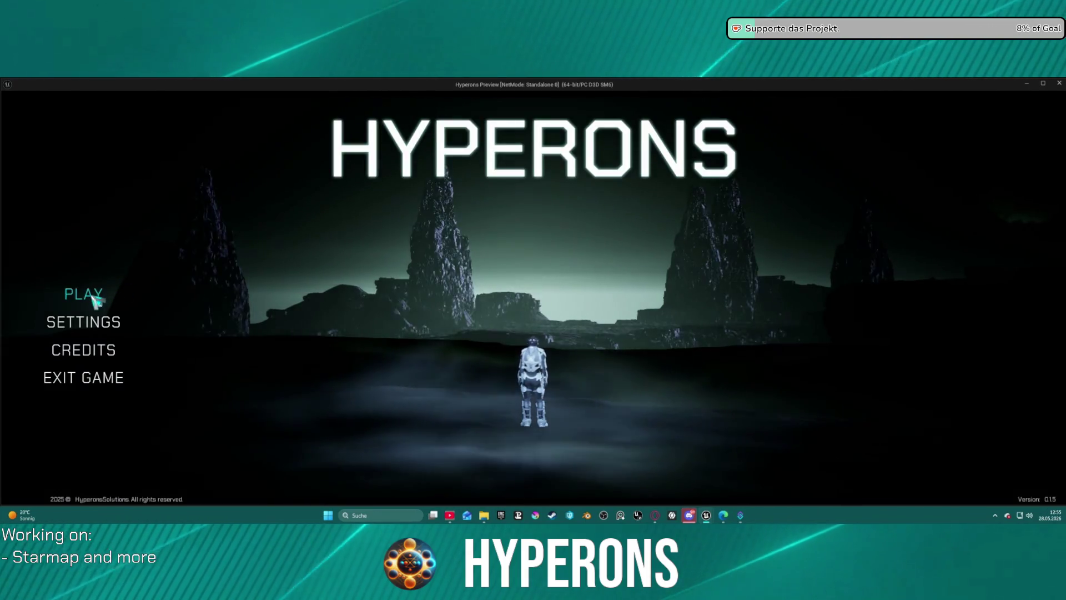
# - Play in editor as the Mining character, starting in New Eden
pyautogui.click(93, 296)
pyautogui.click(421, 345)
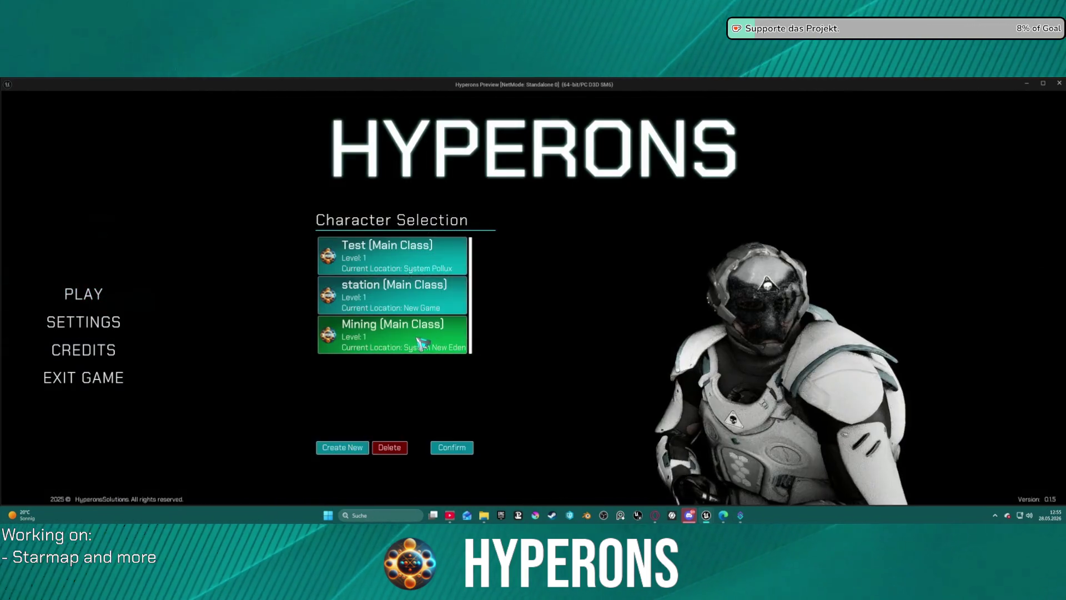
pyautogui.click(451, 447)
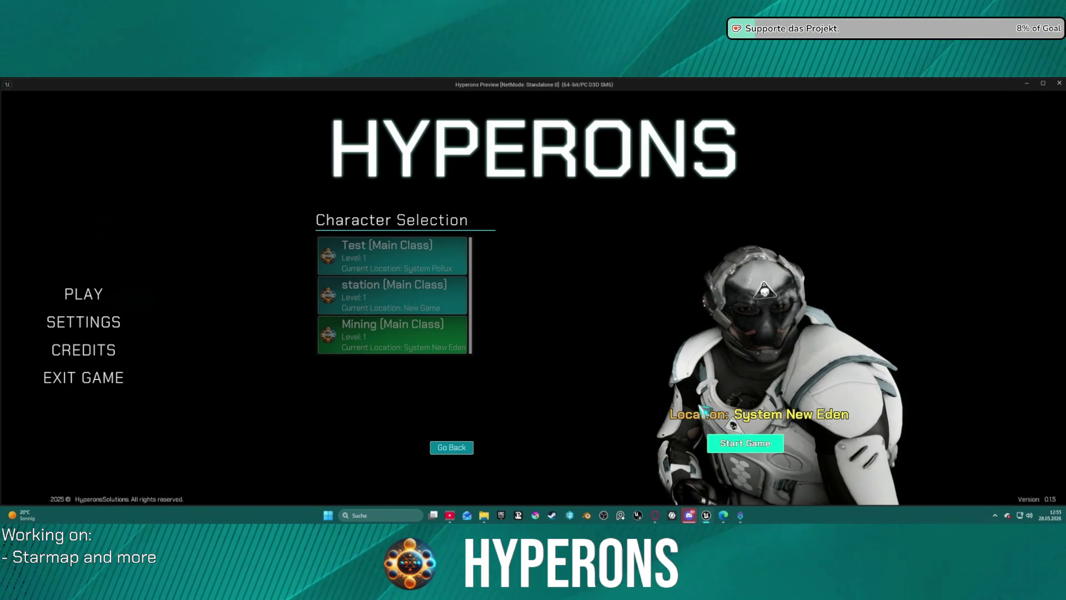
pyautogui.click(739, 442)
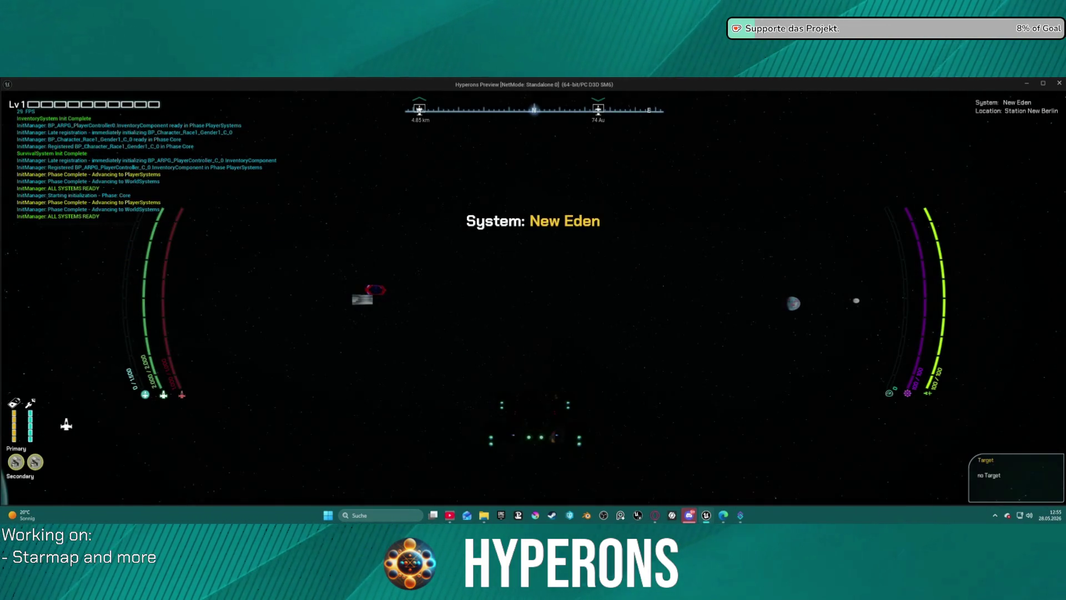
# - Target Pollux on the starmap so its link turns yellow, then exit to the editor
pyautogui.press('m')
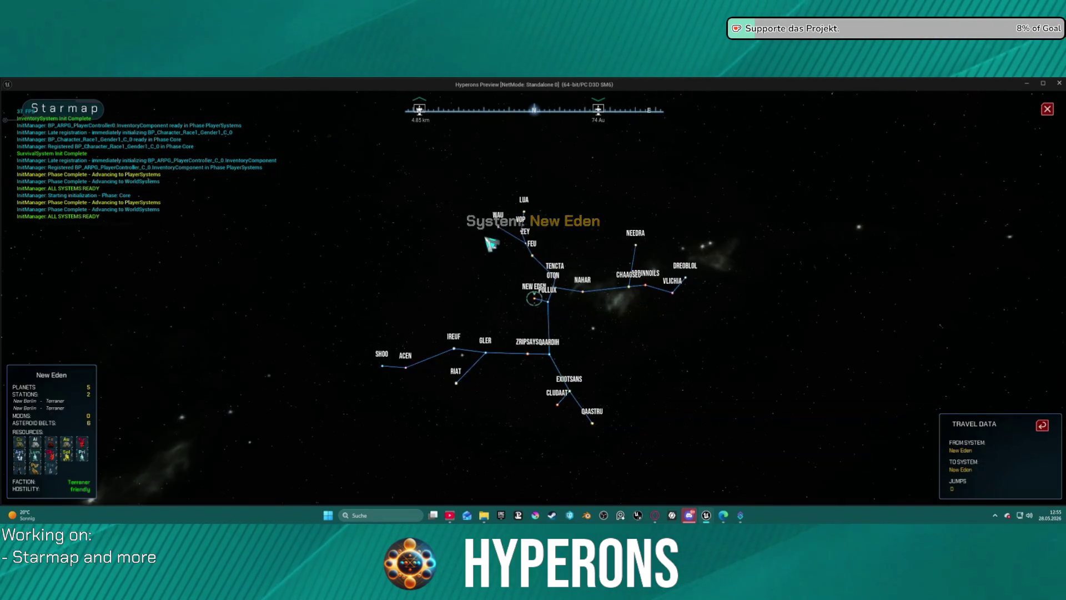
pyautogui.scroll(5, 549, 309)
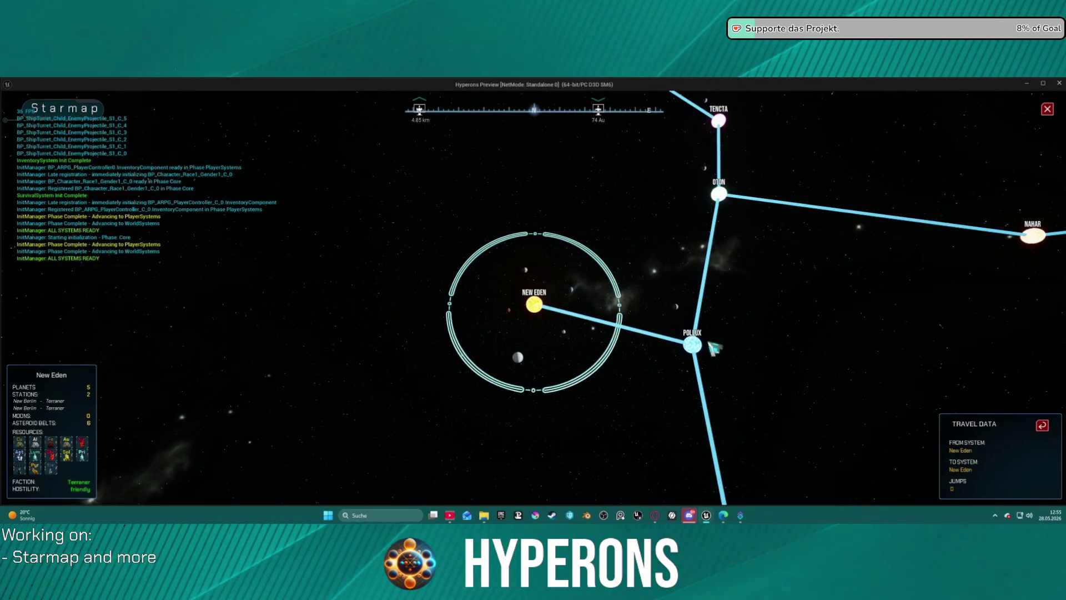
pyautogui.scroll(-5, 687, 370)
pyautogui.scroll(5, 657, 361)
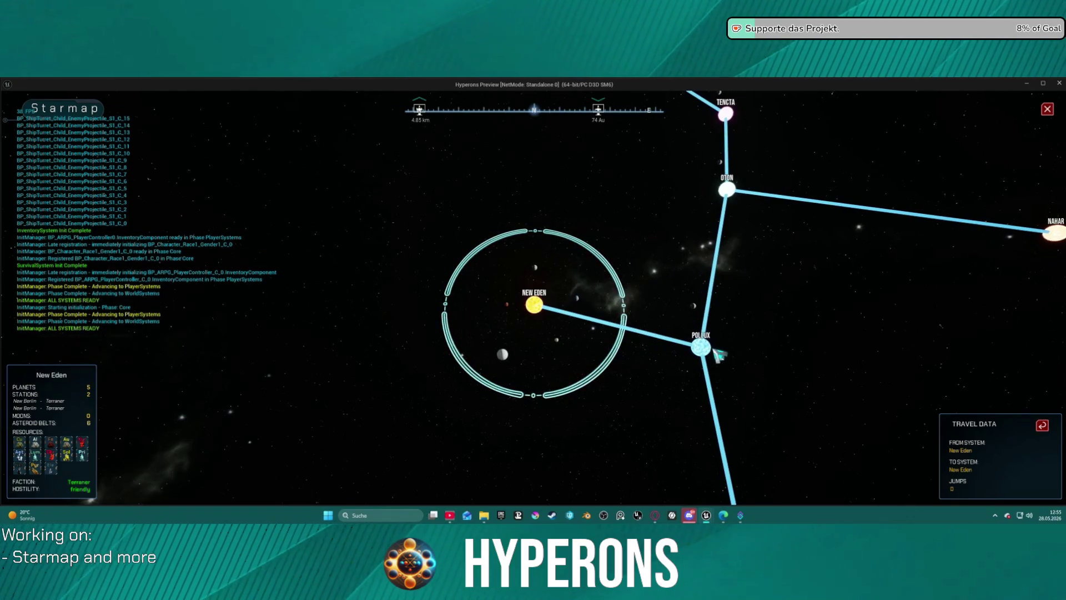
pyautogui.click(701, 347)
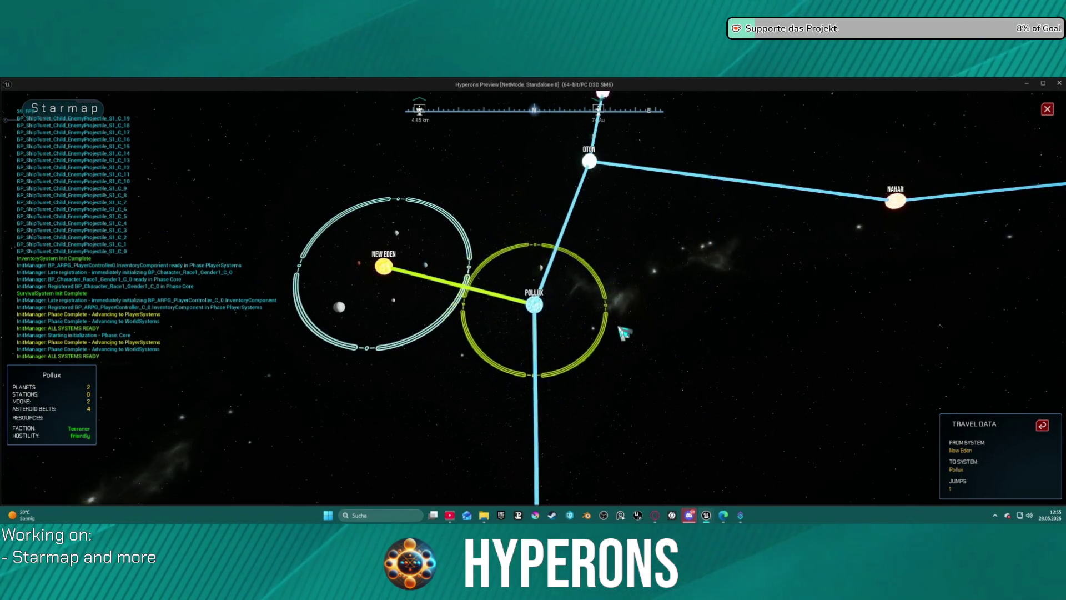
pyautogui.scroll(5, 630, 321)
pyautogui.scroll(-8, 631, 321)
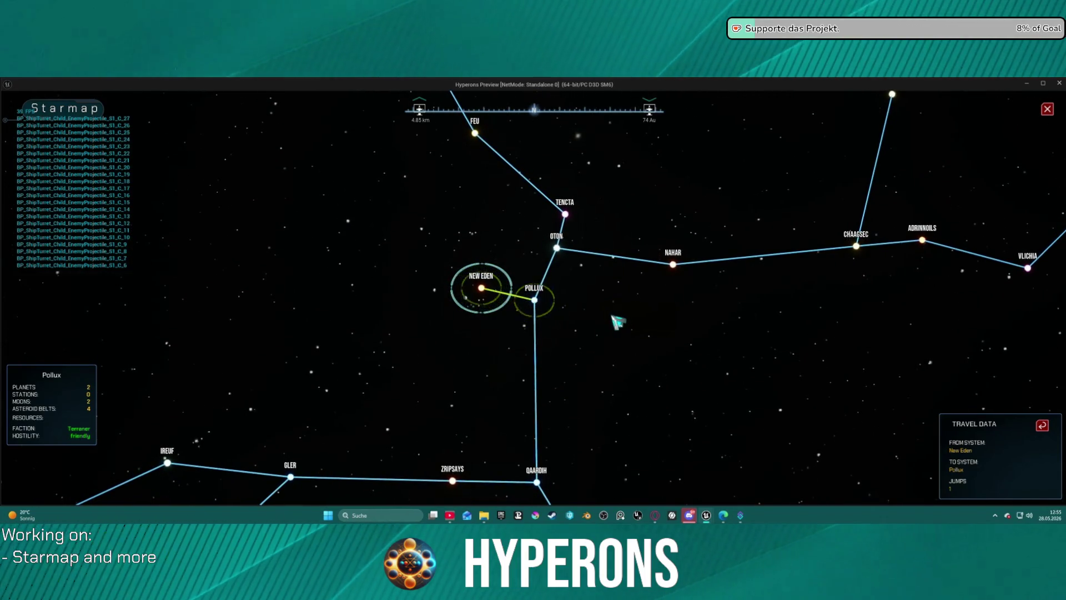
pyautogui.scroll(5, 562, 287)
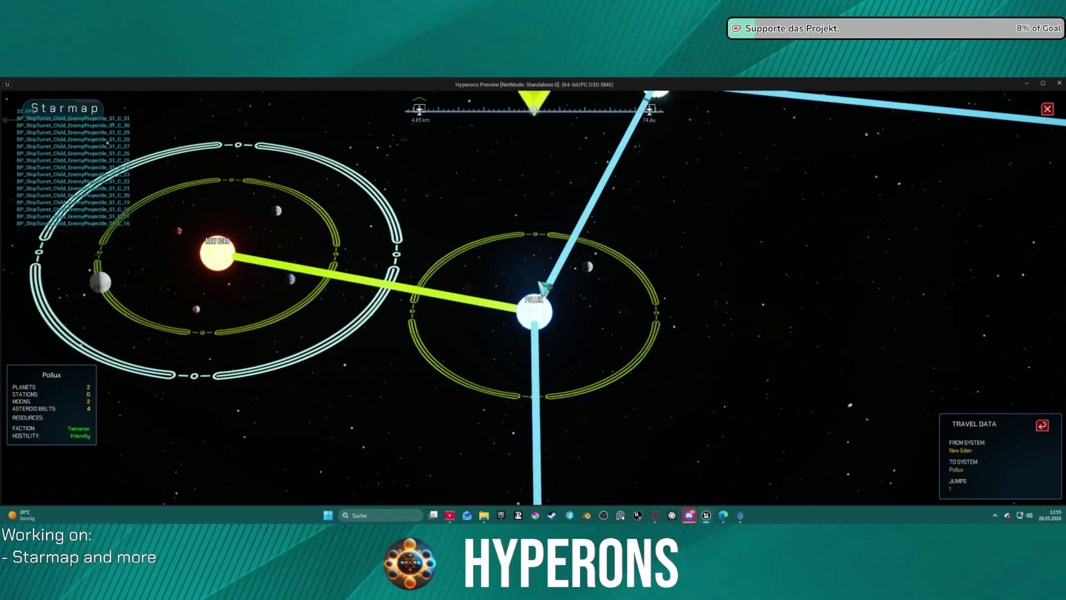
pyautogui.press('Escape')
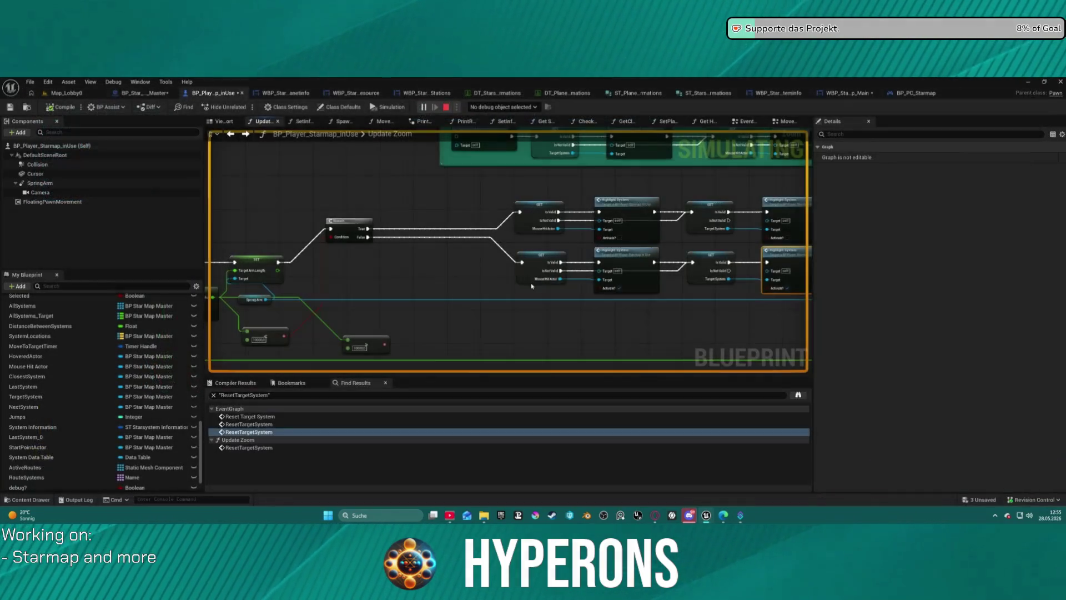
# - Pan through the Update Zoom graph and delete the stray leftover node
pyautogui.moveTo(650, 237); pyautogui.dragTo(391, 233)
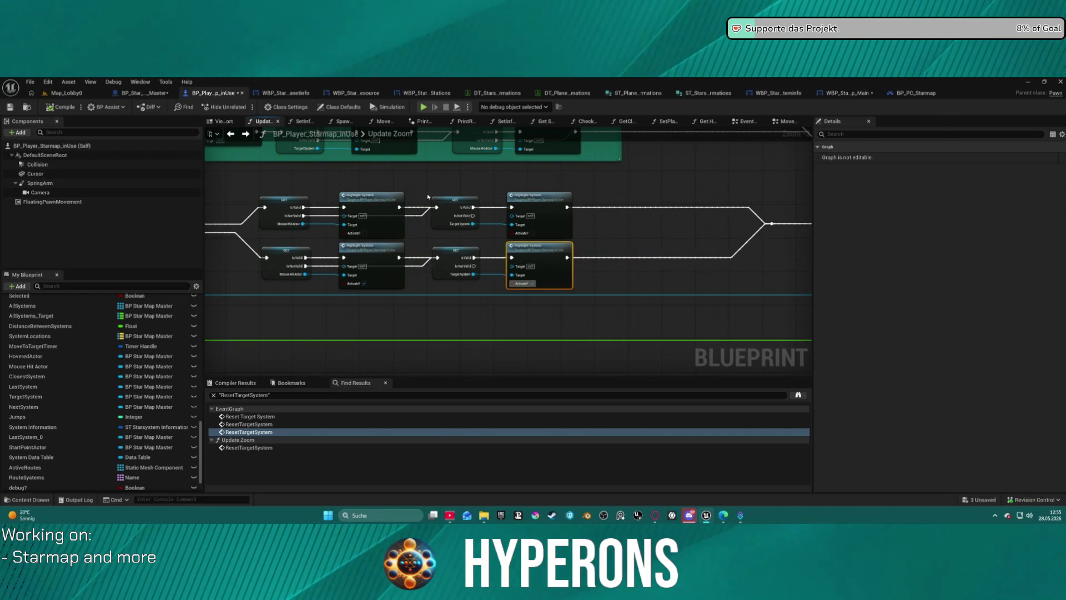
pyautogui.moveTo(432, 196); pyautogui.dragTo(547, 198)
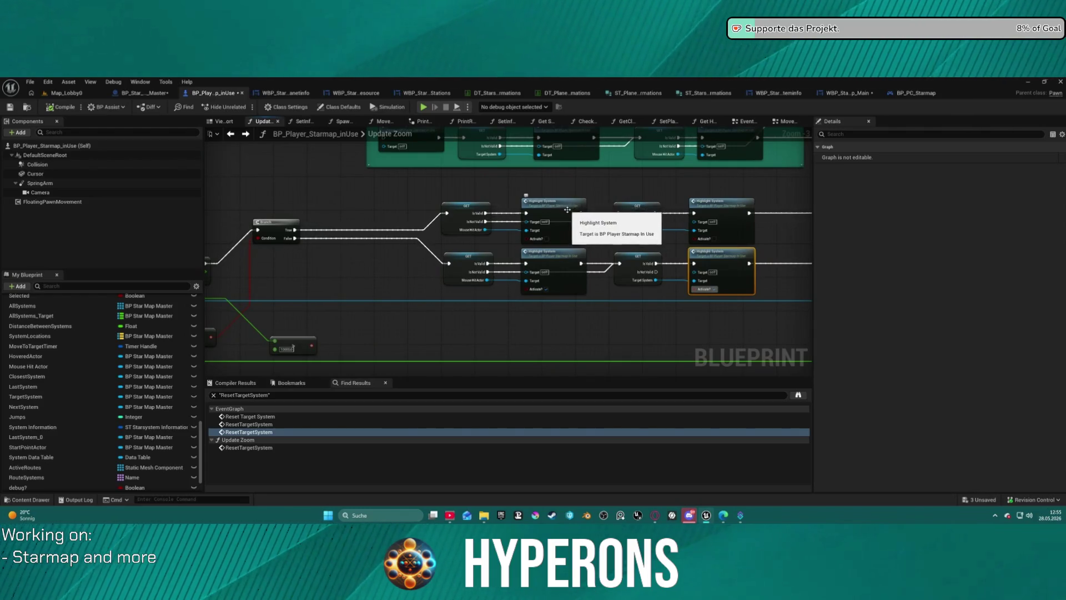
pyautogui.moveTo(557, 243)
pyautogui.mouseDown()
pyautogui.moveTo(587, 305)
pyautogui.moveTo(509, 321)
pyautogui.moveTo(504, 331)
pyautogui.moveTo(596, 254)
pyautogui.moveTo(716, 206)
pyautogui.mouseUp()
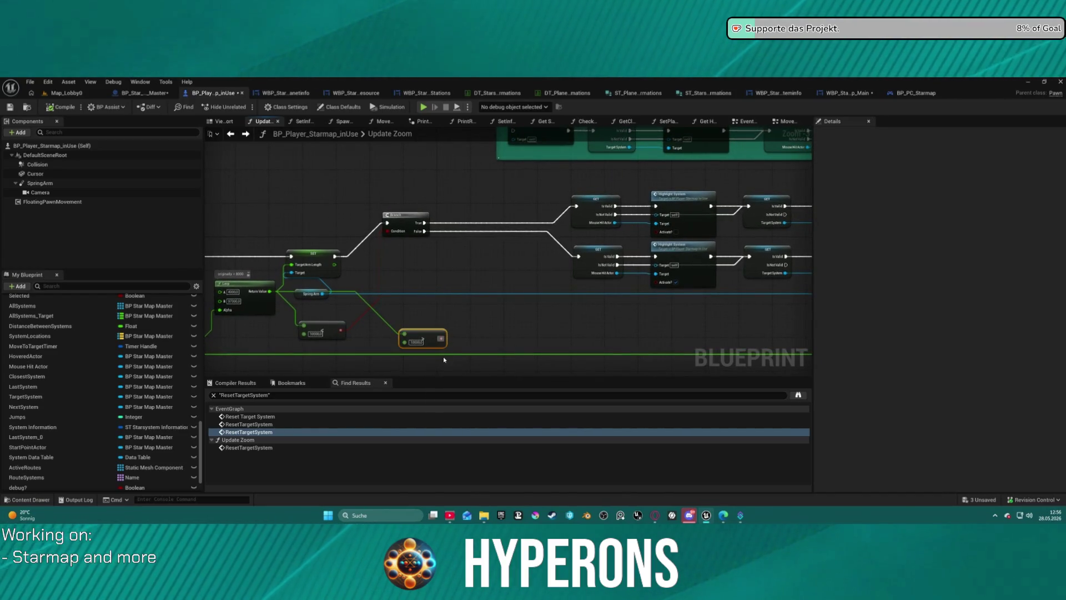
pyautogui.press('Delete')
# - Find a Highlight System call near the Lerp and Branch nodes and jump to its HighlightSystem event
pyautogui.scroll(-8, 455, 332)
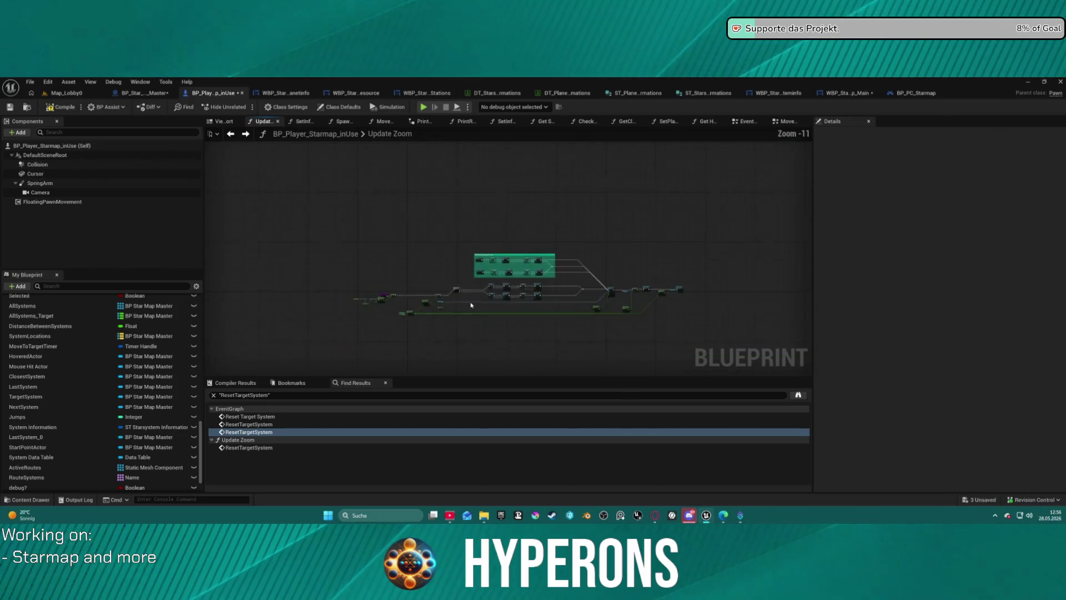
pyautogui.scroll(3, 422, 295)
pyautogui.scroll(4, 506, 282)
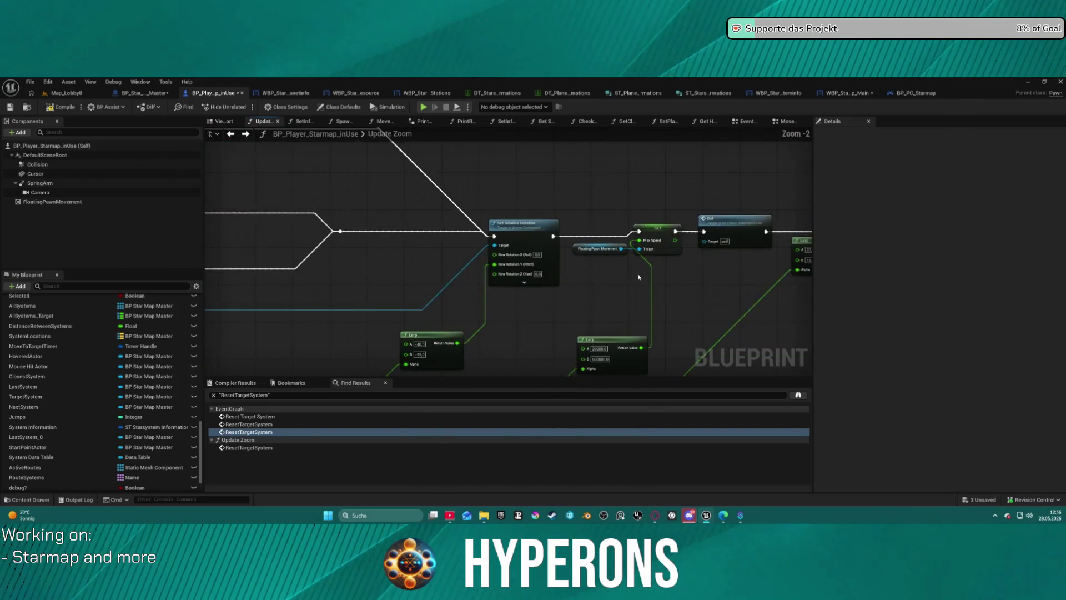
pyautogui.moveTo(662, 276)
pyautogui.mouseDown()
pyautogui.moveTo(439, 314)
pyautogui.moveTo(278, 314)
pyautogui.moveTo(571, 278)
pyautogui.moveTo(765, 164)
pyautogui.moveTo(701, 263)
pyautogui.moveTo(609, 289)
pyautogui.moveTo(166, 325)
pyautogui.mouseUp()
pyautogui.moveTo(333, 311)
pyautogui.mouseDown()
pyautogui.moveTo(311, 312)
pyautogui.moveTo(430, 305)
pyautogui.moveTo(252, 314)
pyautogui.mouseUp()
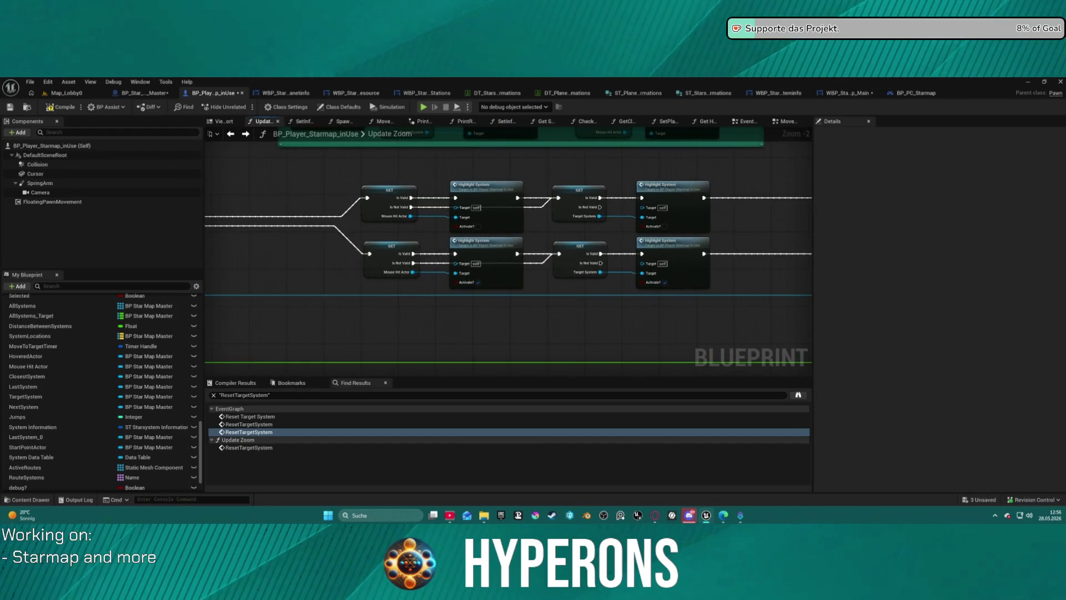
pyautogui.moveTo(251, 314); pyautogui.dragTo(251, 314)
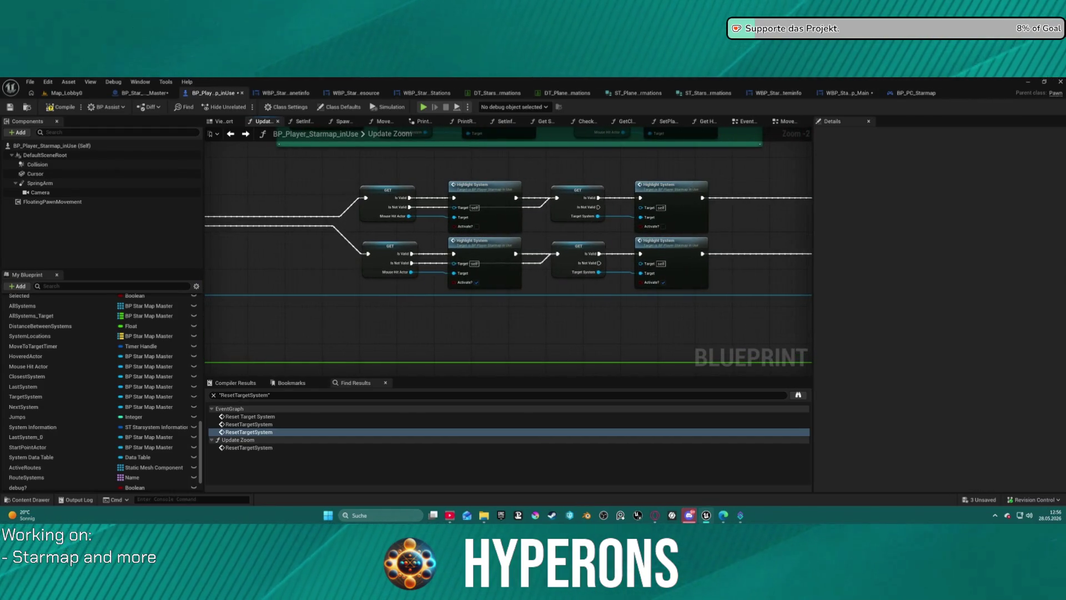
pyautogui.doubleClick(659, 255)
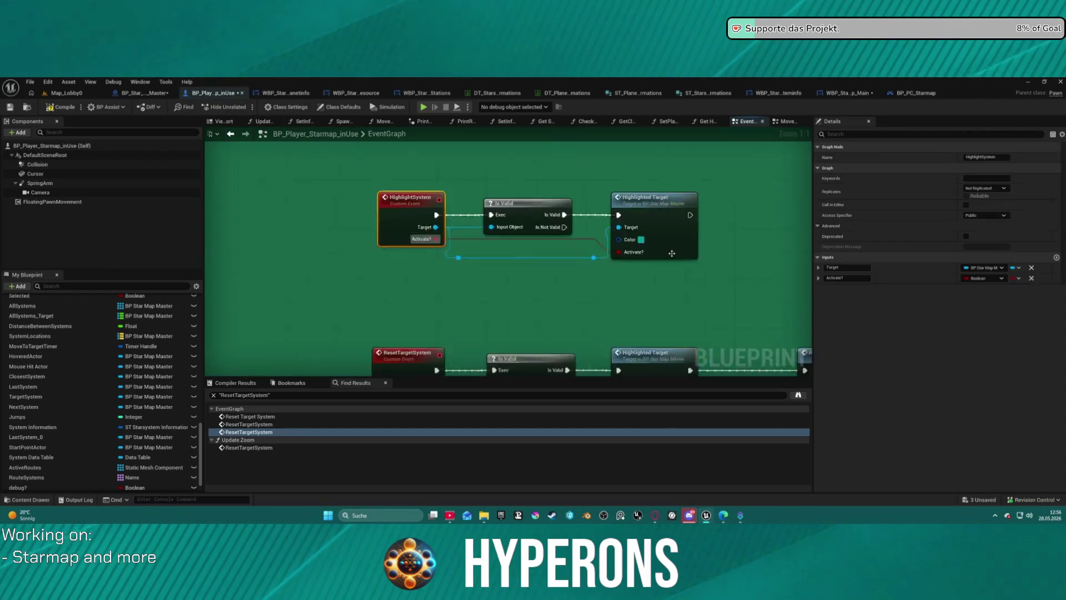
pyautogui.moveTo(601, 324); pyautogui.dragTo(471, 175)
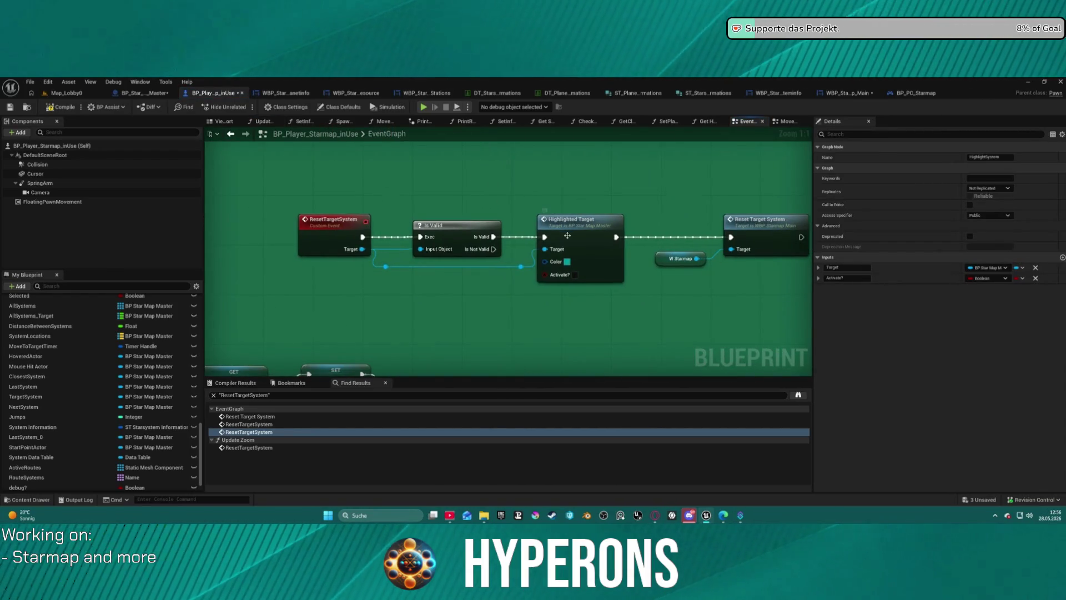
pyautogui.scroll(-3, 493, 277)
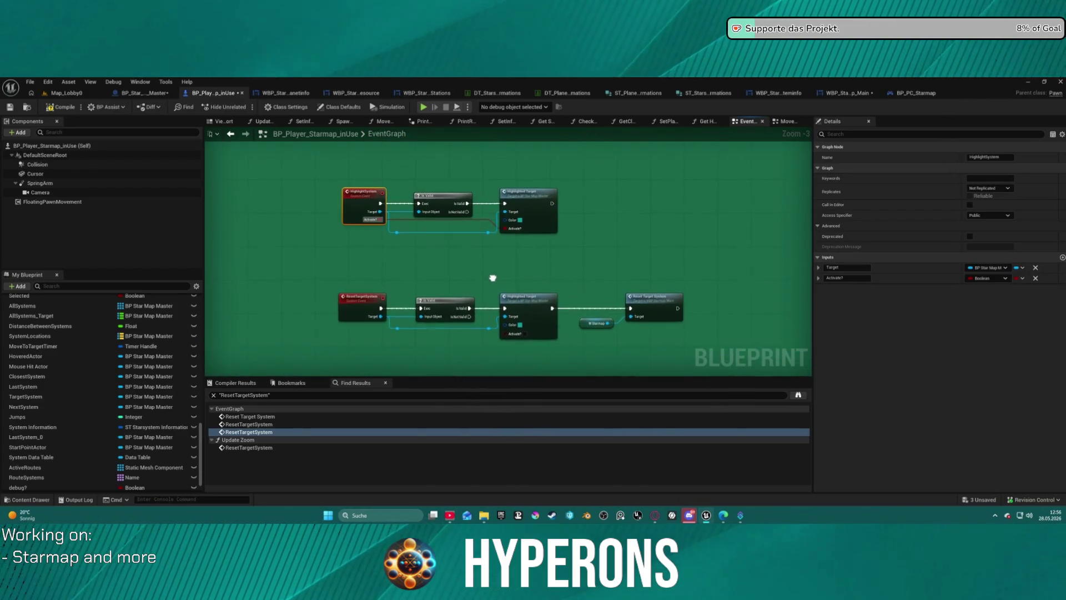
pyautogui.moveTo(493, 278); pyautogui.dragTo(494, 275)
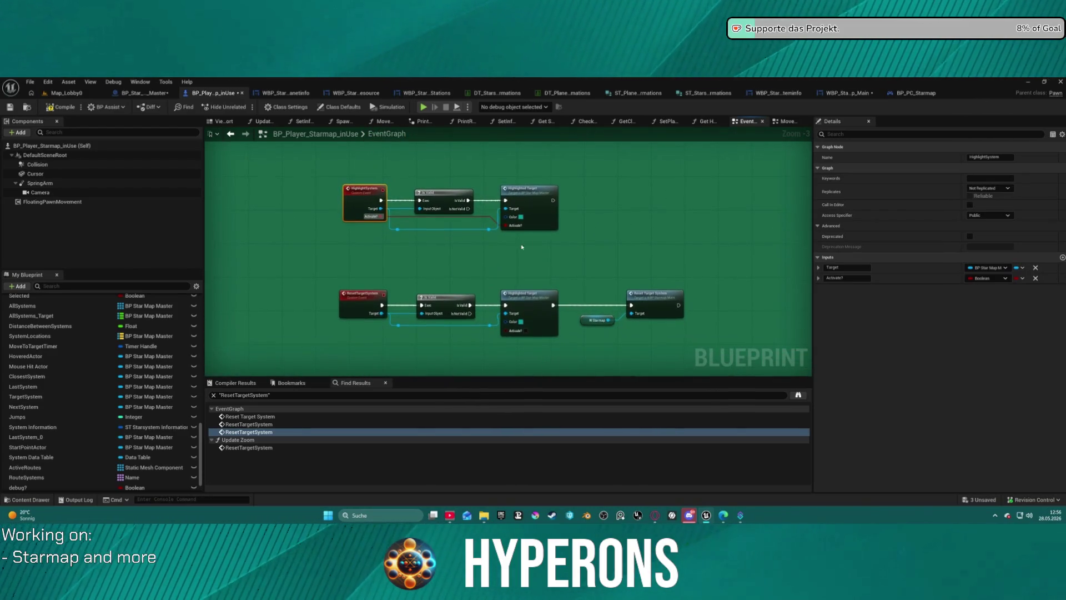
pyautogui.doubleClick(547, 203)
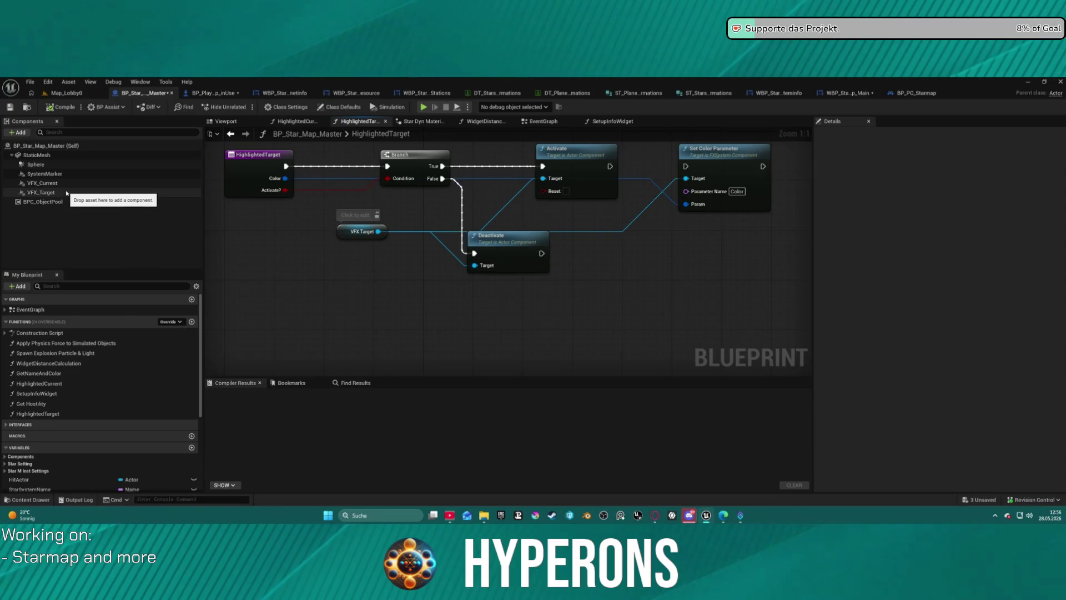
# - Compare the star map's event graph with its HighlightedTarget function
pyautogui.click(237, 137)
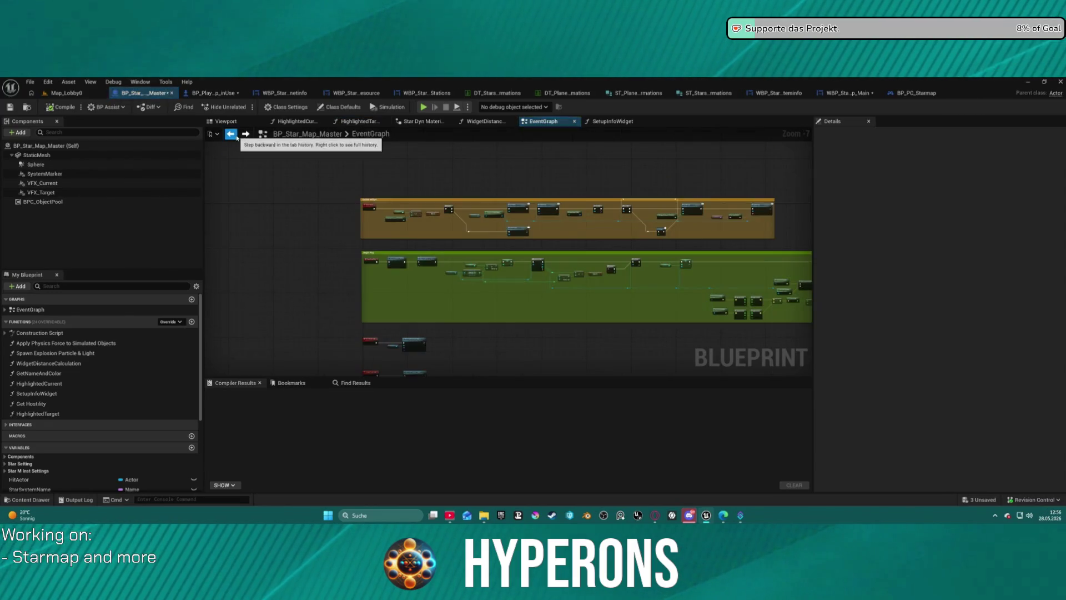
pyautogui.click(236, 137)
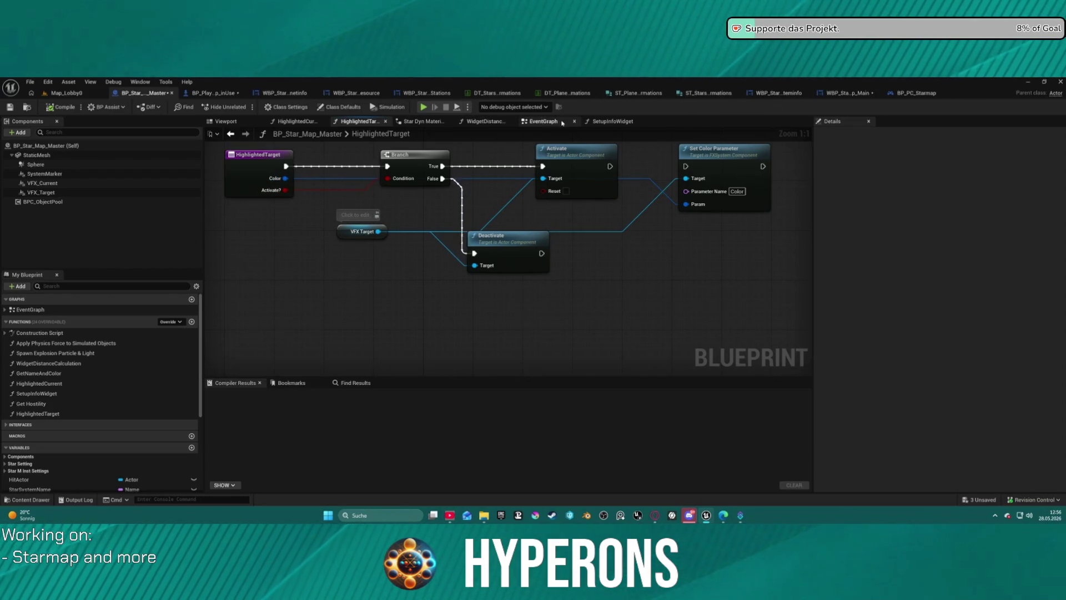
pyautogui.click(544, 122)
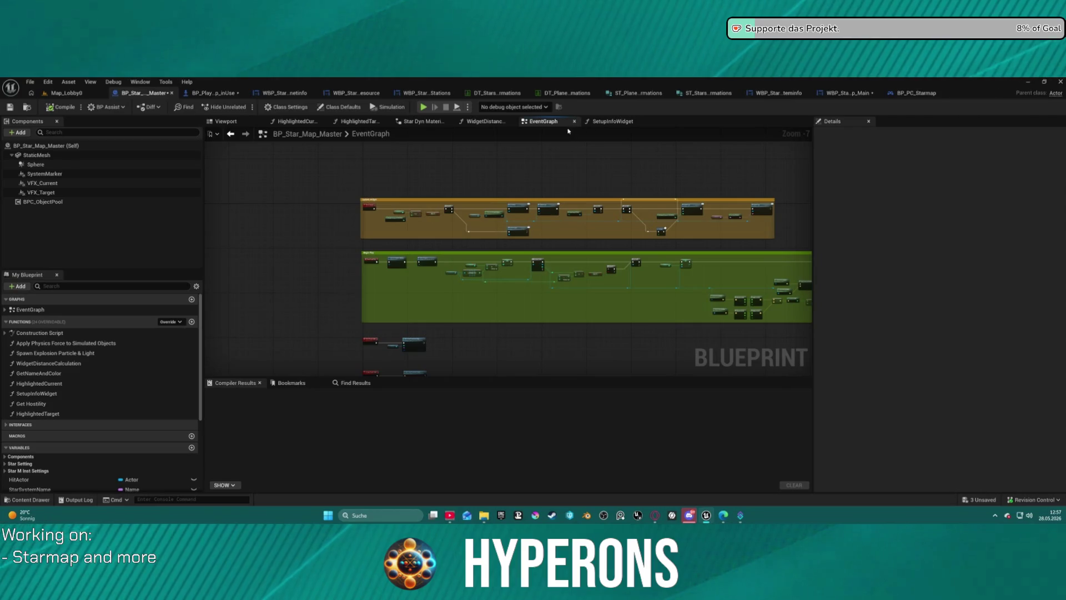
pyautogui.scroll(-3, 419, 171)
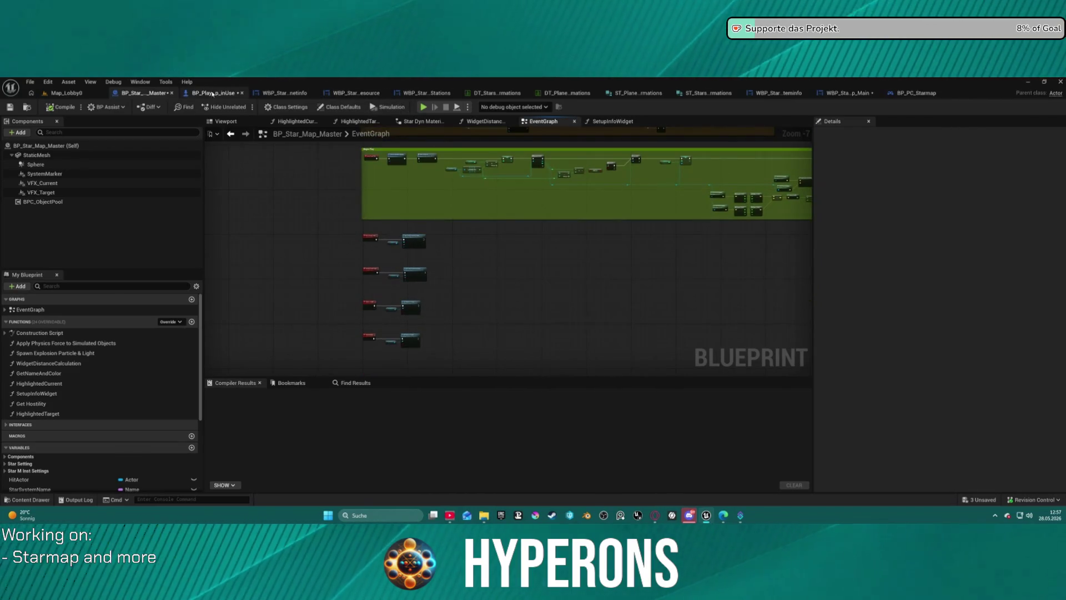
# - In the player starmap blueprint, locate the ResetTargetSystem chain and open its HighlightedTarget function
pyautogui.click(212, 93)
pyautogui.scroll(2, 436, 276)
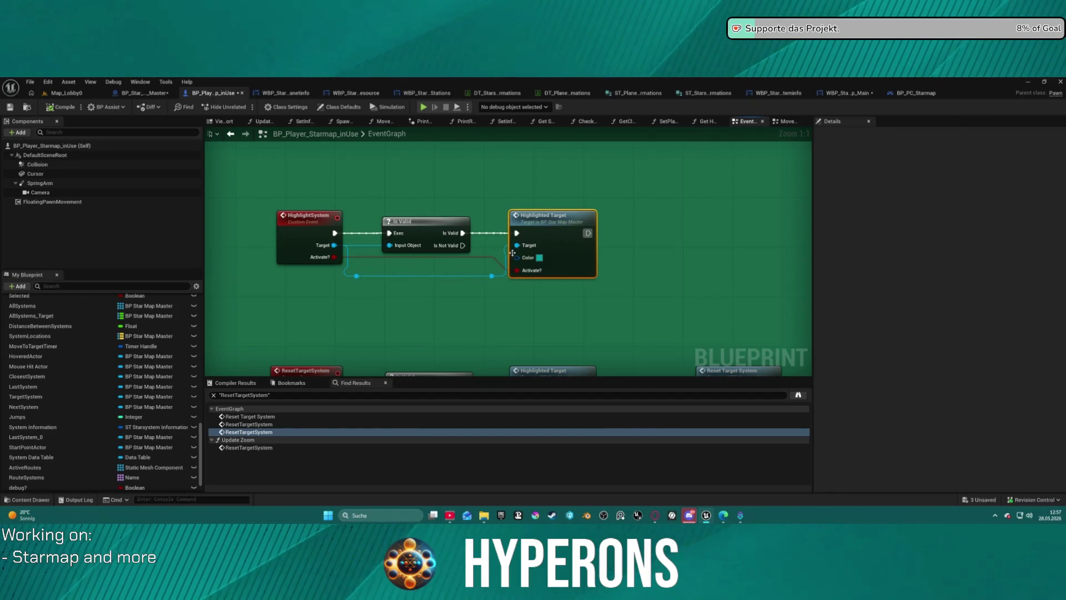
pyautogui.moveTo(572, 270)
pyautogui.mouseDown()
pyautogui.moveTo(505, 205)
pyautogui.moveTo(534, 263)
pyautogui.moveTo(546, 203)
pyautogui.moveTo(547, 212)
pyautogui.mouseUp()
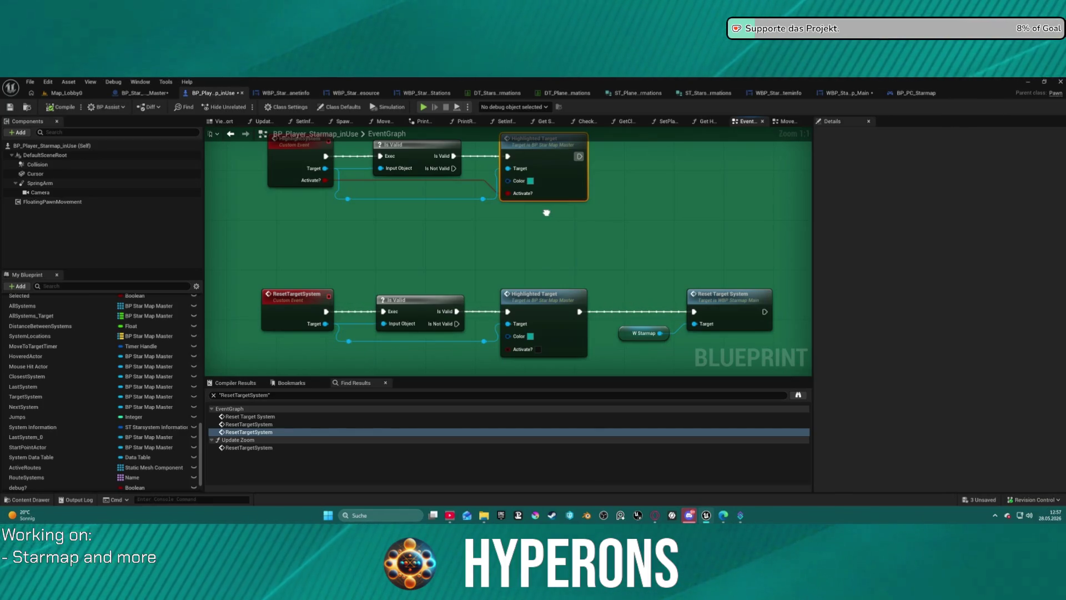
pyautogui.moveTo(546, 213); pyautogui.dragTo(530, 218)
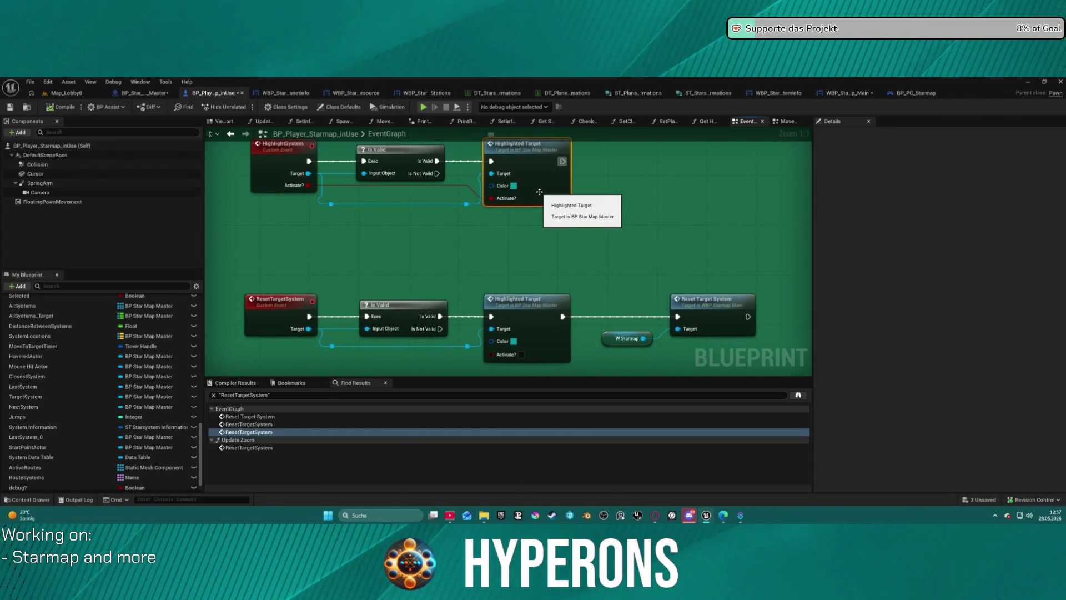
pyautogui.doubleClick(539, 192)
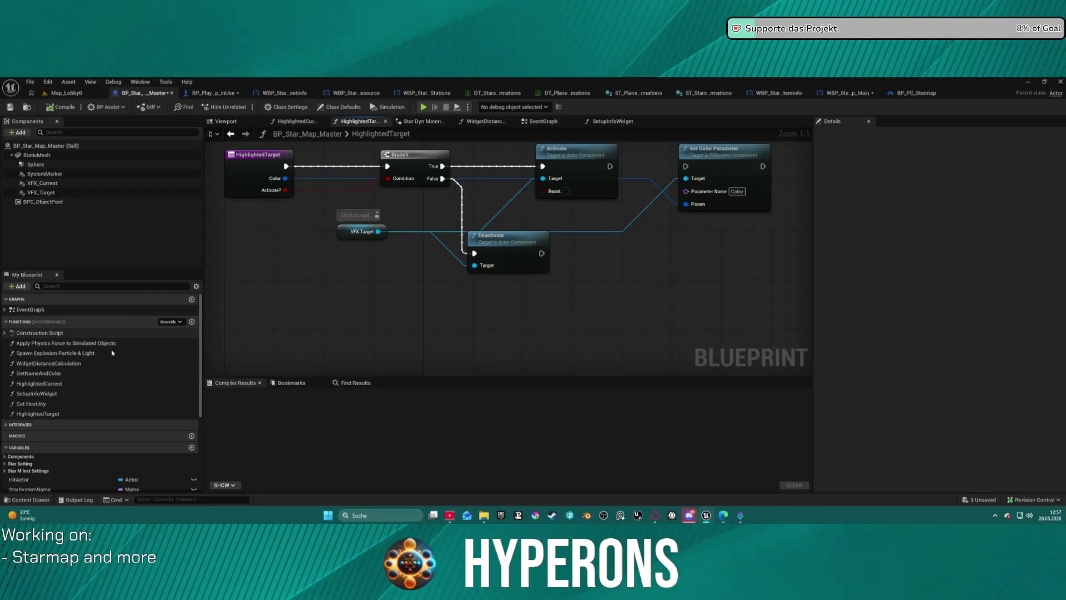
# - Duplicate the HighlightedTarget function and rename the copy HighlightTargetsZoom
pyautogui.rightClick(36, 414)
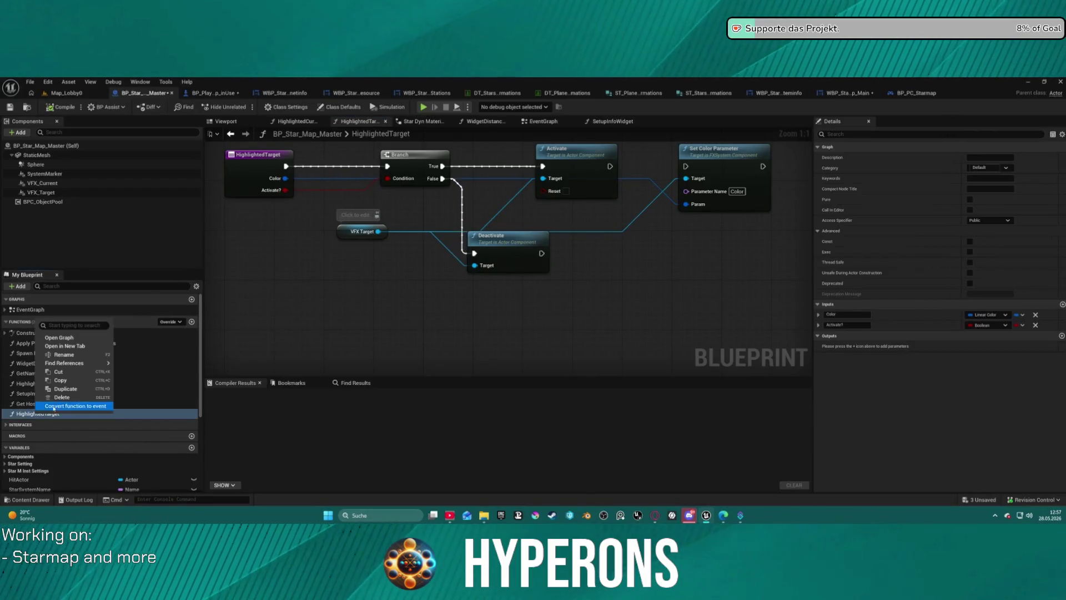
pyautogui.click(80, 391)
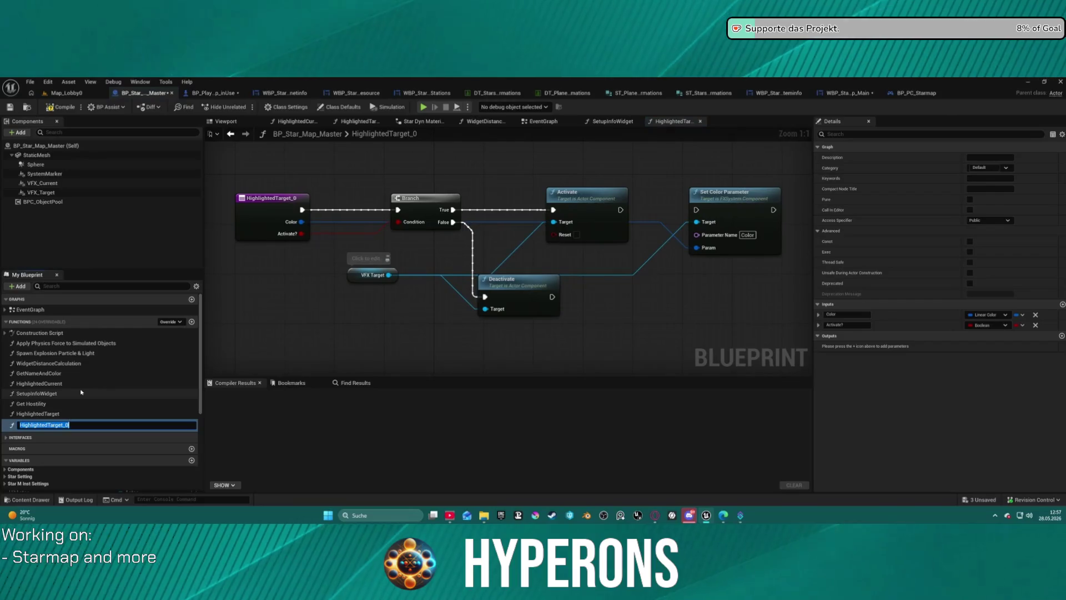
pyautogui.press('BackSpace')
pyautogui.press('BackSpace')
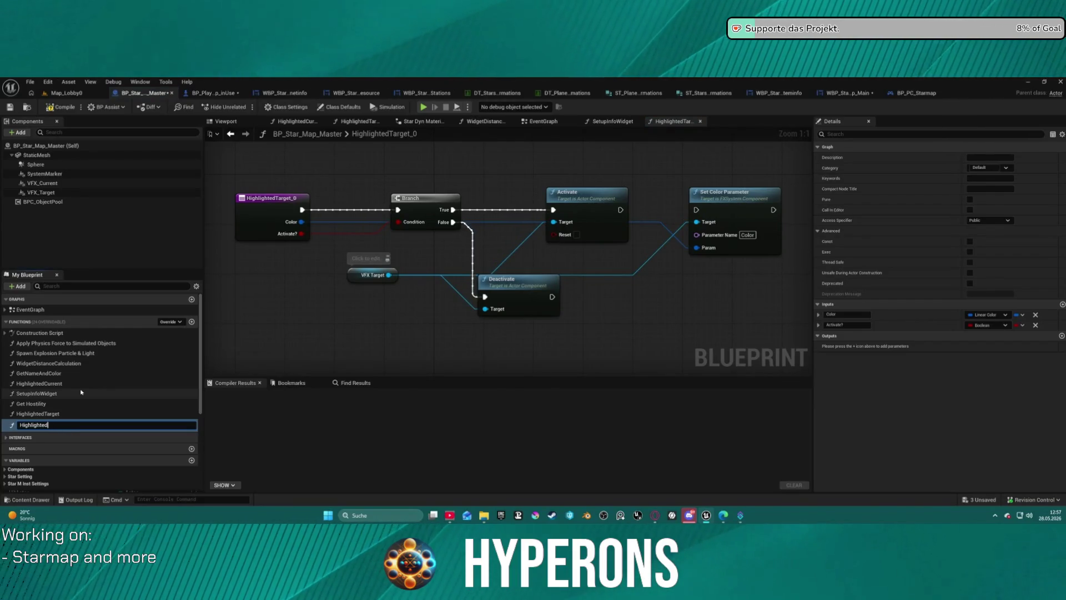
pyautogui.press('Return')
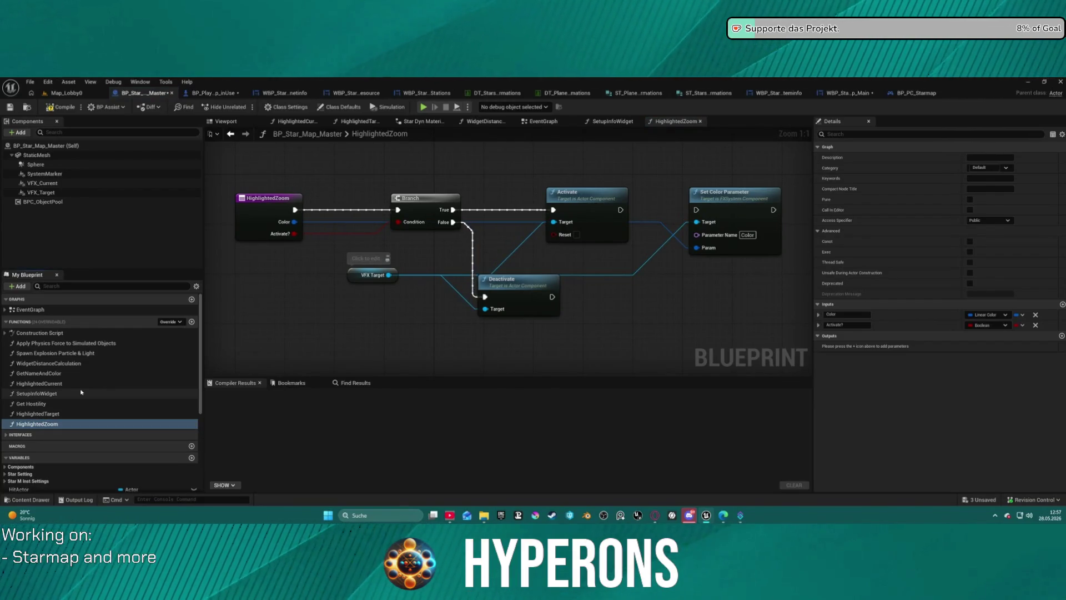
pyautogui.click(55, 425)
pyautogui.write('Target')
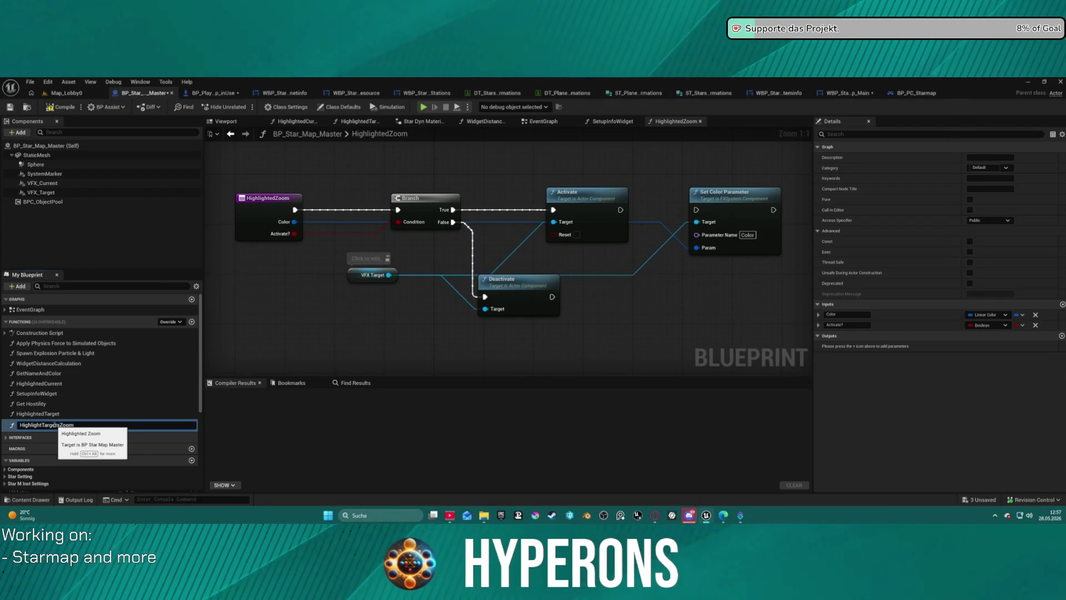
pyautogui.press('Return')
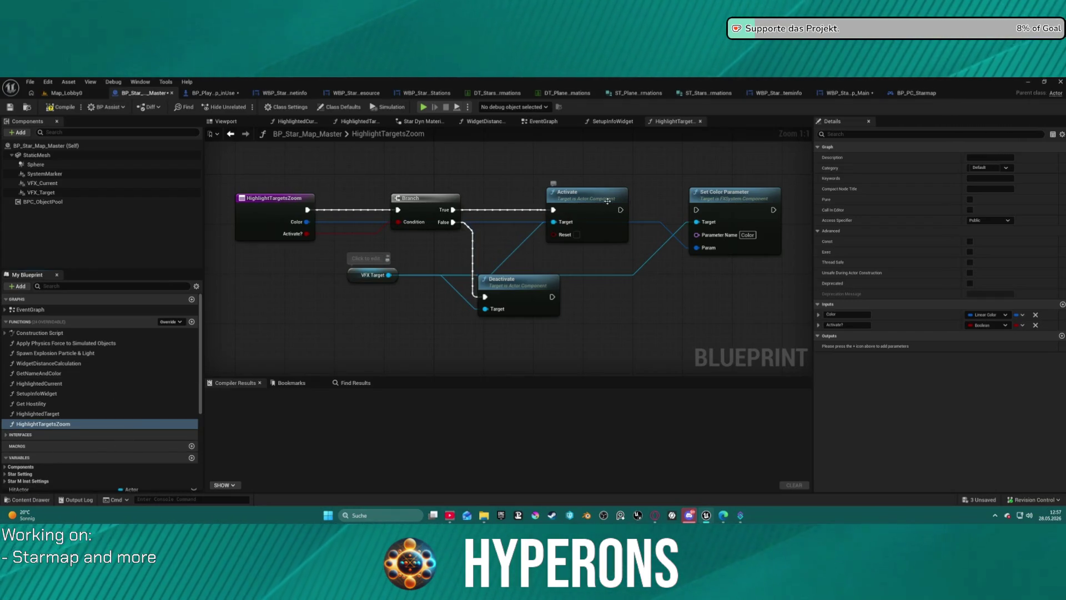
# - Wire a VFX Current getter into Deactivate, compile, and try removing Set Color Parameter, undoing the attempt
pyautogui.moveTo(607, 201); pyautogui.dragTo(482, 205)
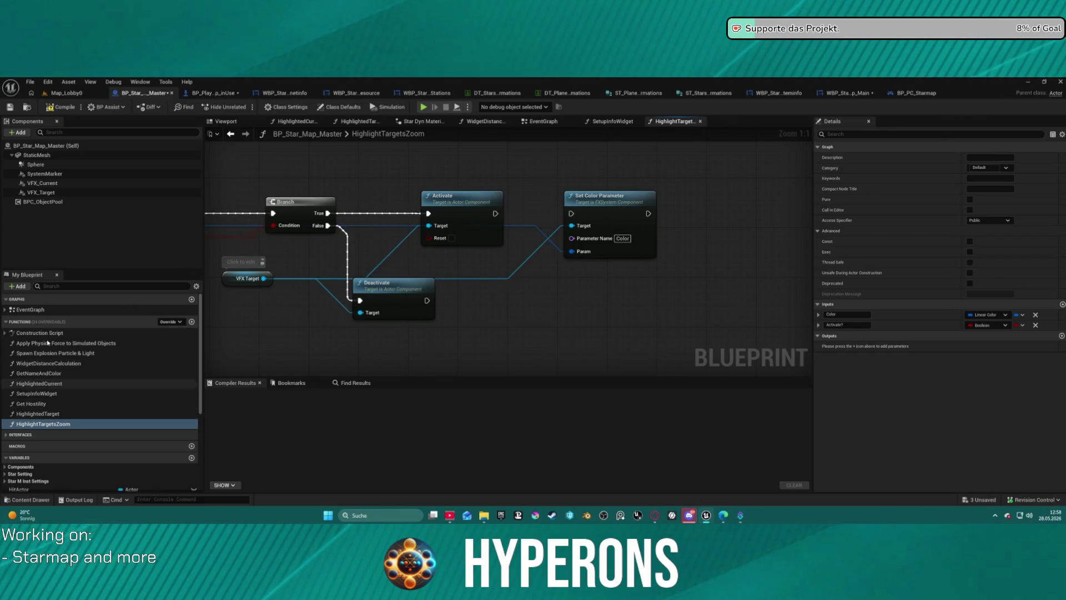
pyautogui.moveTo(42, 183); pyautogui.dragTo(417, 229)
pyautogui.moveTo(40, 183)
pyautogui.mouseDown()
pyautogui.moveTo(234, 244)
pyautogui.moveTo(361, 312)
pyautogui.mouseUp()
pyautogui.click(61, 107)
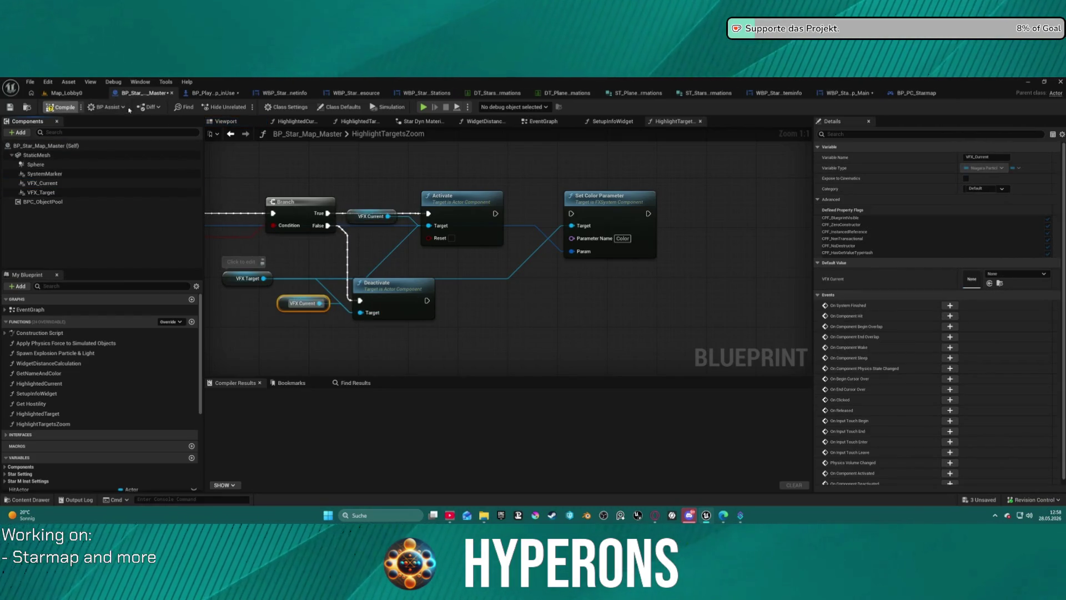
pyautogui.click(610, 244)
pyautogui.press('Delete')
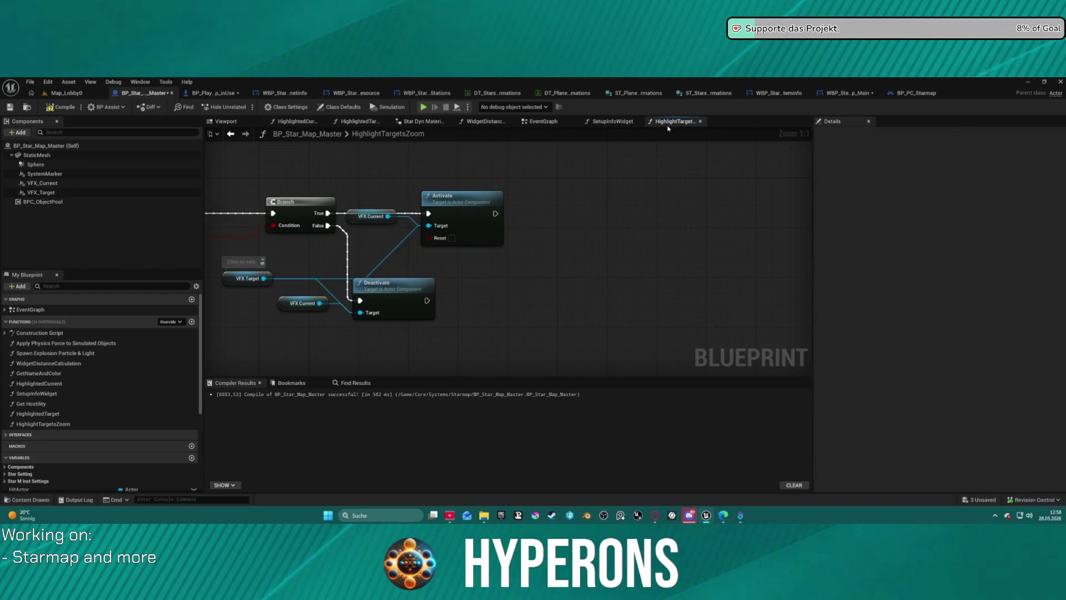
pyautogui.hotkey('ctrl', 'z')
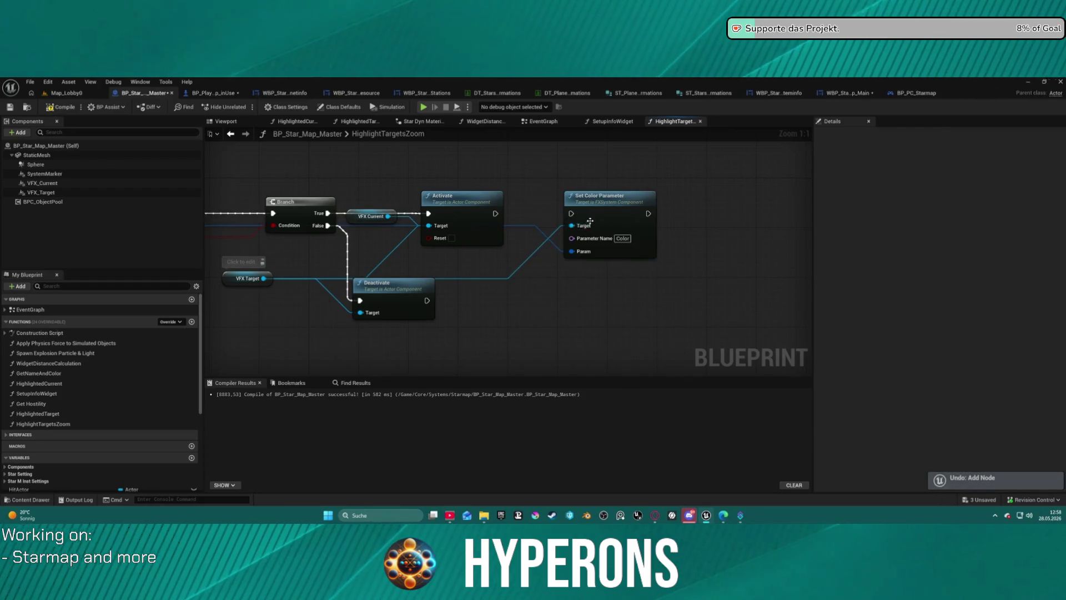
pyautogui.press('Delete')
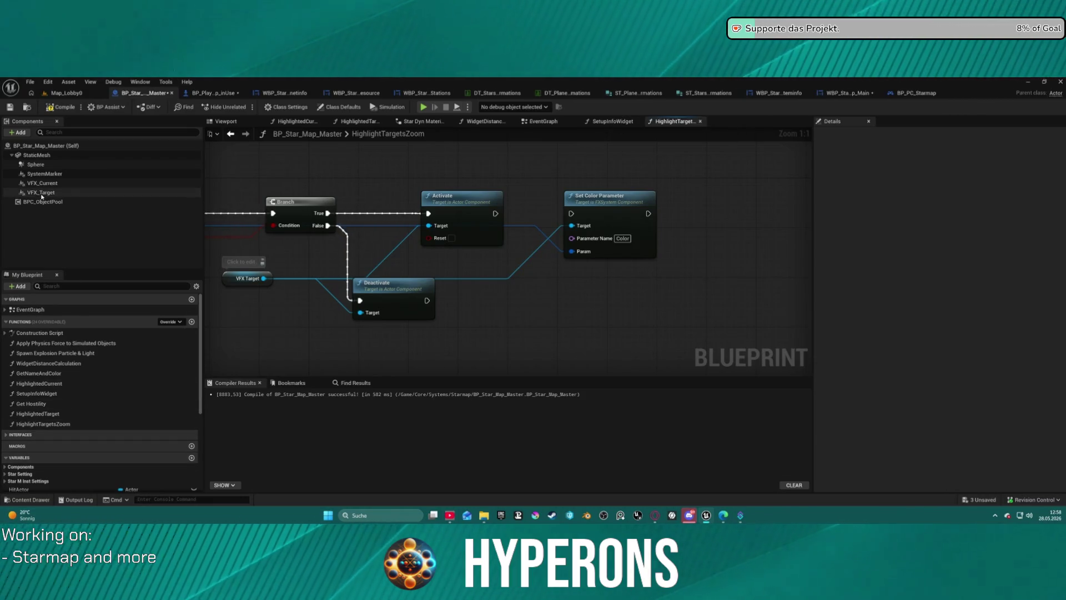
# - Feed VFX Current into Activate and Deactivate, delete Set Color Parameter, save, and return to the player starmap
pyautogui.moveTo(40, 184); pyautogui.dragTo(500, 216)
pyautogui.moveTo(438, 225); pyautogui.dragTo(438, 225)
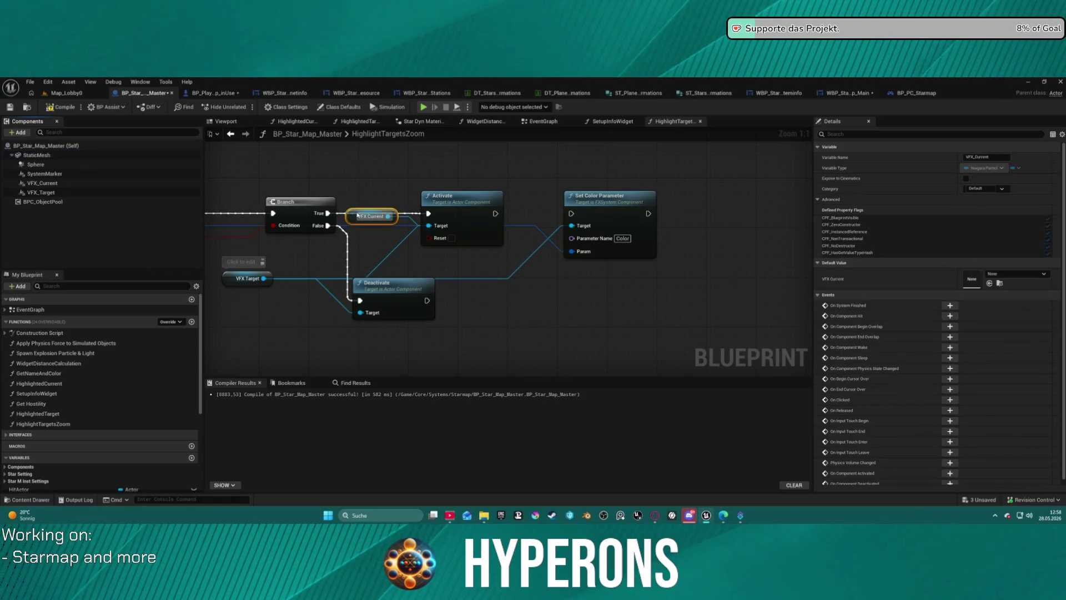
pyautogui.moveTo(42, 183); pyautogui.dragTo(322, 265)
pyautogui.moveTo(355, 315); pyautogui.dragTo(356, 314)
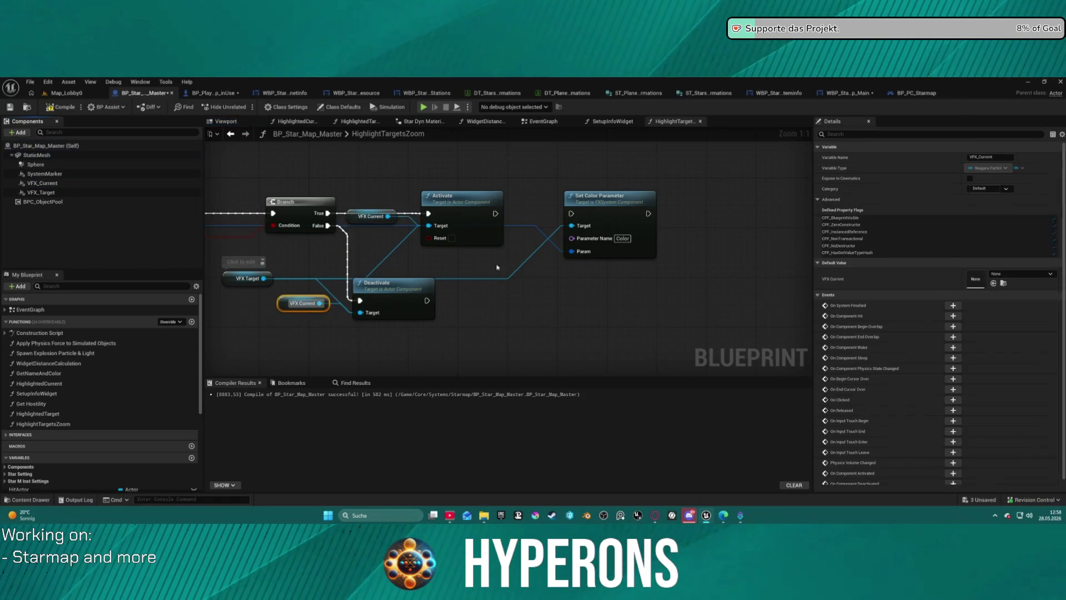
pyautogui.click(599, 195)
pyautogui.press('Delete')
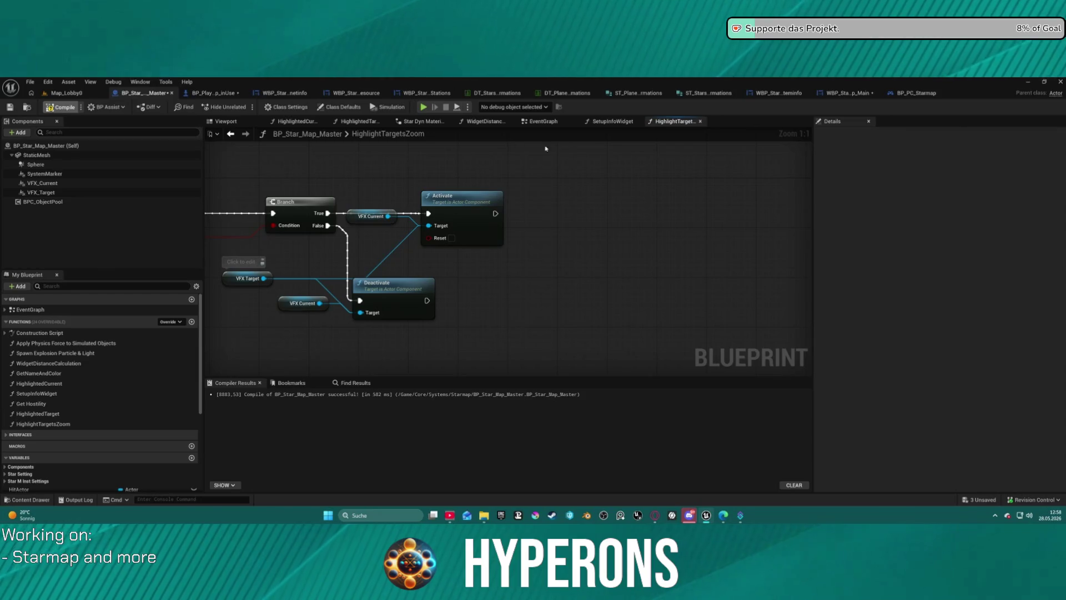
pyautogui.hotkey('ctrl', 's')
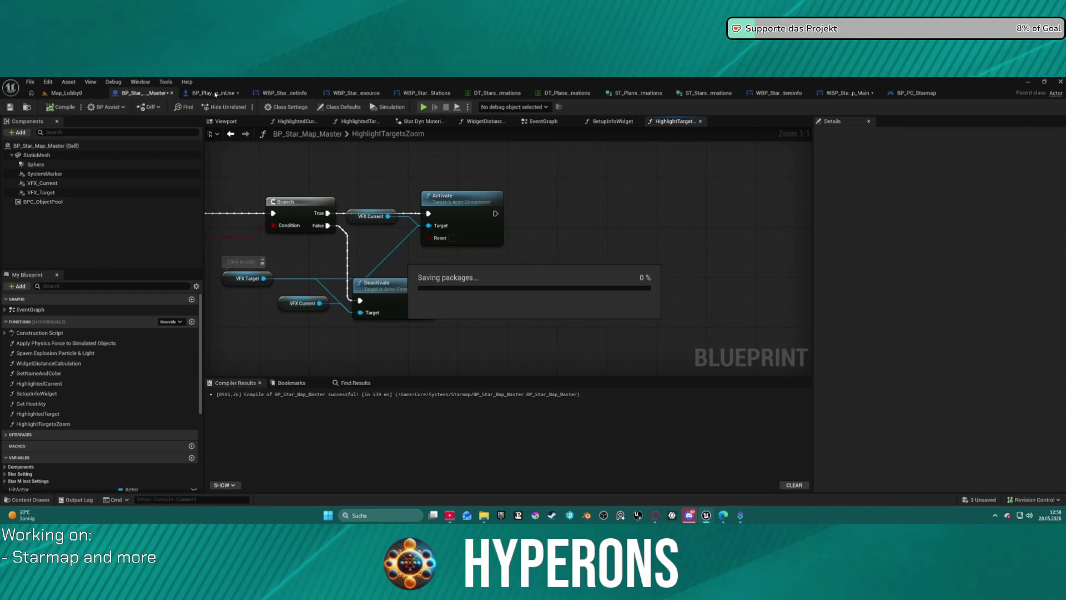
pyautogui.click(215, 93)
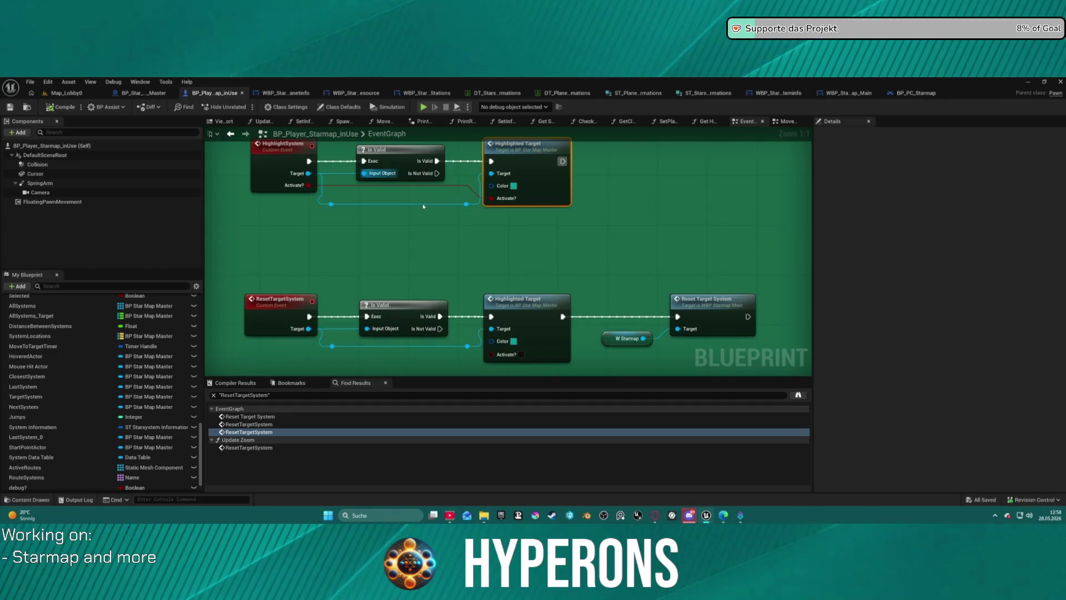
pyautogui.moveTo(523, 124); pyautogui.dragTo(503, 199)
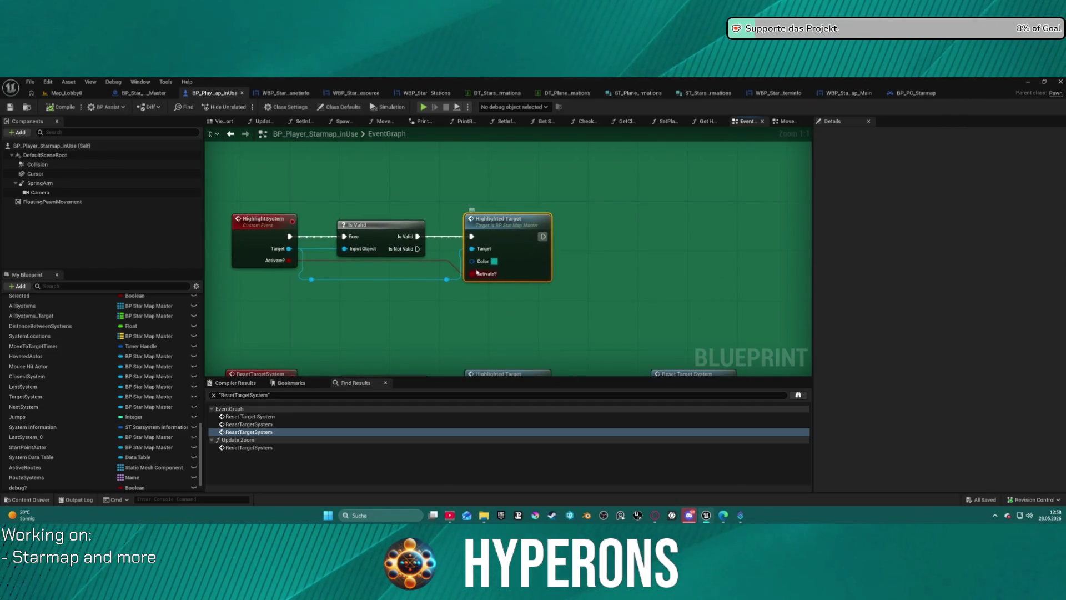
pyautogui.click(416, 236)
pyautogui.moveTo(543, 236); pyautogui.dragTo(618, 238)
pyautogui.write('h')
pyautogui.press('BackSpace')
pyautogui.write('hi targ zoo')
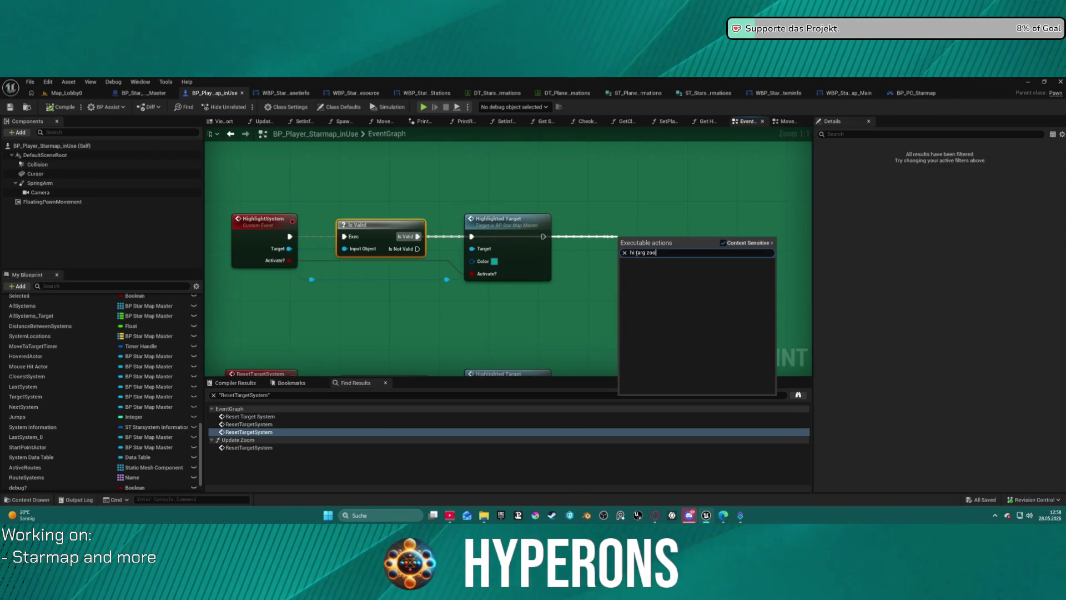
pyautogui.press('BackSpace')
pyautogui.press('BackSpace')
pyautogui.press('BackSpace')
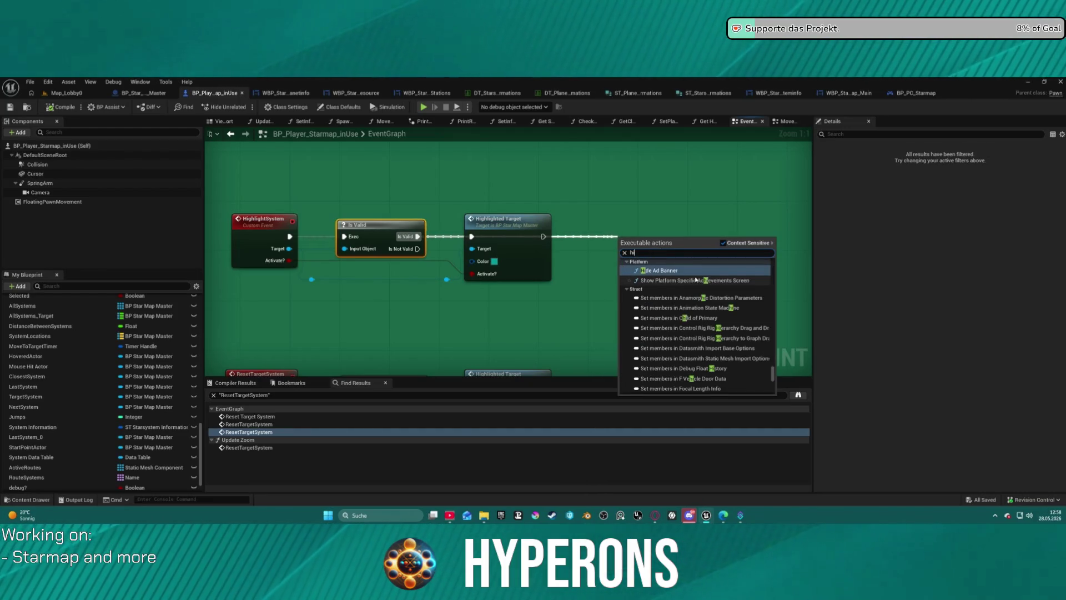
pyautogui.write('gh')
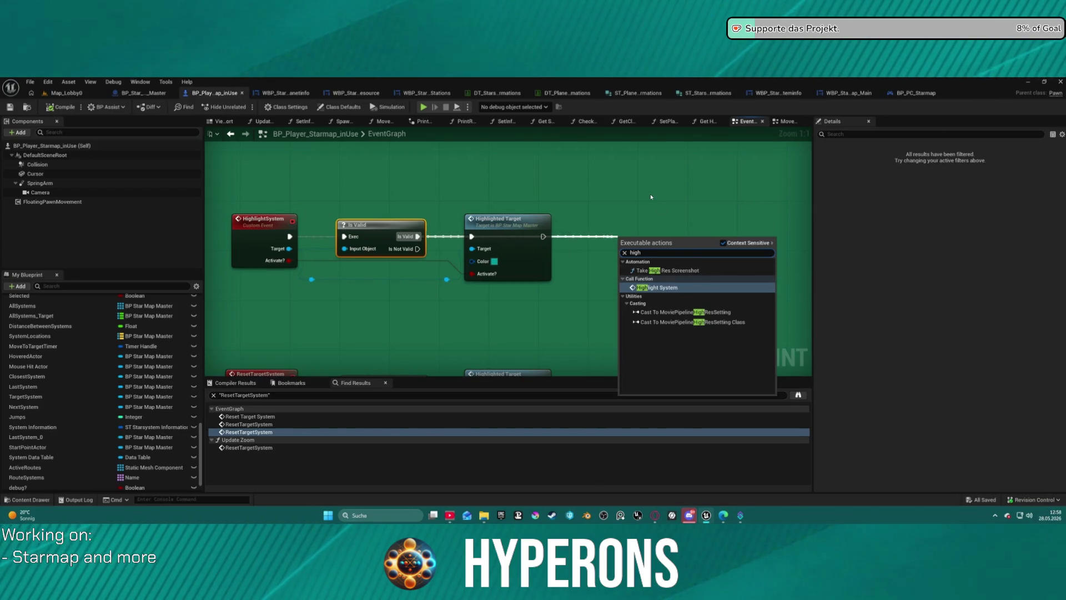
pyautogui.click(651, 197)
pyautogui.moveTo(573, 260); pyautogui.dragTo(584, 203)
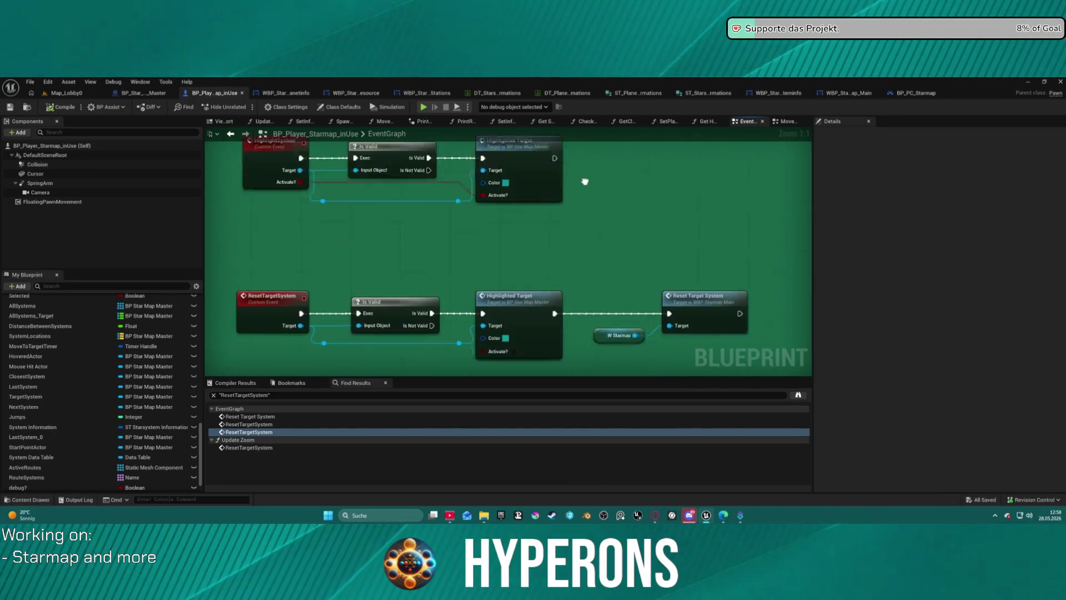
pyautogui.click(143, 93)
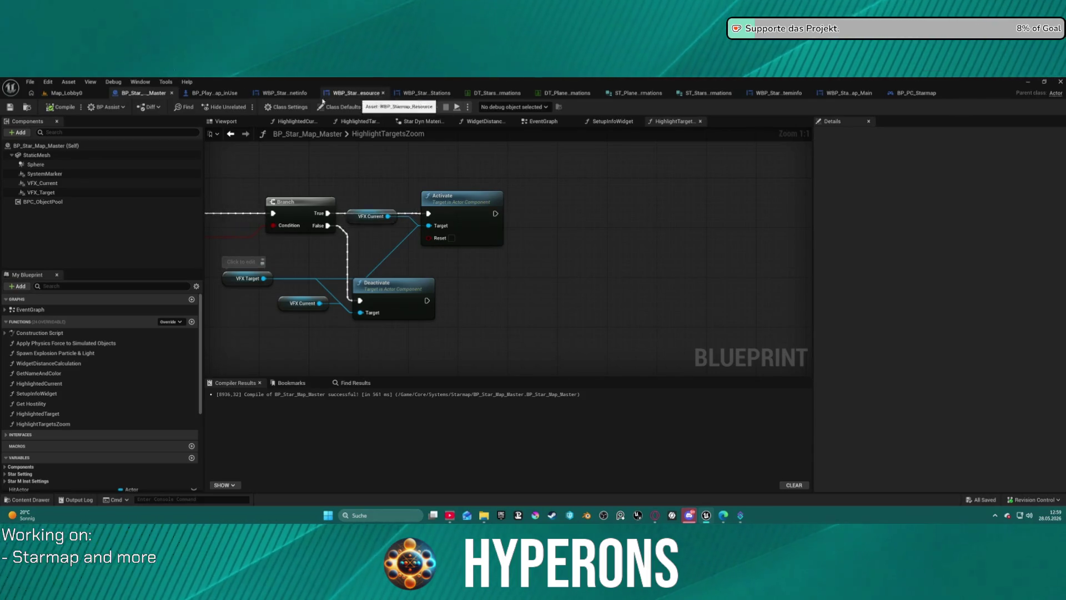
pyautogui.click(207, 95)
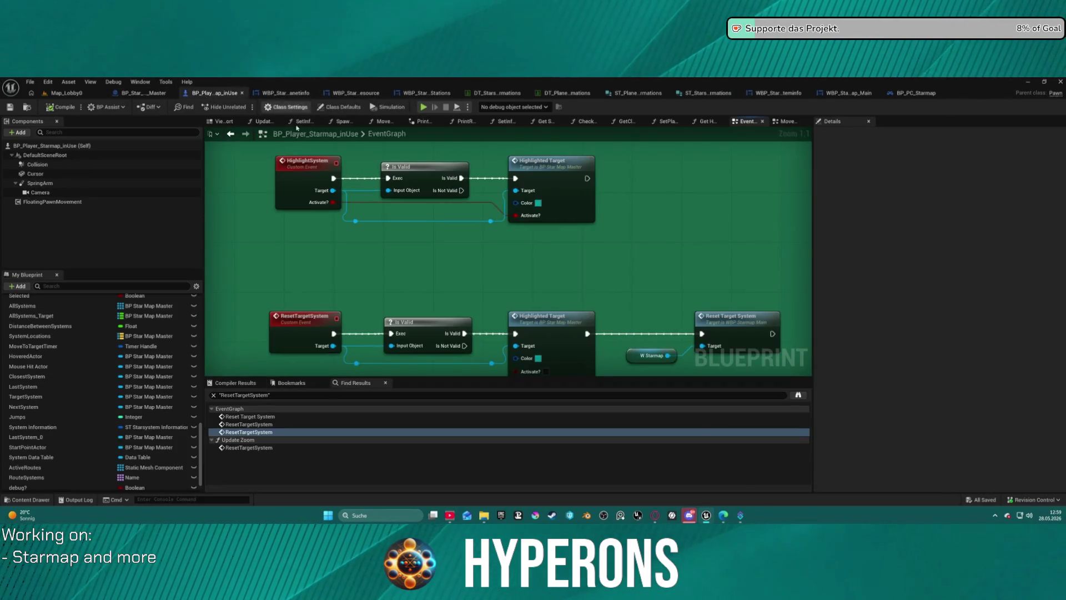
# - Add a Highlight Targets Zoom call on the target and wire it into the execution chain
pyautogui.moveTo(491, 222); pyautogui.dragTo(528, 254)
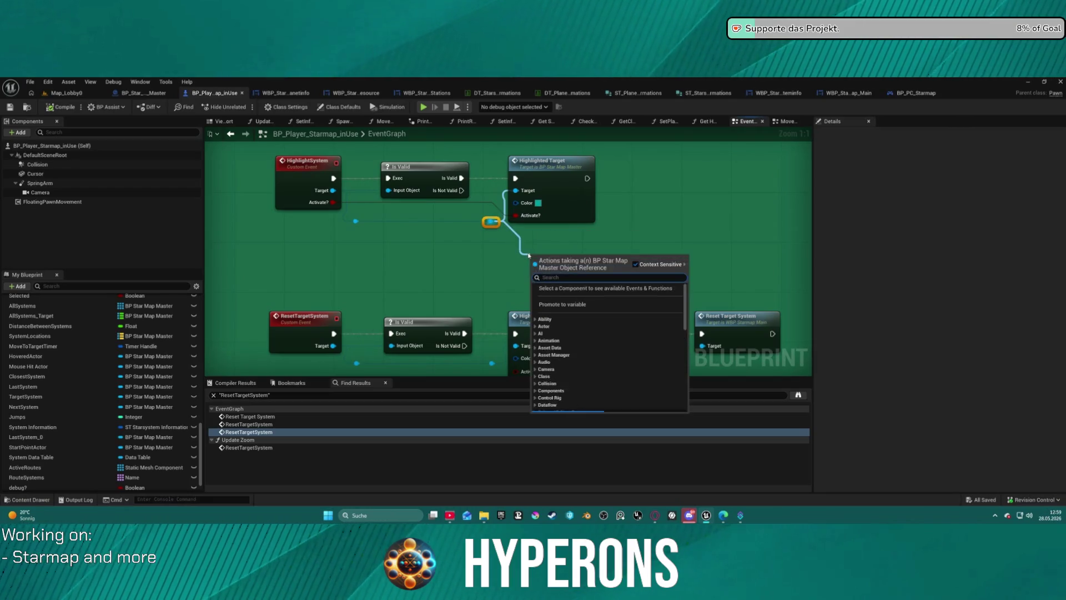
pyautogui.write('zoom')
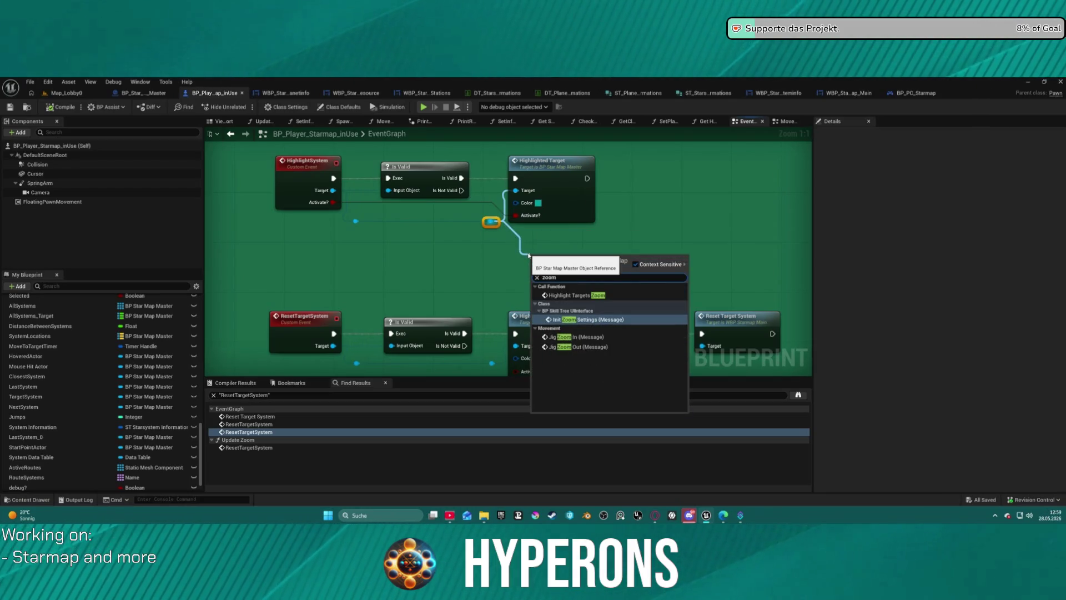
pyautogui.click(593, 295)
pyautogui.moveTo(556, 251); pyautogui.dragTo(646, 162)
pyautogui.moveTo(460, 177); pyautogui.dragTo(628, 178)
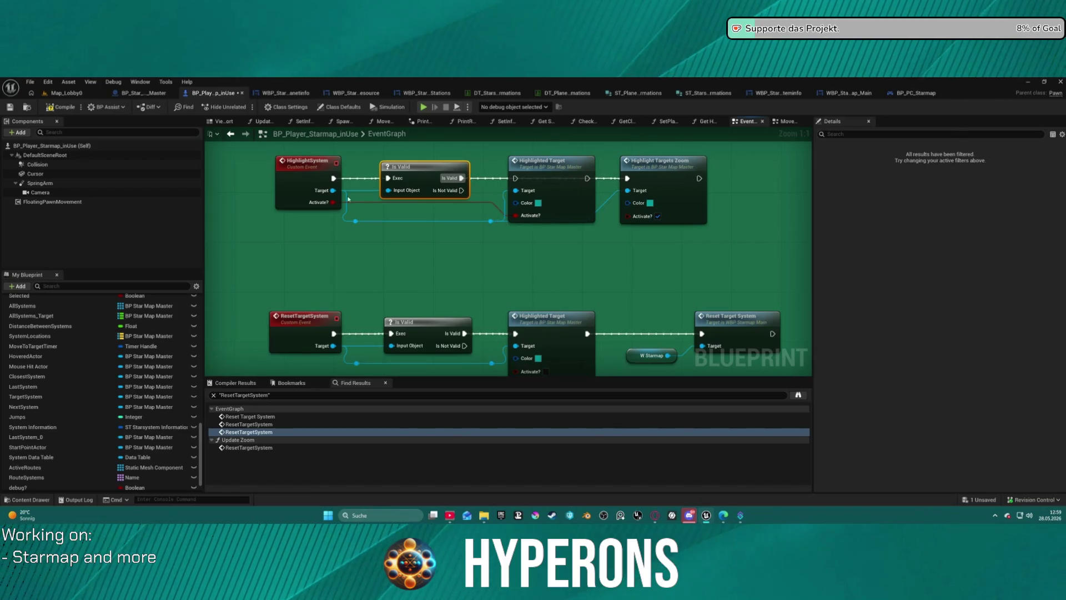
# - Connect HighlightSystem's Activate? to Highlight Targets Zoom and delete the upper Highlighted Target call
pyautogui.moveTo(332, 202); pyautogui.dragTo(325, 203)
pyautogui.moveTo(624, 217); pyautogui.dragTo(635, 219)
pyautogui.press('Escape')
pyautogui.click(547, 217)
pyautogui.press('Delete')
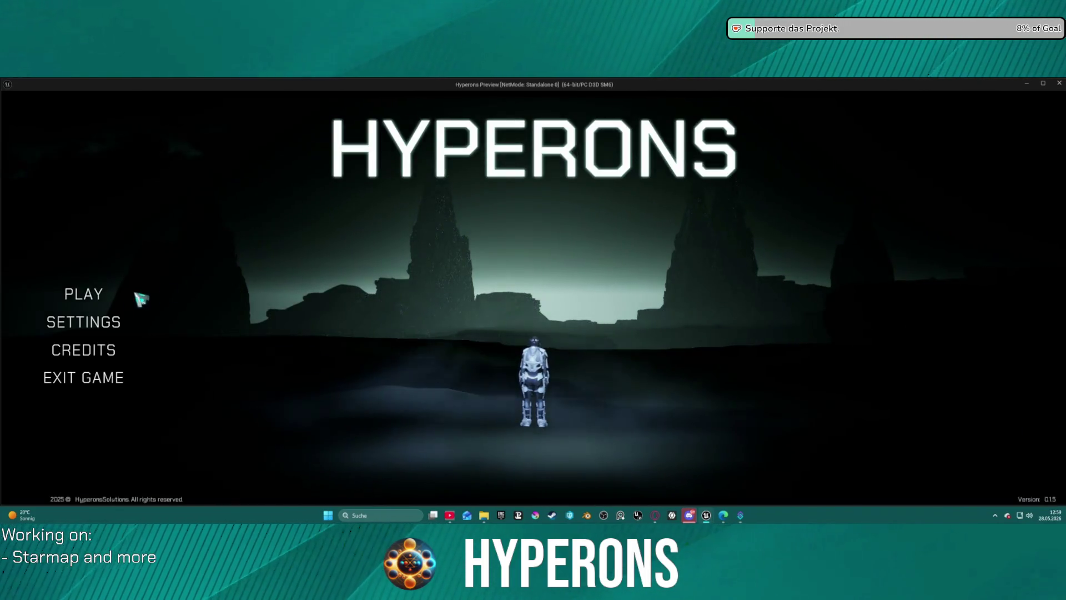
# - Start the game with the Mining character and open the starmap overlay
pyautogui.click(111, 294)
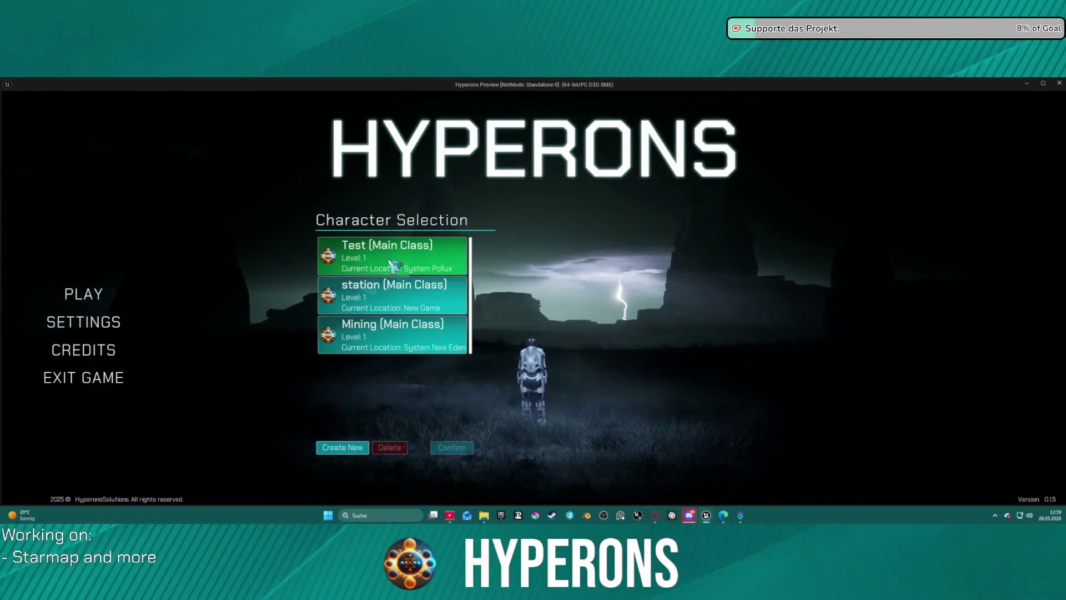
pyautogui.click(436, 334)
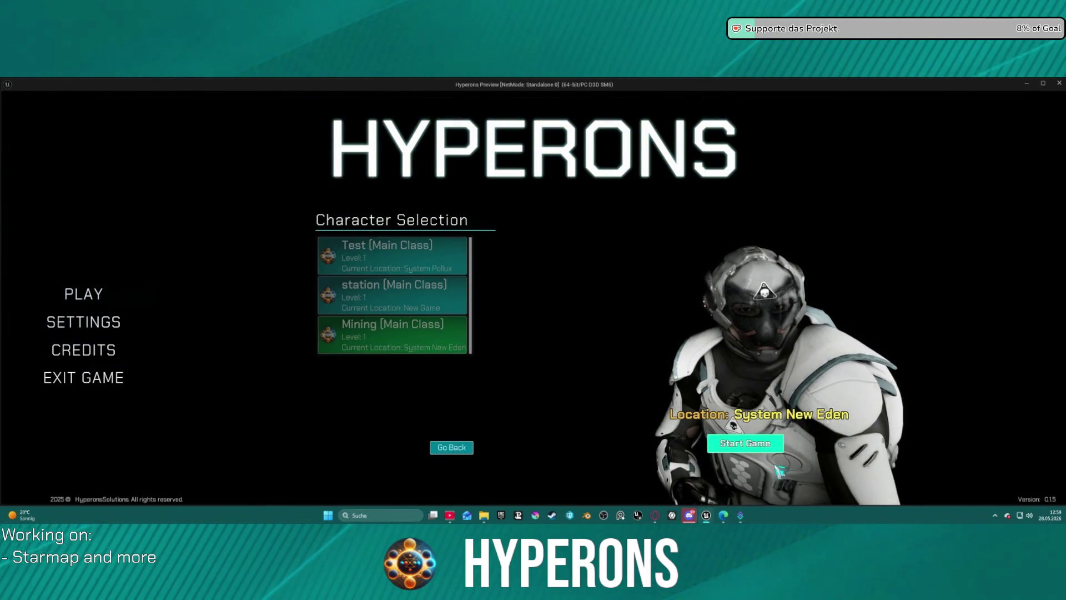
pyautogui.click(746, 443)
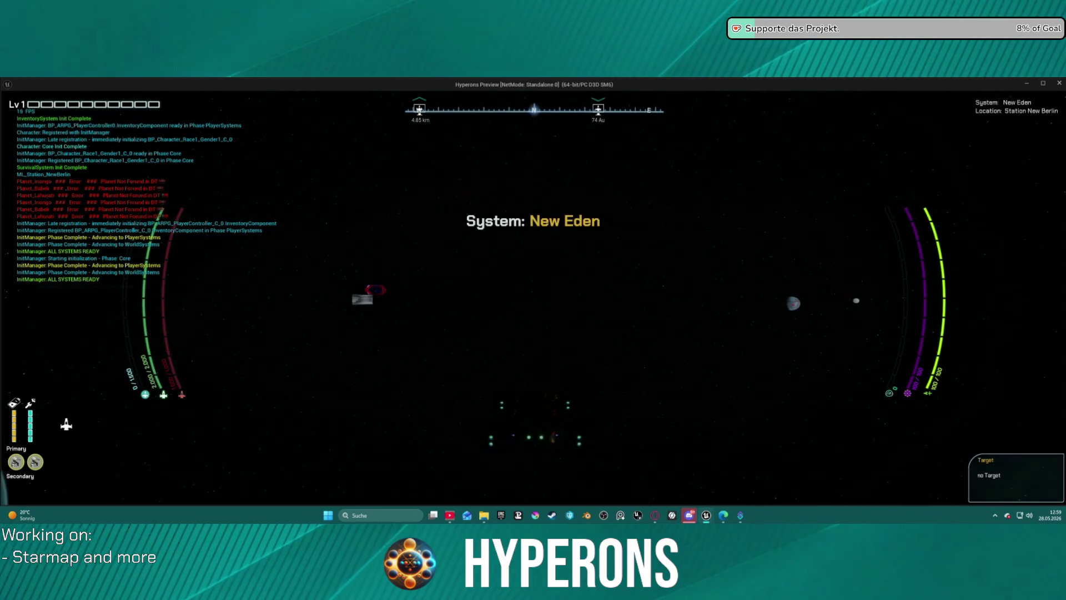
pyautogui.press('m')
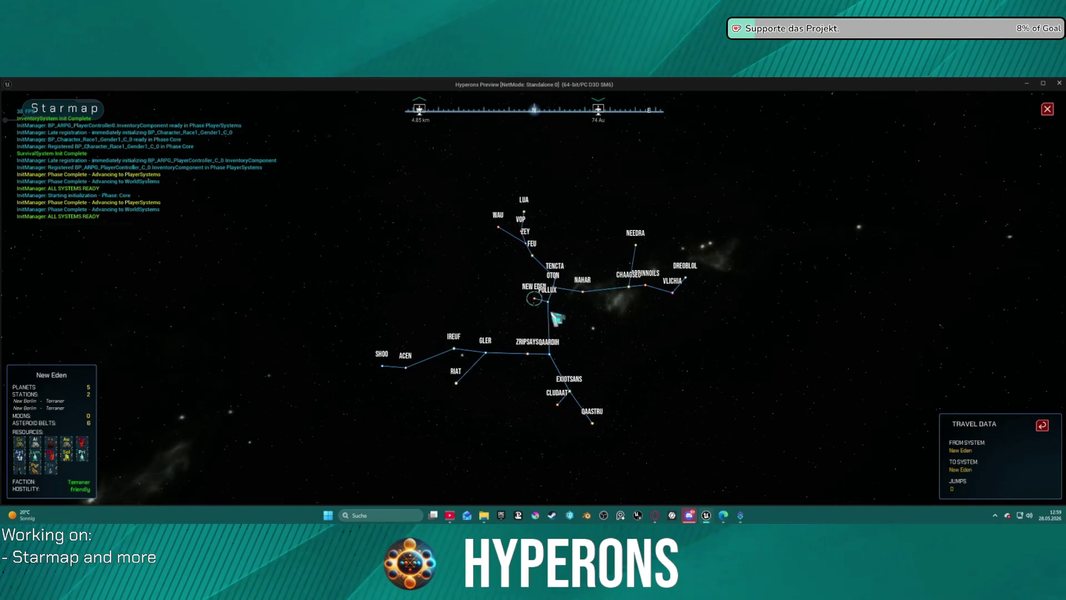
# - Zoom the starmap in and out around New Eden to check the highlight ring, then stop the session
pyautogui.scroll(5, 533, 299)
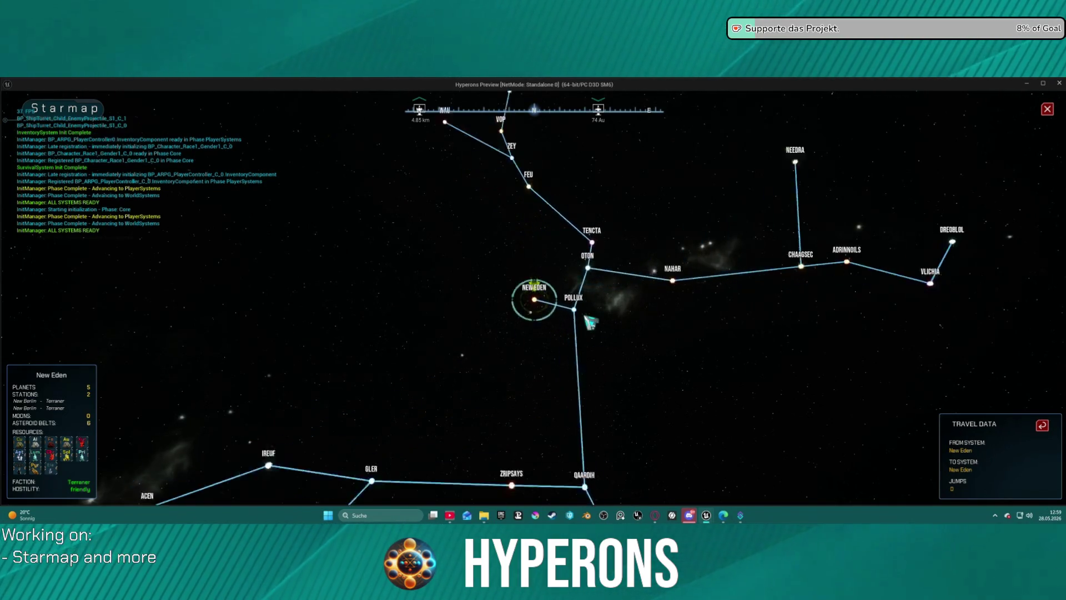
pyautogui.scroll(-3, 566, 321)
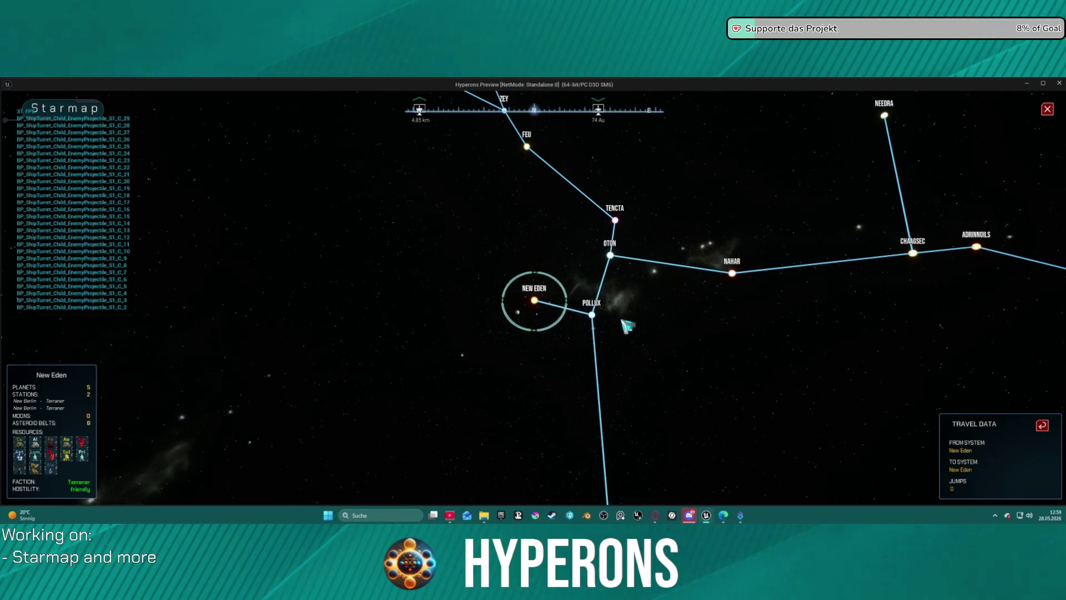
pyautogui.scroll(2, 627, 326)
pyautogui.scroll(2, 628, 322)
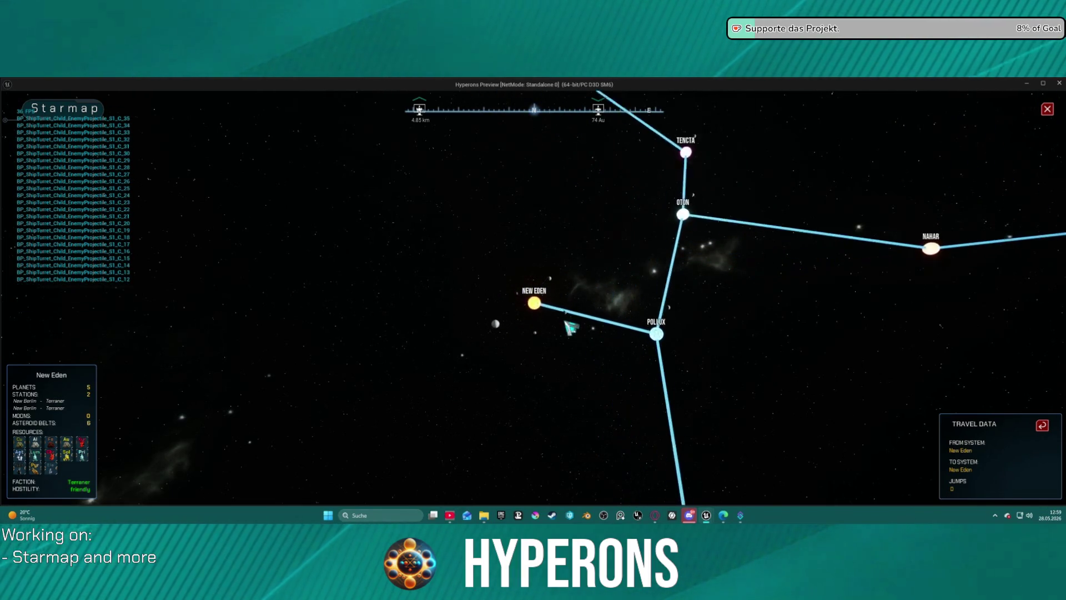
pyautogui.scroll(-5, 701, 347)
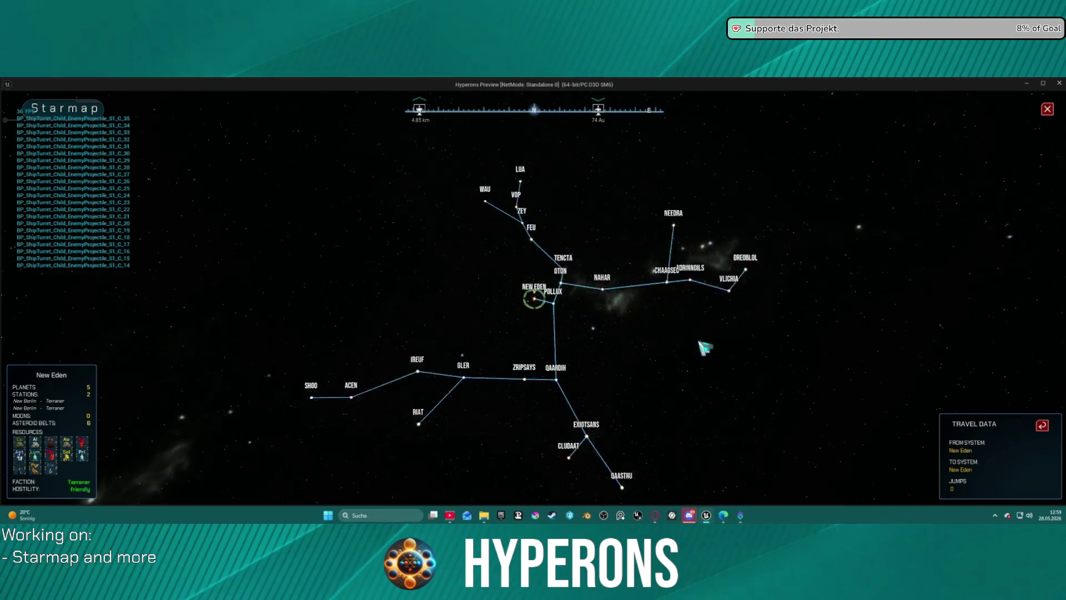
pyautogui.scroll(3, 571, 302)
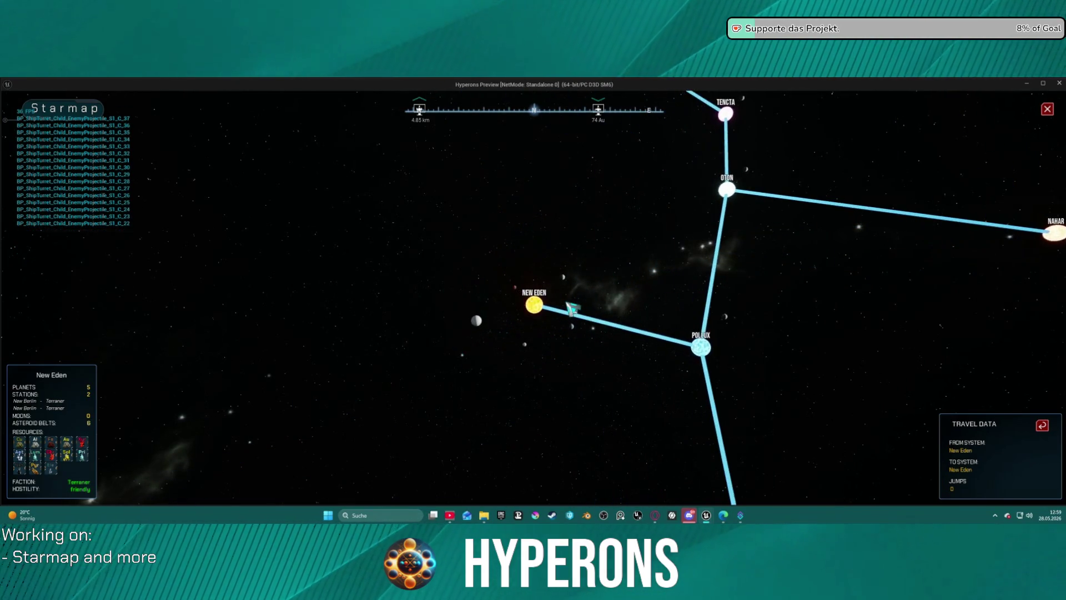
pyautogui.scroll(-3, 575, 316)
pyautogui.scroll(3, 579, 324)
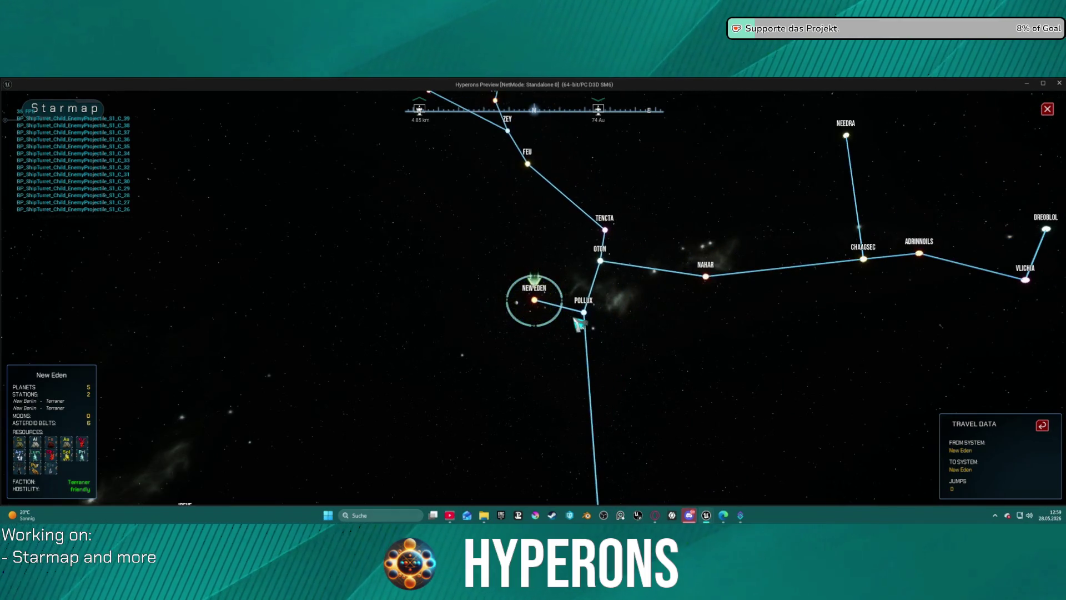
pyautogui.hotkey('alt', 'Tab')
pyautogui.press('Escape')
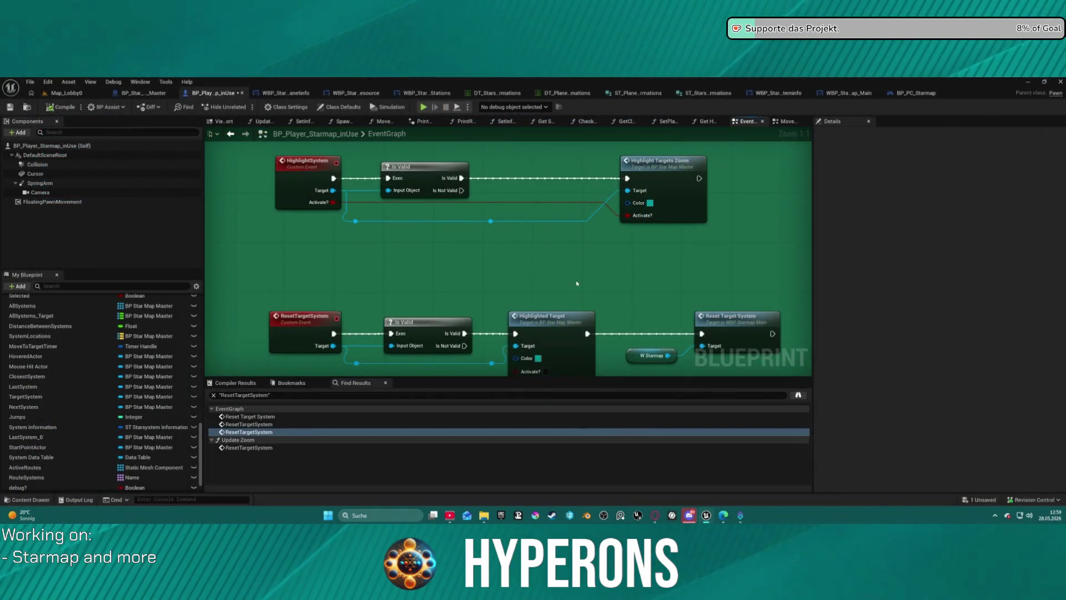
# - Inspect the HighlightTargetsZoom function, then return to the player starmap EventGraph
pyautogui.moveTo(658, 284)
pyautogui.mouseDown()
pyautogui.moveTo(583, 238)
pyautogui.moveTo(579, 257)
pyautogui.moveTo(617, 269)
pyautogui.mouseUp()
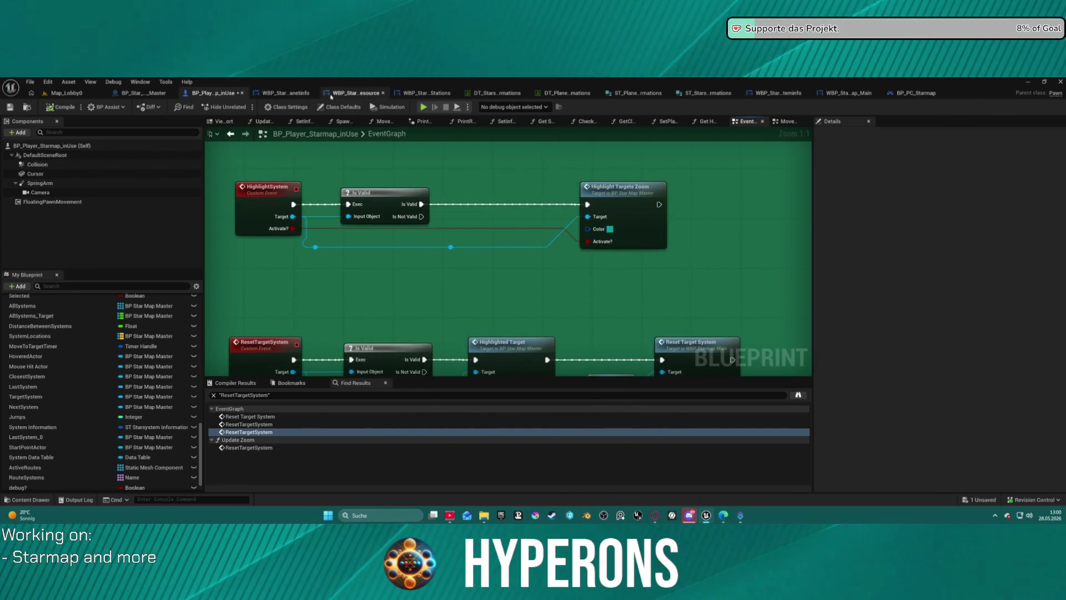
pyautogui.doubleClick(608, 208)
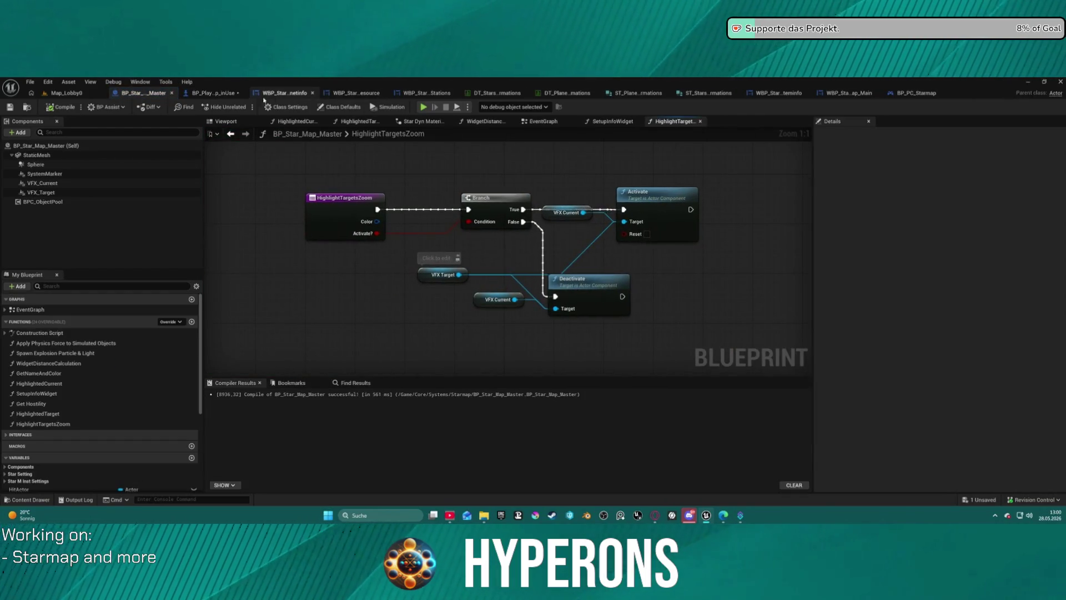
pyautogui.click(222, 92)
pyautogui.scroll(-8, 509, 250)
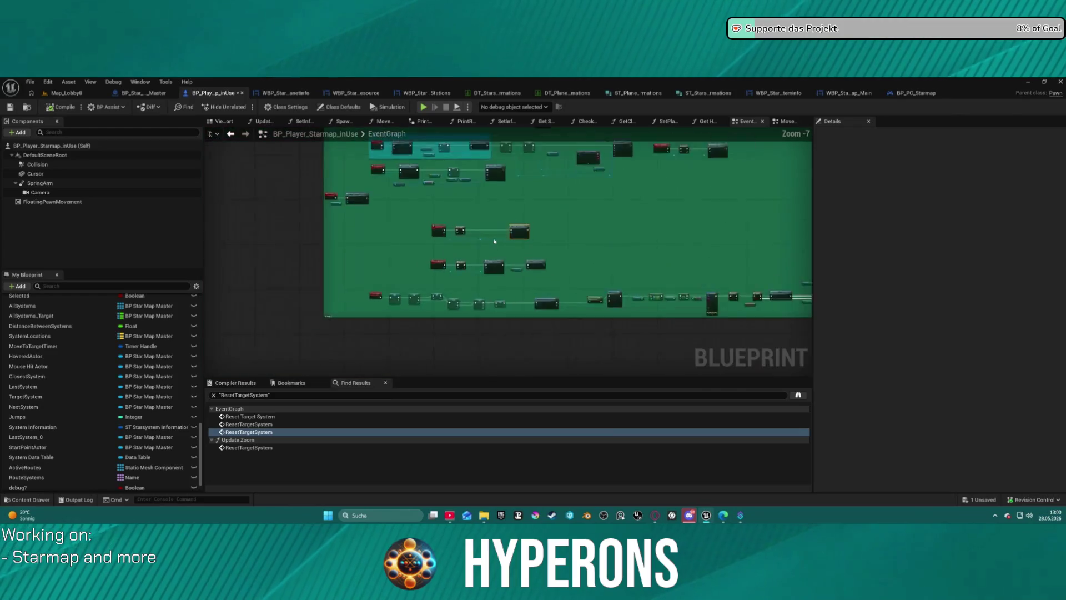
pyautogui.moveTo(475, 380)
pyautogui.mouseDown()
pyautogui.moveTo(456, 441)
pyautogui.moveTo(287, 403)
pyautogui.moveTo(522, 316)
pyautogui.mouseUp()
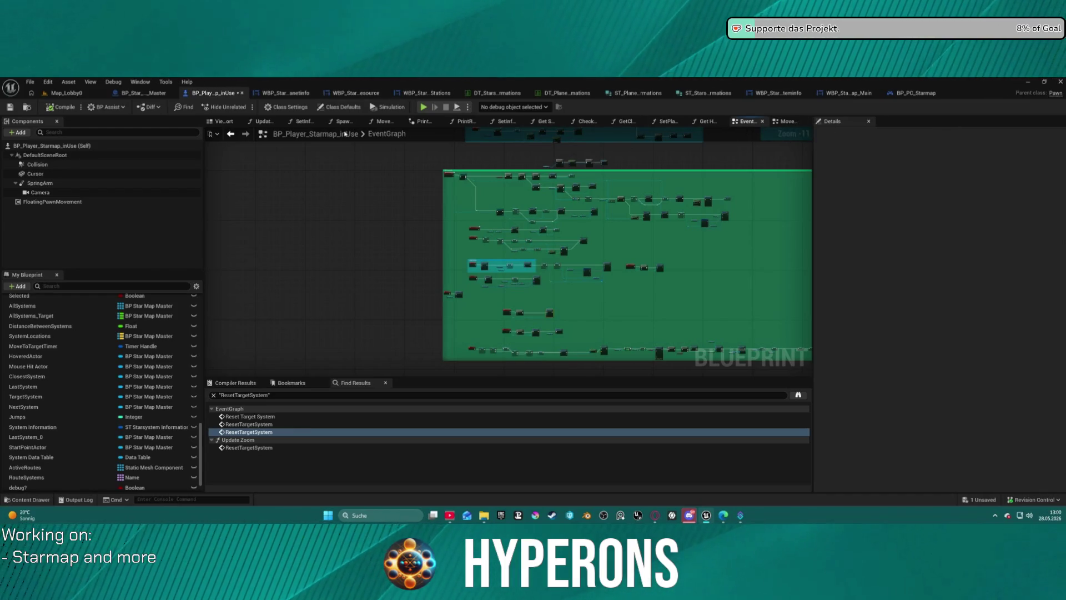
# - Close all the unneeded function graph tabs
pyautogui.middleClick(272, 120)
pyautogui.middleClick(273, 120)
pyautogui.middleClick(275, 121)
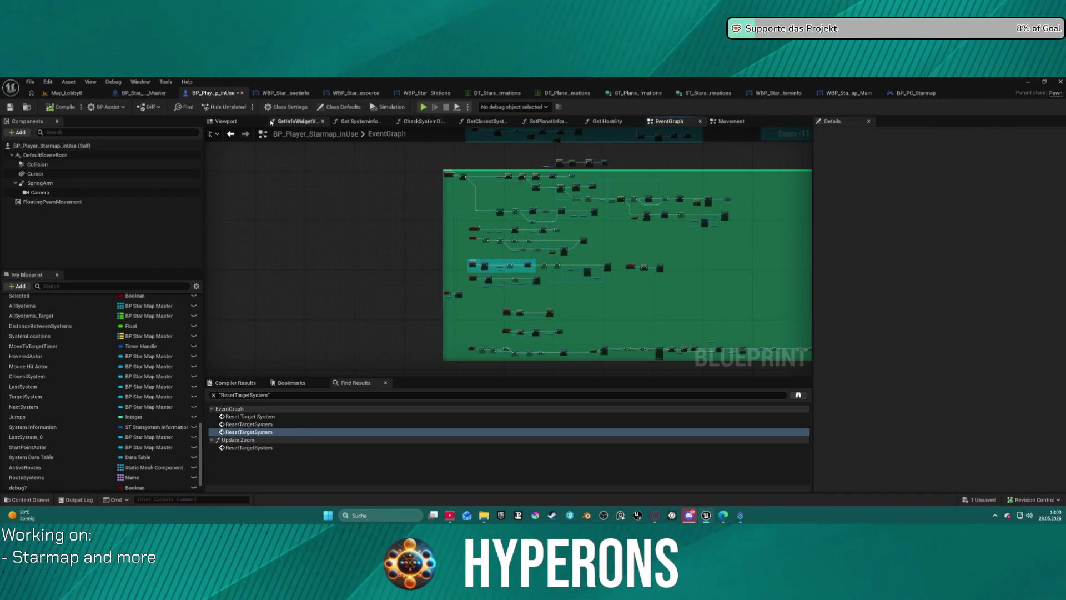
pyautogui.middleClick(277, 122)
pyautogui.middleClick(278, 121)
pyautogui.middleClick(278, 122)
pyautogui.middleClick(278, 121)
pyautogui.middleClick(278, 122)
# - Focus the IA_Zoom_map event in a new tab and open the Update Zoom function from it
pyautogui.scroll(10, 33, 347)
pyautogui.click(65, 350)
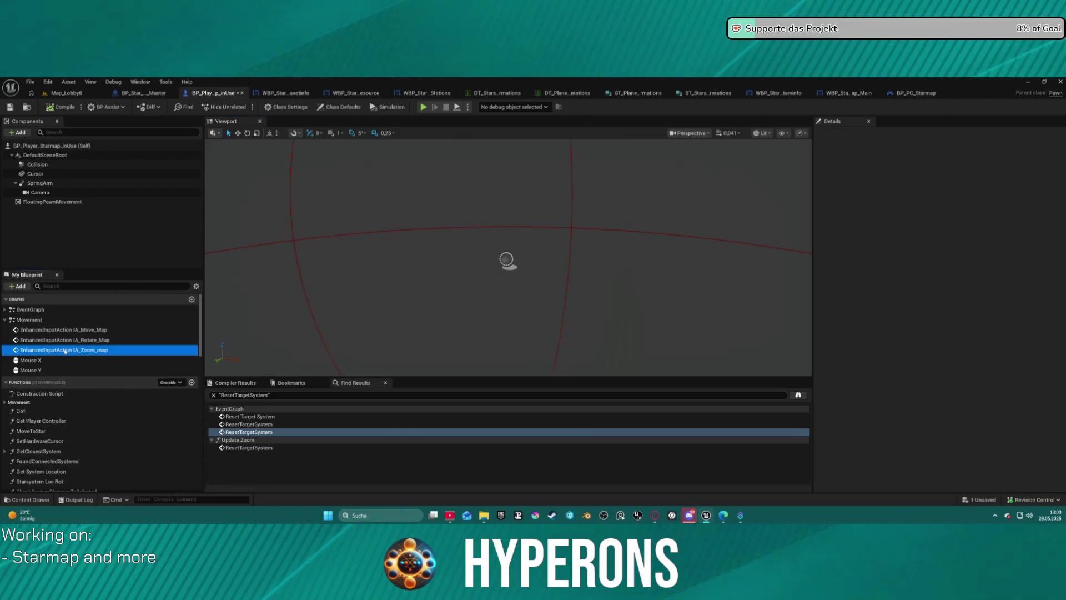
pyautogui.doubleClick(65, 349)
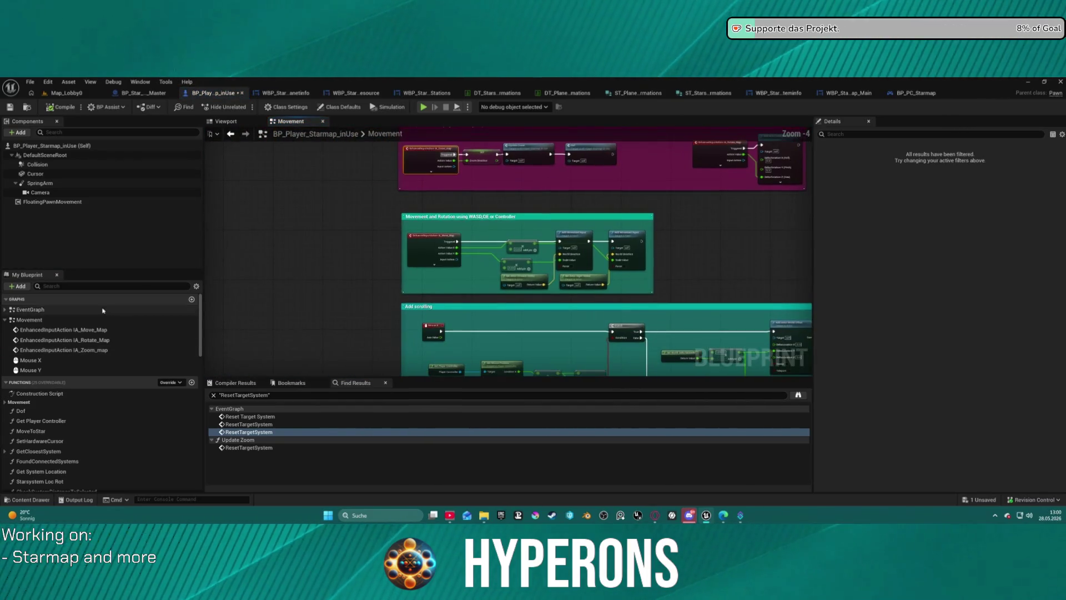
pyautogui.doubleClick(48, 310)
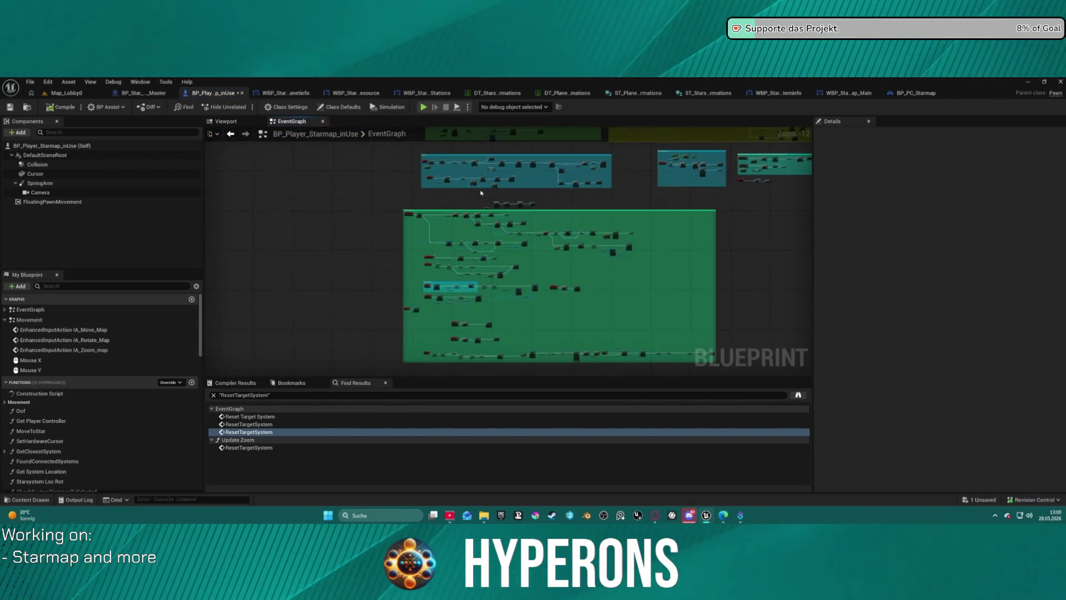
pyautogui.rightClick(70, 351)
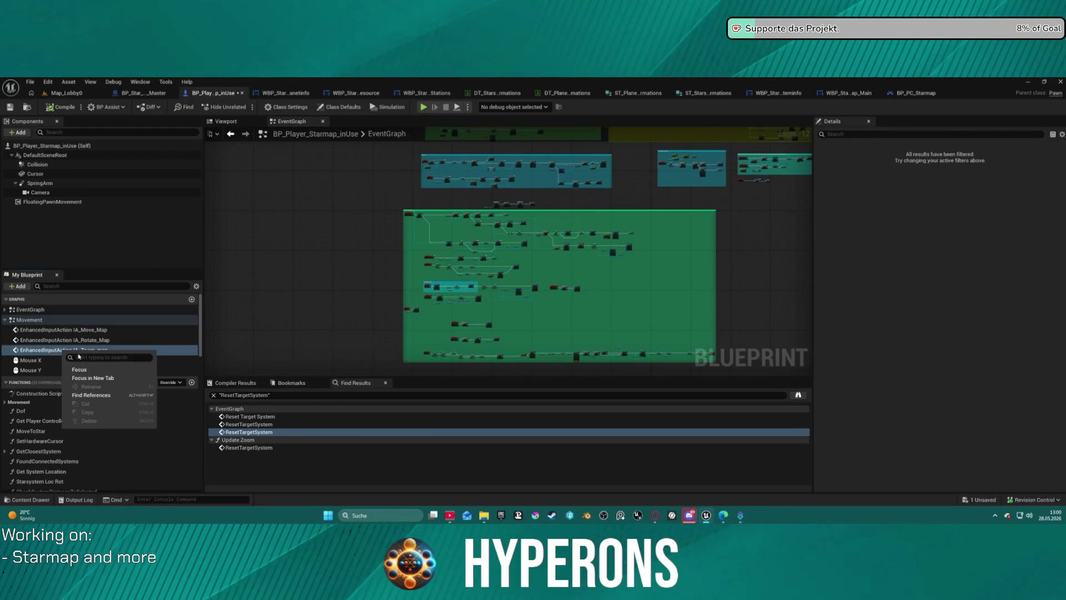
pyautogui.click(111, 378)
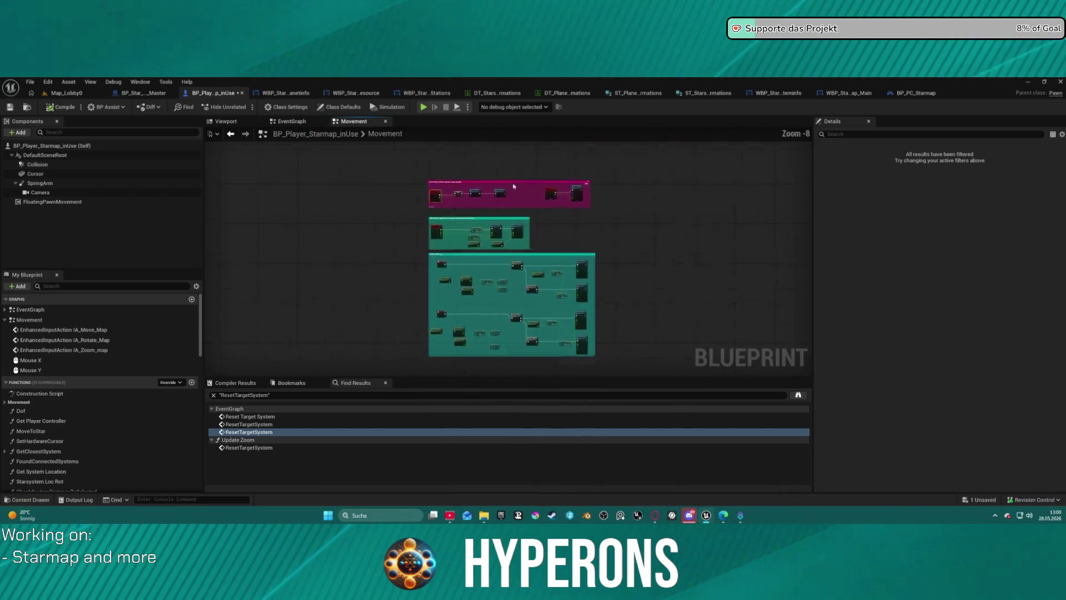
pyautogui.doubleClick(375, 222)
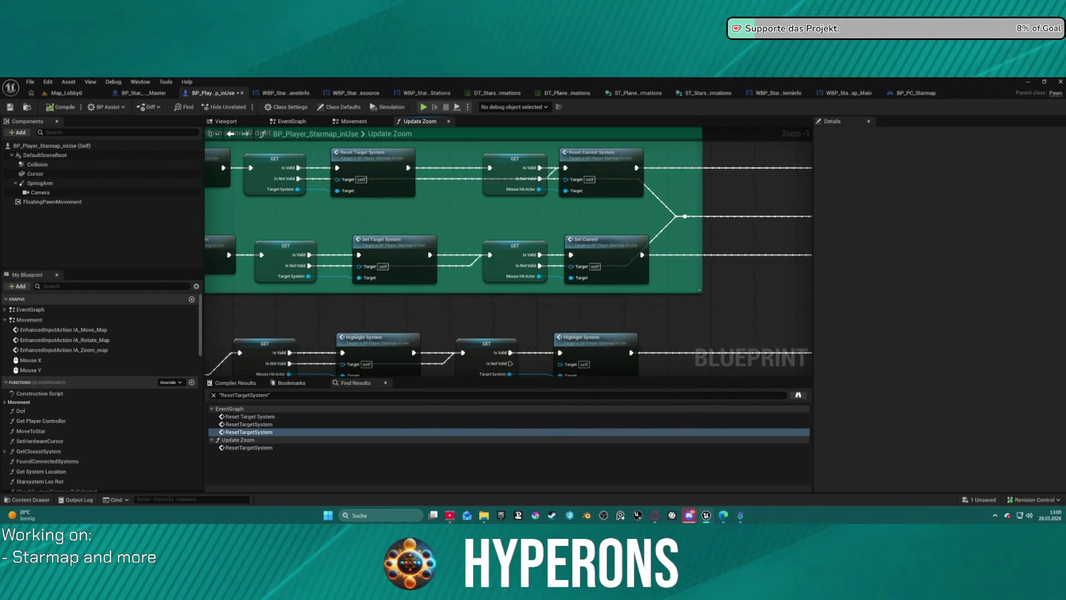
# - Wire the Update Zoom Branch's False output into the Set Info Widget Hidden chain
pyautogui.moveTo(276, 370)
pyautogui.mouseDown()
pyautogui.moveTo(286, 245)
pyautogui.moveTo(367, 362)
pyautogui.moveTo(399, 354)
pyautogui.moveTo(285, 322)
pyautogui.moveTo(254, 286)
pyautogui.mouseUp()
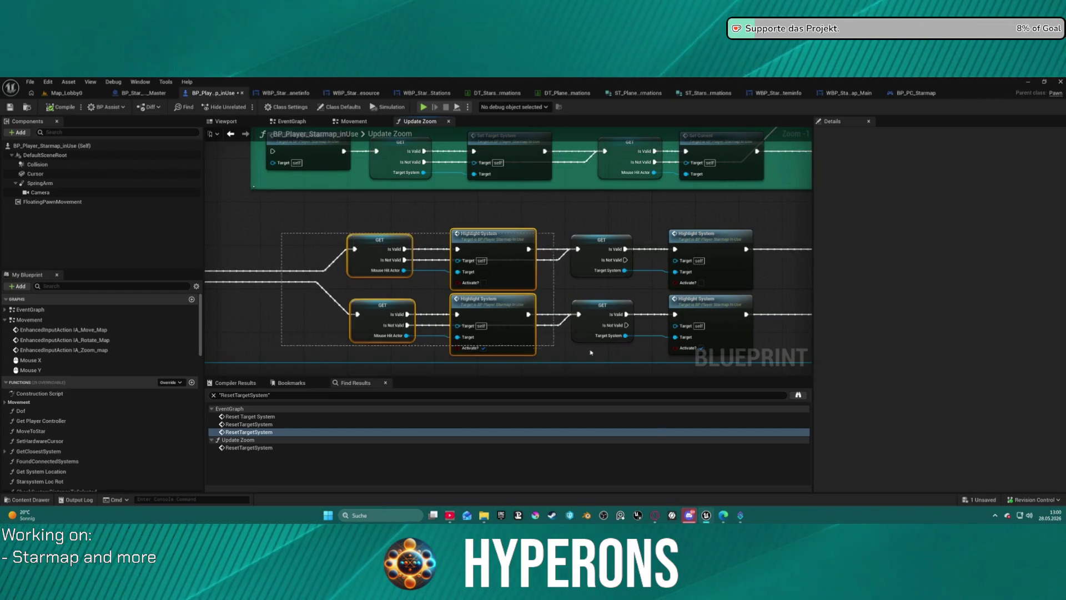
pyautogui.moveTo(577, 351)
pyautogui.mouseDown()
pyautogui.moveTo(467, 245)
pyautogui.moveTo(371, 282)
pyautogui.moveTo(464, 155)
pyautogui.moveTo(464, 277)
pyautogui.moveTo(481, 276)
pyautogui.mouseUp()
pyautogui.moveTo(547, 263)
pyautogui.mouseDown()
pyautogui.moveTo(475, 373)
pyautogui.moveTo(429, 269)
pyautogui.moveTo(441, 302)
pyautogui.moveTo(542, 313)
pyautogui.moveTo(522, 311)
pyautogui.moveTo(500, 250)
pyautogui.moveTo(467, 225)
pyautogui.moveTo(426, 221)
pyautogui.moveTo(473, 283)
pyautogui.moveTo(449, 361)
pyautogui.moveTo(440, 341)
pyautogui.moveTo(572, 331)
pyautogui.moveTo(406, 319)
pyautogui.moveTo(379, 295)
pyautogui.moveTo(342, 332)
pyautogui.mouseUp()
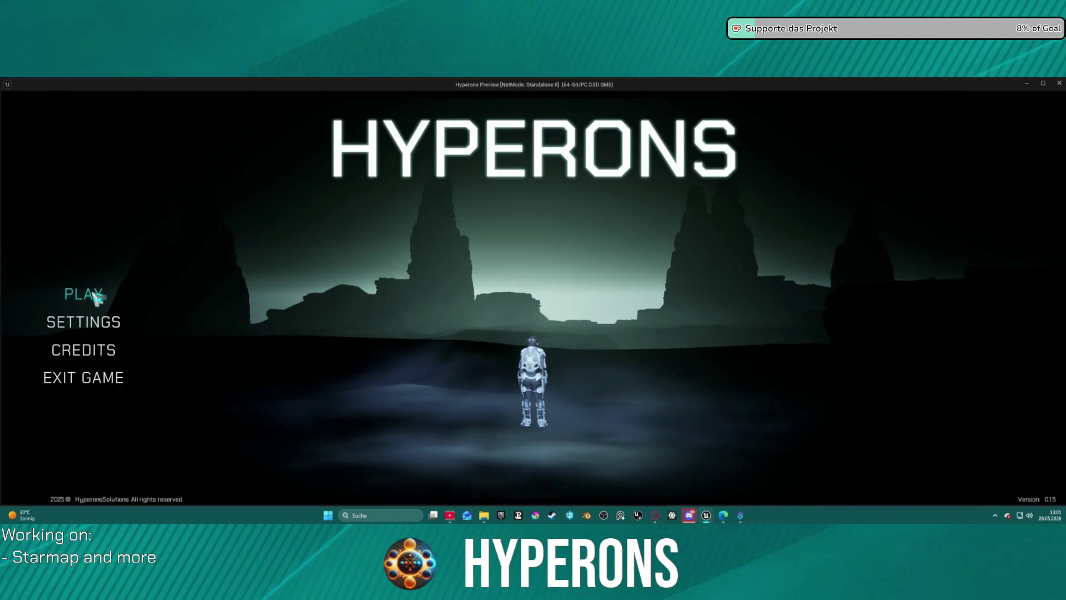
# - Start a new game as the Mining character in New Eden and open the starmap
pyautogui.click(92, 295)
pyautogui.click(423, 332)
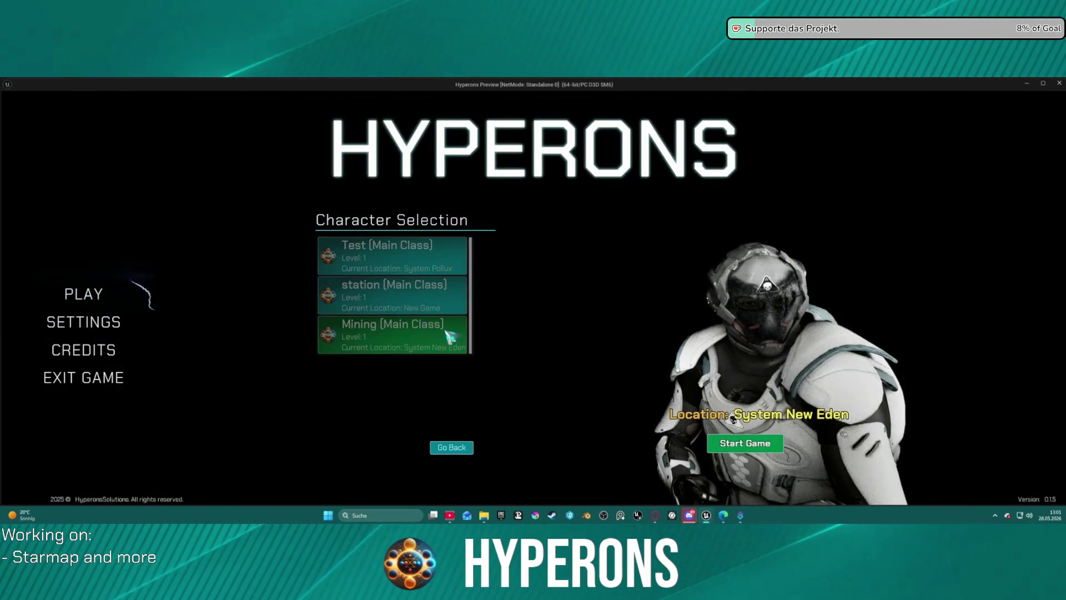
pyautogui.click(758, 446)
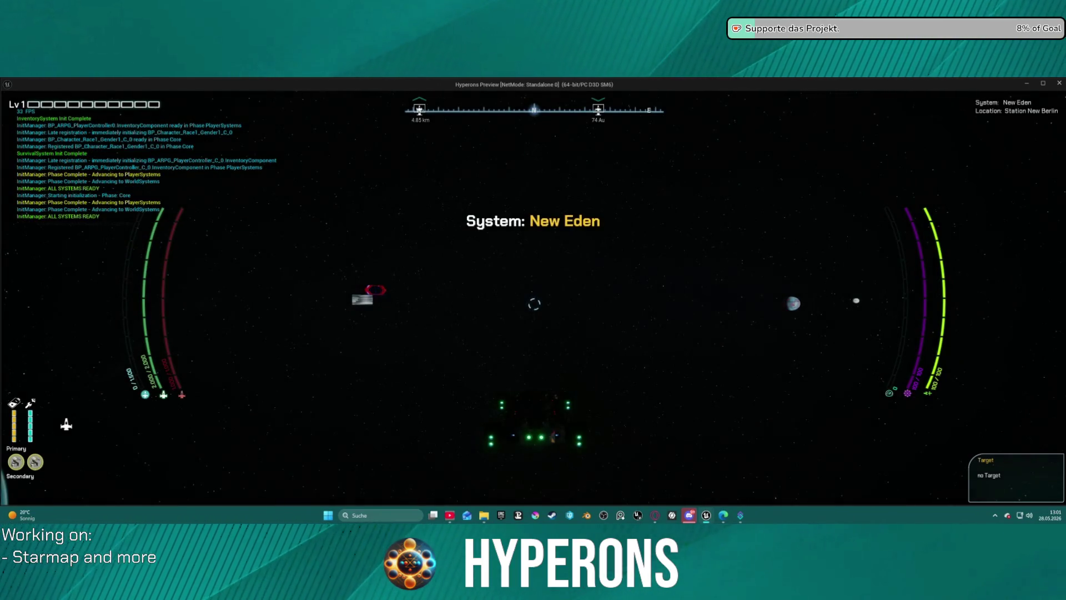
pyautogui.press('m')
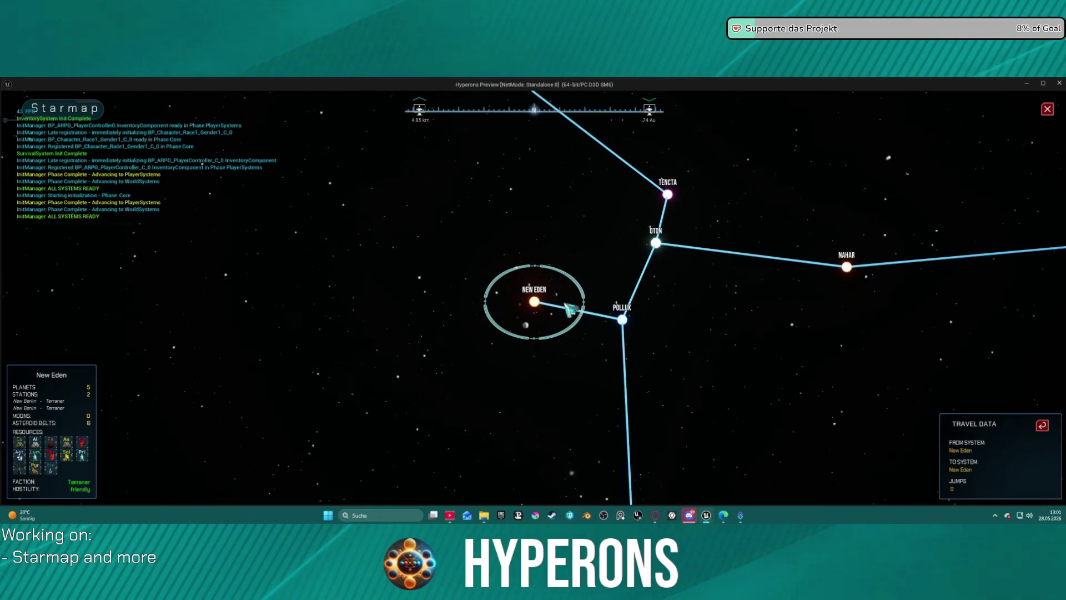
# - Alternate the target between Pollux and New Eden to check the highlight, then close the preview
pyautogui.click(622, 319)
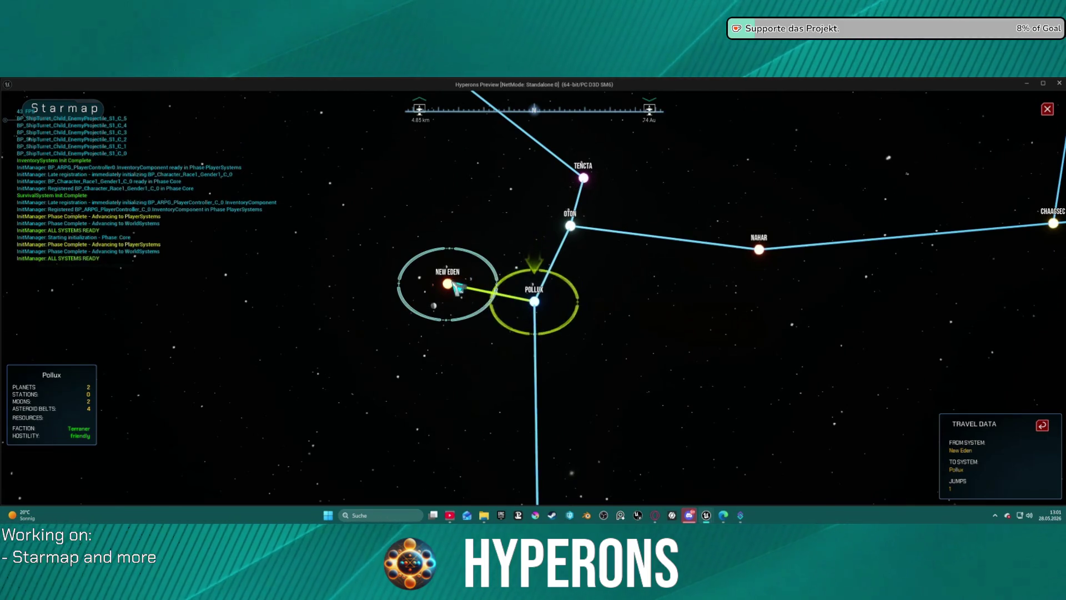
pyautogui.click(455, 287)
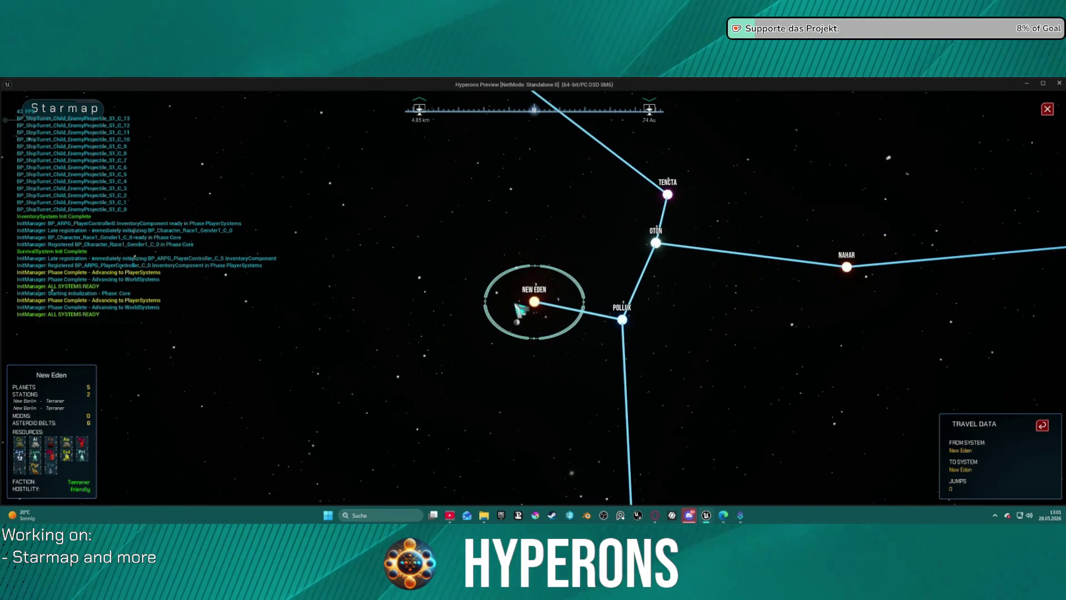
pyautogui.click(638, 331)
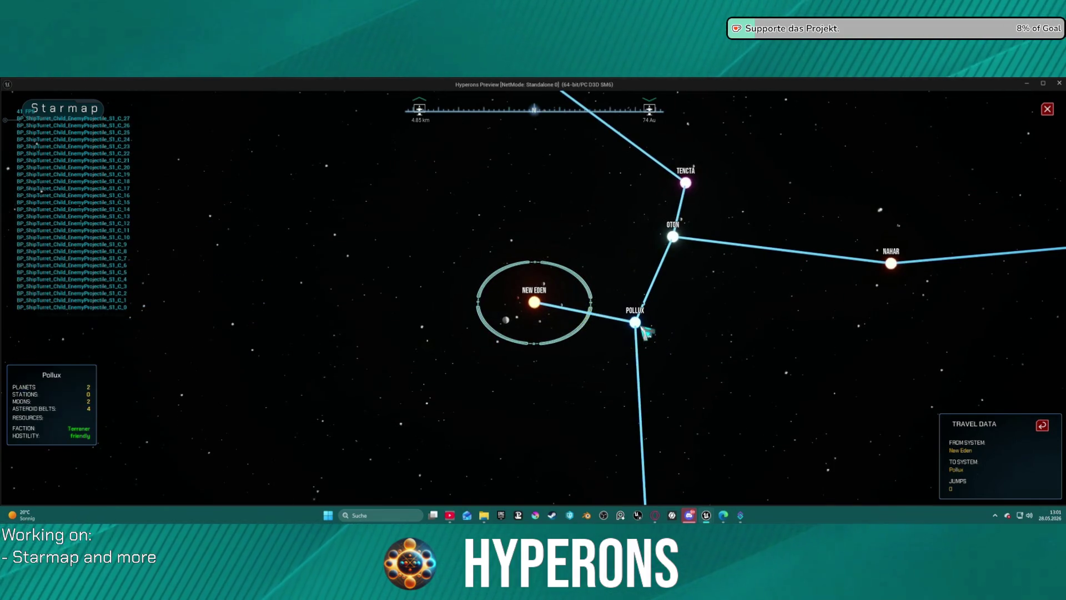
pyautogui.click(640, 328)
pyautogui.click(537, 307)
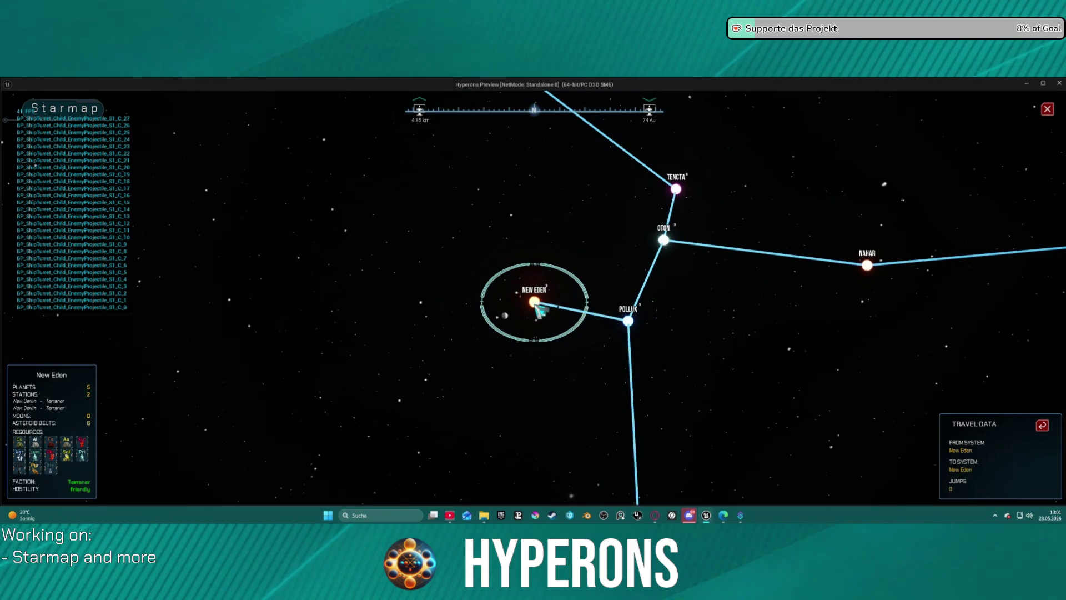
pyautogui.press('Escape')
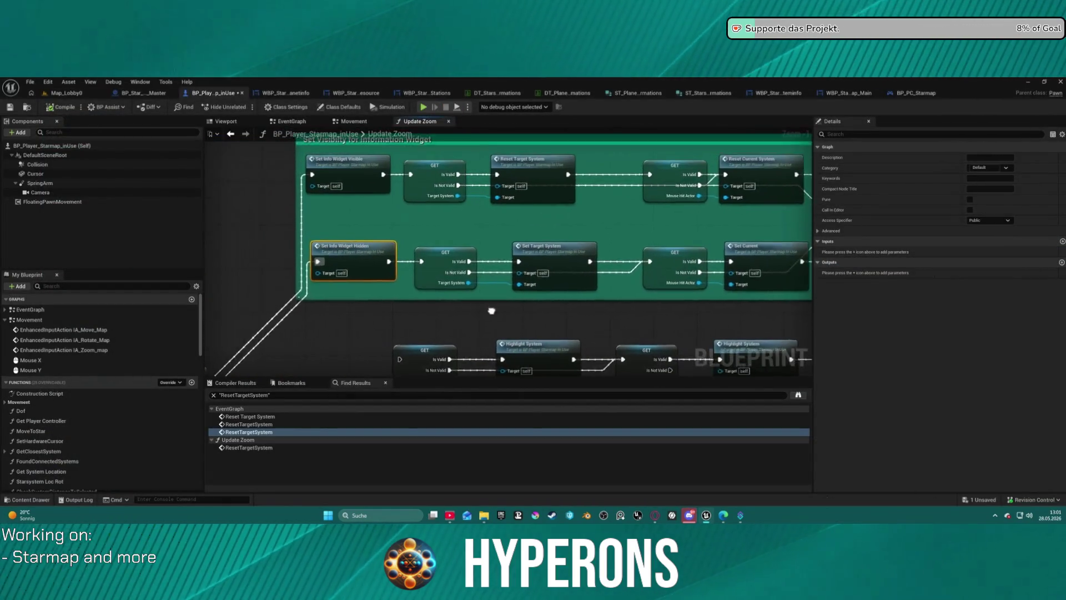
pyautogui.moveTo(503, 248); pyautogui.dragTo(520, 212)
pyautogui.moveTo(421, 249)
pyautogui.mouseDown()
pyautogui.moveTo(250, 238)
pyautogui.moveTo(205, 222)
pyautogui.moveTo(205, 201)
pyautogui.moveTo(533, 170)
pyautogui.moveTo(569, 212)
pyautogui.moveTo(614, 162)
pyautogui.moveTo(601, 179)
pyautogui.moveTo(639, 189)
pyautogui.moveTo(571, 181)
pyautogui.moveTo(607, 231)
pyautogui.moveTo(643, 183)
pyautogui.moveTo(640, 205)
pyautogui.moveTo(629, 206)
pyautogui.mouseUp()
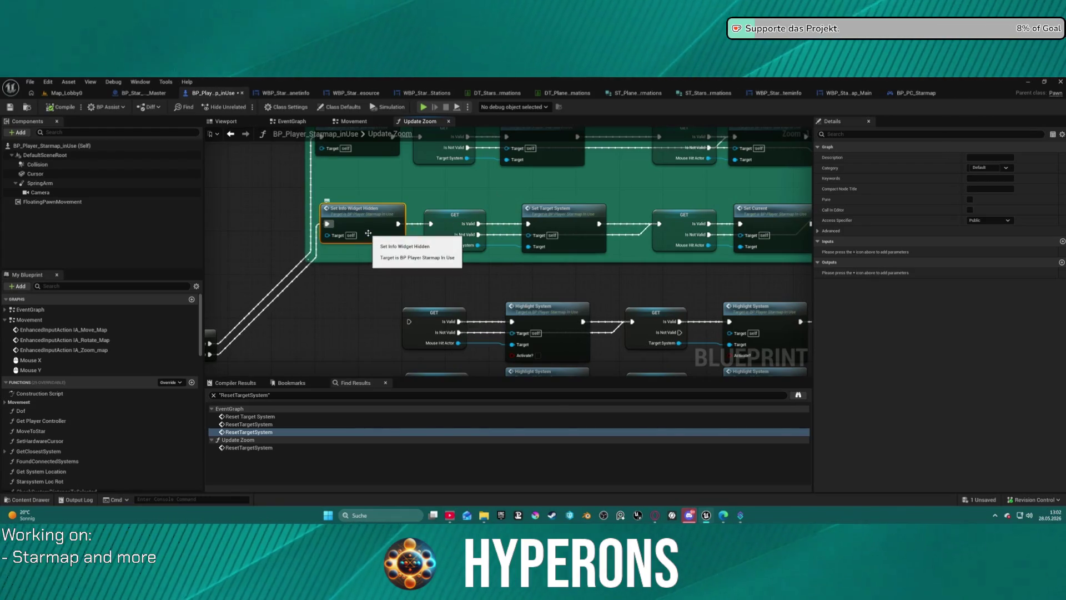
pyautogui.scroll(-3, 425, 180)
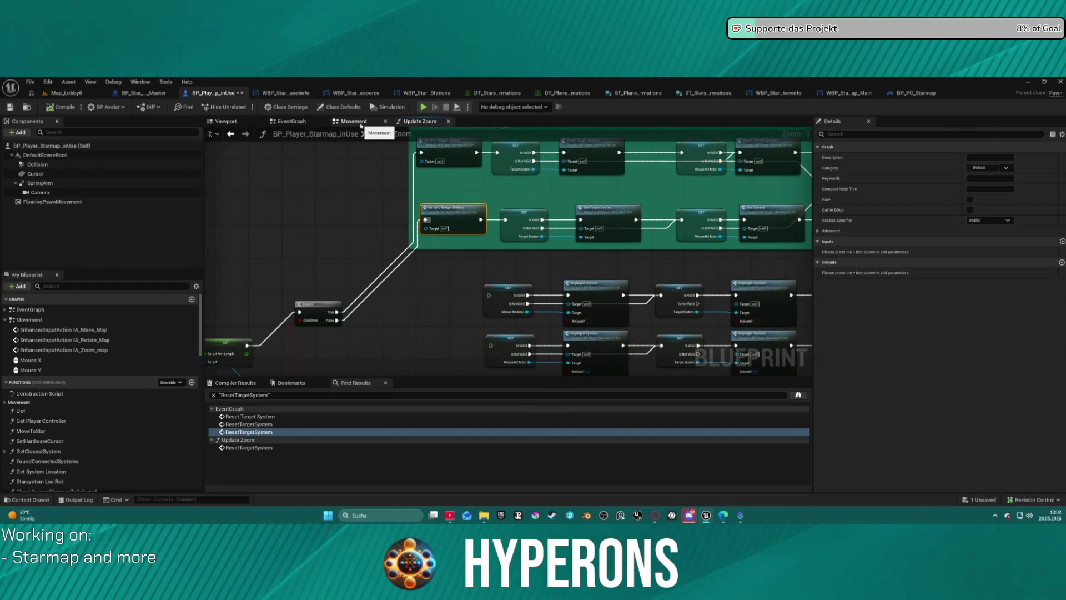
# - Add a SET Target System node after Reset Target System, then launch the game to test
pyautogui.click(285, 121)
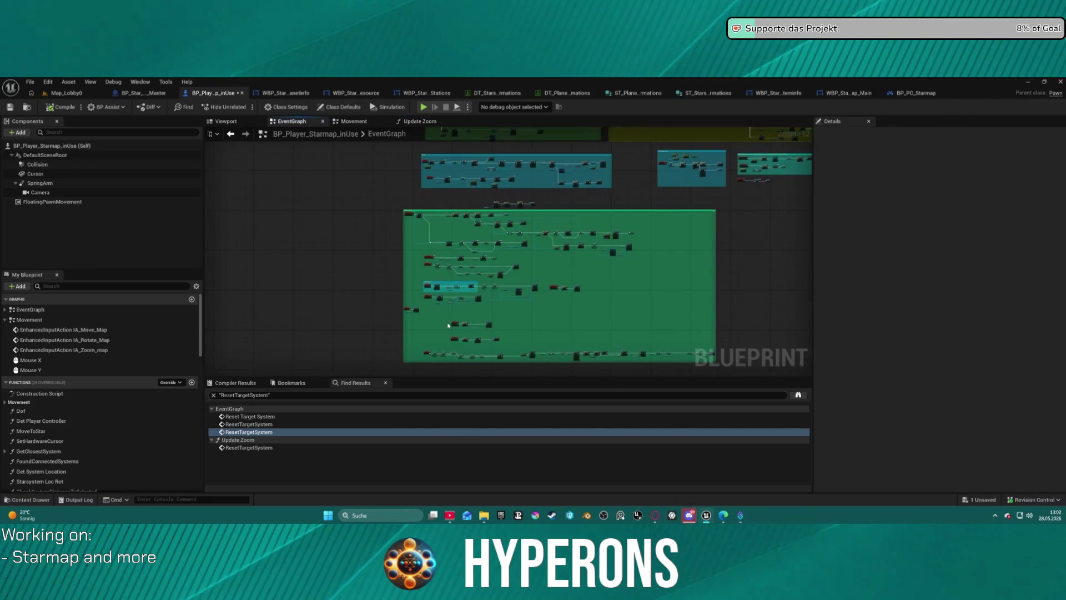
pyautogui.scroll(-4, 485, 177)
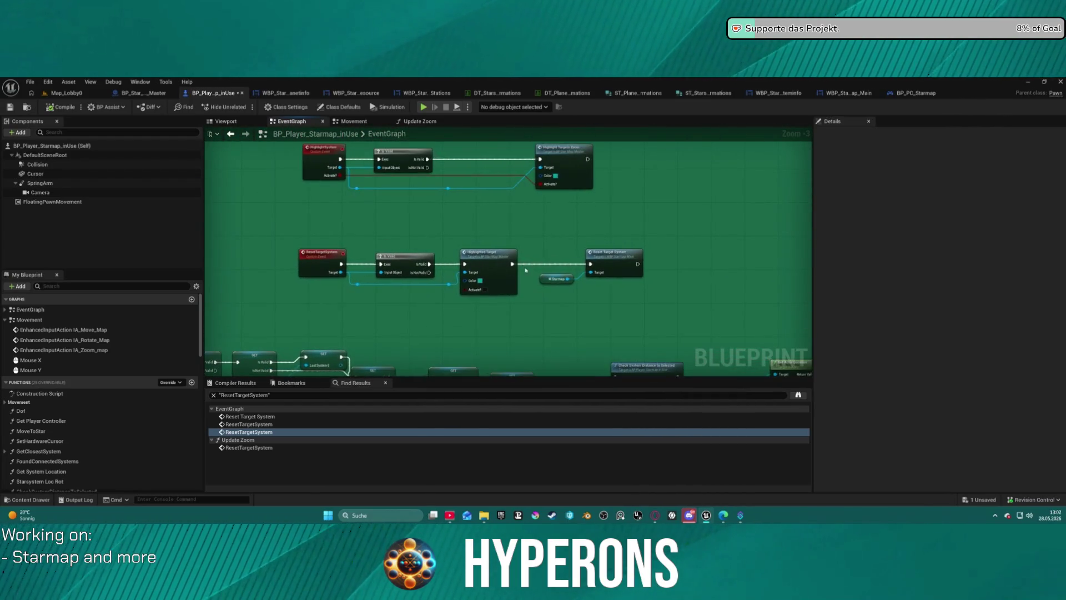
pyautogui.scroll(2, 522, 269)
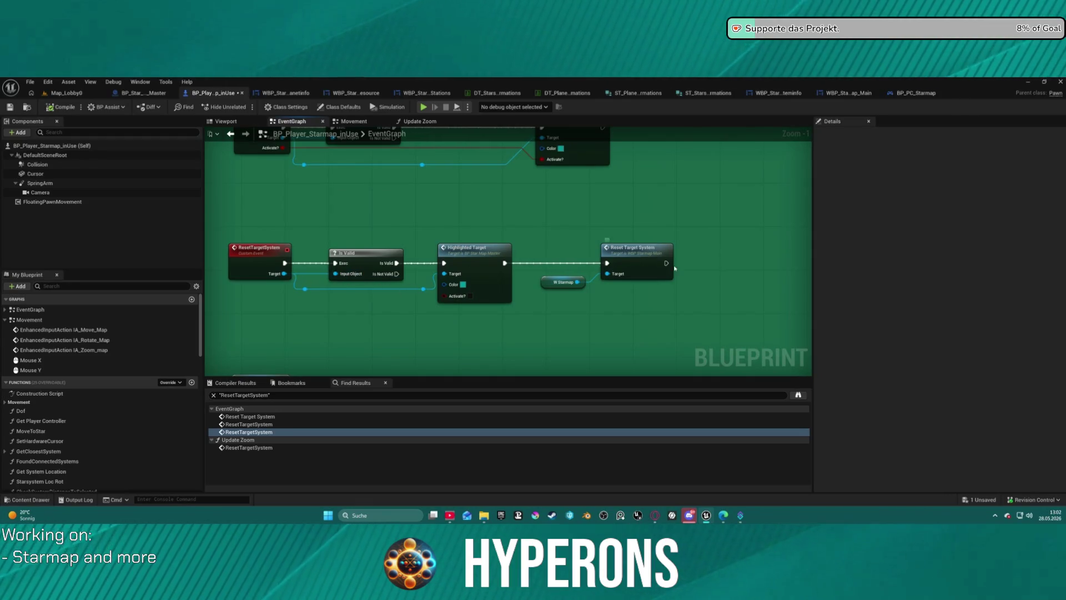
pyautogui.moveTo(669, 263); pyautogui.dragTo(701, 268)
pyautogui.write('set ')
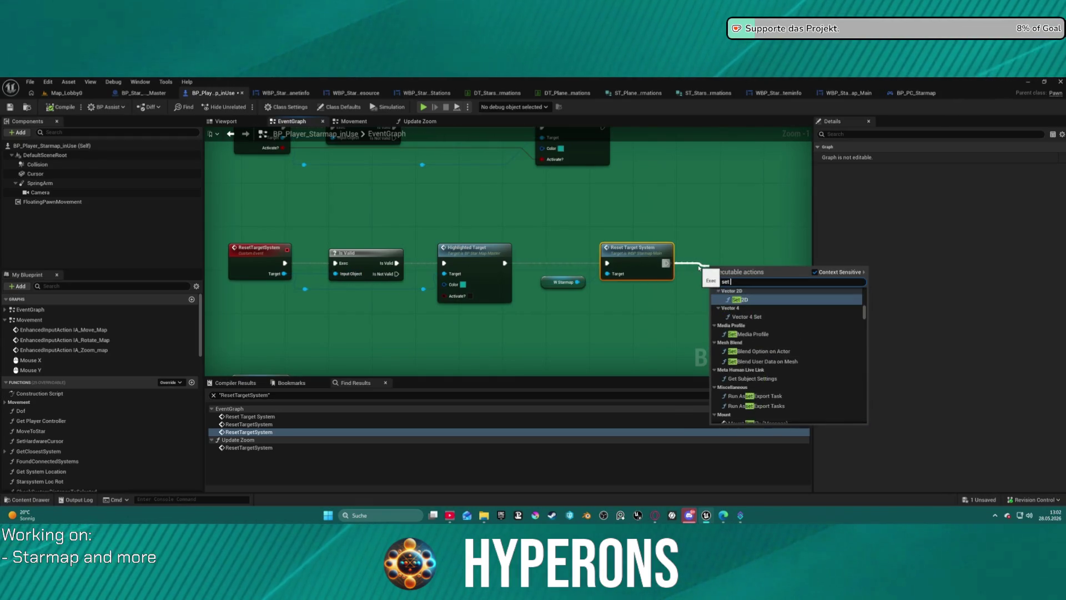
pyautogui.write('targ')
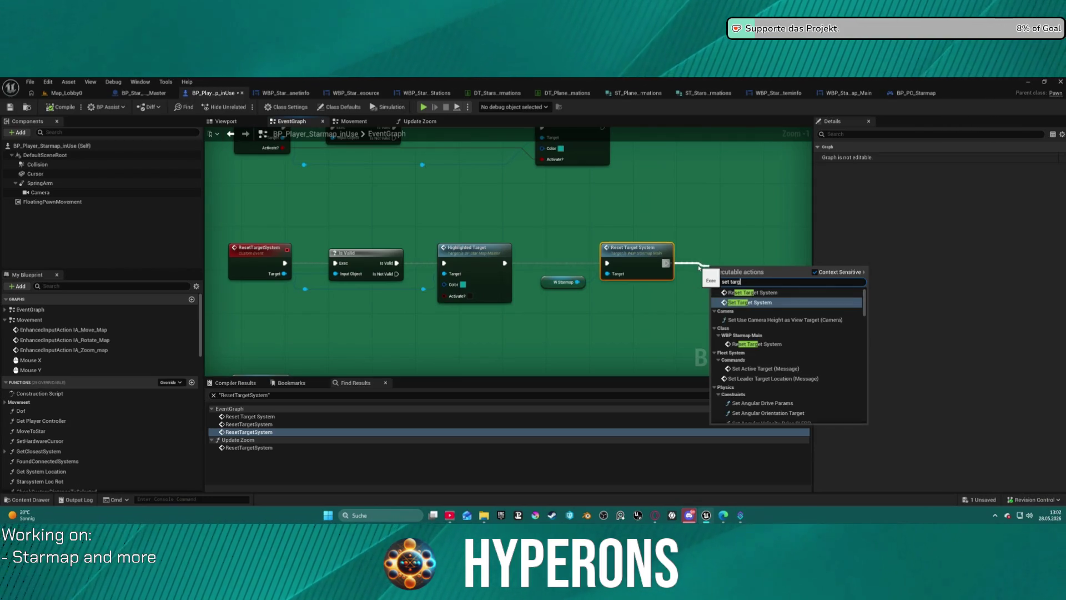
pyautogui.write('et sys')
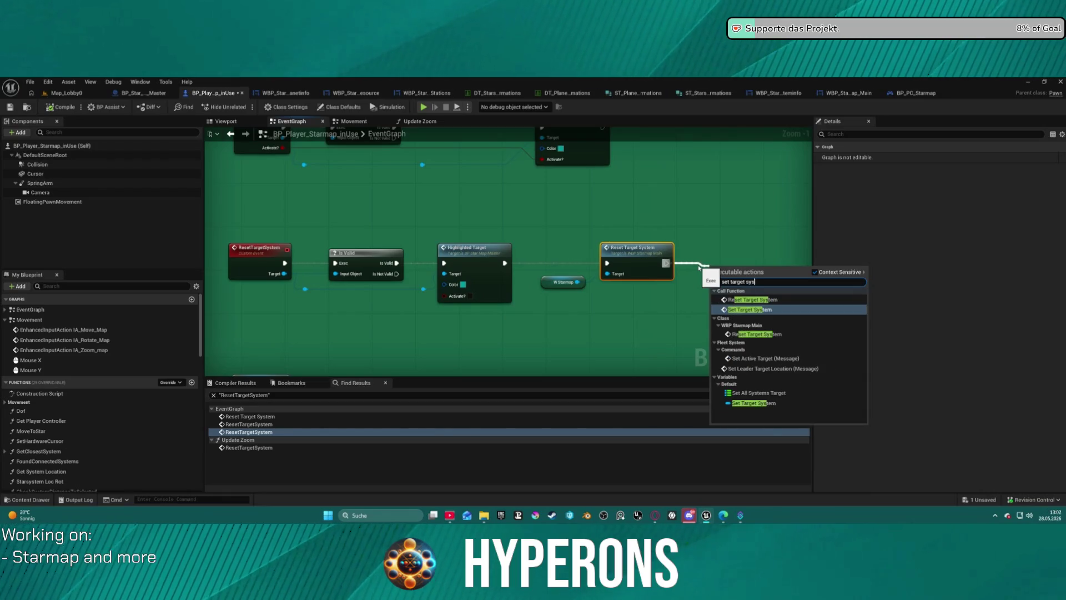
pyautogui.click(764, 404)
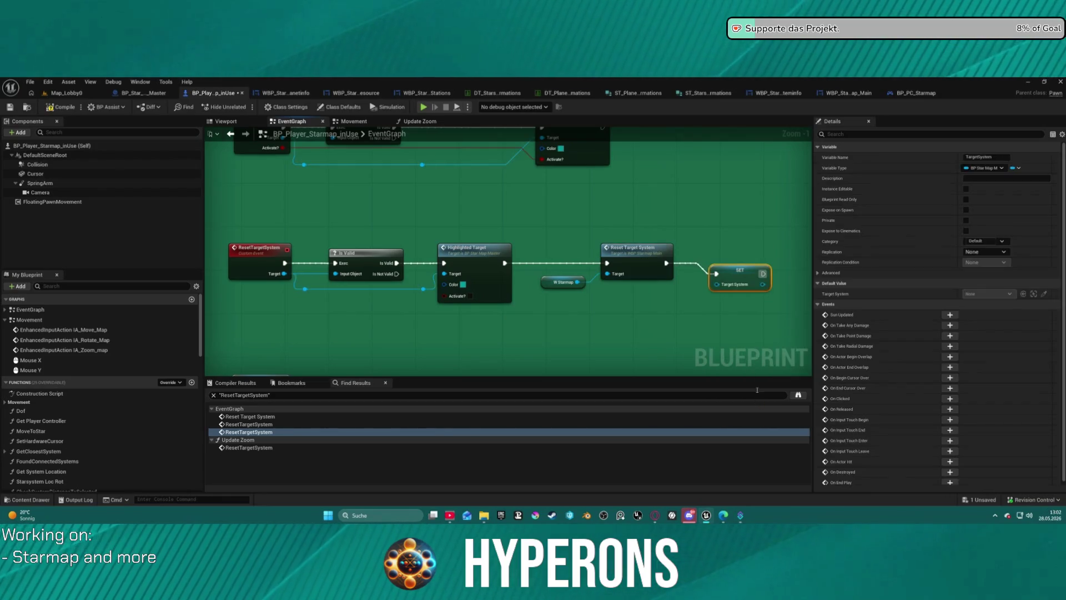
pyautogui.click(421, 108)
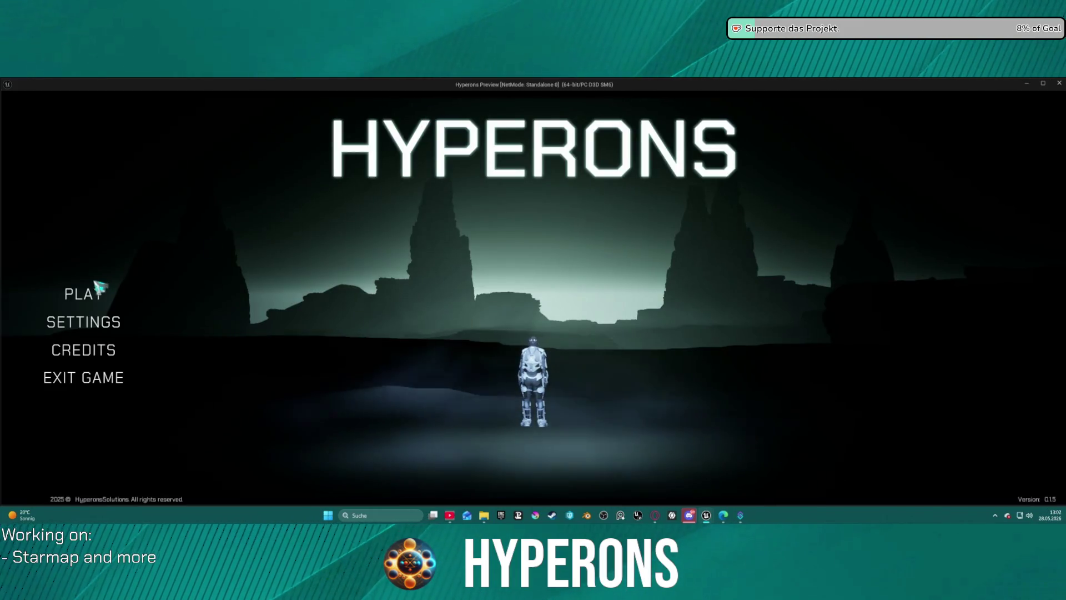
# - Start a new game as the Mining character
pyautogui.click(87, 294)
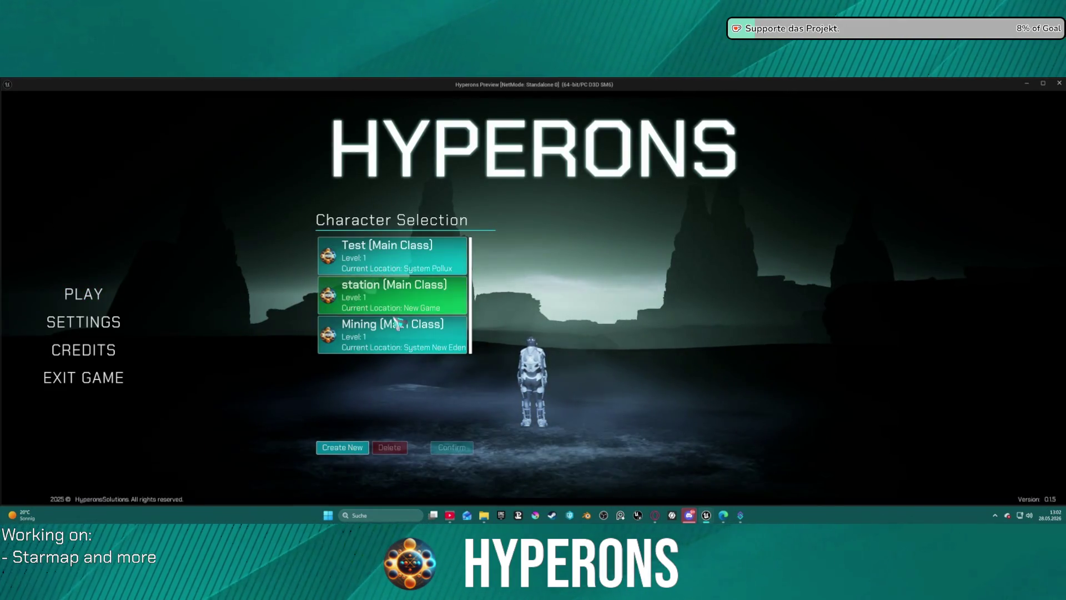
pyautogui.click(414, 330)
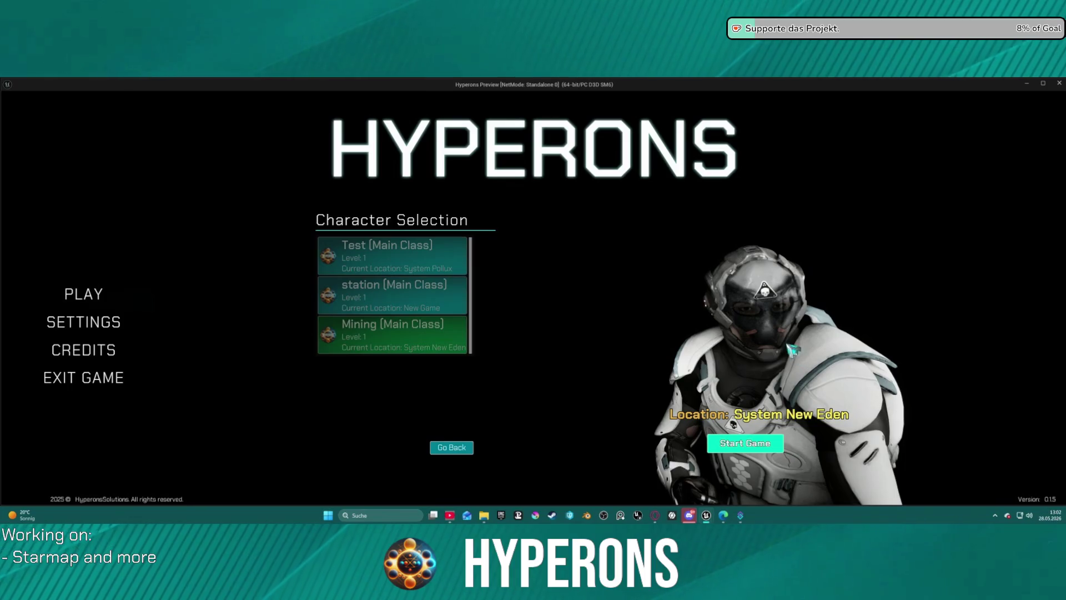
pyautogui.click(745, 442)
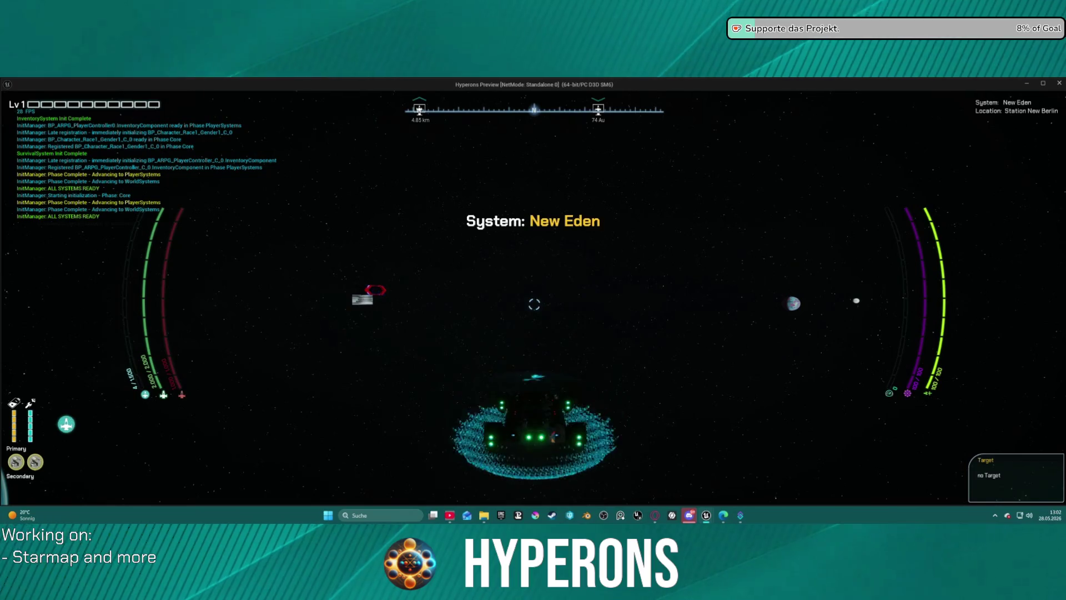
# - On the starmap, test highlights by targeting Pollux and Oton, returning to New Eden each time
pyautogui.press('m')
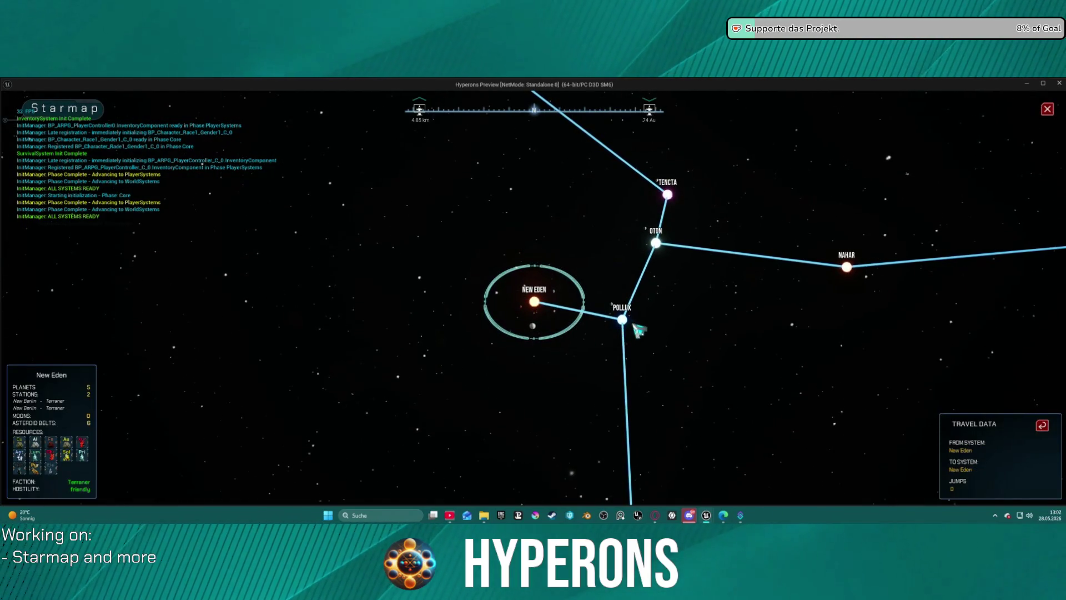
pyautogui.click(624, 322)
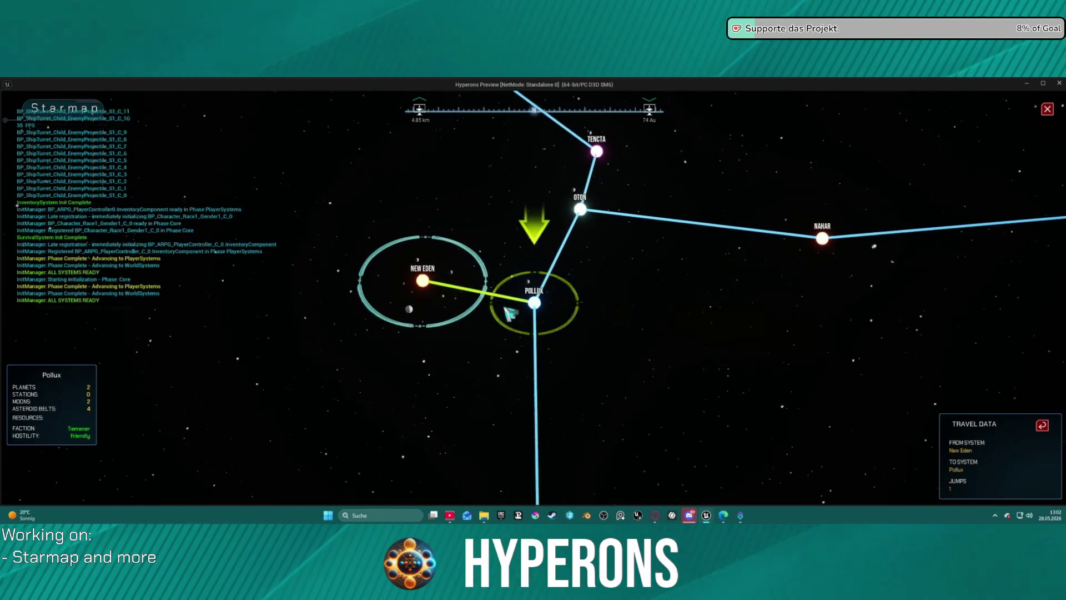
pyautogui.click(428, 286)
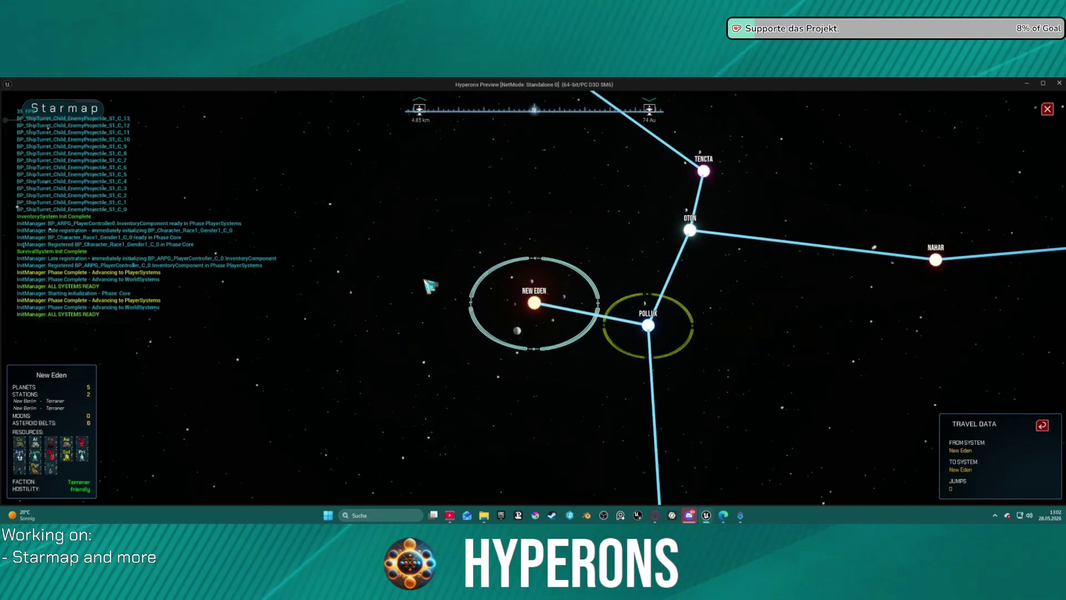
pyautogui.scroll(-5, 675, 338)
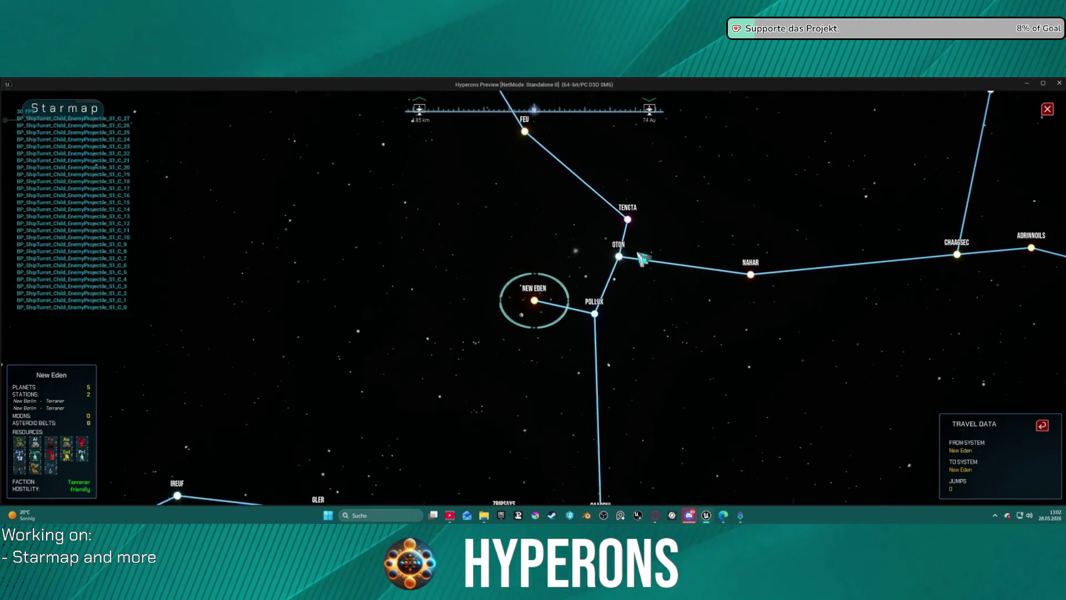
pyautogui.click(613, 258)
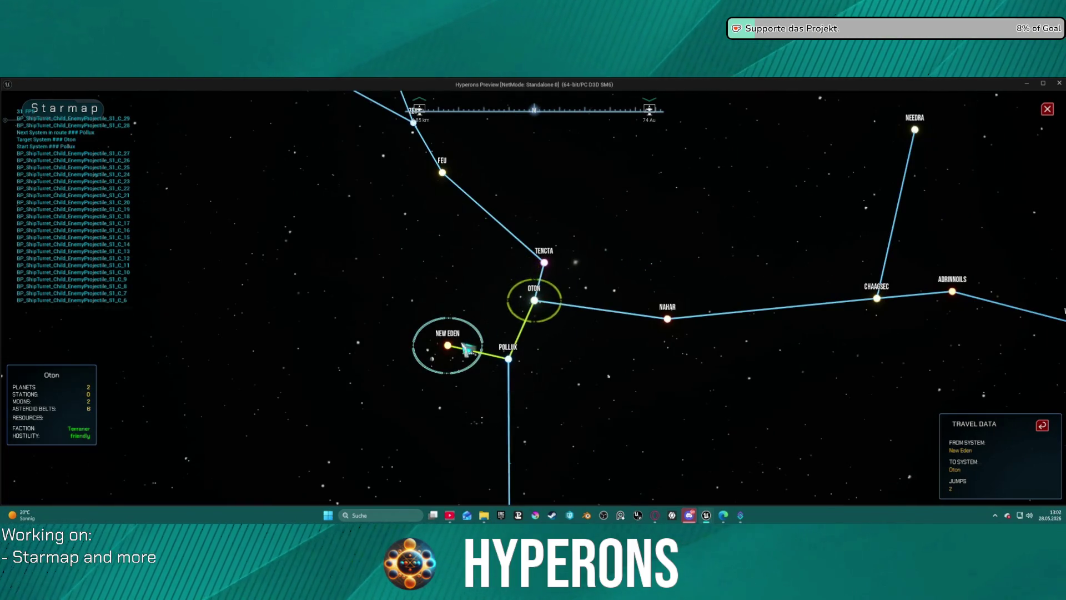
pyautogui.click(449, 345)
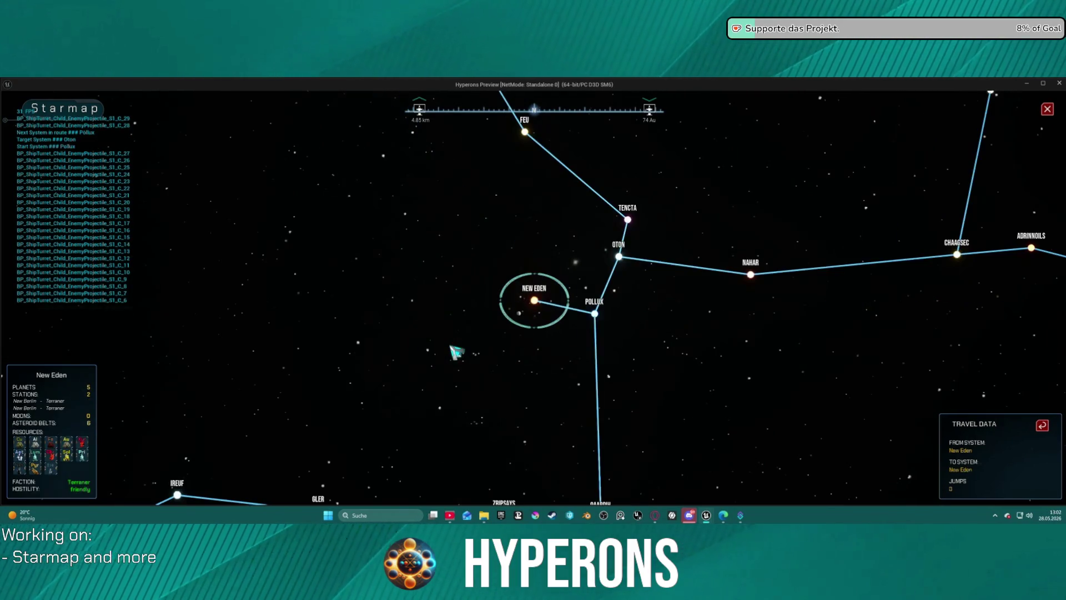
pyautogui.click(620, 258)
pyautogui.click(450, 346)
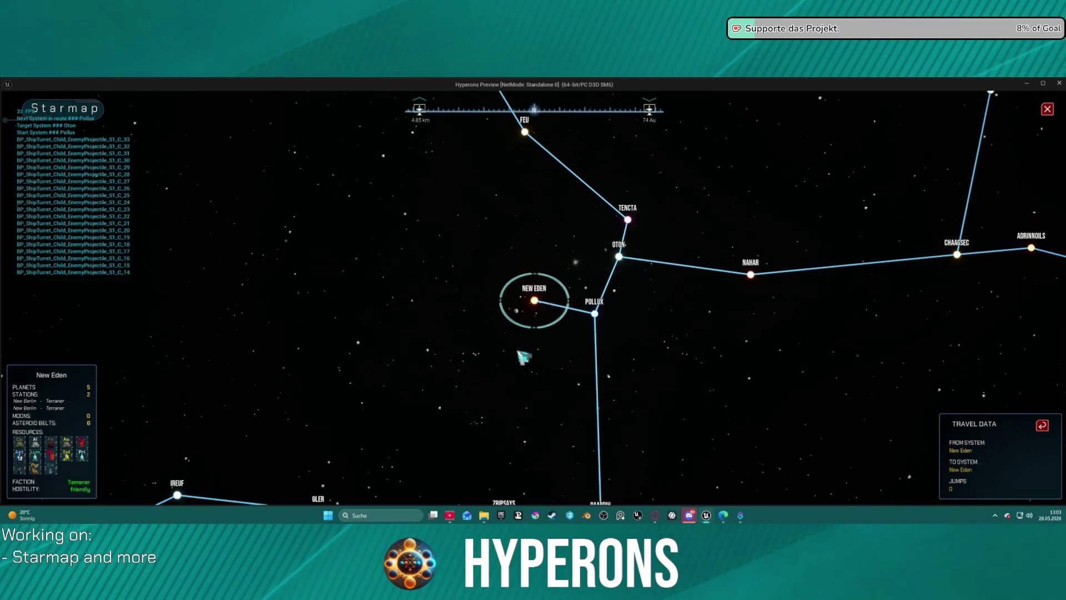
# - Zoom in on Nahar and set it as the travel target with its route highlighted
pyautogui.click(753, 276)
pyautogui.click(522, 305)
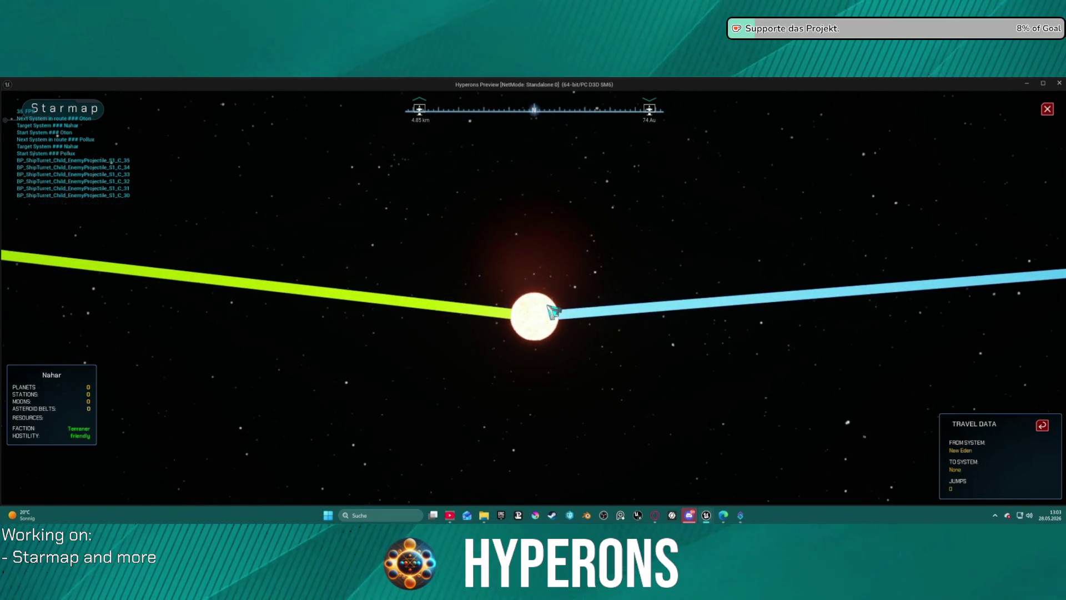
pyautogui.scroll(-3, 554, 312)
pyautogui.scroll(-5, 553, 312)
pyautogui.scroll(-2, 554, 312)
pyautogui.scroll(-2, 537, 315)
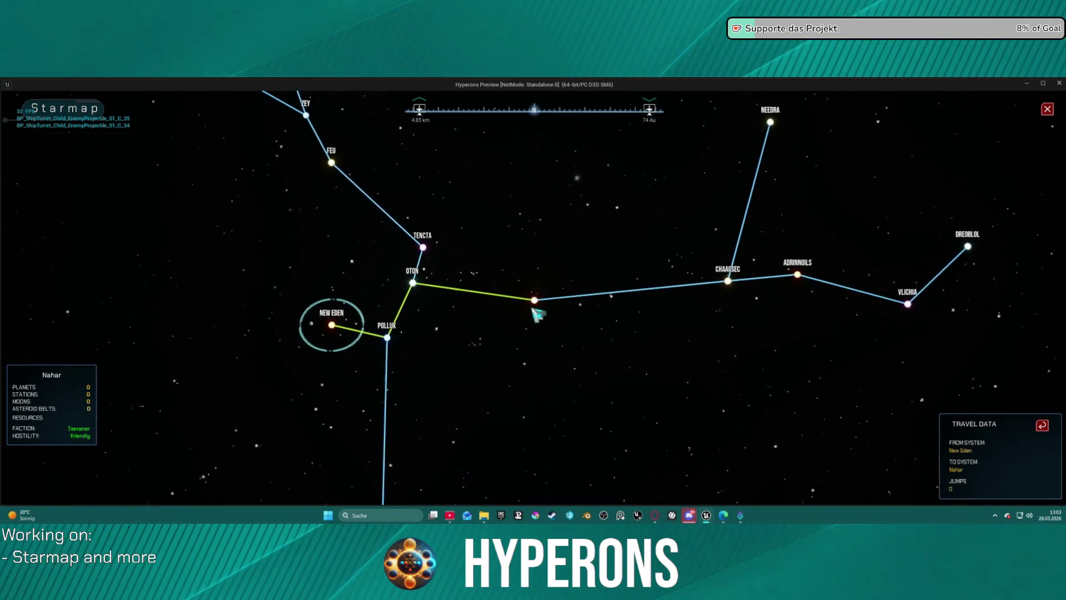
pyautogui.scroll(2, 538, 315)
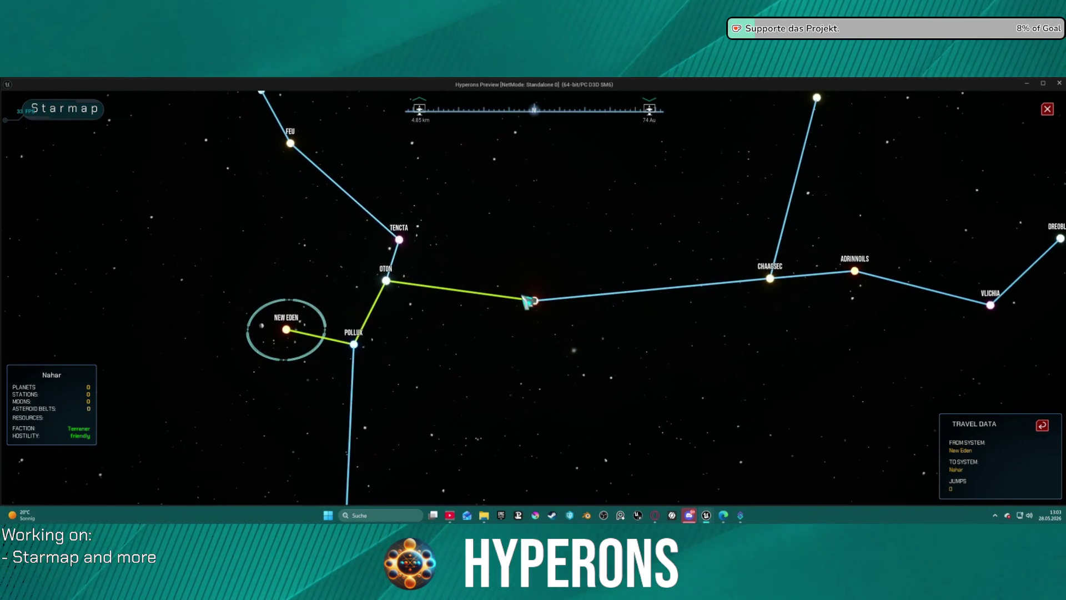
pyautogui.scroll(6, 541, 311)
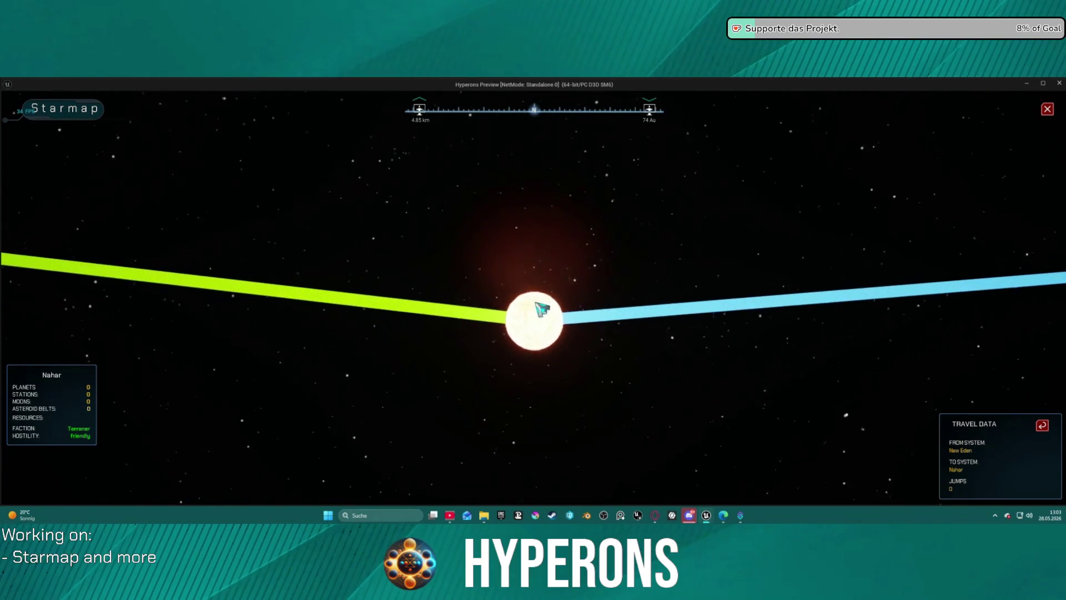
pyautogui.scroll(-6, 540, 324)
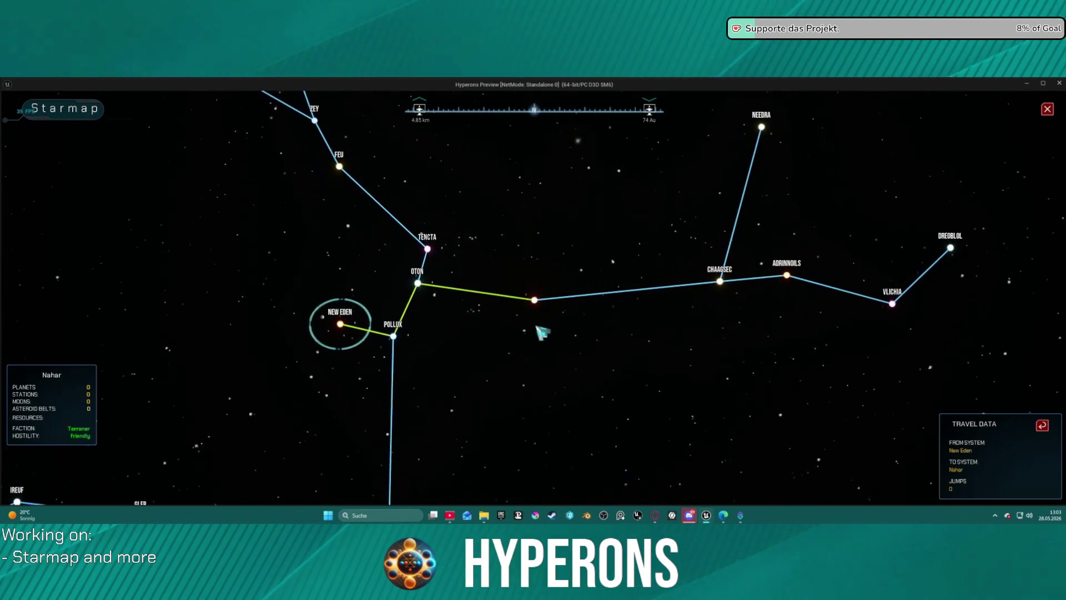
pyautogui.click(538, 307)
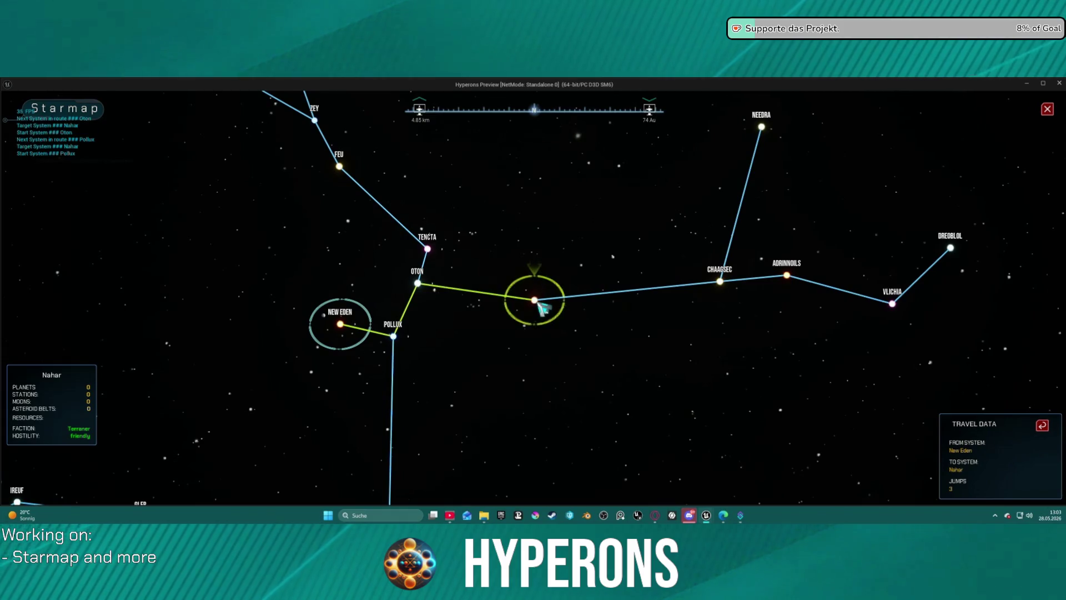
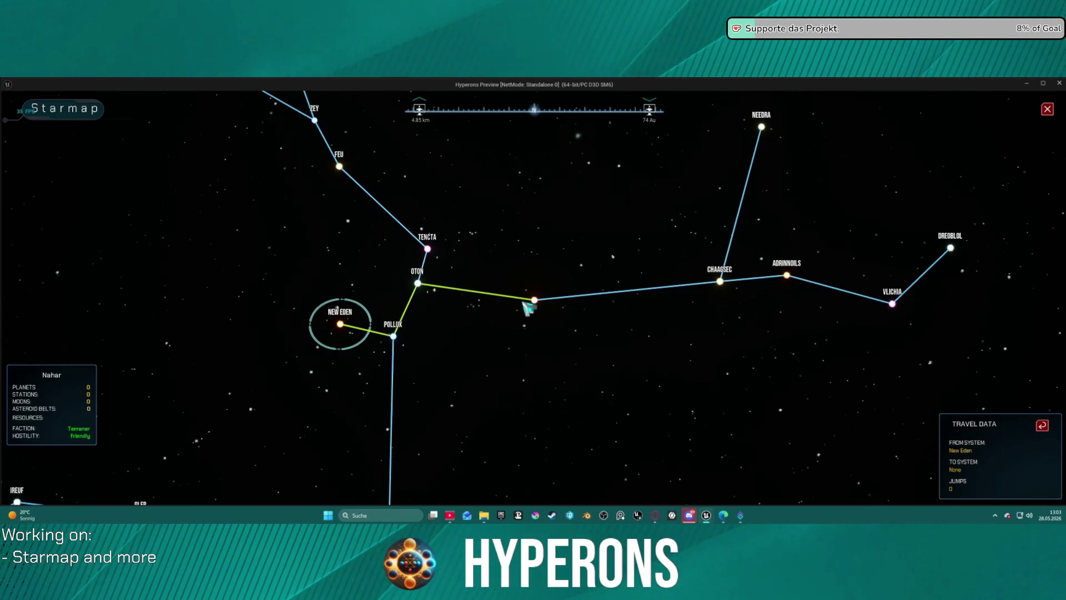
# - Stop the Starmap play-test and shift the SET Target System node up and to the right
pyautogui.press('Escape')
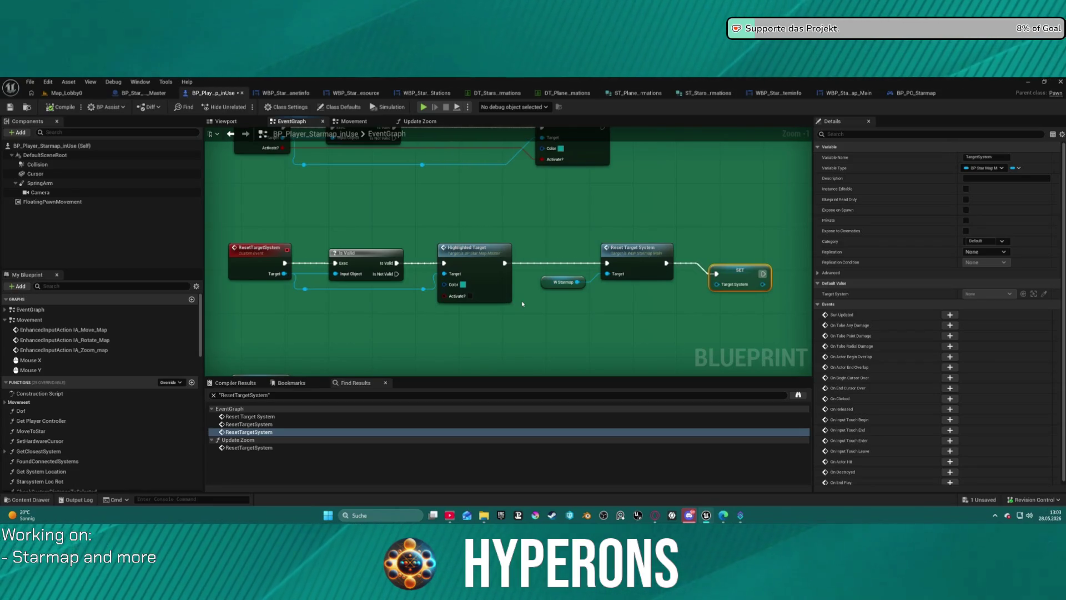
pyautogui.moveTo(740, 272); pyautogui.dragTo(783, 264)
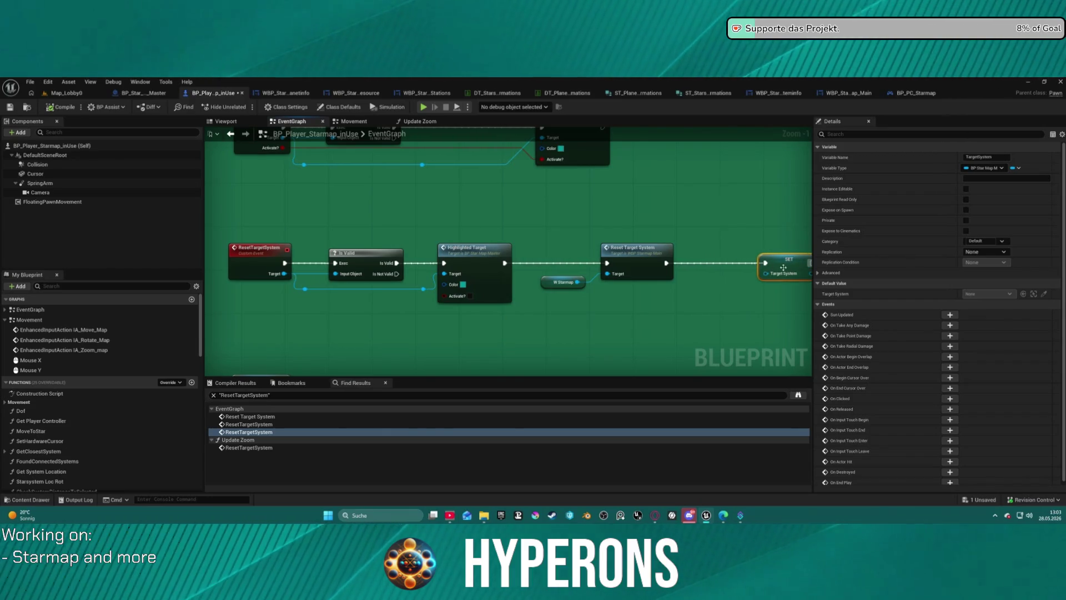
pyautogui.scroll(-4, 666, 238)
pyautogui.scroll(2, 466, 187)
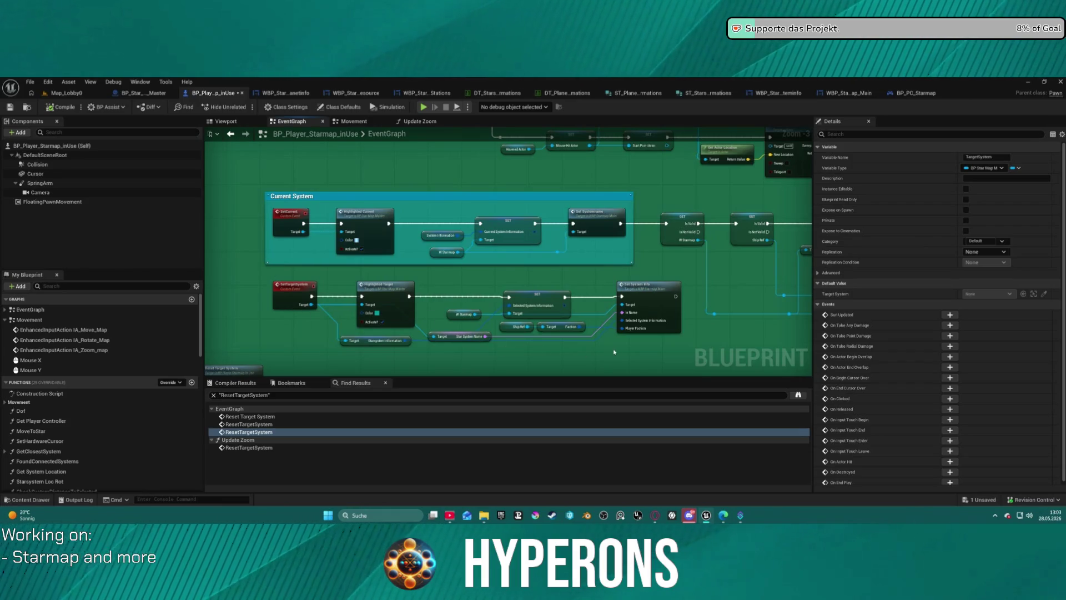
# - Pan along the ResetTargetSystem chain past the Get All Actors, CLEAR and Set Actor Location nodes
pyautogui.hotkey('alt', 'Left')
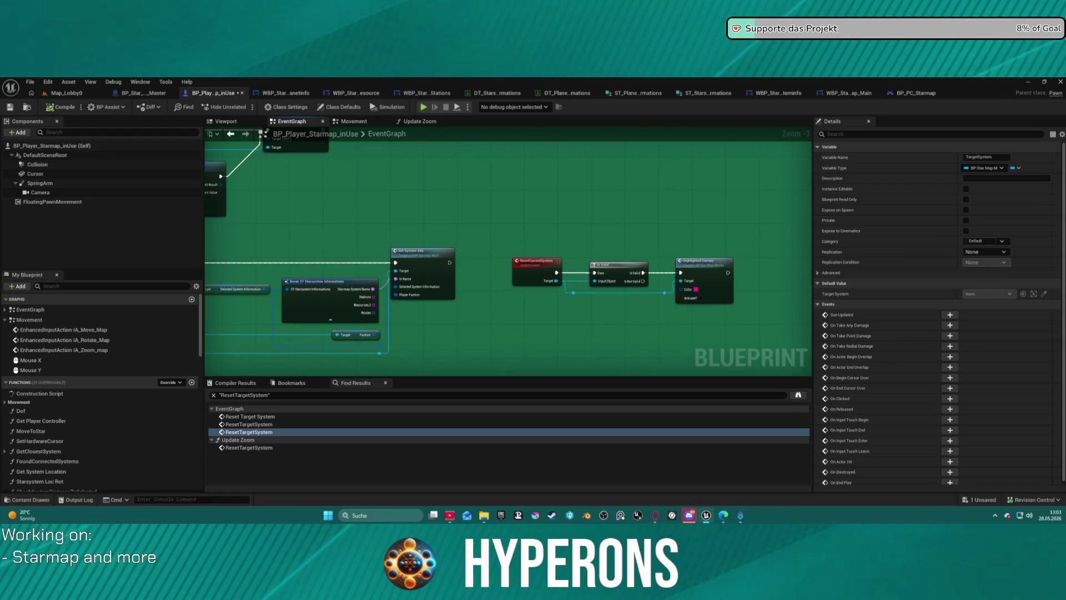
pyautogui.scroll(-3, 506, 192)
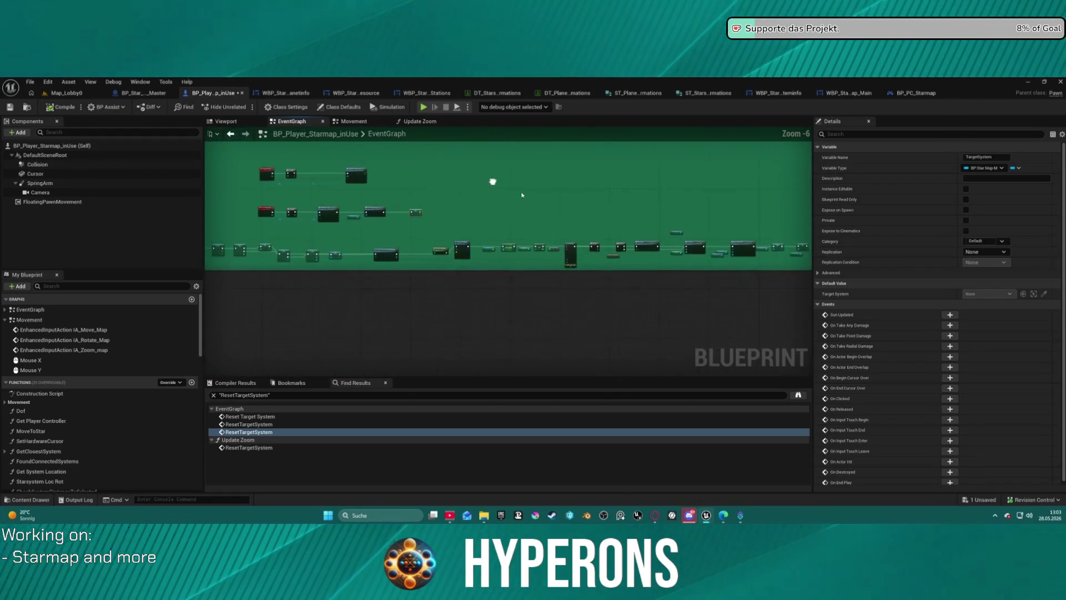
pyautogui.scroll(3, 459, 252)
pyautogui.moveTo(587, 214)
pyautogui.mouseDown()
pyautogui.moveTo(509, 238)
pyautogui.moveTo(409, 294)
pyautogui.moveTo(257, 302)
pyautogui.moveTo(422, 139)
pyautogui.moveTo(305, 279)
pyautogui.moveTo(306, 310)
pyautogui.mouseUp()
pyautogui.moveTo(611, 194); pyautogui.dragTo(280, 372)
pyautogui.scroll(-1, 388, 311)
pyautogui.moveTo(389, 311)
pyautogui.mouseDown()
pyautogui.moveTo(356, 305)
pyautogui.moveTo(241, 244)
pyautogui.moveTo(471, 322)
pyautogui.moveTo(543, 305)
pyautogui.moveTo(362, 294)
pyautogui.moveTo(274, 228)
pyautogui.mouseUp()
pyautogui.scroll(2, 543, 305)
pyautogui.scroll(-4, 362, 294)
pyautogui.scroll(4, 275, 228)
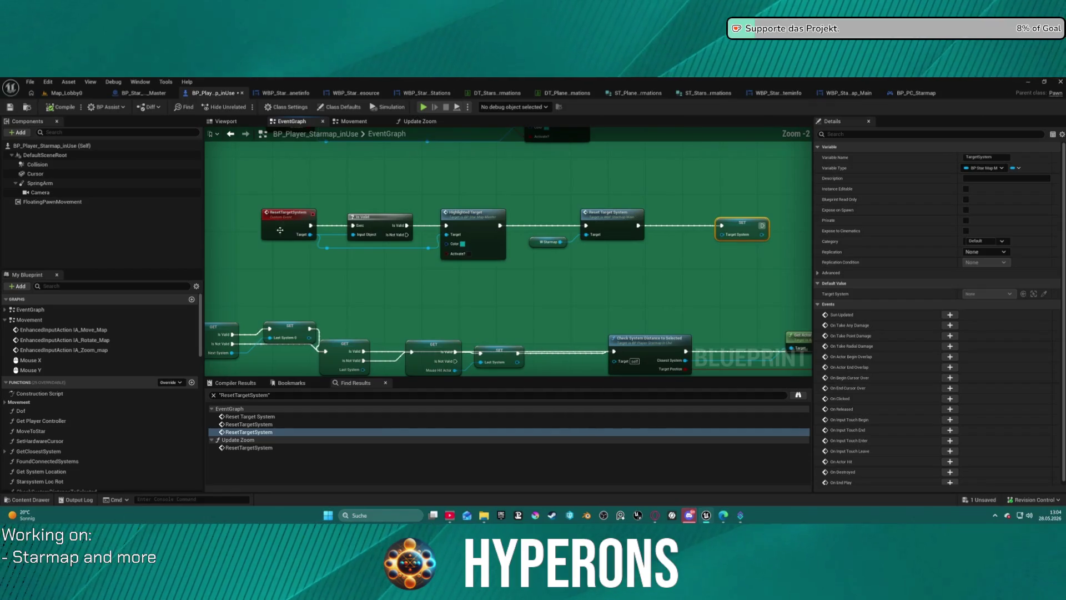
pyautogui.moveTo(541, 252)
pyautogui.mouseDown()
pyautogui.moveTo(682, 209)
pyautogui.moveTo(505, 205)
pyautogui.moveTo(220, 243)
pyautogui.mouseUp()
pyautogui.moveTo(380, 241); pyautogui.dragTo(486, 244)
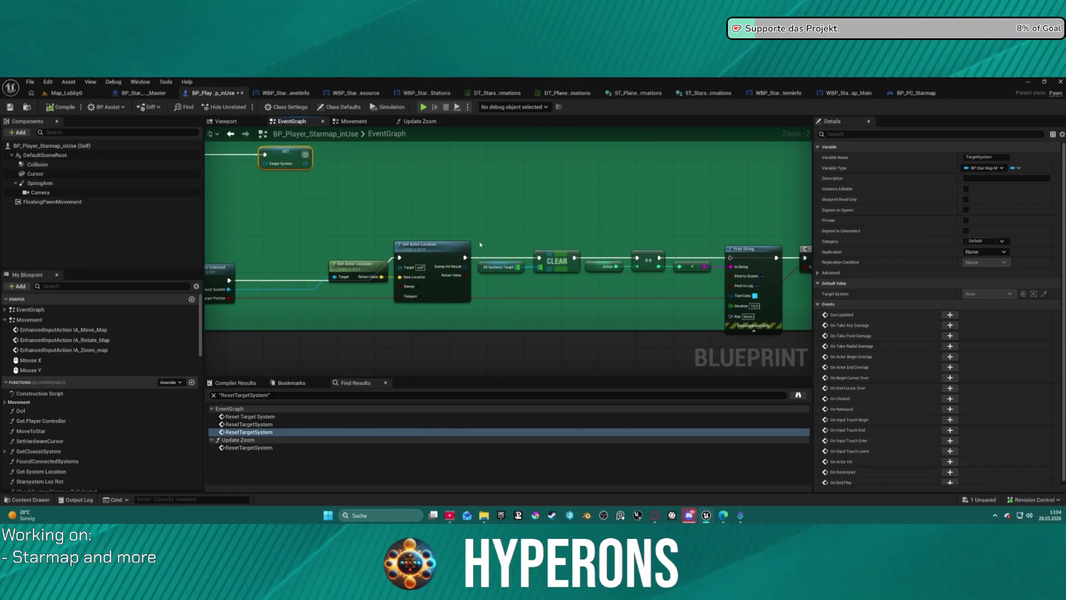
# - Move the Get Actor Location node down-left and select Spawn New Route with its inputs
pyautogui.moveTo(362, 268); pyautogui.dragTo(351, 314)
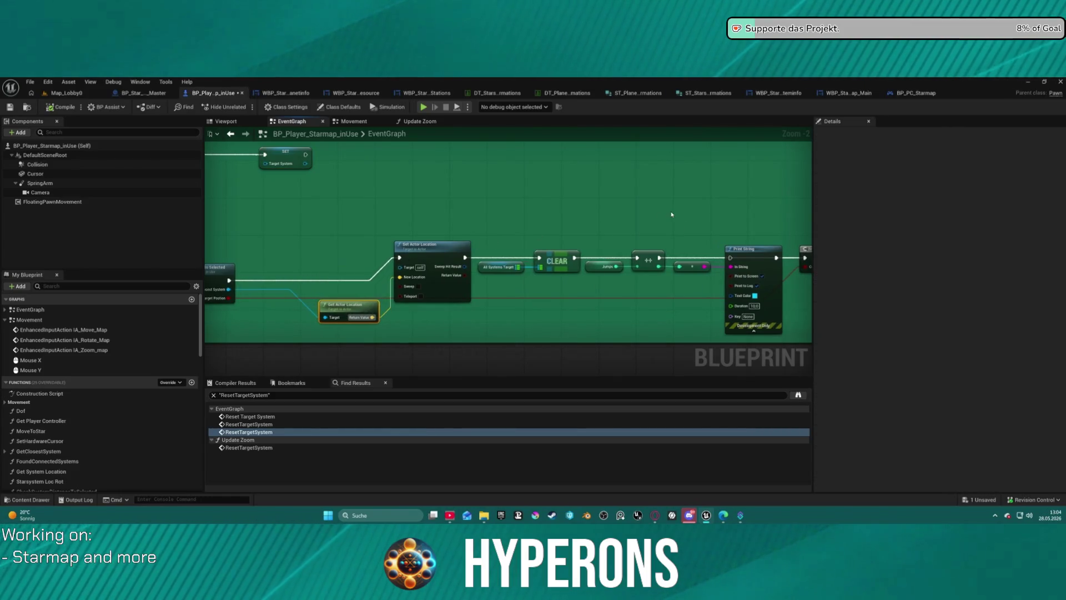
pyautogui.moveTo(671, 215); pyautogui.dragTo(406, 223)
pyautogui.moveTo(522, 222)
pyautogui.mouseDown()
pyautogui.moveTo(604, 221)
pyautogui.moveTo(25, 243)
pyautogui.mouseUp()
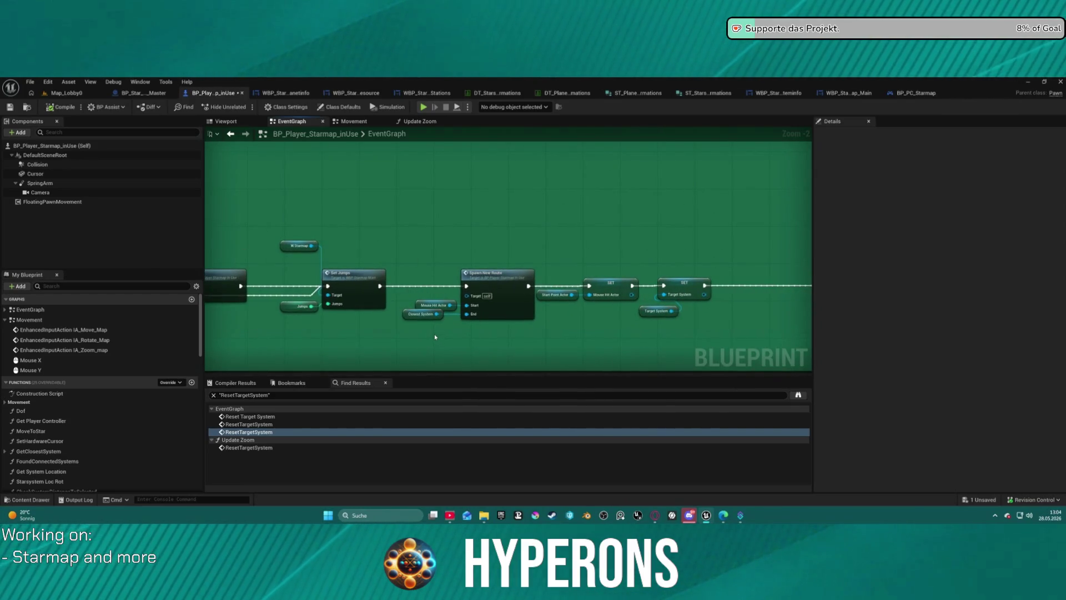
pyautogui.moveTo(425, 261)
pyautogui.mouseDown()
pyautogui.moveTo(489, 335)
pyautogui.moveTo(451, 241)
pyautogui.mouseUp()
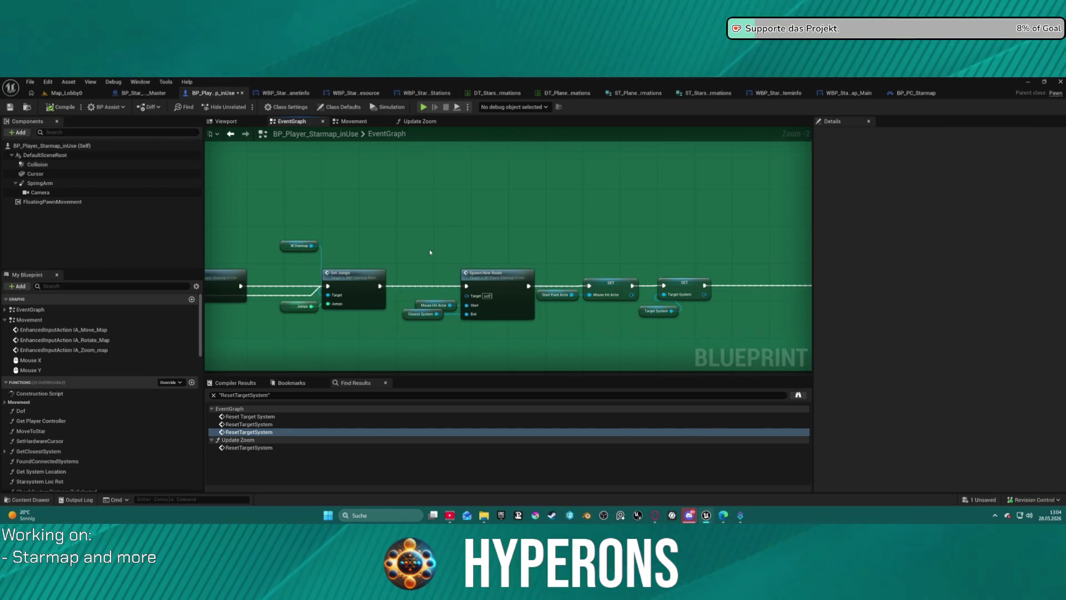
# - Open the SpawnNewRoute function and look over its SET, ADD and Return nodes
pyautogui.doubleClick(495, 286)
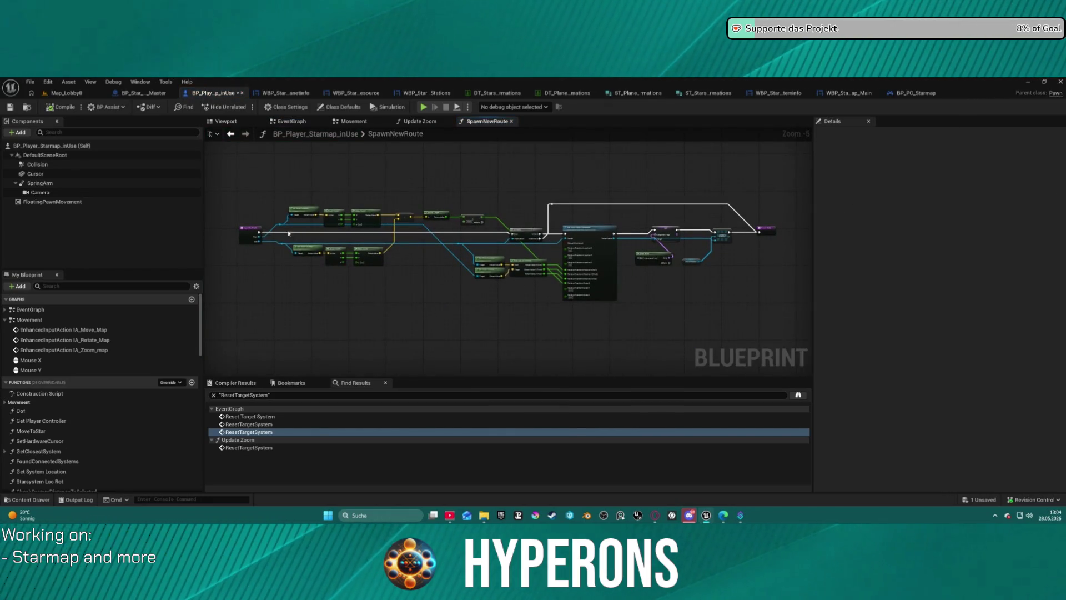
pyautogui.click(250, 232)
pyautogui.press('f')
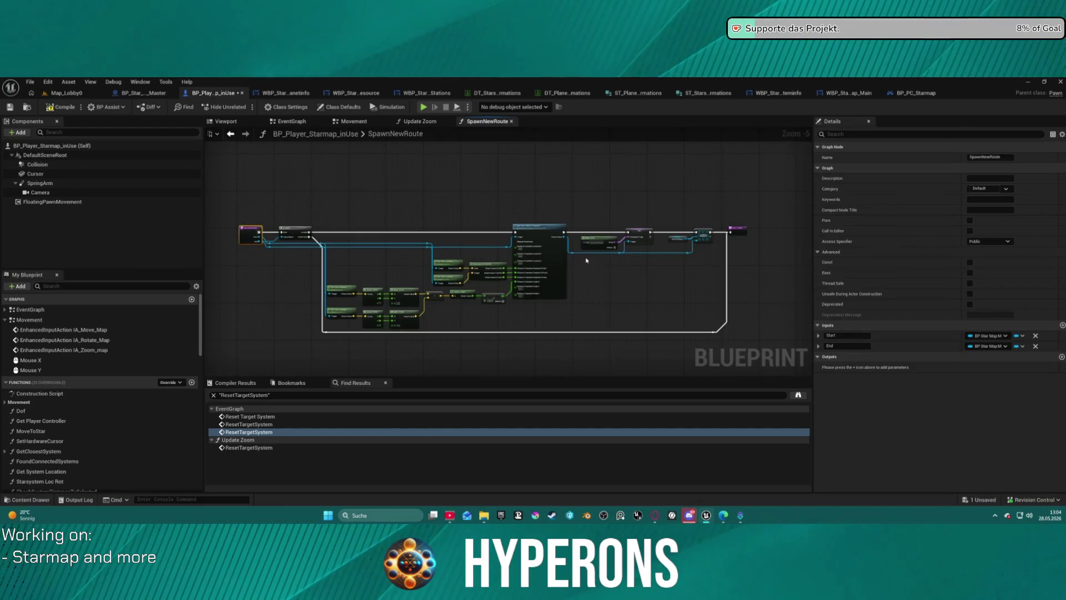
pyautogui.scroll(3, 581, 260)
pyautogui.moveTo(395, 361)
pyautogui.mouseDown()
pyautogui.moveTo(583, 316)
pyautogui.moveTo(731, 305)
pyautogui.moveTo(500, 322)
pyautogui.moveTo(805, 317)
pyautogui.moveTo(667, 289)
pyautogui.moveTo(414, 268)
pyautogui.moveTo(394, 279)
pyautogui.mouseUp()
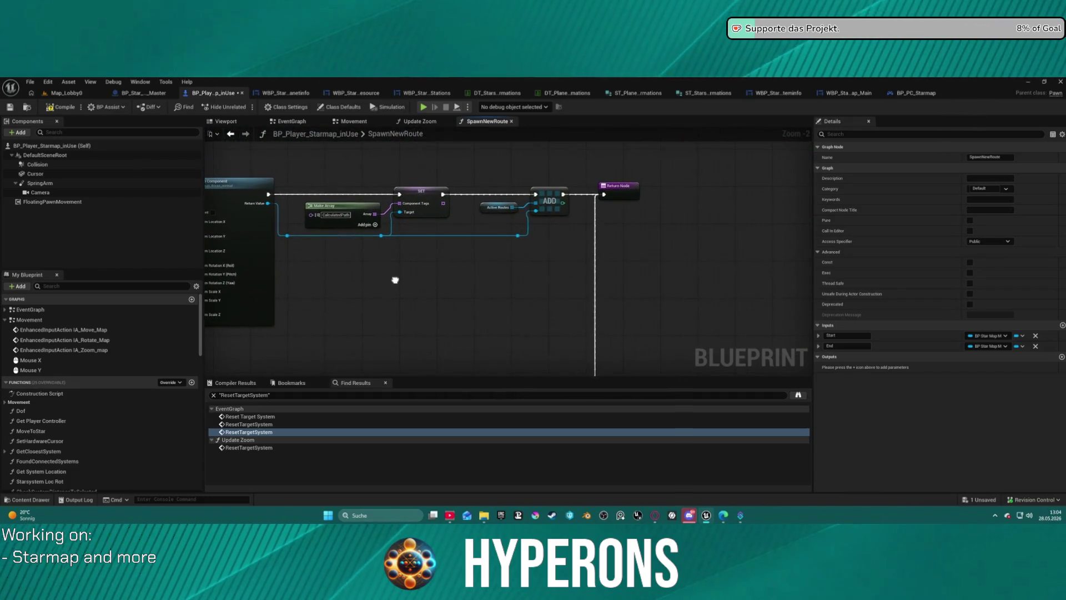
# - Back in the EventGraph, move the SET Last System node down and inspect Mouse Hit Actor
pyautogui.click(230, 134)
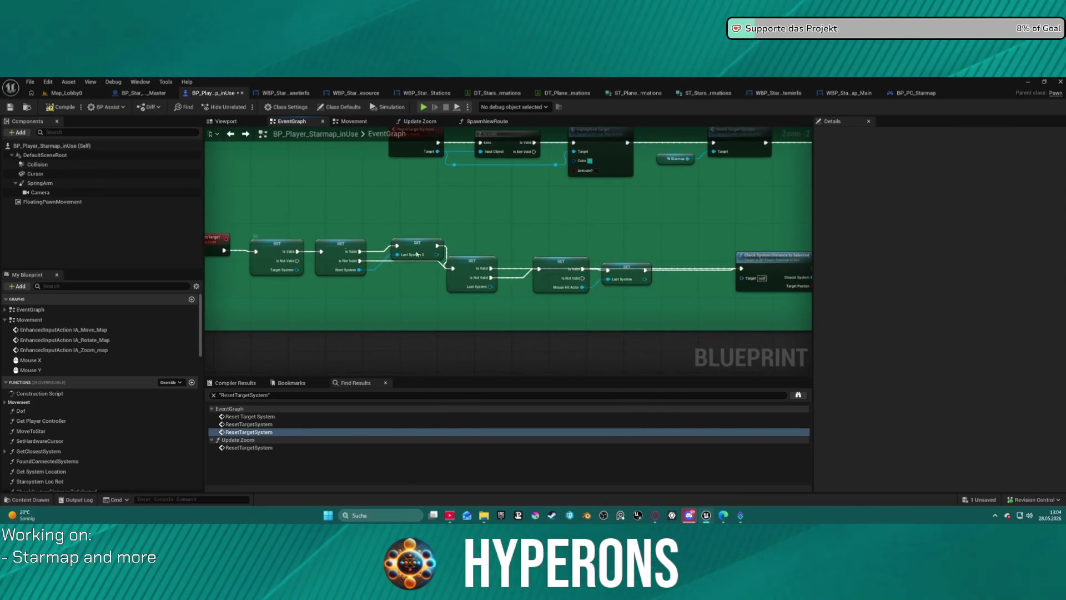
pyautogui.moveTo(618, 272); pyautogui.dragTo(615, 305)
pyautogui.click(563, 269)
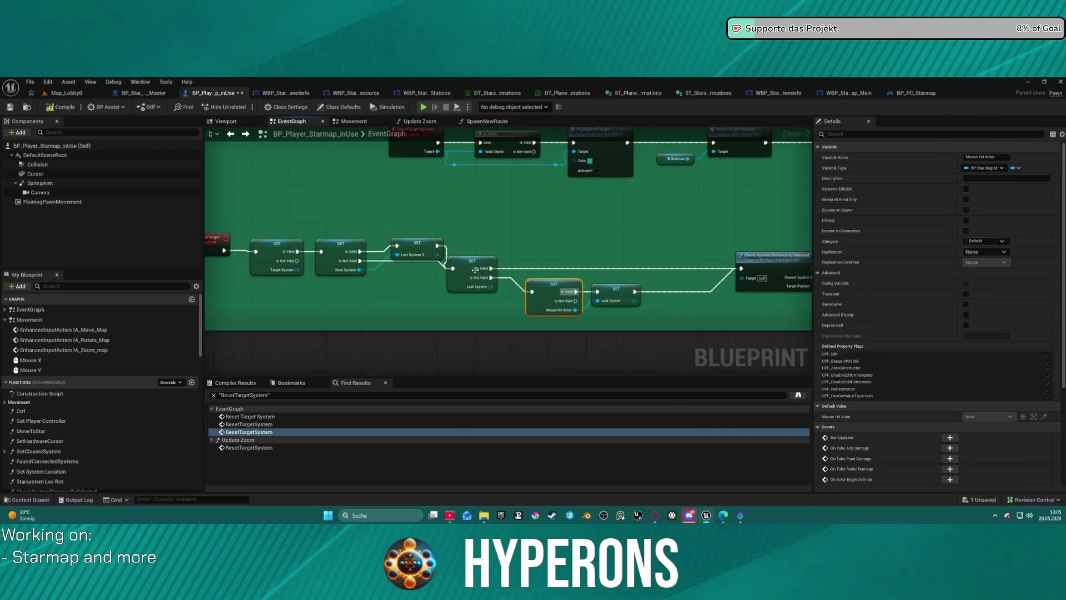
pyautogui.scroll(-4, 373, 213)
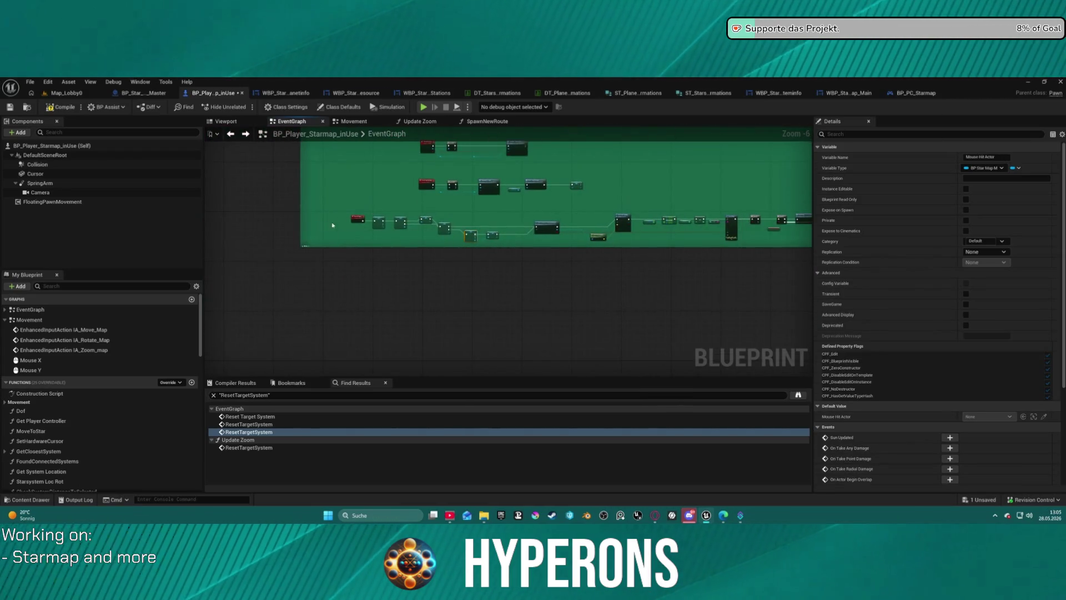
pyautogui.click(499, 217)
pyautogui.rightClick(305, 210)
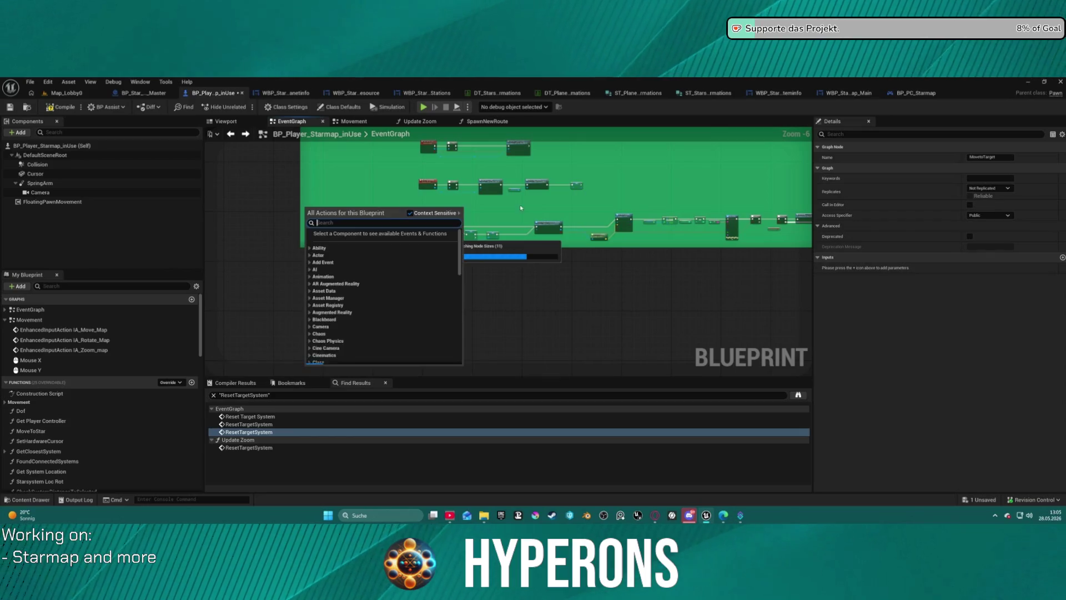
pyautogui.click(614, 206)
pyautogui.scroll(6, 615, 206)
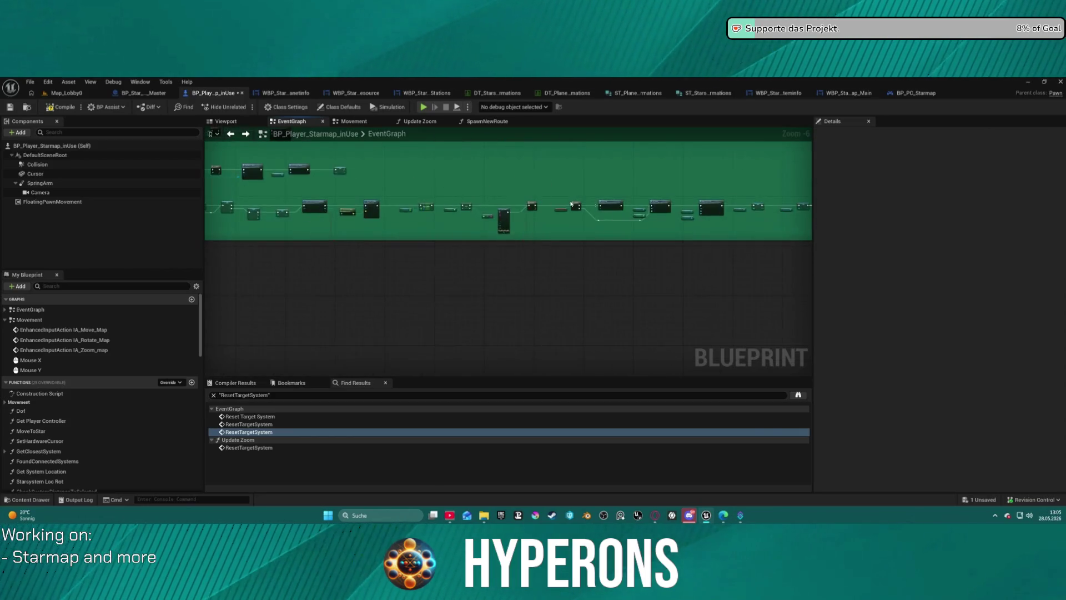
# - Pan along the selection chain and open the Check System Distance to Selected function
pyautogui.moveTo(508, 256)
pyautogui.mouseDown()
pyautogui.moveTo(810, 259)
pyautogui.moveTo(659, 259)
pyautogui.mouseUp()
pyautogui.moveTo(485, 226)
pyautogui.mouseDown()
pyautogui.moveTo(842, 214)
pyautogui.moveTo(698, 211)
pyautogui.mouseUp()
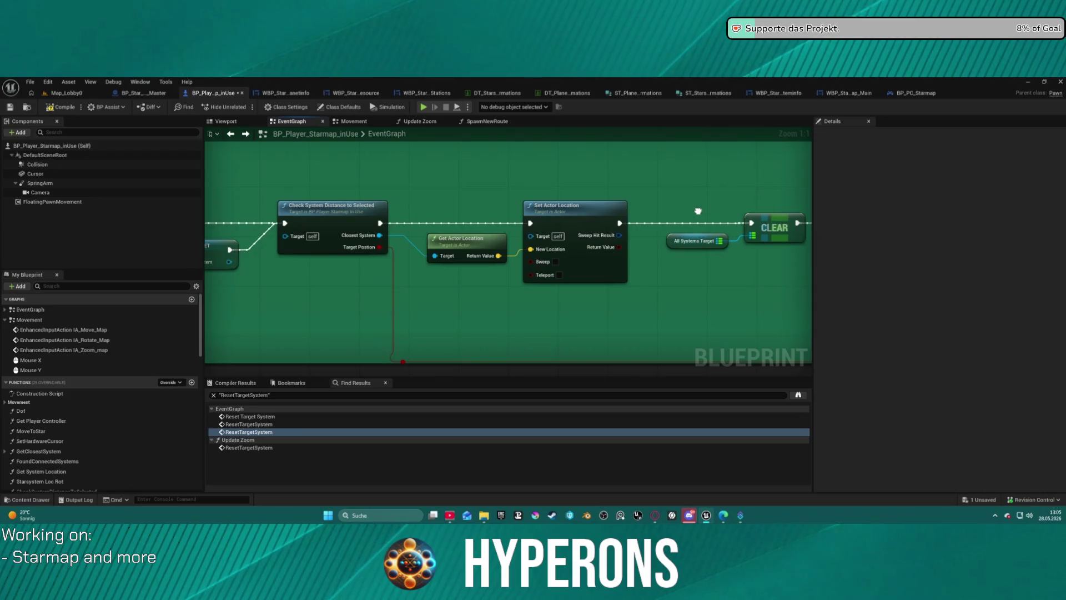
pyautogui.moveTo(800, 222); pyautogui.dragTo(275, 205)
pyautogui.moveTo(649, 229); pyautogui.dragTo(298, 228)
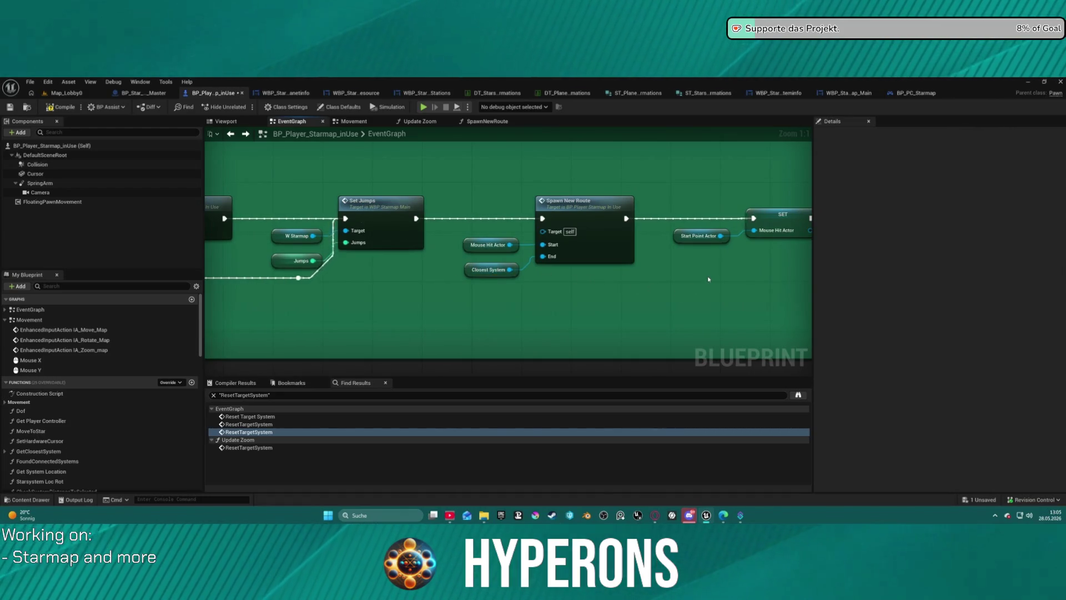
pyautogui.scroll(-2, 461, 288)
pyautogui.moveTo(462, 288)
pyautogui.mouseDown()
pyautogui.moveTo(274, 318)
pyautogui.moveTo(67, 318)
pyautogui.mouseUp()
pyautogui.scroll(-3, 389, 316)
pyautogui.moveTo(389, 316)
pyautogui.mouseDown()
pyautogui.moveTo(389, 183)
pyautogui.moveTo(672, 250)
pyautogui.mouseUp()
pyautogui.scroll(5, 324, 290)
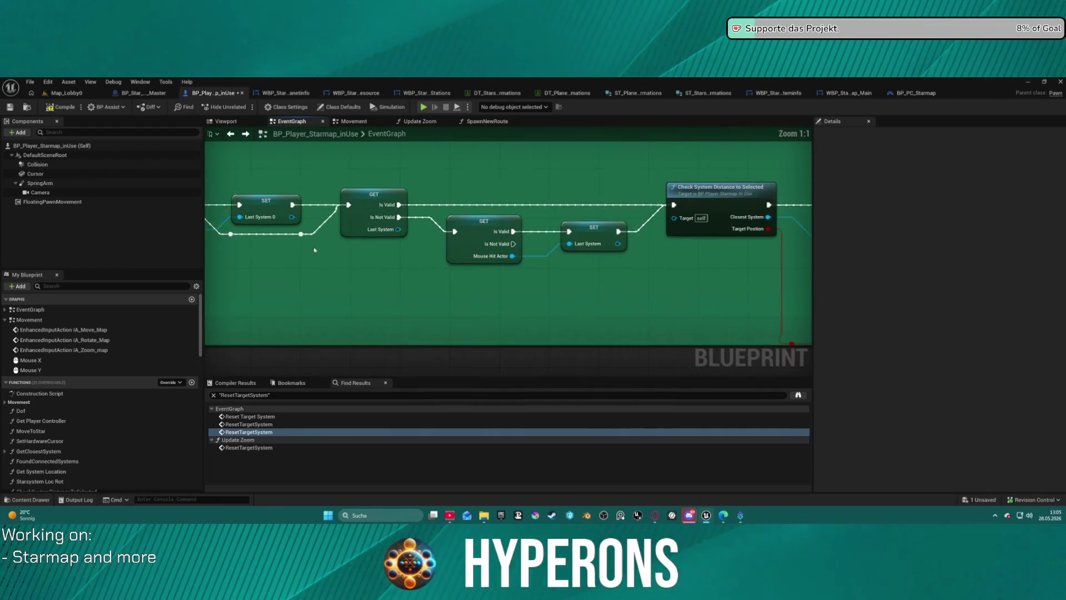
pyautogui.moveTo(613, 213); pyautogui.dragTo(406, 213)
pyautogui.doubleClick(523, 220)
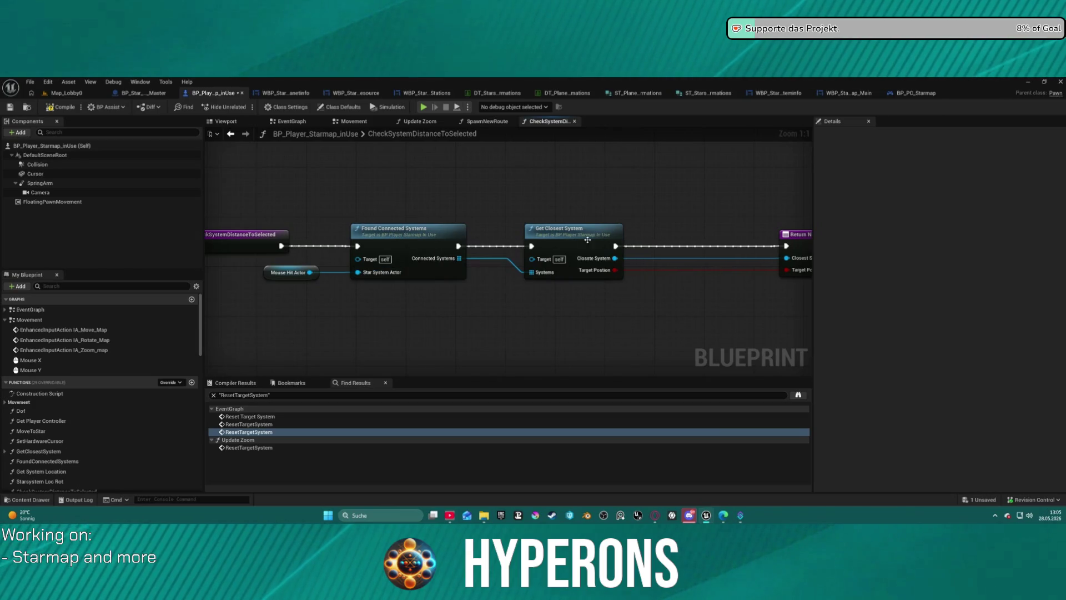
# - Open Found Connected Systems, then the GetClosestSystem function and its properties
pyautogui.click(419, 235)
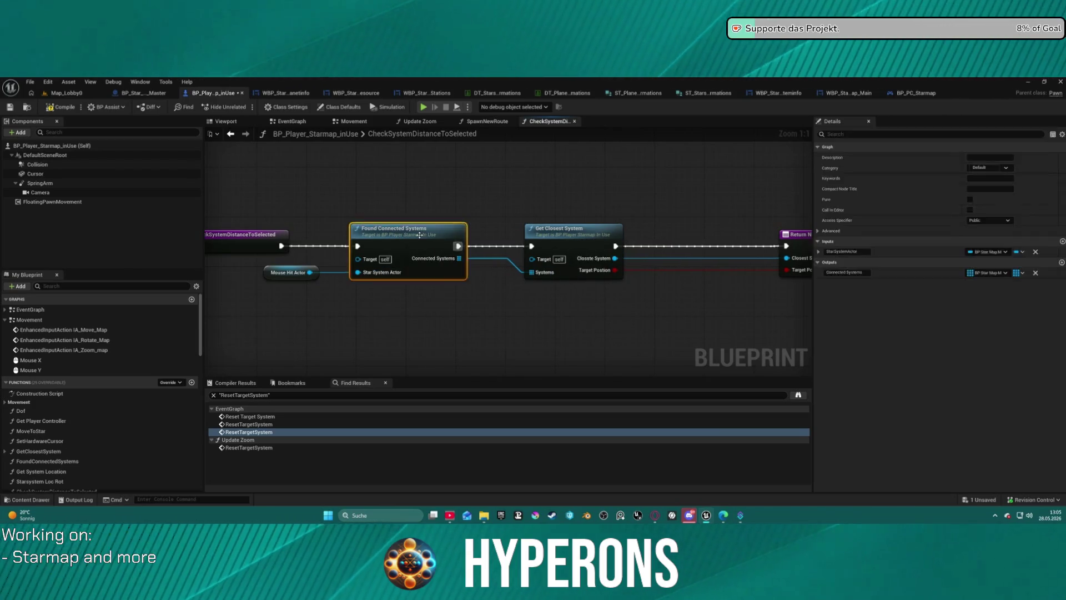
pyautogui.doubleClick(420, 235)
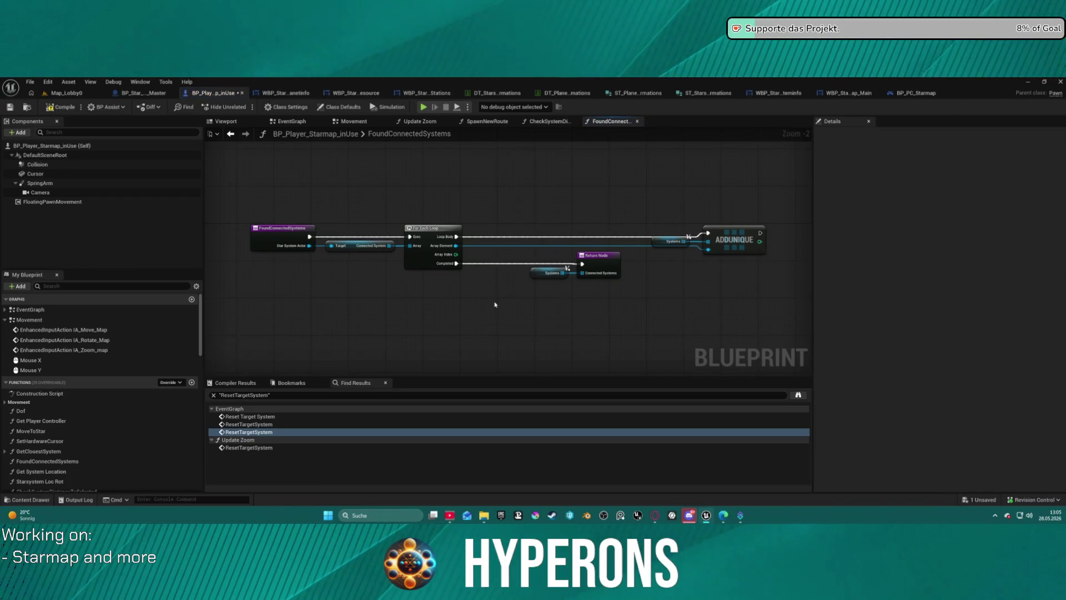
pyautogui.click(231, 134)
pyautogui.scroll(-5, 323, 212)
pyautogui.moveTo(518, 239)
pyautogui.mouseDown()
pyautogui.moveTo(678, 254)
pyautogui.moveTo(785, 322)
pyautogui.mouseUp()
pyautogui.click(478, 205)
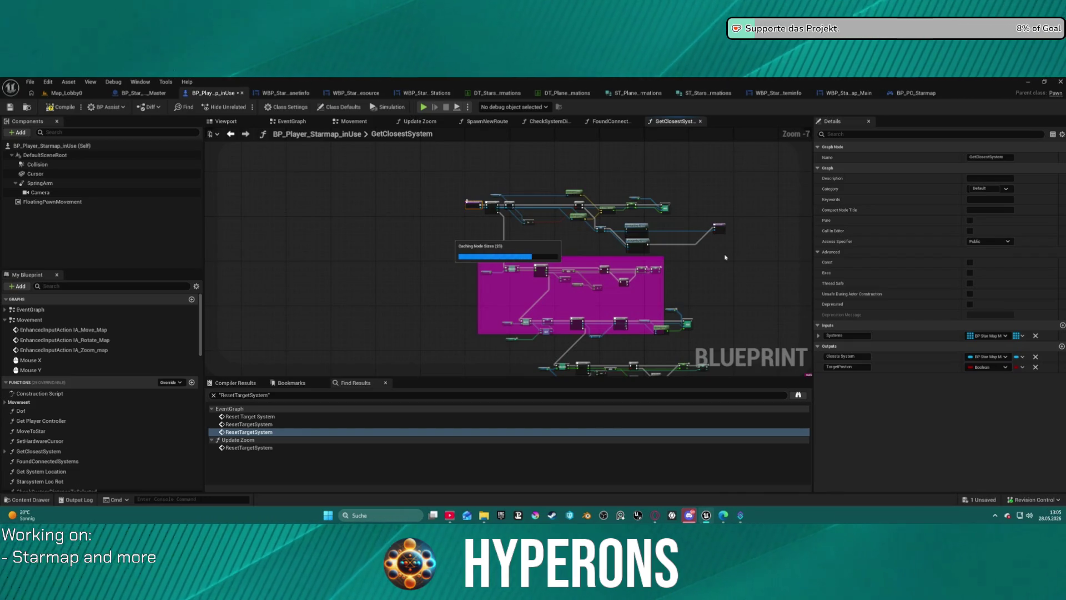
# - Stretch the magenta sorting comment over the VALUES, KEYS and Branch nodes
pyautogui.moveTo(725, 255)
pyautogui.mouseDown()
pyautogui.moveTo(816, 311)
pyautogui.moveTo(716, 222)
pyautogui.moveTo(382, 146)
pyautogui.moveTo(505, 279)
pyautogui.mouseUp()
pyautogui.scroll(5, 675, 255)
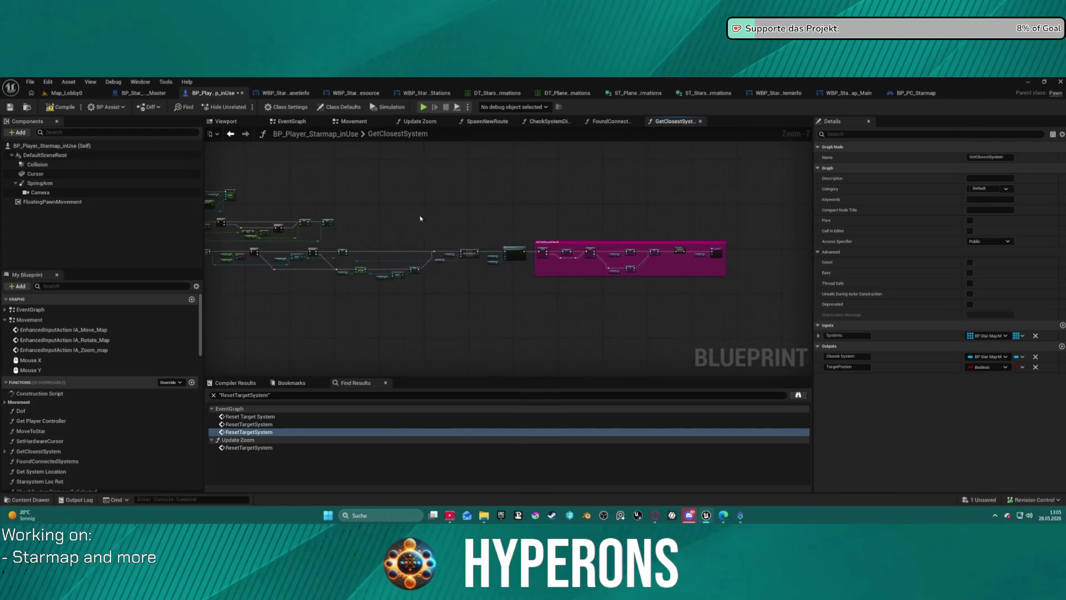
pyautogui.moveTo(657, 287)
pyautogui.mouseDown()
pyautogui.moveTo(430, 285)
pyautogui.moveTo(707, 281)
pyautogui.moveTo(652, 270)
pyautogui.moveTo(813, 290)
pyautogui.moveTo(1060, 290)
pyautogui.mouseUp()
pyautogui.moveTo(664, 255)
pyautogui.mouseDown()
pyautogui.moveTo(716, 221)
pyautogui.moveTo(944, 244)
pyautogui.moveTo(1058, 272)
pyautogui.mouseUp()
pyautogui.moveTo(500, 255); pyautogui.dragTo(519, 257)
pyautogui.moveTo(489, 213)
pyautogui.mouseDown()
pyautogui.moveTo(785, 357)
pyautogui.moveTo(811, 302)
pyautogui.mouseUp()
# - Move the Highlighted Current node down-left, near the entry loop and Return Node
pyautogui.moveTo(444, 167)
pyautogui.mouseDown()
pyautogui.moveTo(528, 161)
pyautogui.moveTo(633, 280)
pyautogui.moveTo(638, 403)
pyautogui.mouseUp()
pyautogui.moveTo(639, 311); pyautogui.dragTo(384, 277)
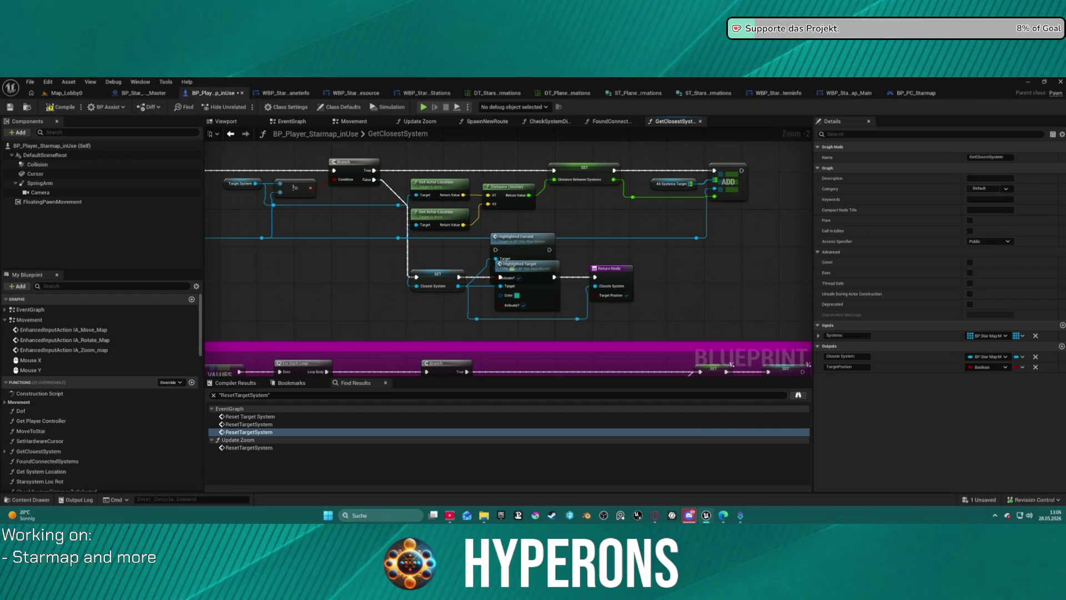
pyautogui.moveTo(634, 343); pyautogui.dragTo(642, 325)
pyautogui.moveTo(534, 231)
pyautogui.mouseDown()
pyautogui.moveTo(425, 259)
pyautogui.moveTo(392, 291)
pyautogui.moveTo(358, 263)
pyautogui.mouseUp()
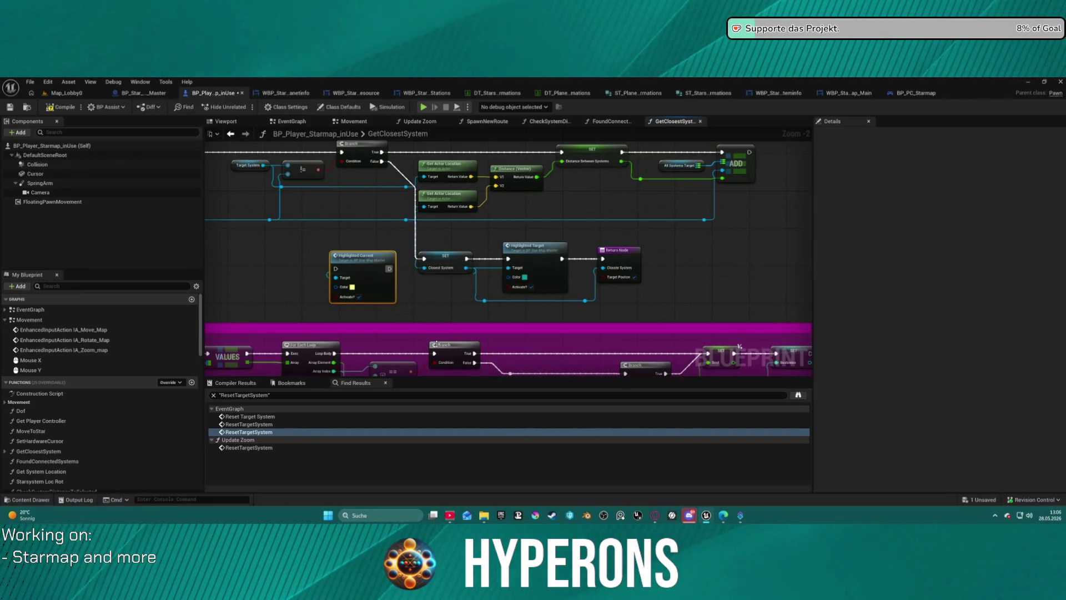
pyautogui.moveTo(370, 273)
pyautogui.mouseDown()
pyautogui.moveTo(653, 253)
pyautogui.moveTo(539, 230)
pyautogui.moveTo(417, 289)
pyautogui.moveTo(336, 271)
pyautogui.moveTo(374, 276)
pyautogui.mouseUp()
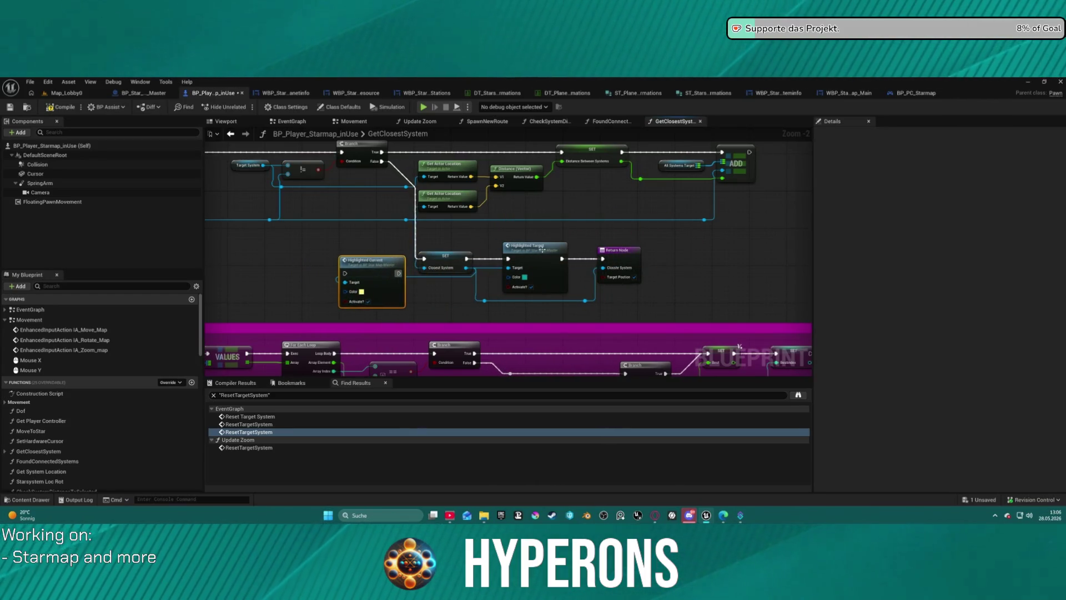
pyautogui.scroll(-3, 737, 310)
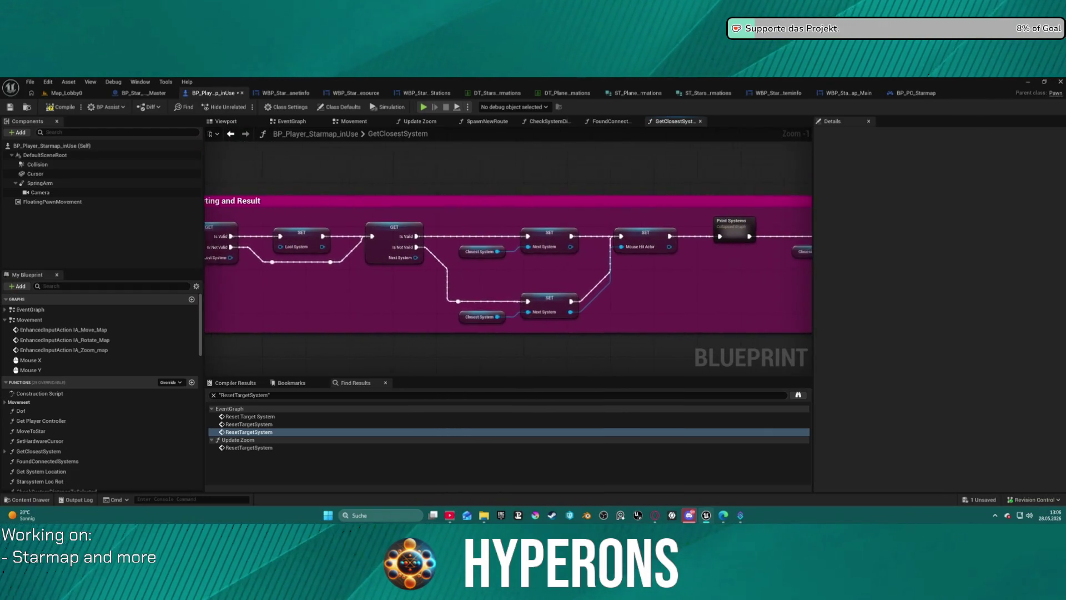
# - Find every Clear node in the blueprint and jump to each of the first three results
pyautogui.write('clea')
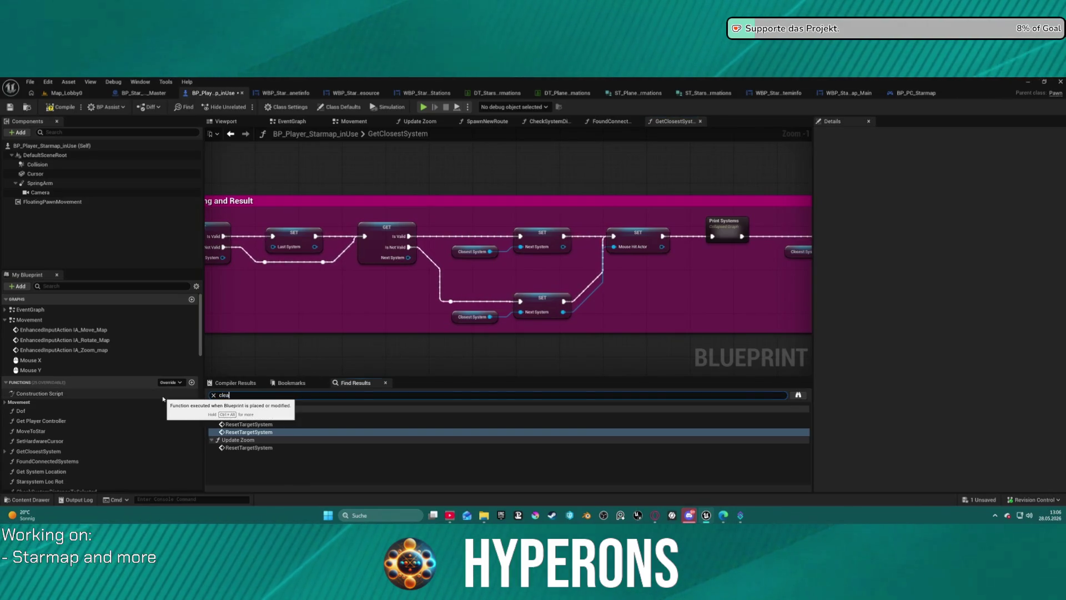
pyautogui.press('Return')
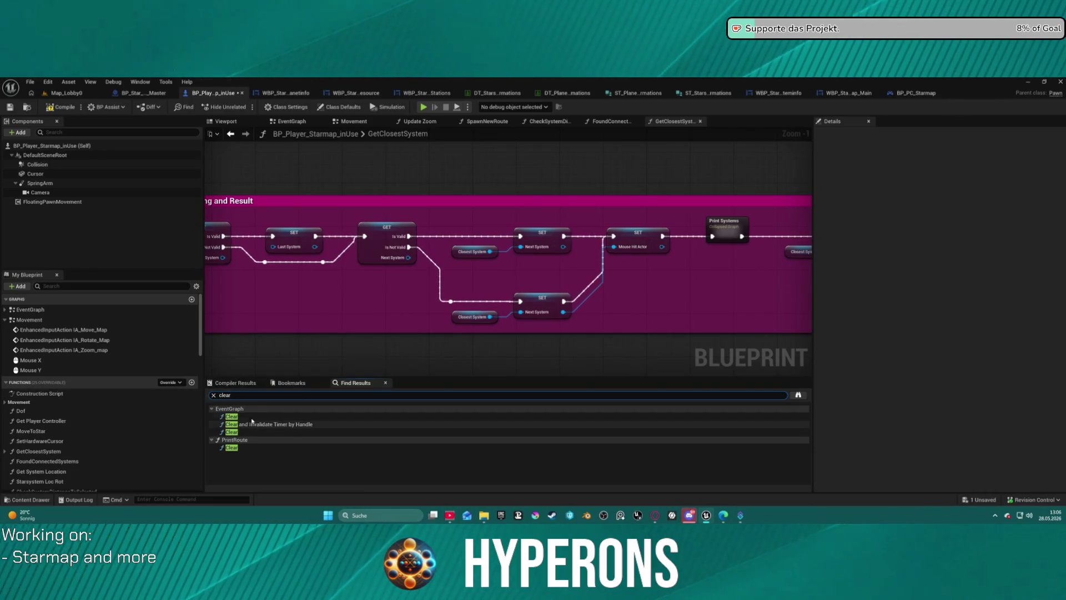
pyautogui.click(246, 416)
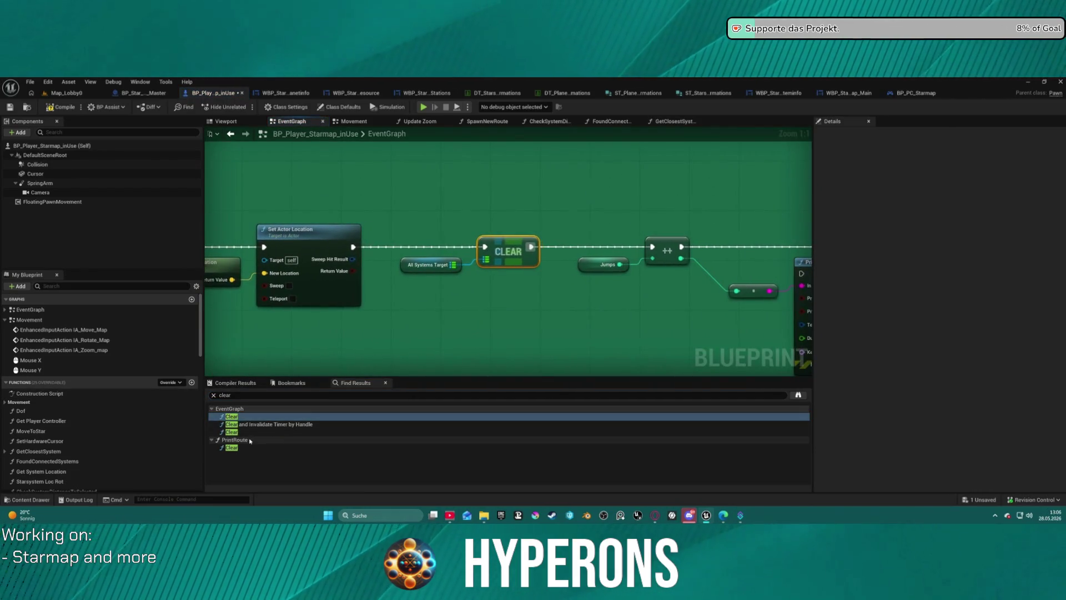
pyautogui.click(245, 425)
pyautogui.click(241, 432)
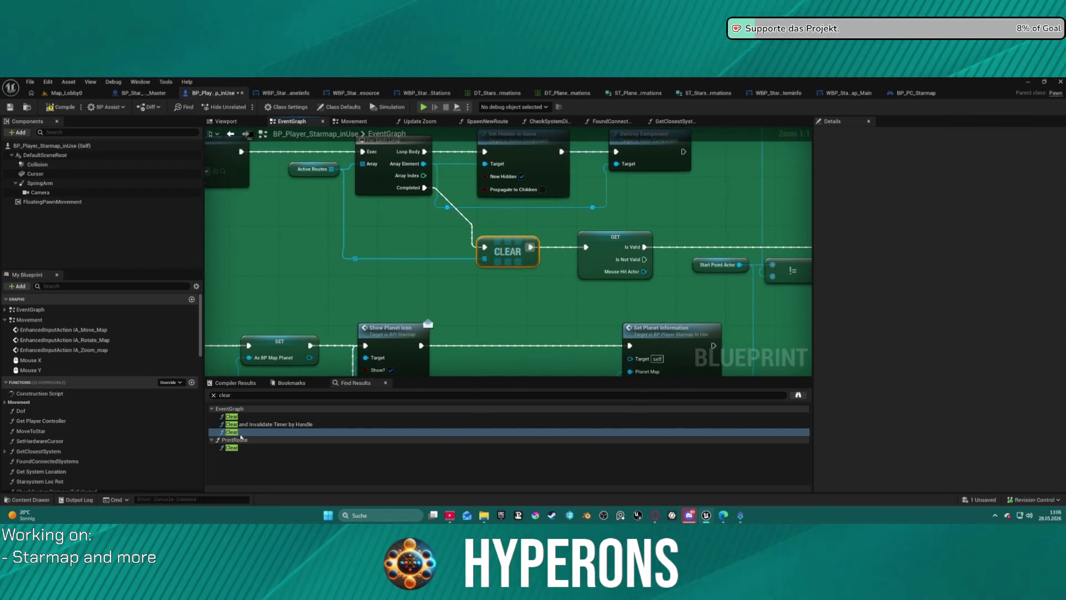
# - Pan the EventGraph past Play Sound 2D, Set Timer by Event, Set System Info and the CLEAR loop
pyautogui.scroll(-5, 408, 250)
pyautogui.scroll(5, 409, 217)
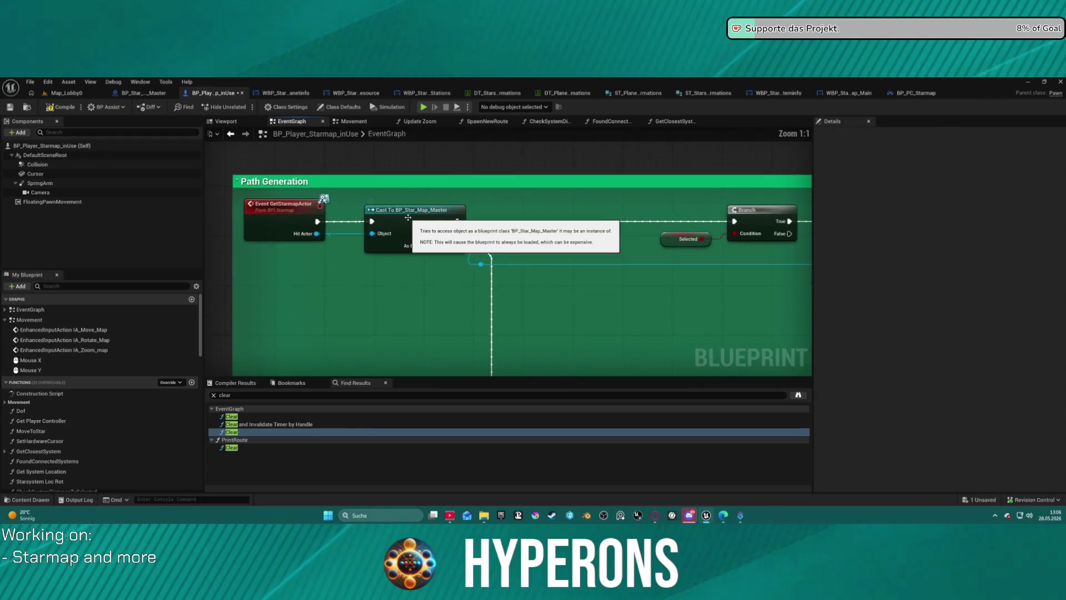
pyautogui.moveTo(714, 267); pyautogui.dragTo(507, 262)
pyautogui.moveTo(690, 321); pyautogui.dragTo(206, 297)
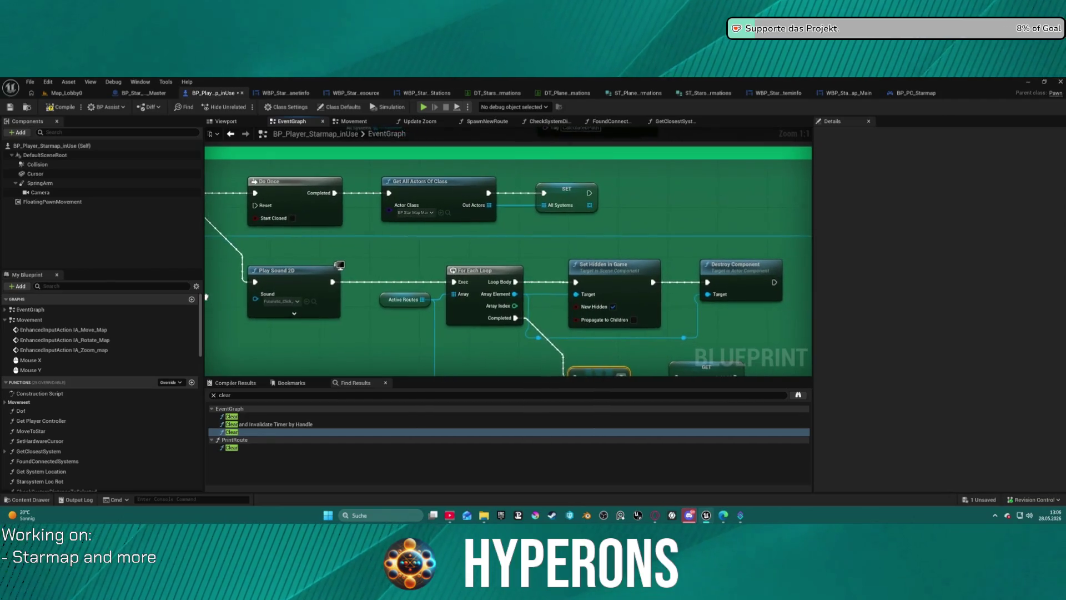
pyautogui.scroll(-2, 207, 297)
pyautogui.moveTo(611, 277); pyautogui.dragTo(363, 219)
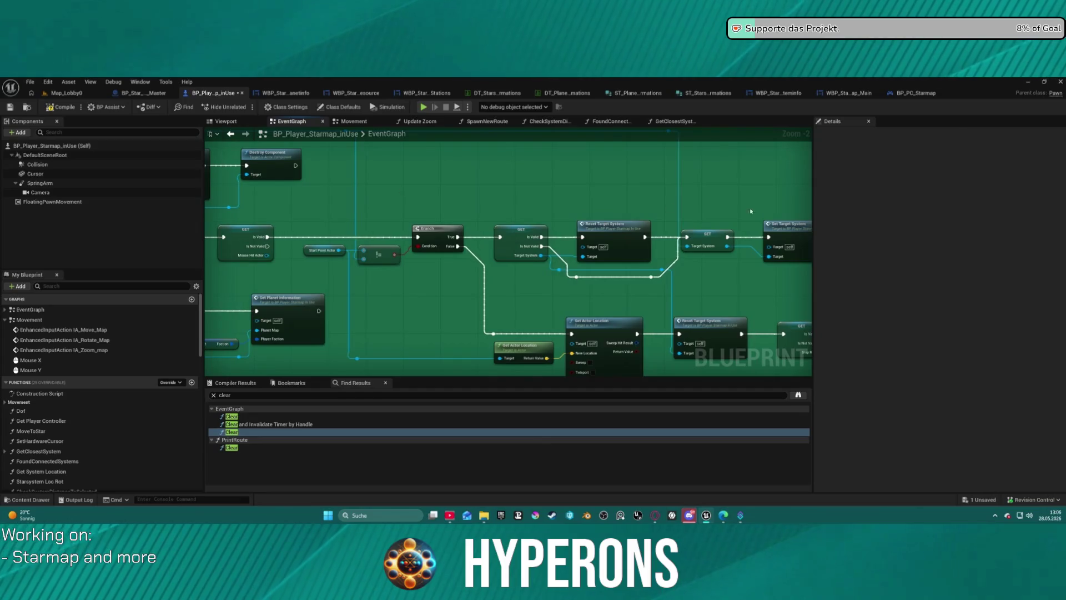
pyautogui.moveTo(664, 305); pyautogui.dragTo(438, 259)
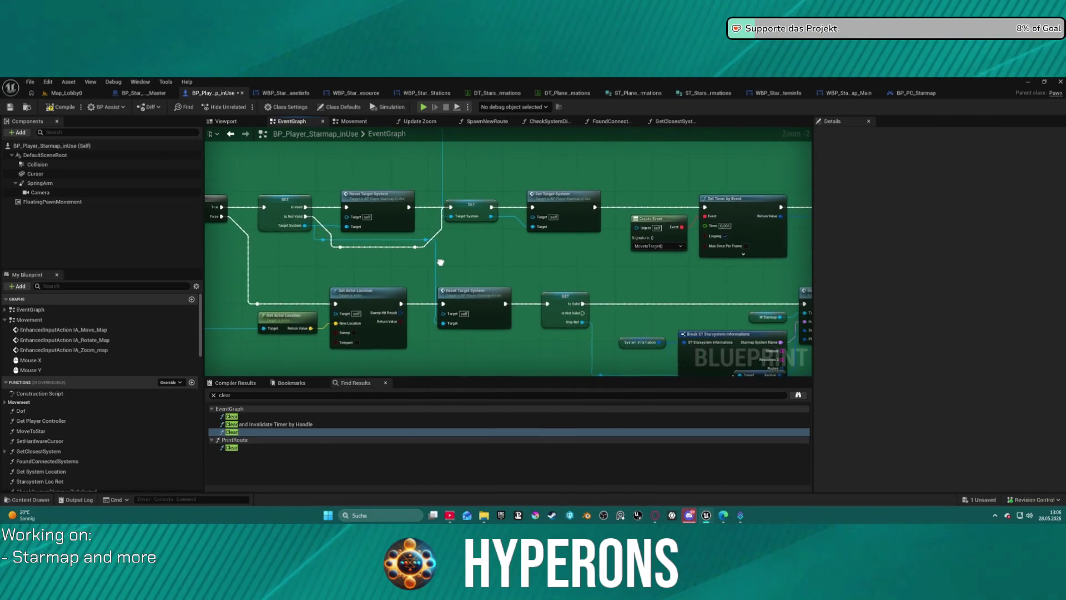
pyautogui.moveTo(668, 276); pyautogui.dragTo(445, 280)
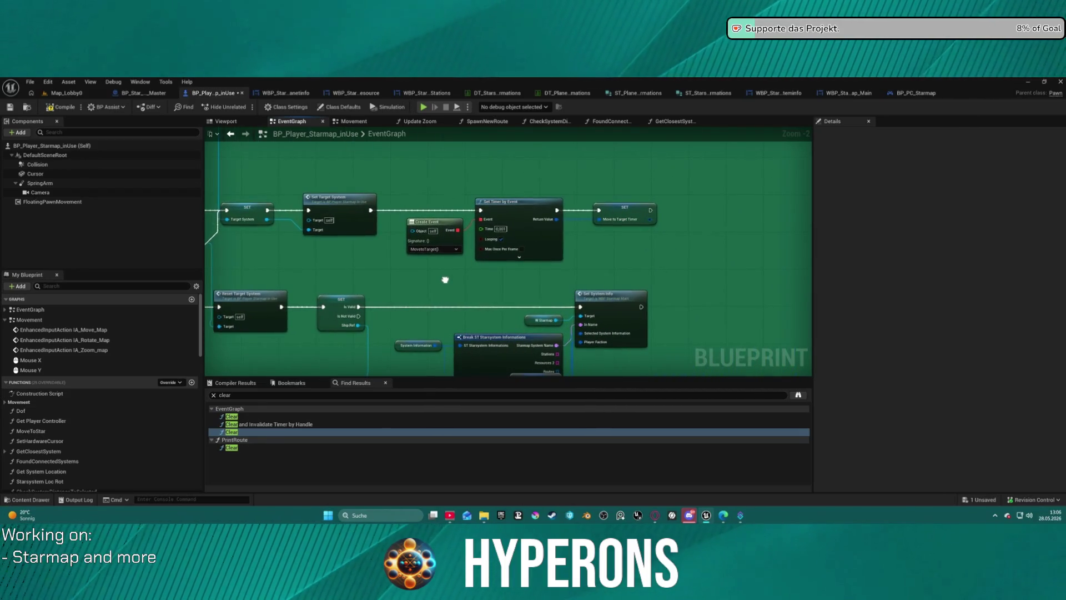
pyautogui.moveTo(445, 279); pyautogui.dragTo(556, 204)
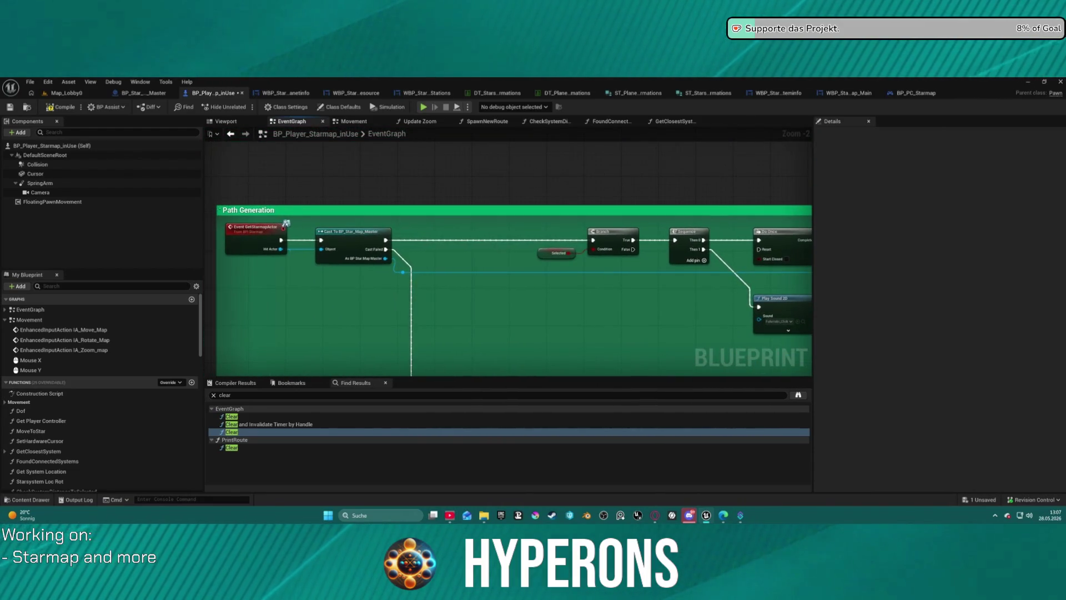
pyautogui.moveTo(500, 278)
pyautogui.mouseDown()
pyautogui.moveTo(411, 239)
pyautogui.moveTo(322, 222)
pyautogui.mouseUp()
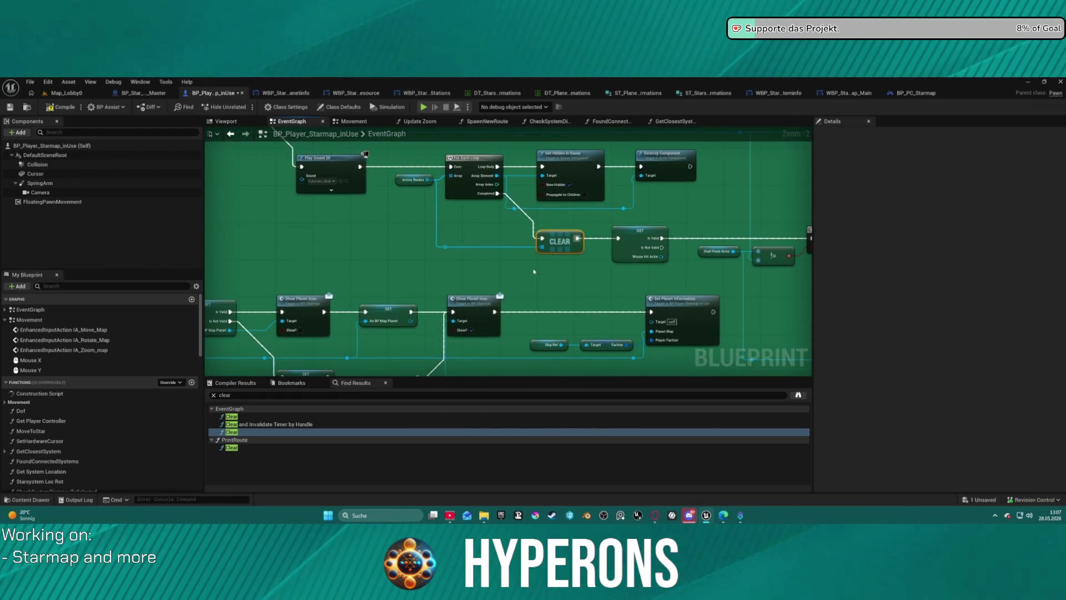
pyautogui.scroll(-5, 413, 261)
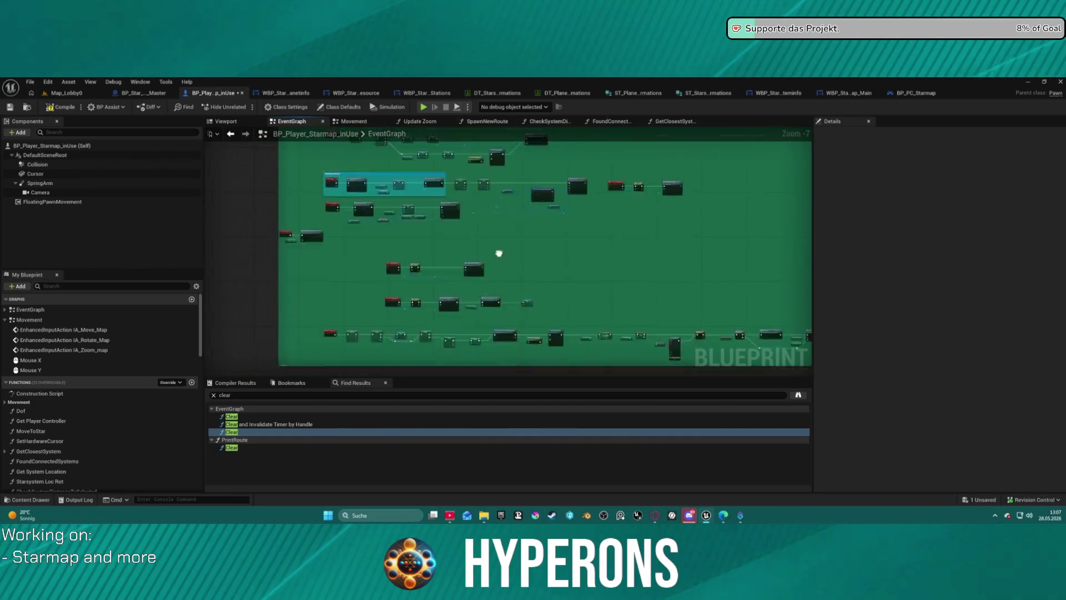
pyautogui.scroll(5, 624, 183)
# - Open the Spawn New Route function to view Add Static Mesh Component, then return to the event graph
pyautogui.moveTo(426, 171)
pyautogui.mouseDown()
pyautogui.moveTo(426, 188)
pyautogui.moveTo(811, 204)
pyautogui.mouseUp()
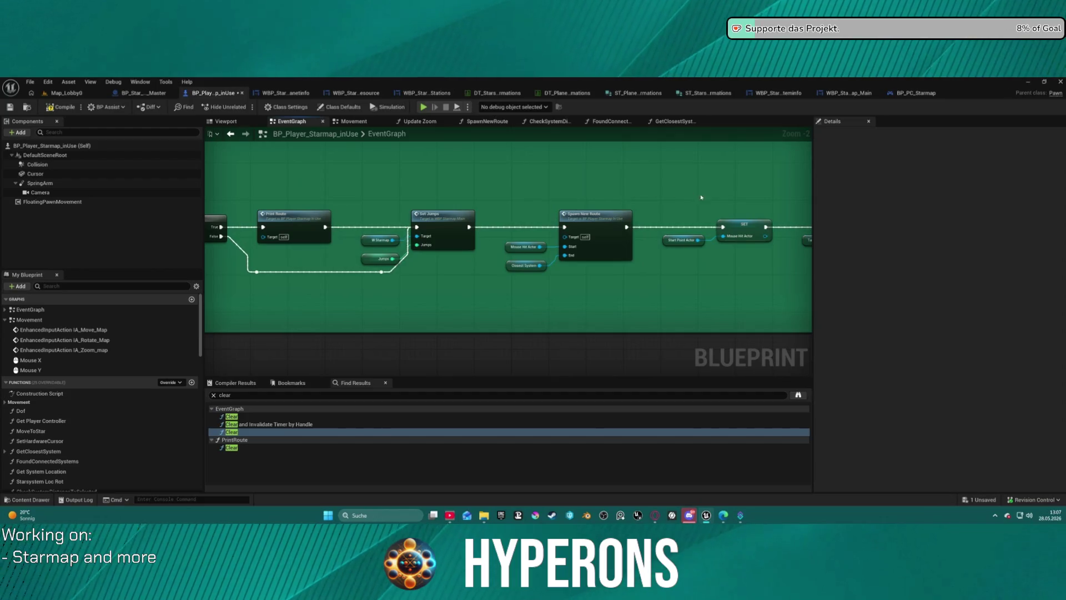
pyautogui.moveTo(723, 198); pyautogui.dragTo(706, 199)
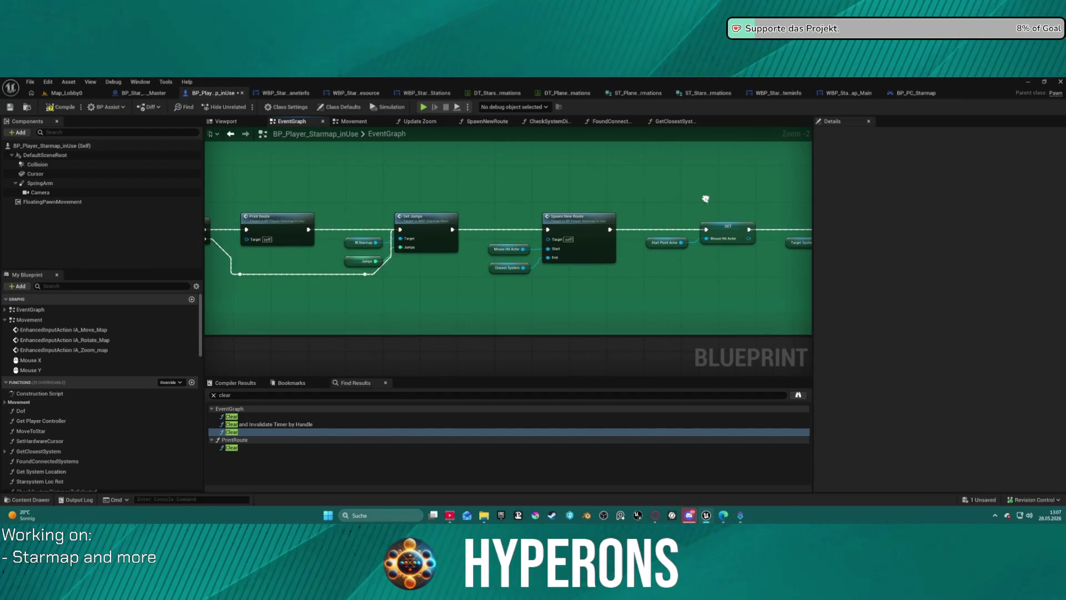
pyautogui.doubleClick(591, 241)
pyautogui.scroll(-1, 426, 266)
pyautogui.moveTo(428, 267)
pyautogui.mouseDown()
pyautogui.moveTo(524, 254)
pyautogui.moveTo(757, 255)
pyautogui.moveTo(645, 206)
pyautogui.mouseUp()
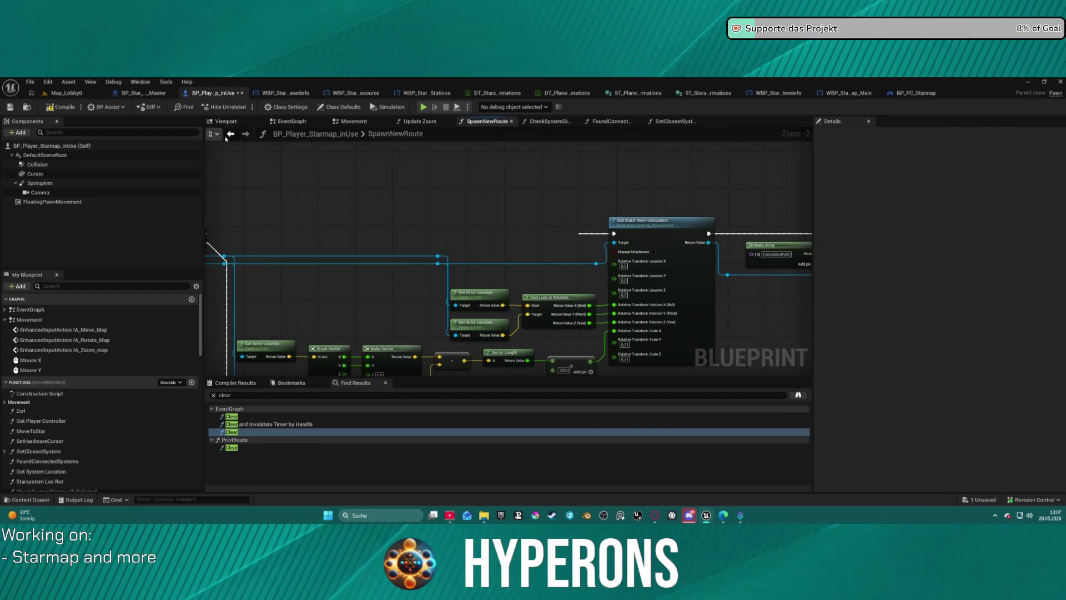
pyautogui.hotkey('alt', 'Left')
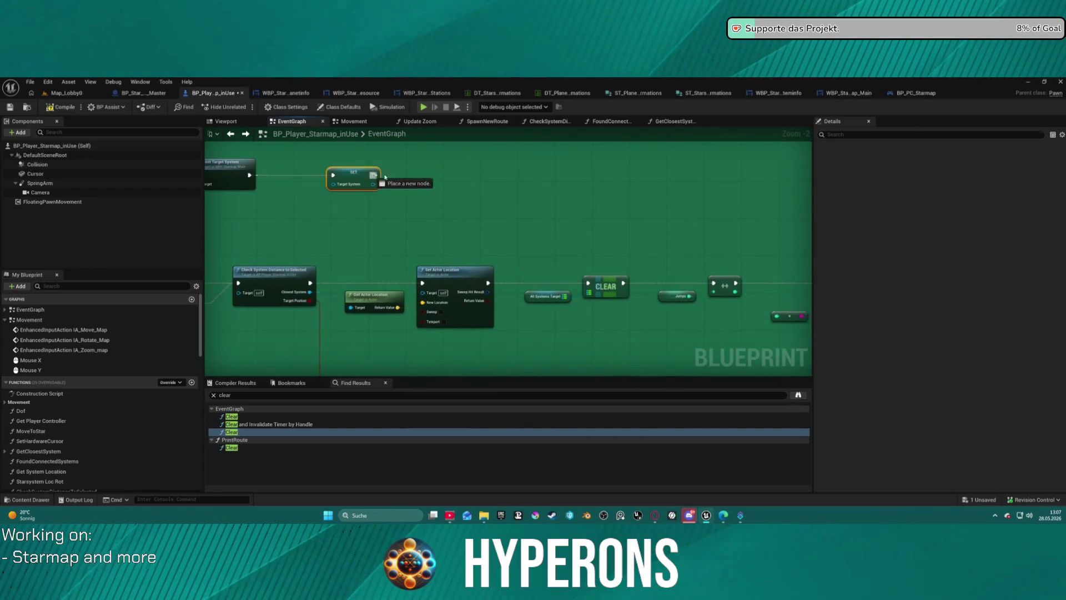
# - Add a Move to Target call wired after the SET Target System node
pyautogui.moveTo(374, 175); pyautogui.dragTo(455, 176)
pyautogui.write('move')
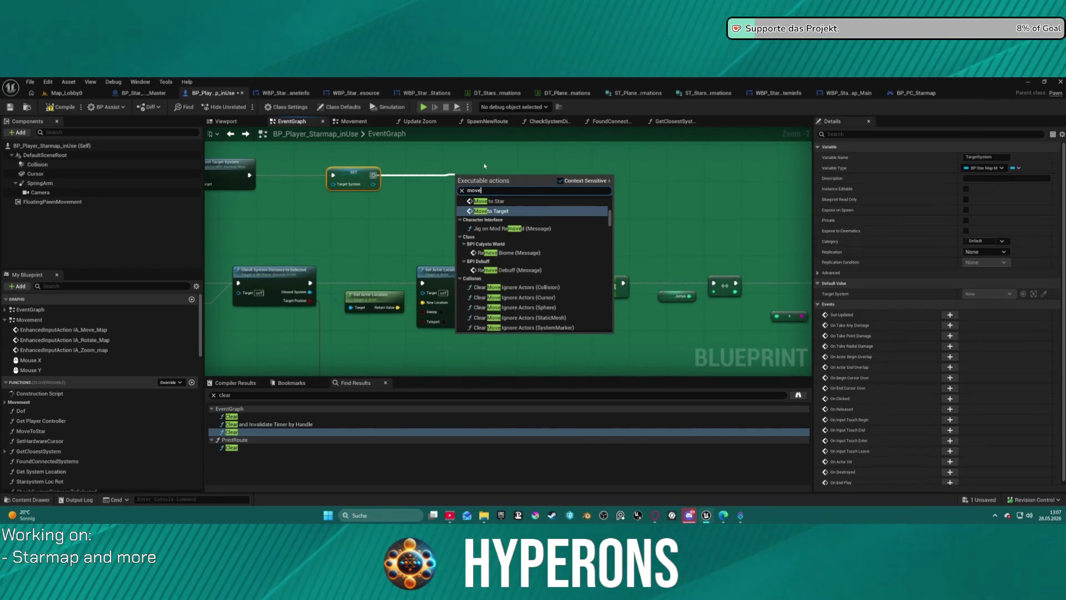
pyautogui.press('Return')
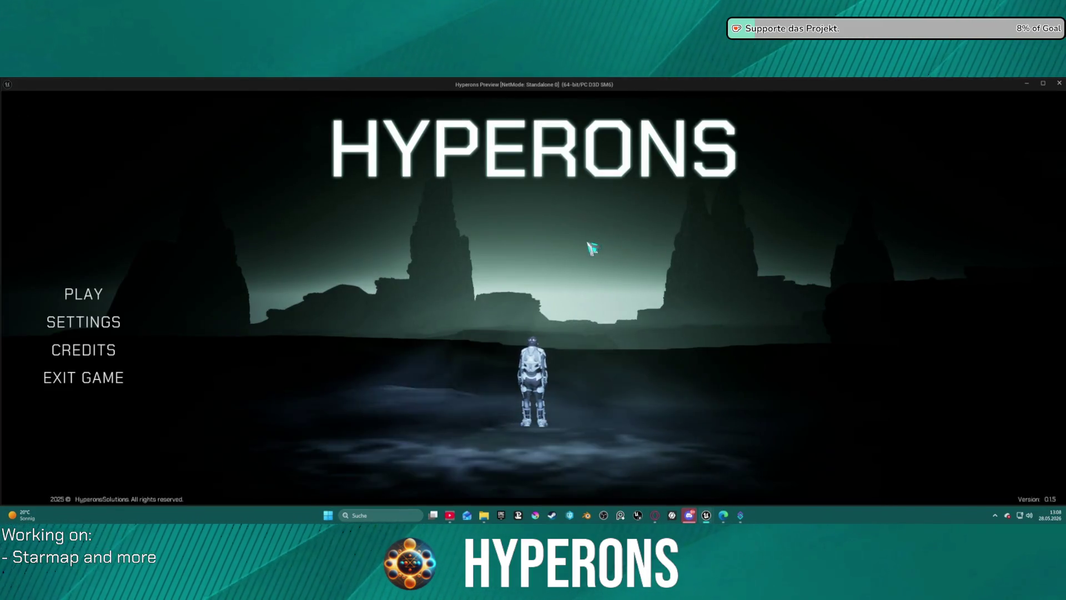
# - Start a game, open the starmap, select New Eden then Pollux, and close the preview
pyautogui.click(82, 293)
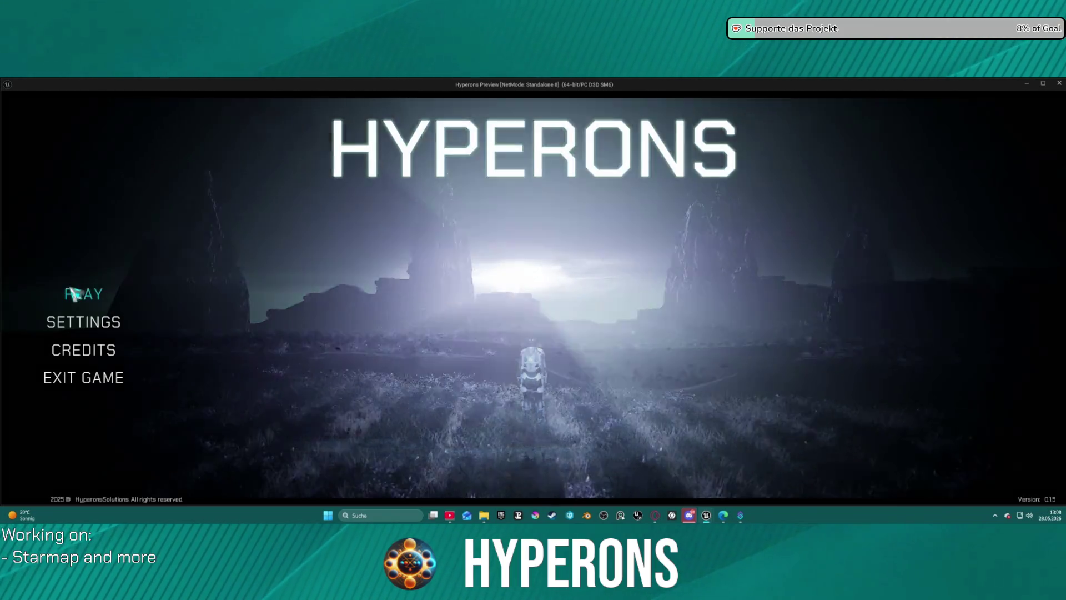
pyautogui.click(745, 443)
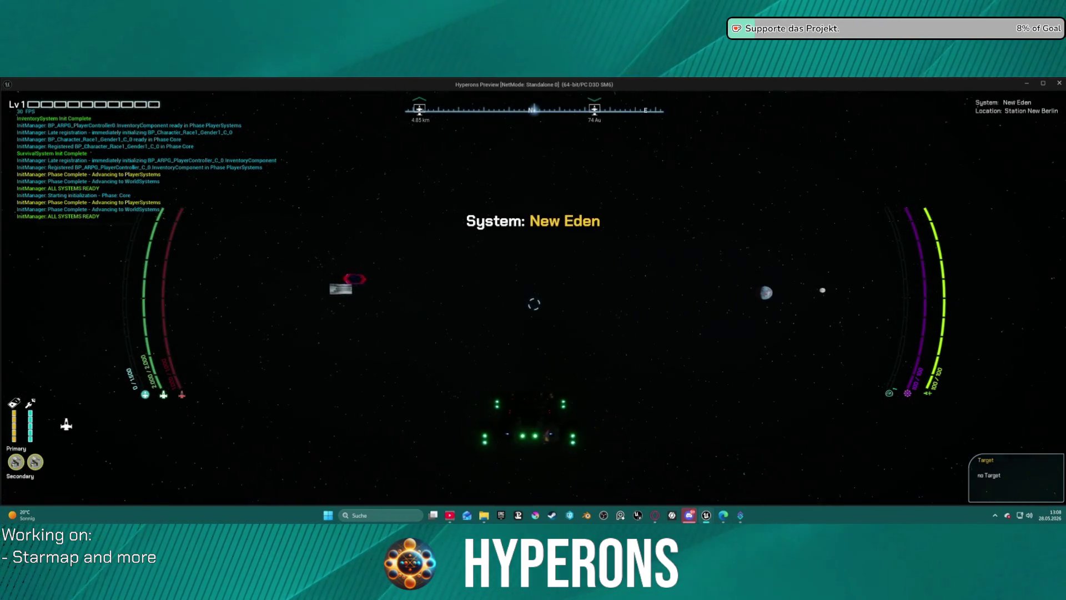
pyautogui.press('m')
pyautogui.click(568, 289)
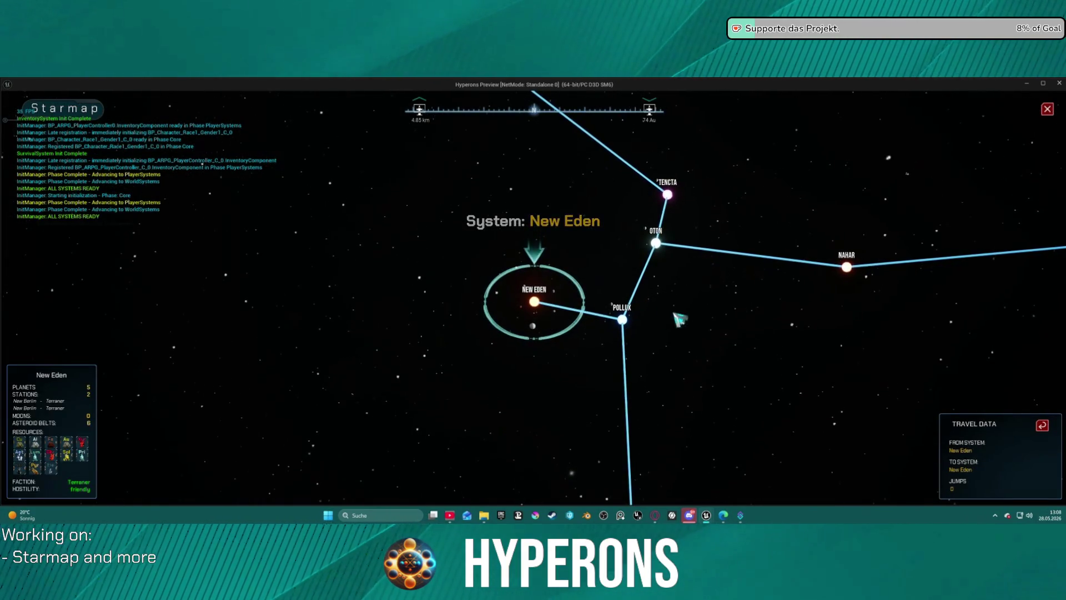
pyautogui.click(628, 322)
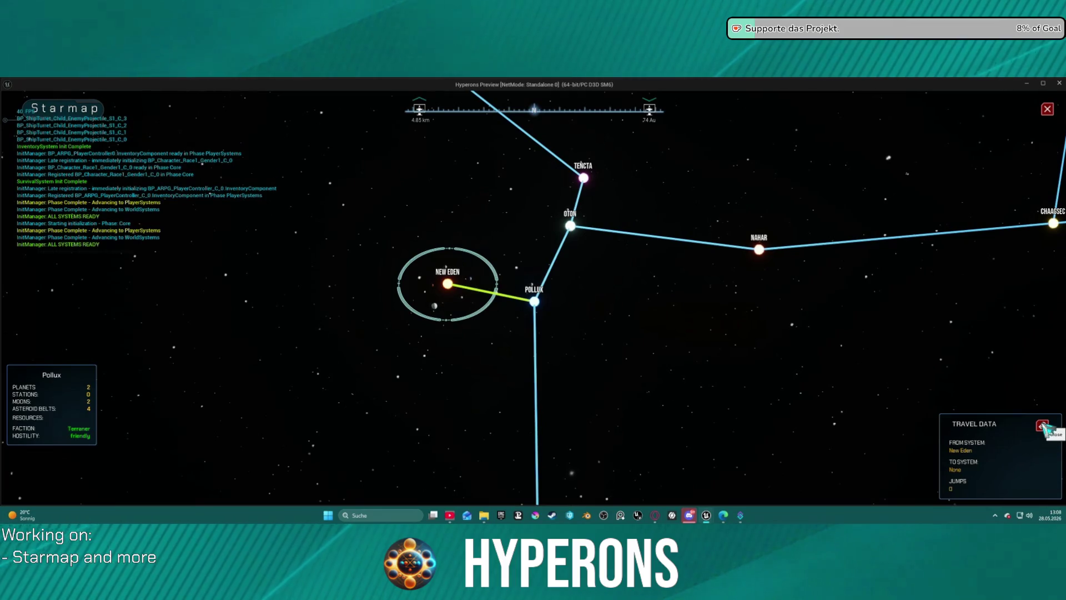
pyautogui.press('Escape')
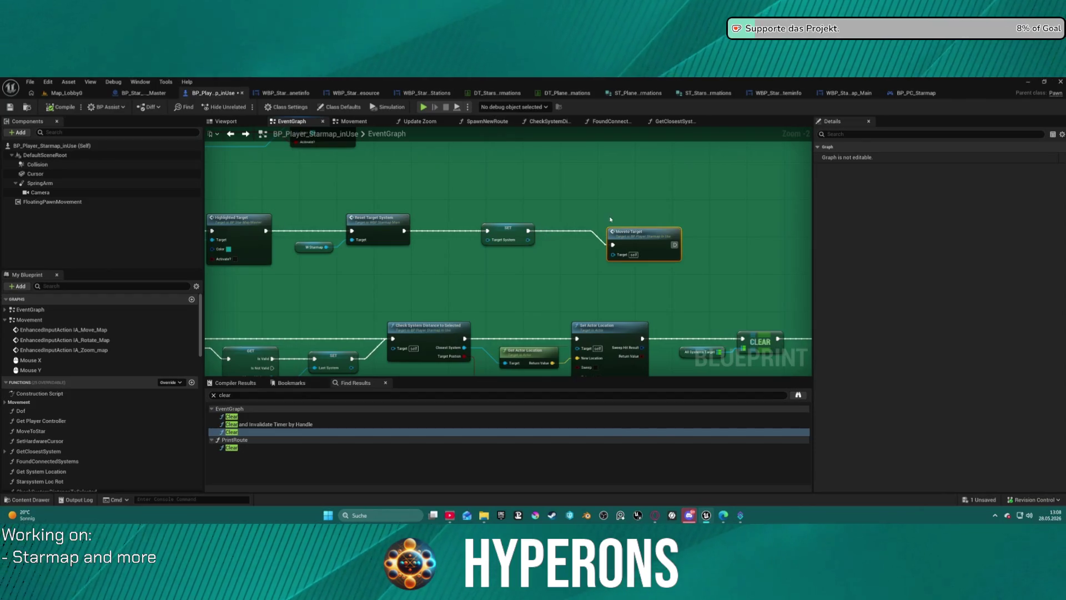
# - Delete the Move to Target node and pan to the Path Generation start nodes
pyautogui.press('Delete')
pyautogui.moveTo(623, 254)
pyautogui.mouseDown()
pyautogui.moveTo(721, 365)
pyautogui.moveTo(699, 353)
pyautogui.moveTo(743, 375)
pyautogui.mouseUp()
pyautogui.moveTo(499, 250)
pyautogui.mouseDown()
pyautogui.moveTo(544, 300)
pyautogui.moveTo(536, 248)
pyautogui.moveTo(643, 243)
pyautogui.moveTo(556, 294)
pyautogui.moveTo(502, 346)
pyautogui.moveTo(488, 307)
pyautogui.mouseUp()
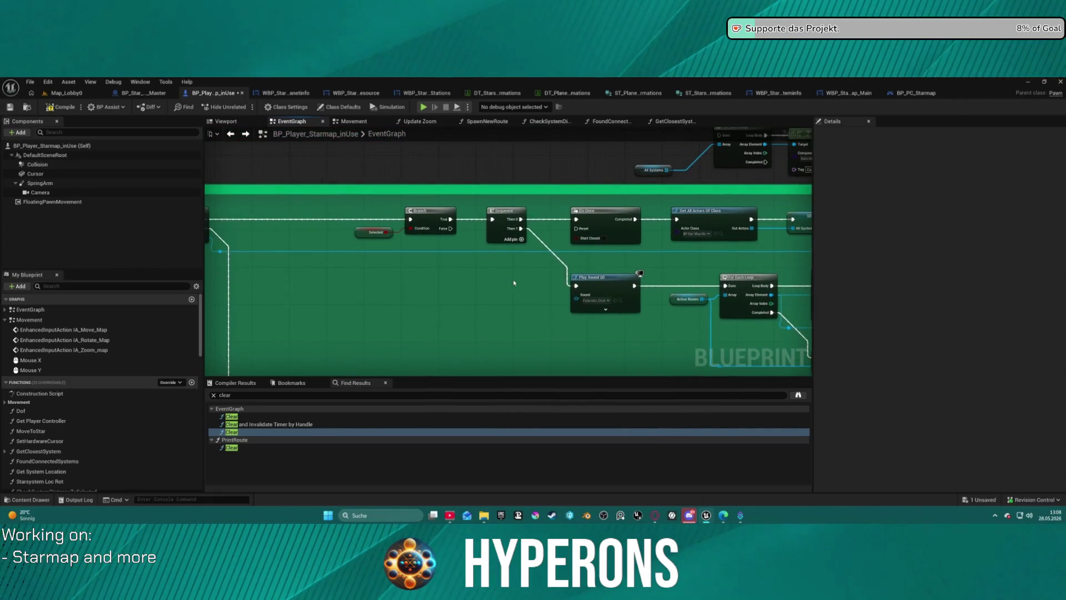
# - Add a custom event named ResetRoute and wire it into the Play Sound 2D chain
pyautogui.rightClick(497, 291)
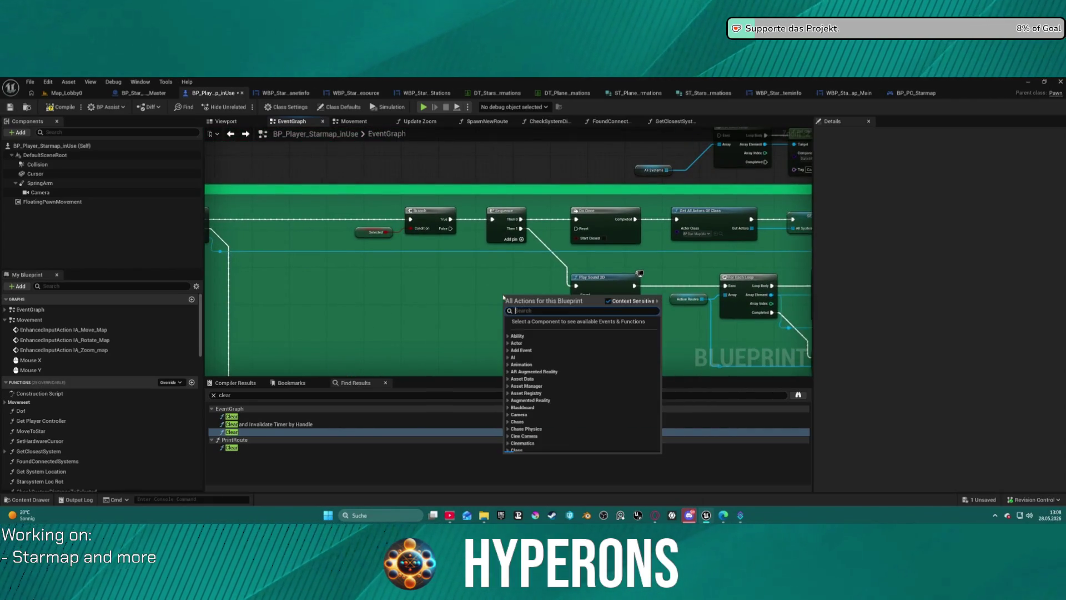
pyautogui.rightClick(464, 277)
pyautogui.write('*custom')
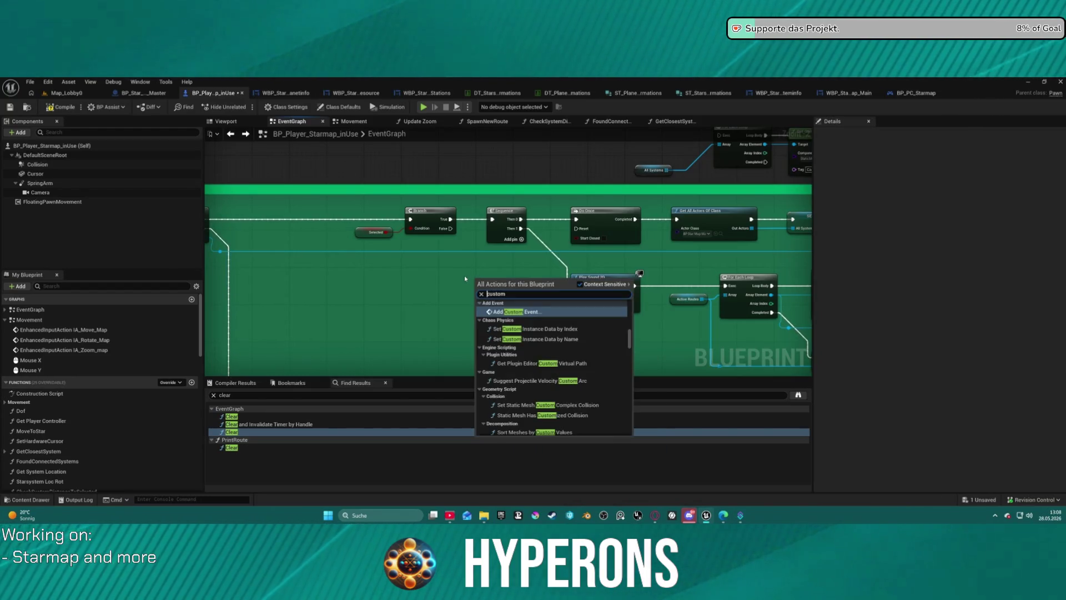
pyautogui.press('Return')
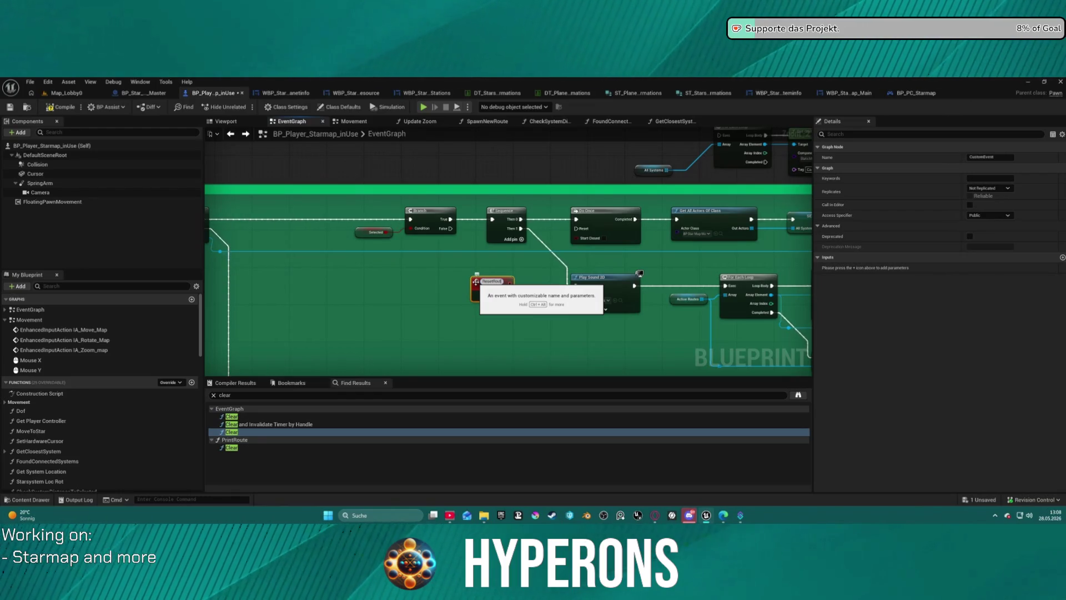
pyautogui.write('e')
pyautogui.press('Return')
pyautogui.moveTo(506, 294)
pyautogui.mouseDown()
pyautogui.moveTo(571, 300)
pyautogui.moveTo(575, 285)
pyautogui.mouseUp()
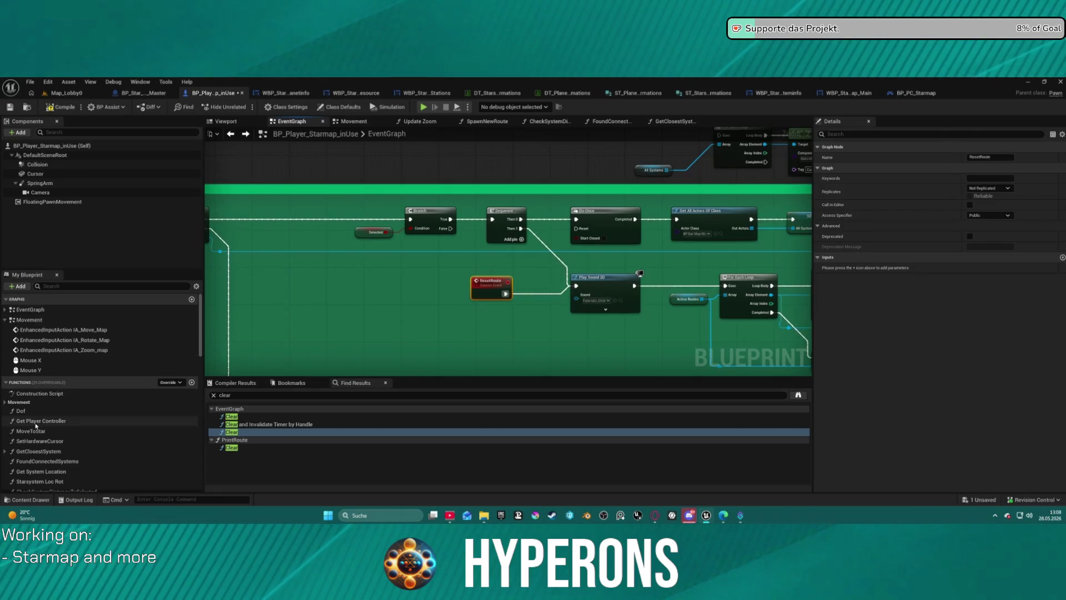
pyautogui.scroll(-2, 58, 461)
pyautogui.scroll(-2, 59, 460)
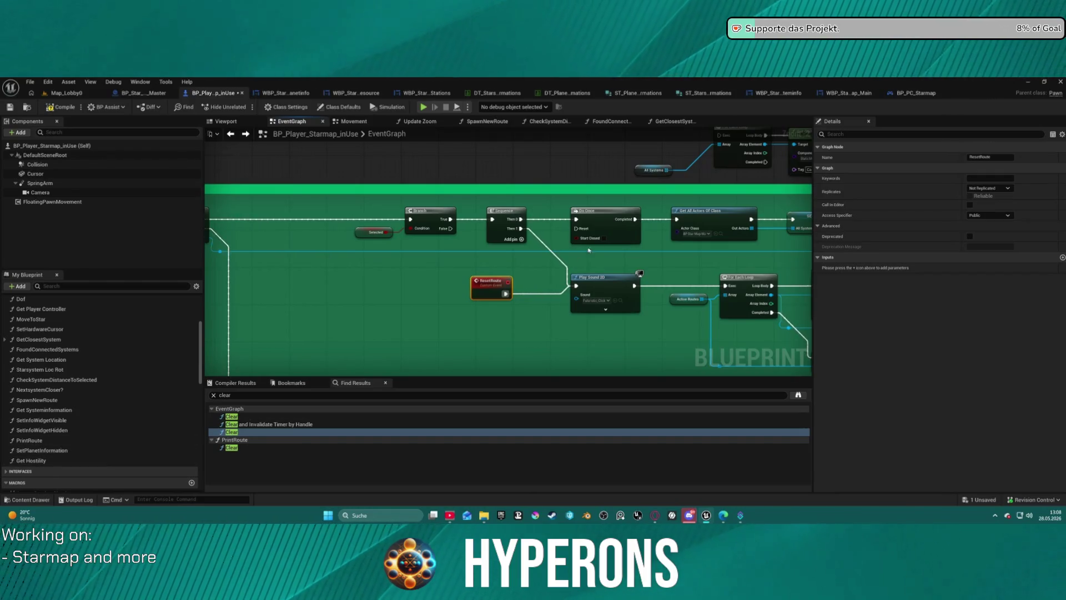
pyautogui.moveTo(666, 344); pyautogui.dragTo(520, 158)
pyautogui.scroll(-4, 521, 157)
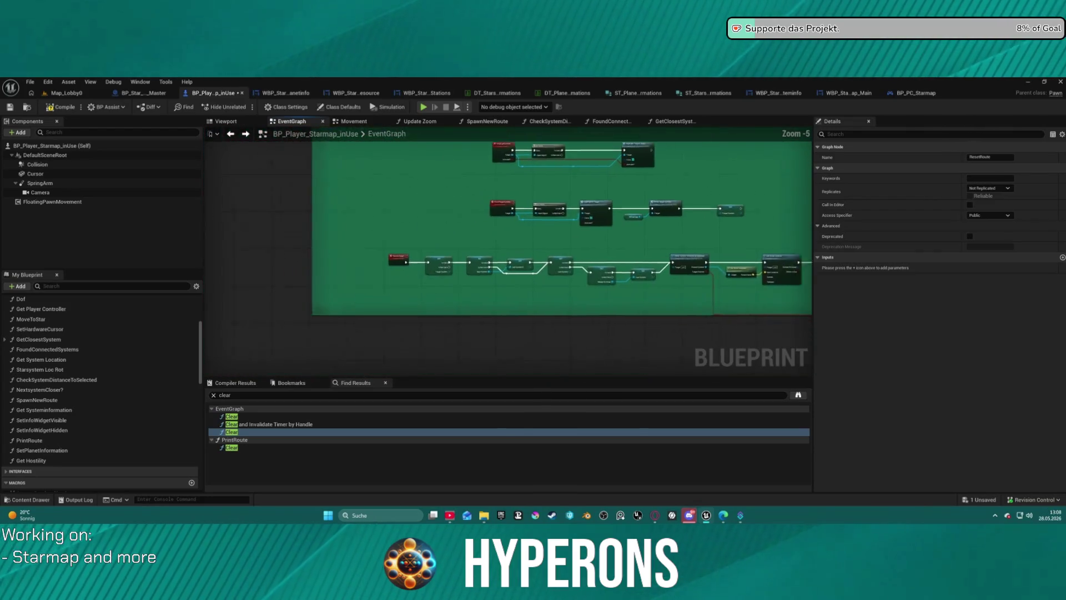
# - Call Reset Route after SET Target System, then launch a standalone preview to character selection
pyautogui.scroll(6, 581, 285)
pyautogui.click(594, 281)
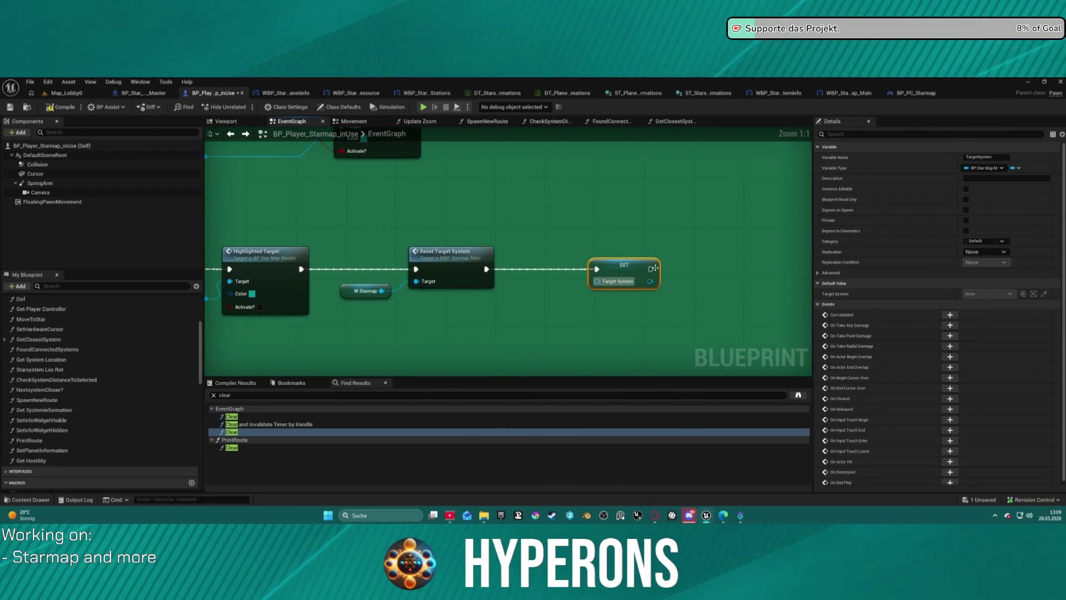
pyautogui.moveTo(652, 269); pyautogui.dragTo(707, 276)
pyautogui.write('reset route')
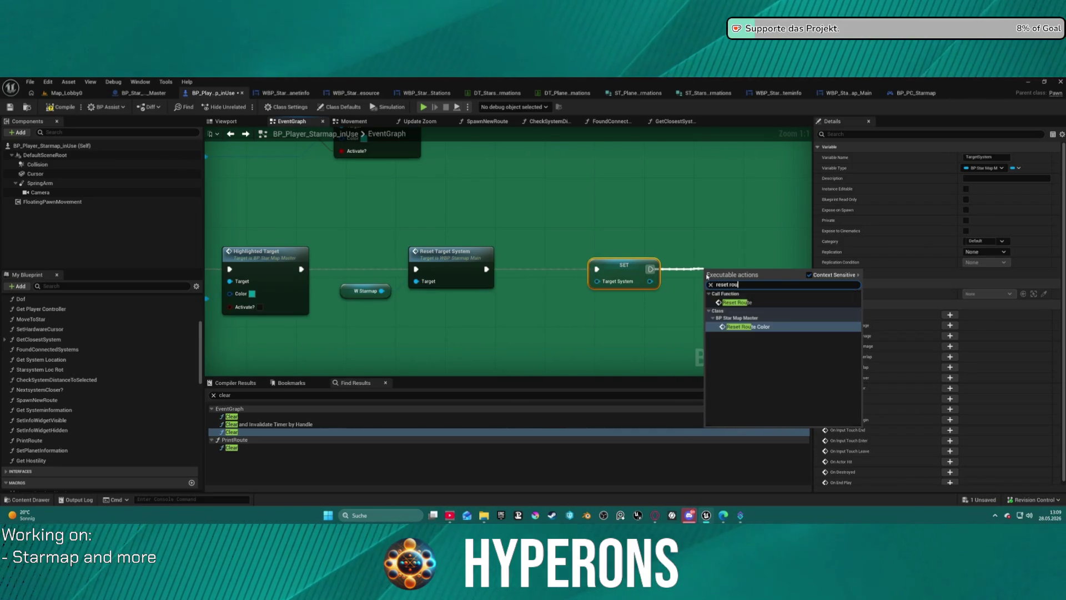
pyautogui.press('Return')
pyautogui.hotkey('ctrl', 'z')
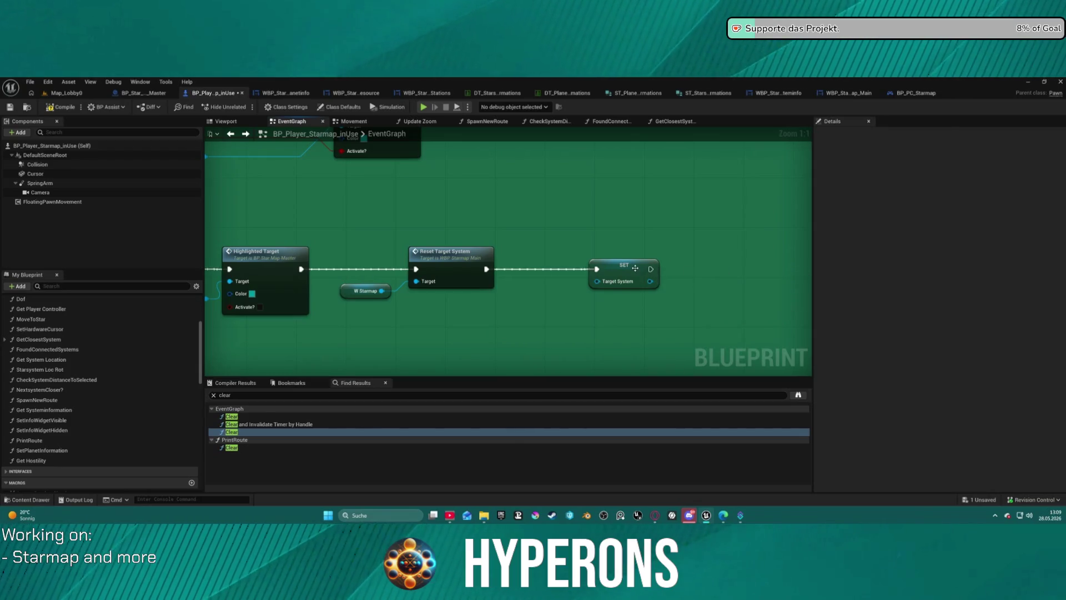
pyautogui.moveTo(650, 268); pyautogui.dragTo(687, 269)
pyautogui.write('rese')
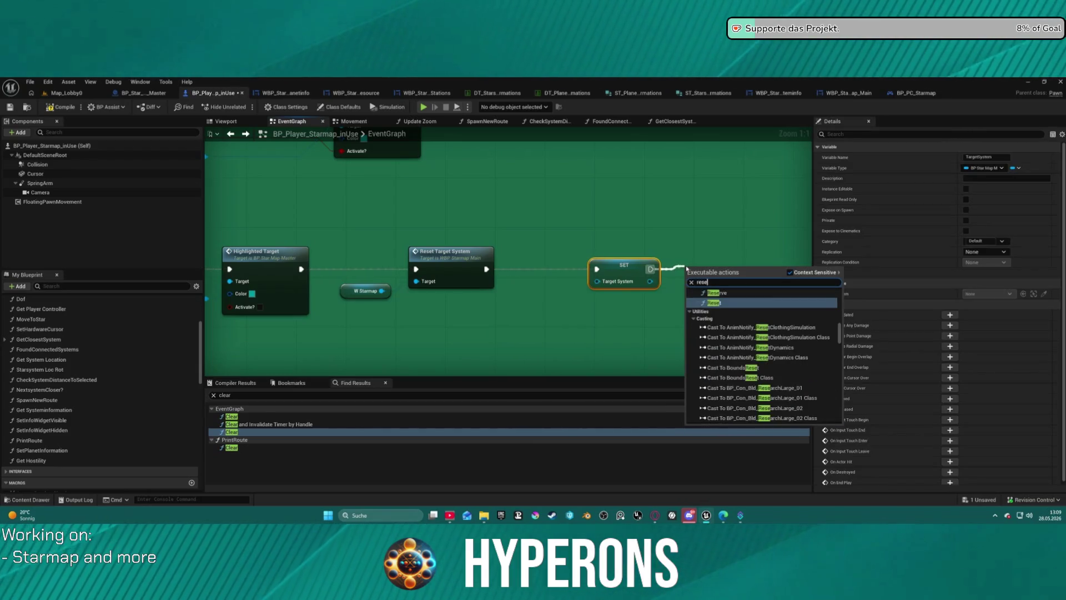
pyautogui.write('t route')
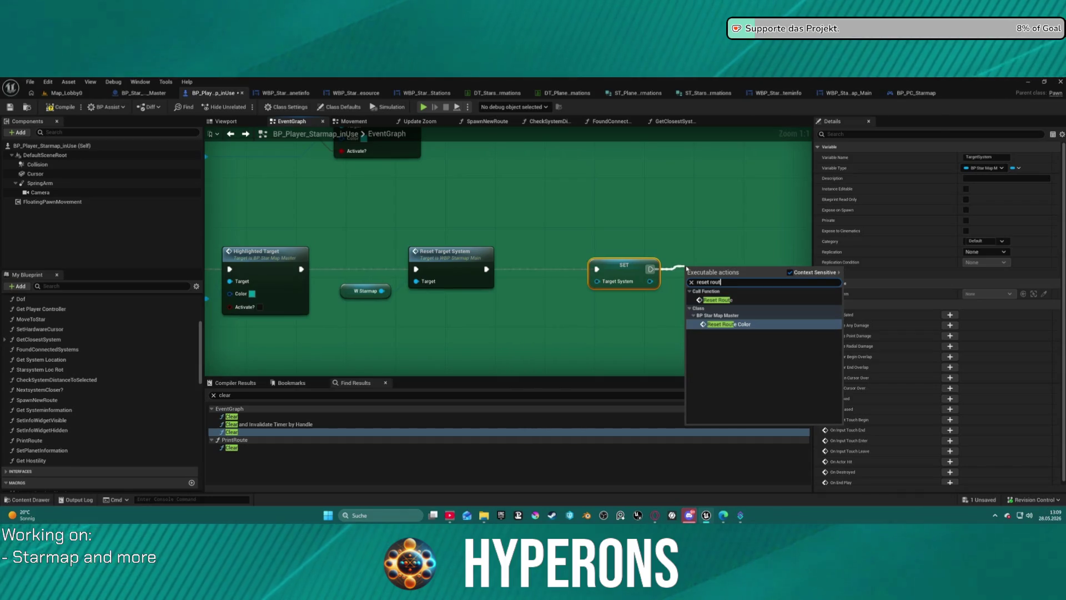
pyautogui.press('Return')
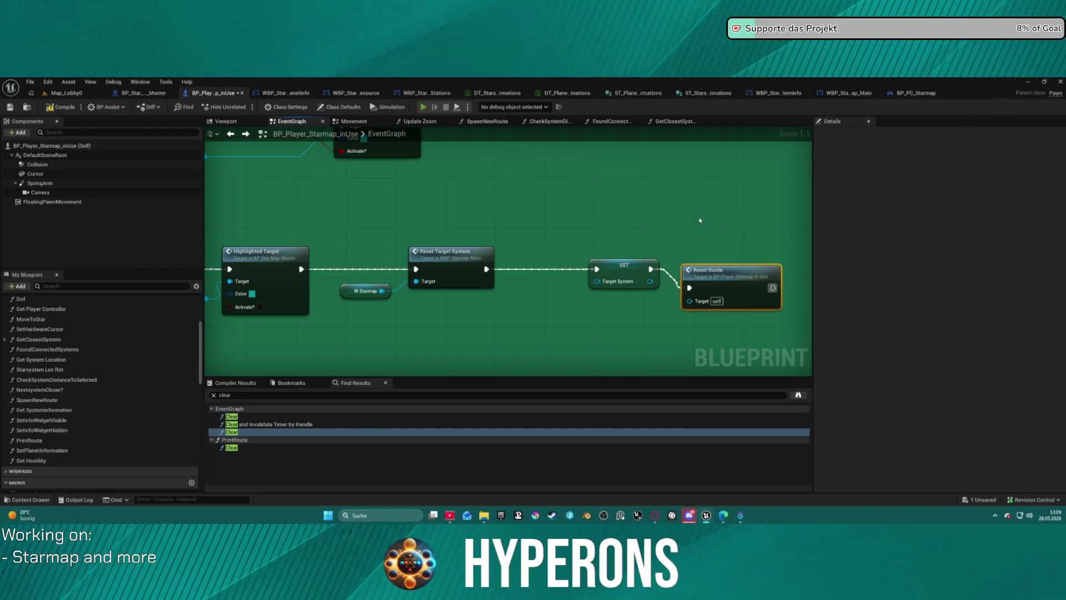
pyautogui.hotkey('alt', 'p')
pyautogui.click(36, 295)
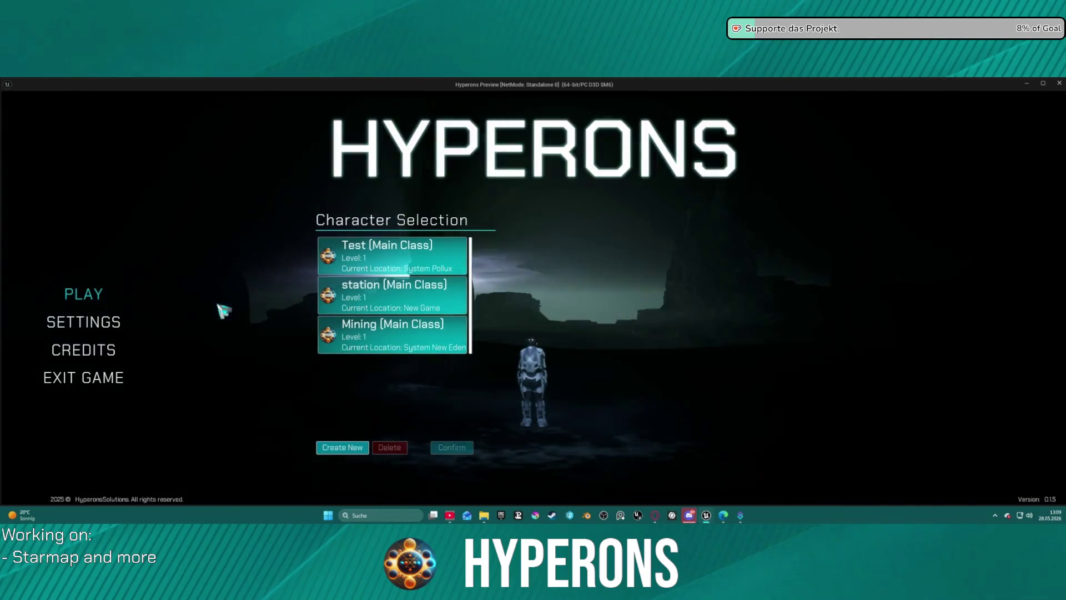
# - Choose the Mining character, start the game and open the starmap
pyautogui.click(392, 334)
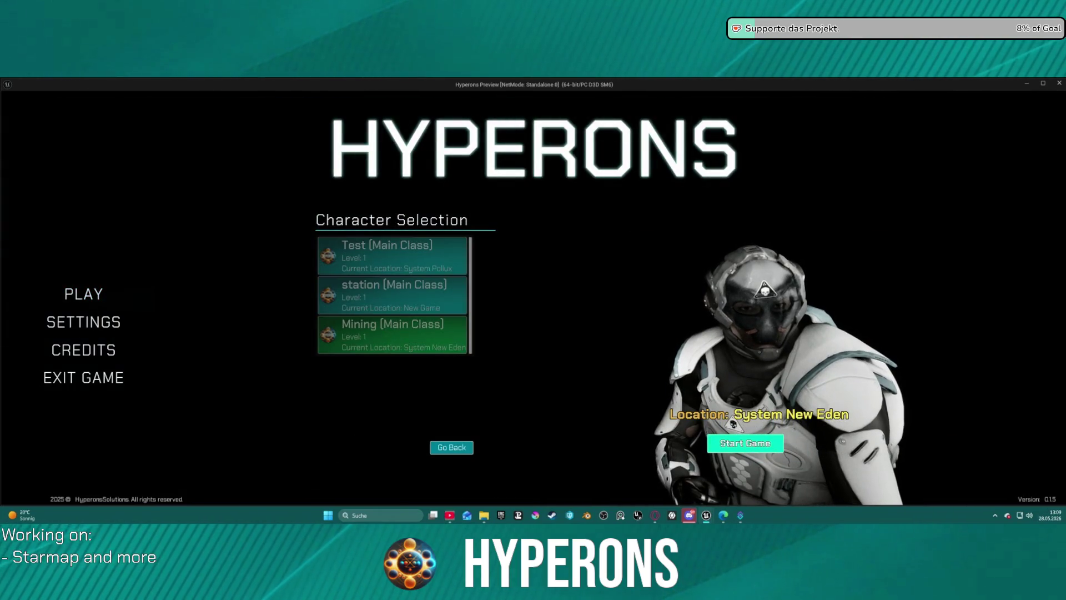
pyautogui.click(745, 443)
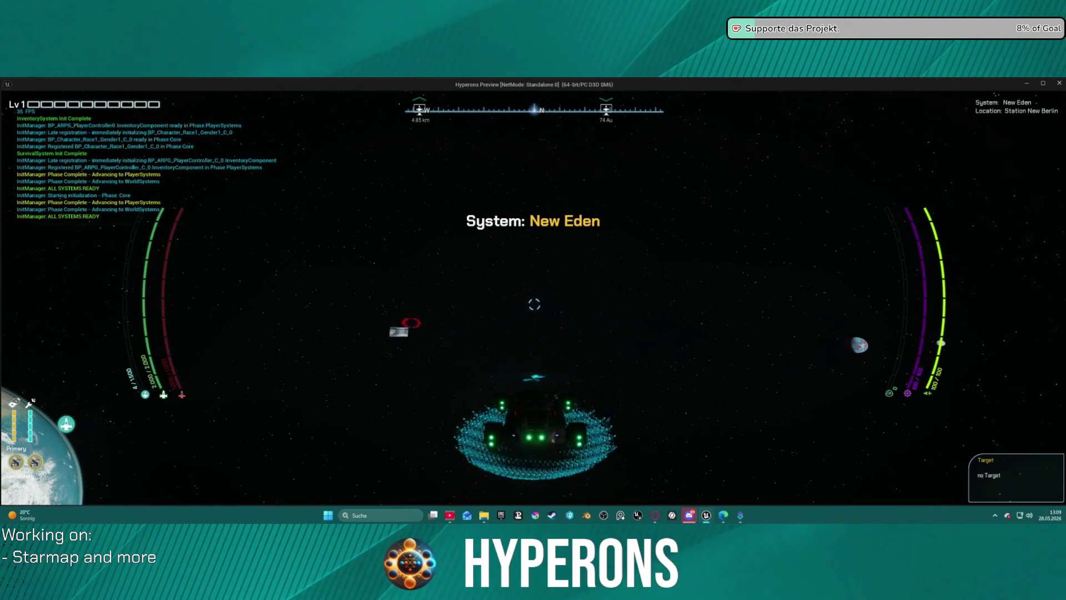
pyautogui.press('m')
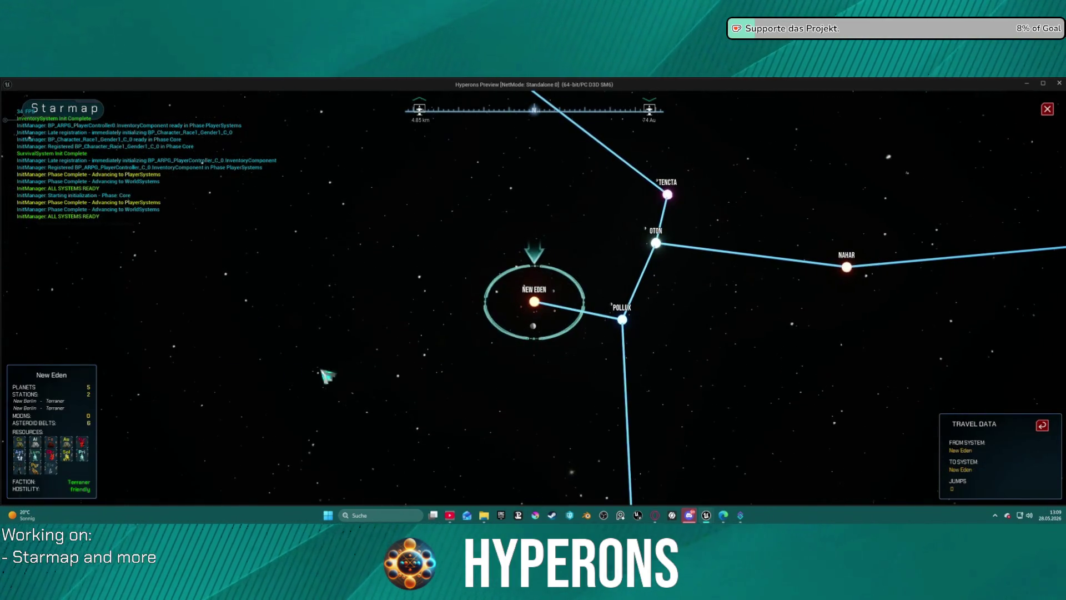
# - Target Nahar and repeatedly reset the route back to New Eden
pyautogui.click(846, 267)
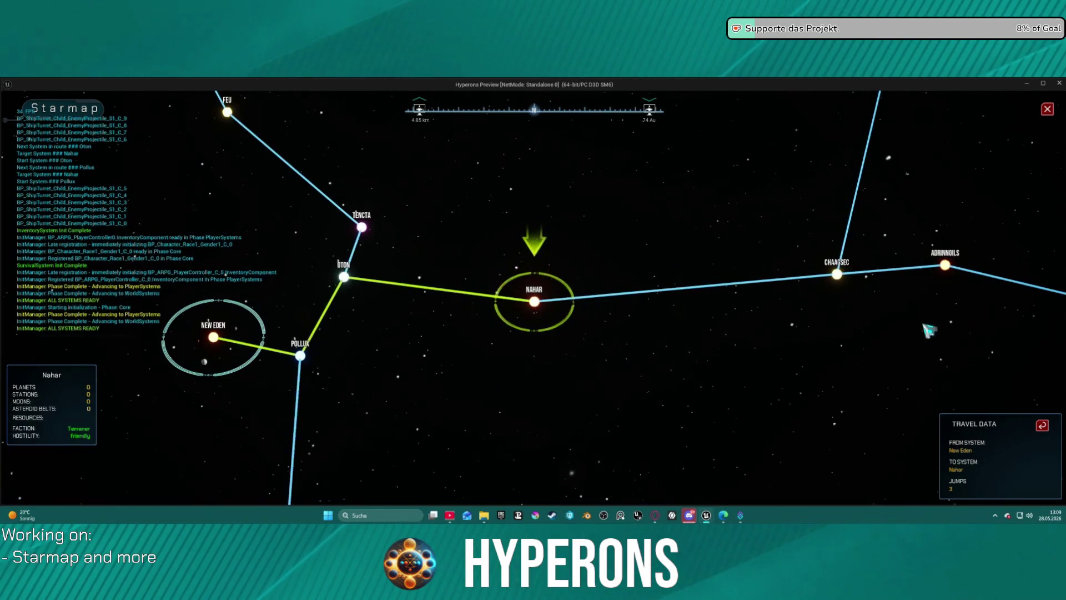
pyautogui.click(1044, 426)
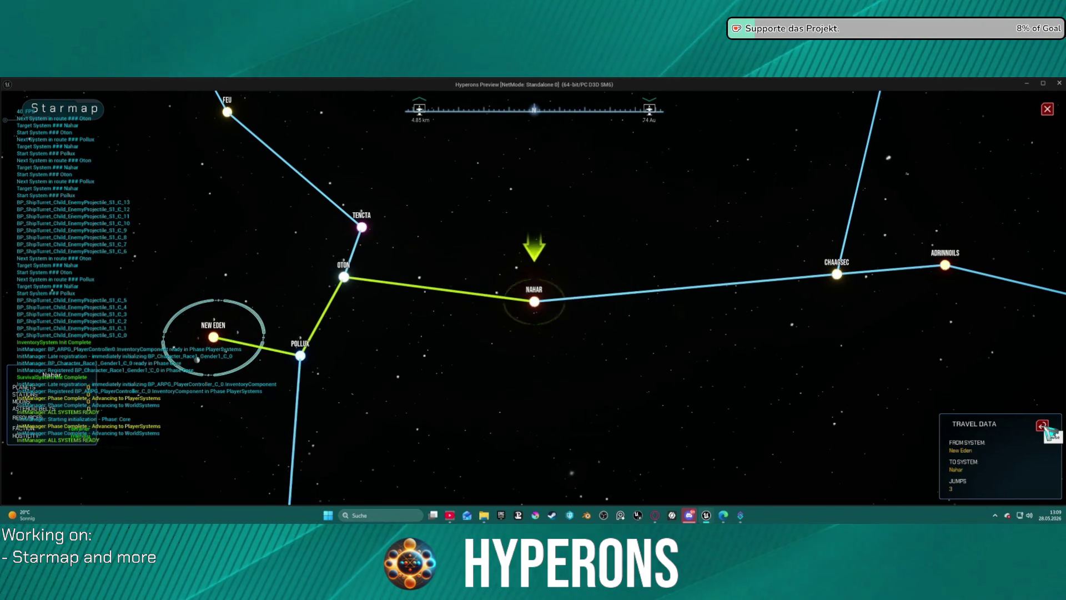
pyautogui.click(1043, 426)
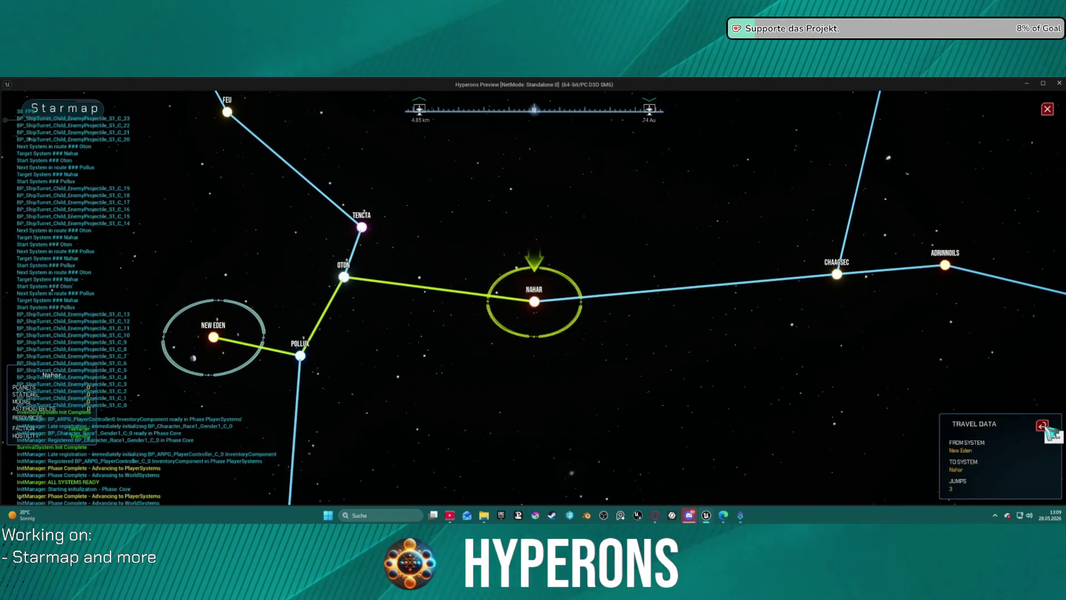
pyautogui.click(1044, 427)
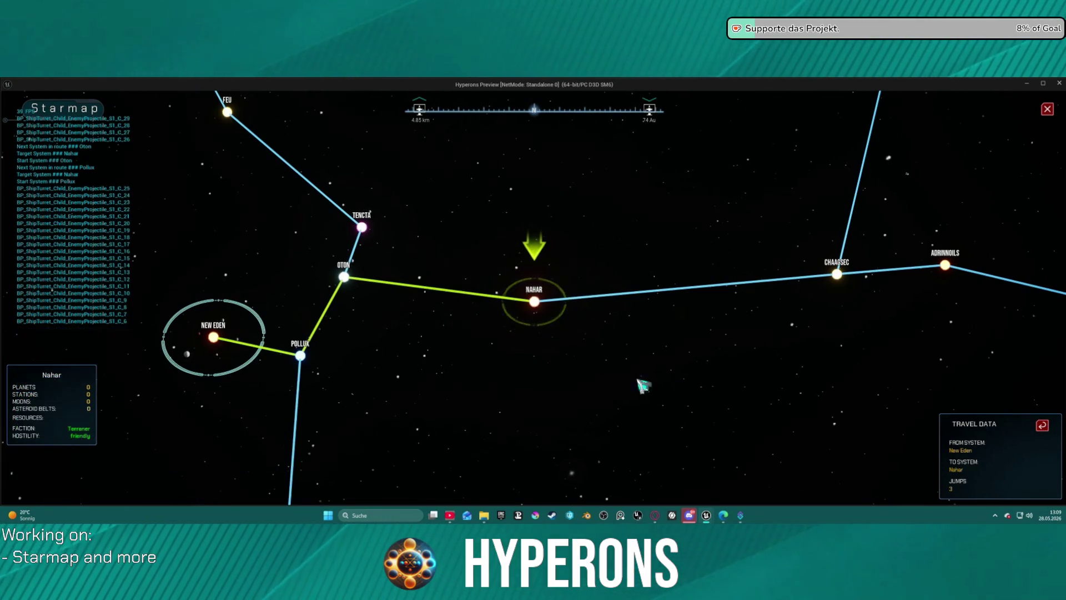
pyautogui.click(1043, 427)
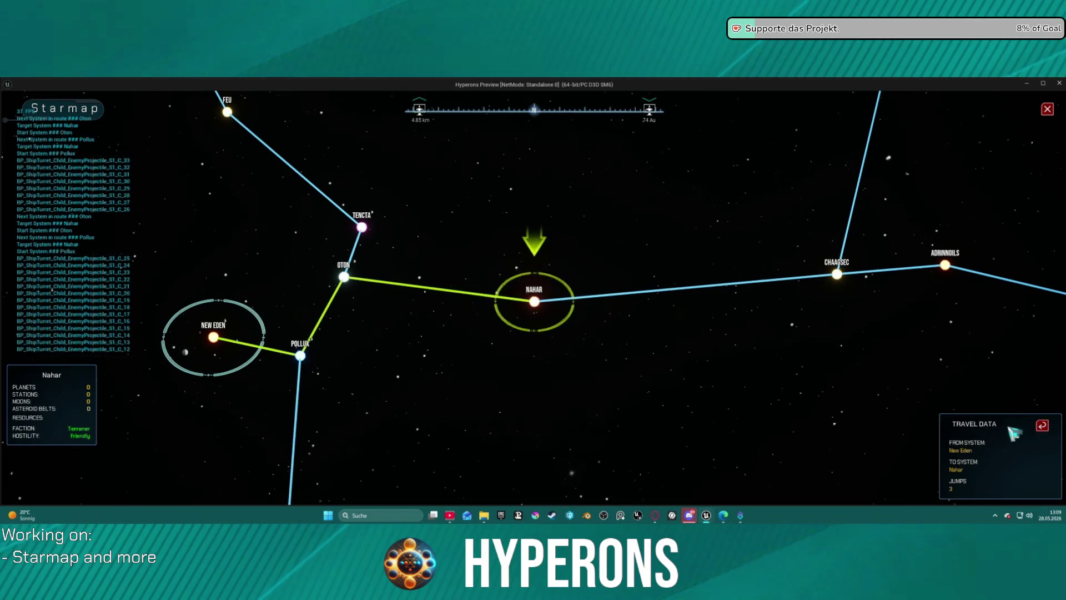
pyautogui.click(1043, 427)
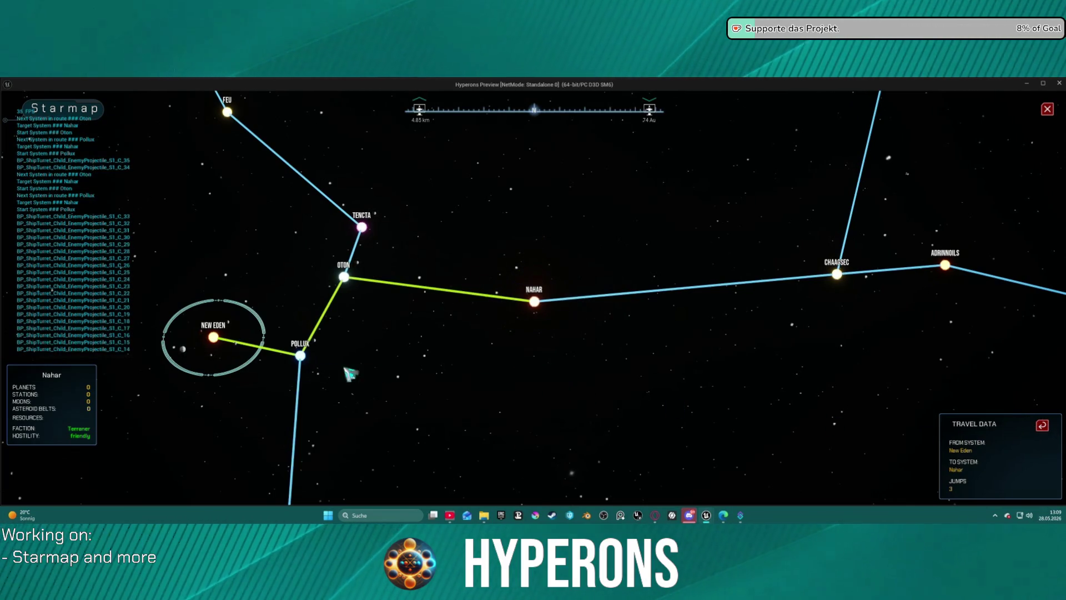
pyautogui.click(214, 338)
pyautogui.click(1040, 427)
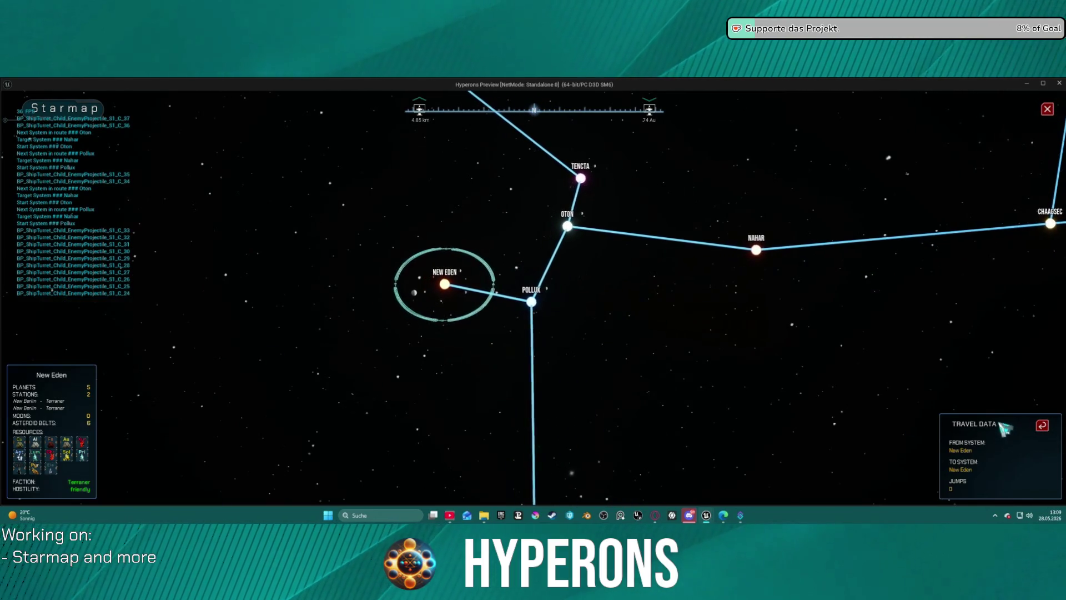
# - Target Pollux, clear the route back to New Eden, and close the preview
pyautogui.click(536, 306)
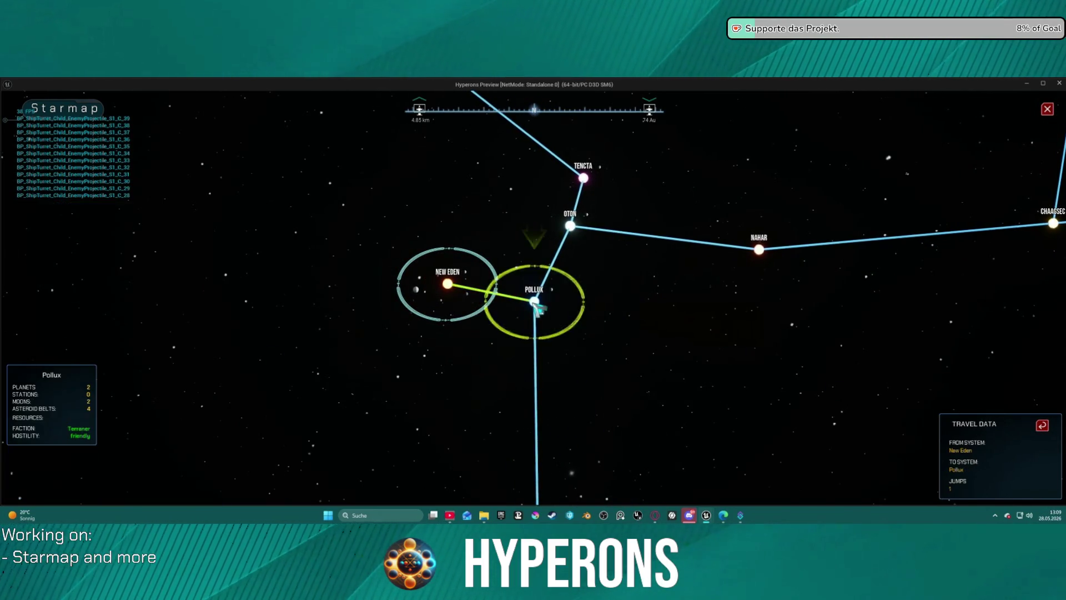
pyautogui.click(454, 288)
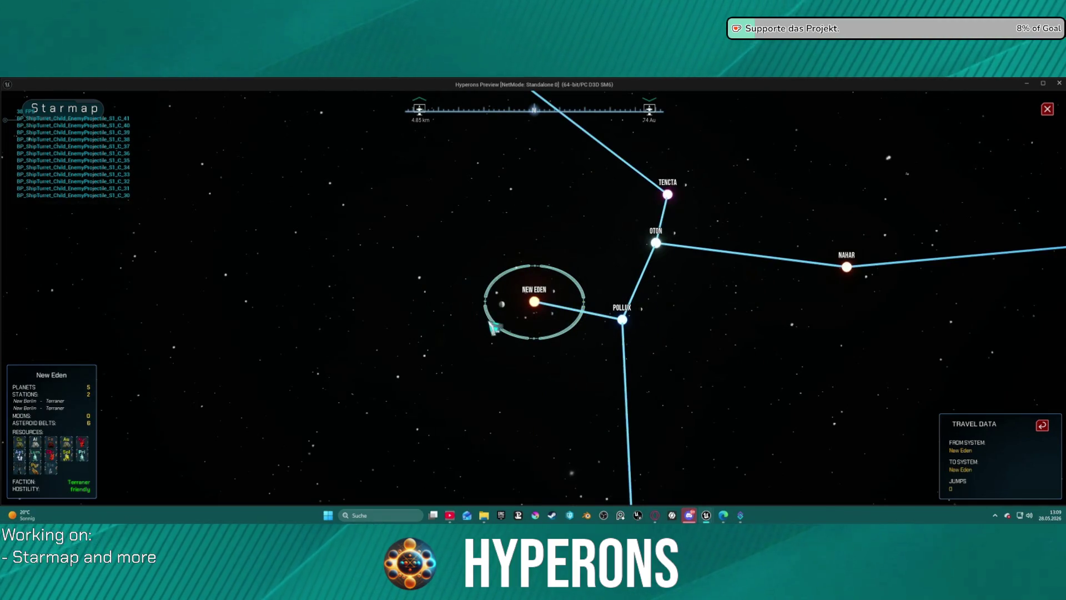
pyautogui.press('Escape')
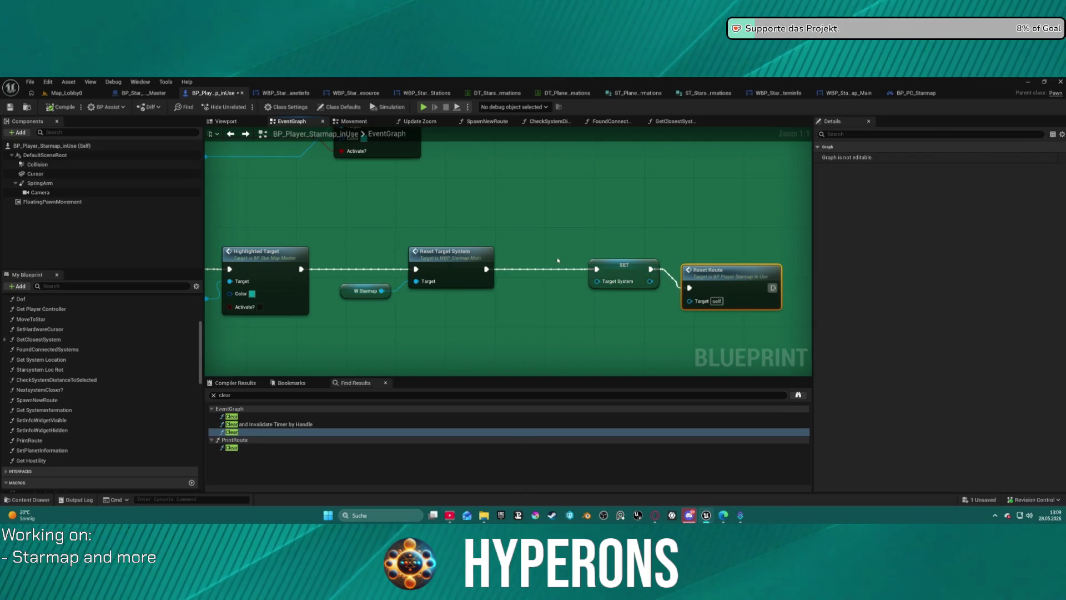
pyautogui.scroll(-5, 555, 255)
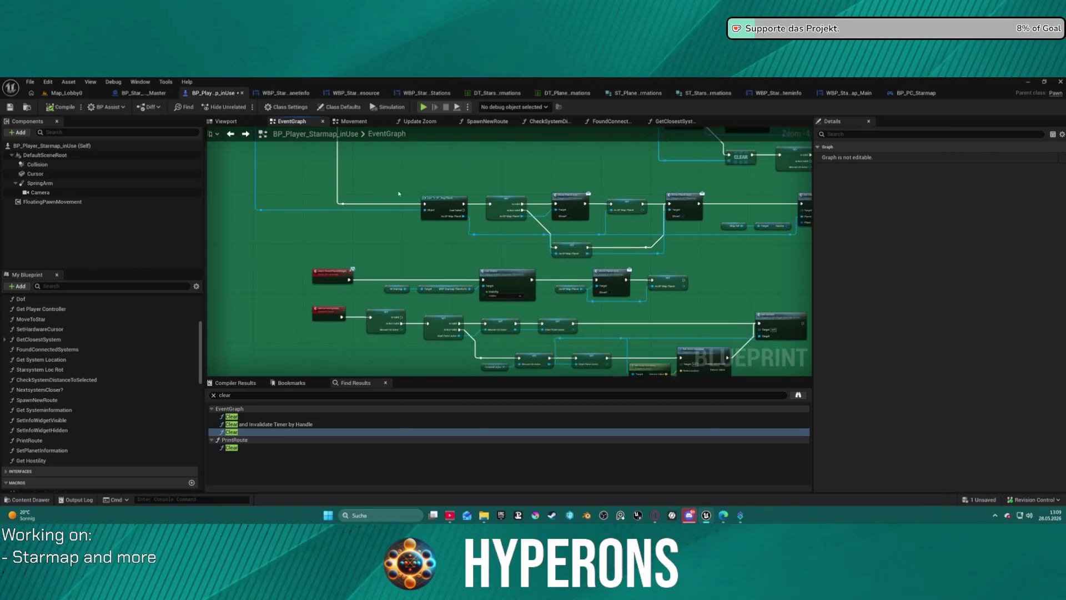
pyautogui.scroll(4, 389, 285)
pyautogui.moveTo(389, 285)
pyautogui.mouseDown()
pyautogui.moveTo(357, 231)
pyautogui.moveTo(322, 202)
pyautogui.moveTo(279, 204)
pyautogui.moveTo(487, 178)
pyautogui.moveTo(277, 130)
pyautogui.mouseUp()
pyautogui.scroll(-1, 322, 202)
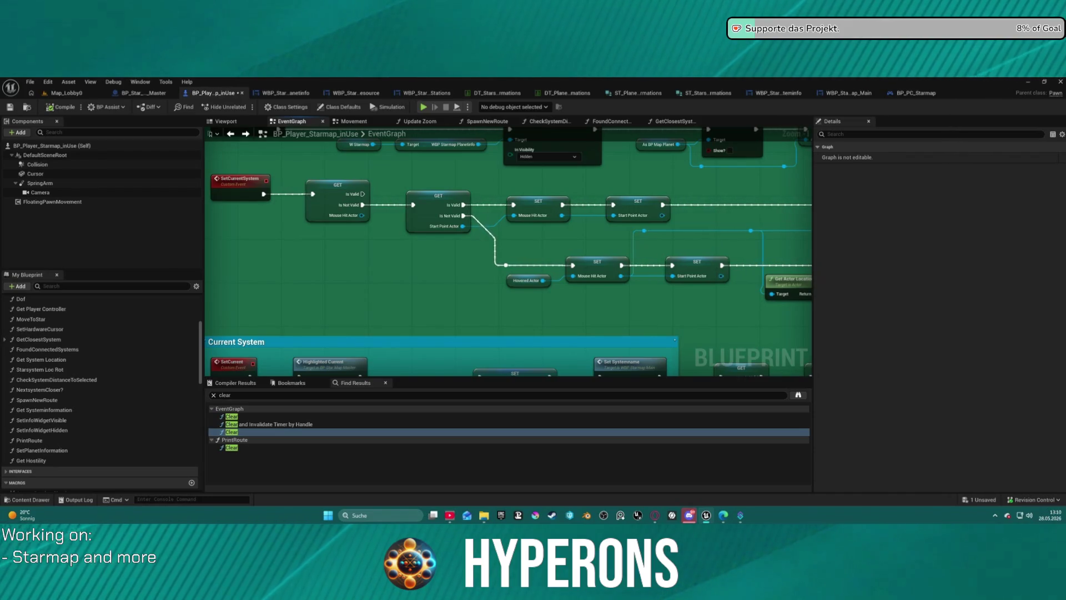
pyautogui.moveTo(667, 250); pyautogui.dragTo(277, 292)
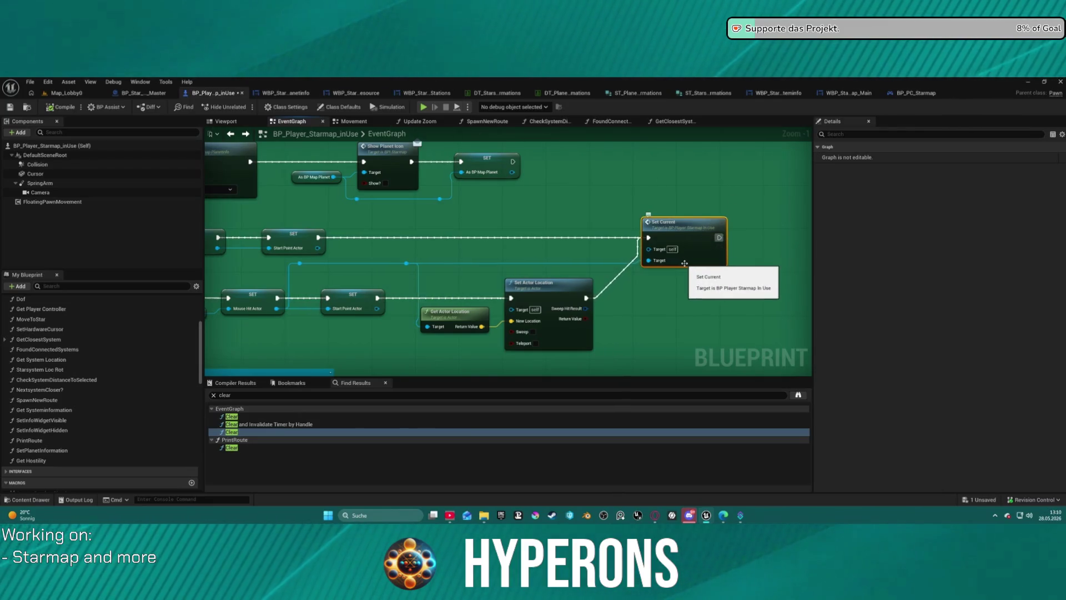
pyautogui.moveTo(553, 280)
pyautogui.mouseDown()
pyautogui.moveTo(764, 271)
pyautogui.moveTo(438, 288)
pyautogui.mouseUp()
pyautogui.doubleClick(637, 244)
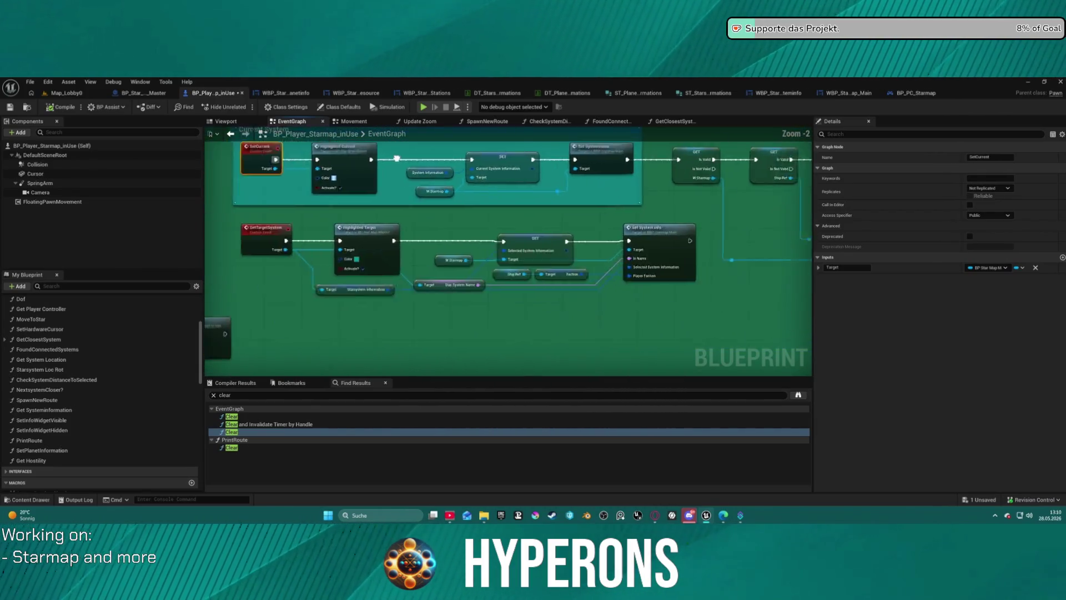
pyautogui.scroll(-7, 570, 174)
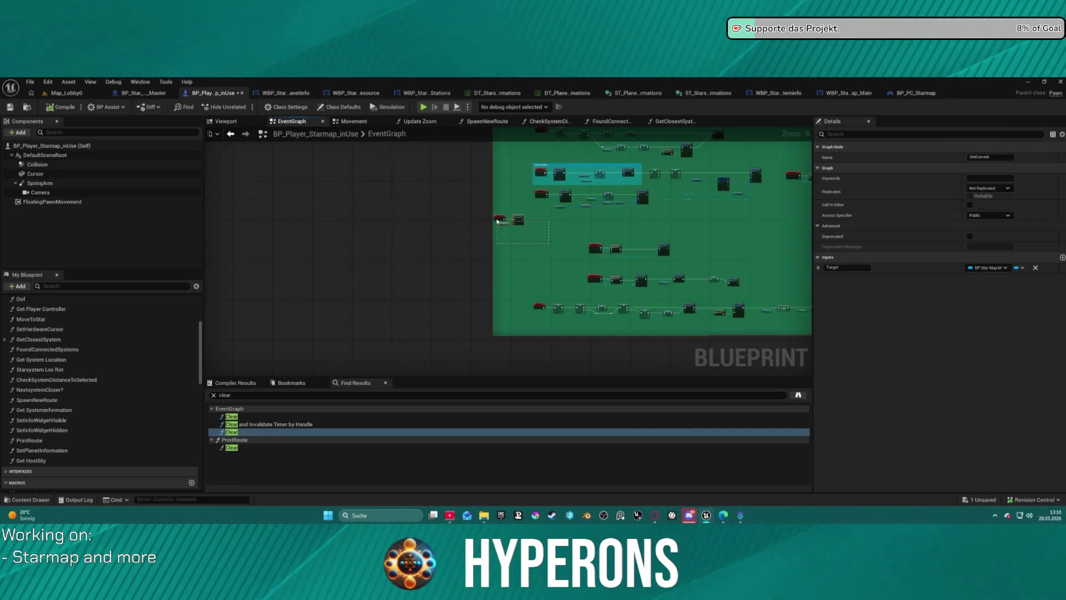
pyautogui.moveTo(497, 221); pyautogui.dragTo(515, 221)
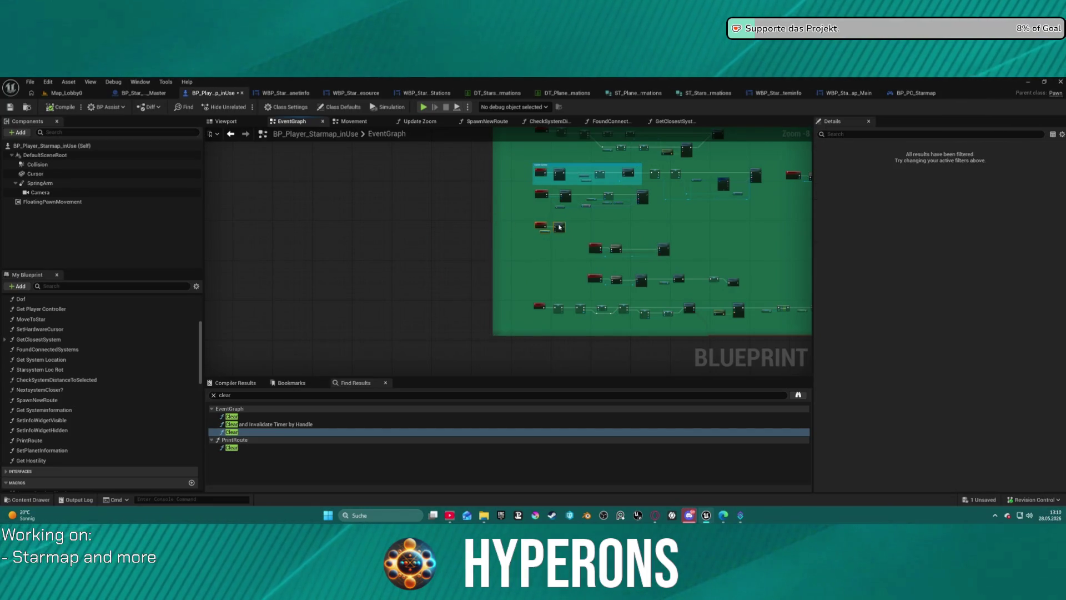
pyautogui.moveTo(554, 236); pyautogui.dragTo(758, 300)
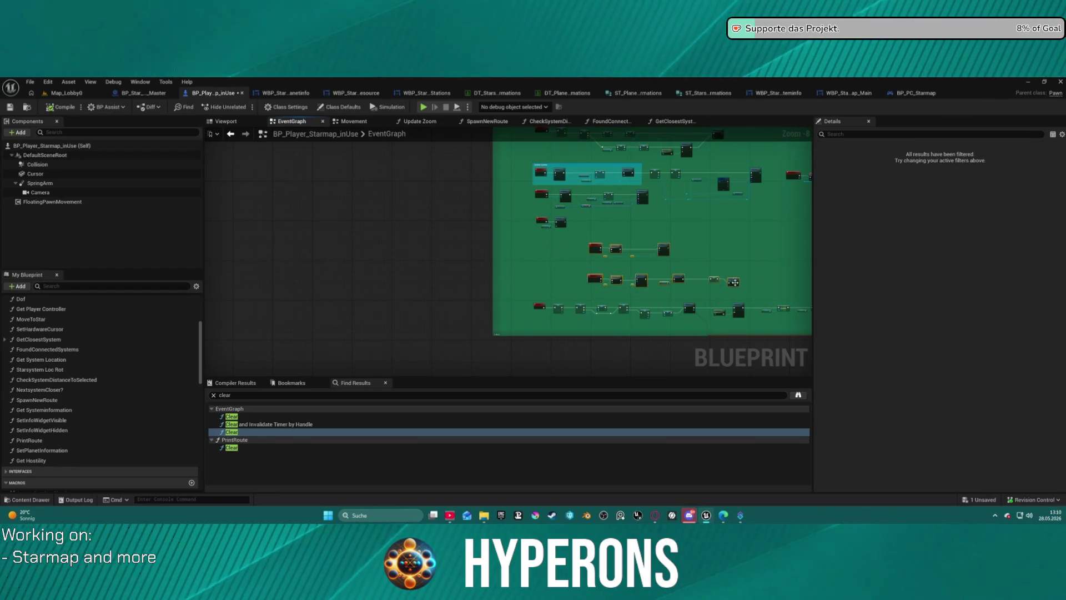
pyautogui.press('f')
pyautogui.moveTo(600, 248); pyautogui.dragTo(548, 250)
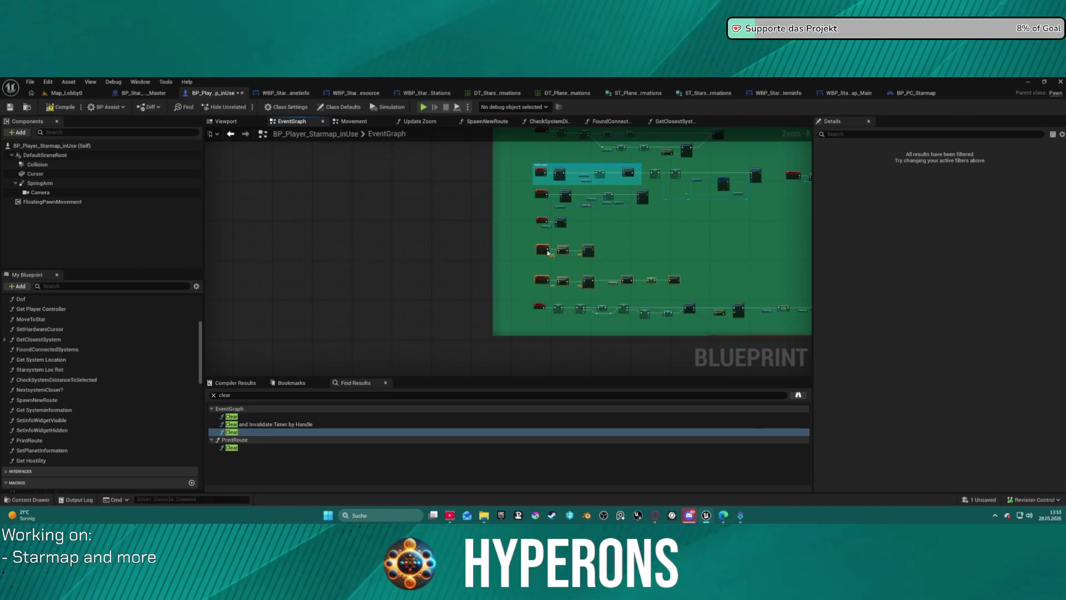
pyautogui.scroll(-3, 680, 219)
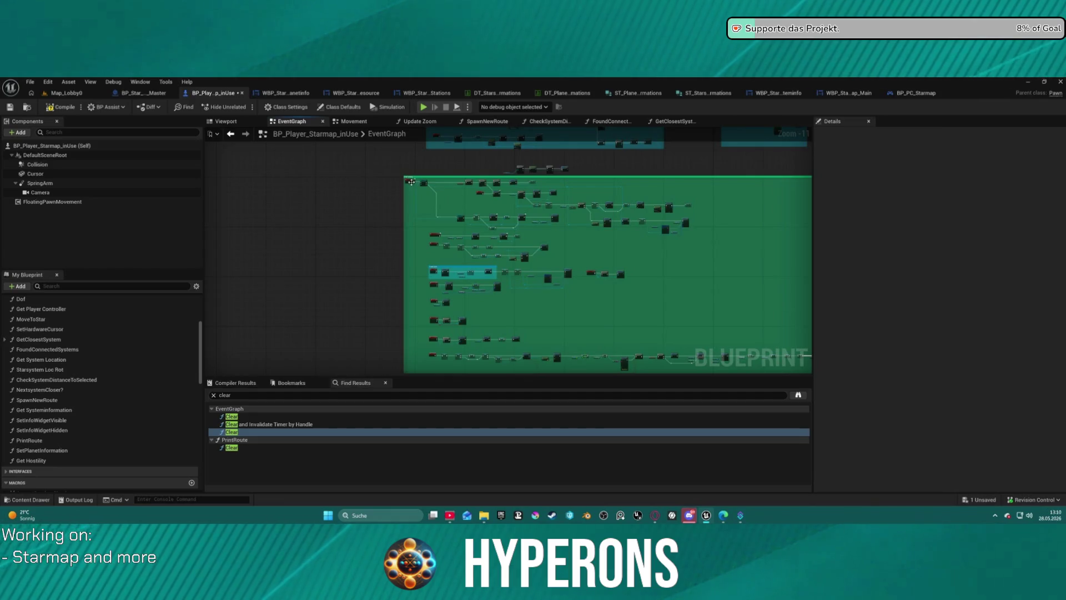
pyautogui.moveTo(413, 182); pyautogui.dragTo(432, 191)
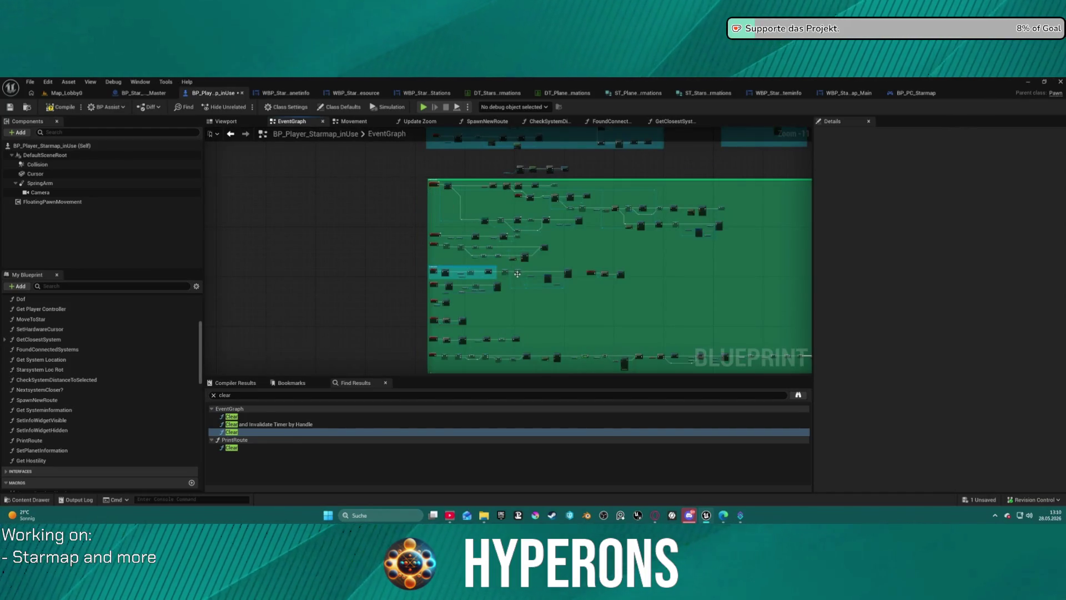
pyautogui.scroll(-1, 546, 288)
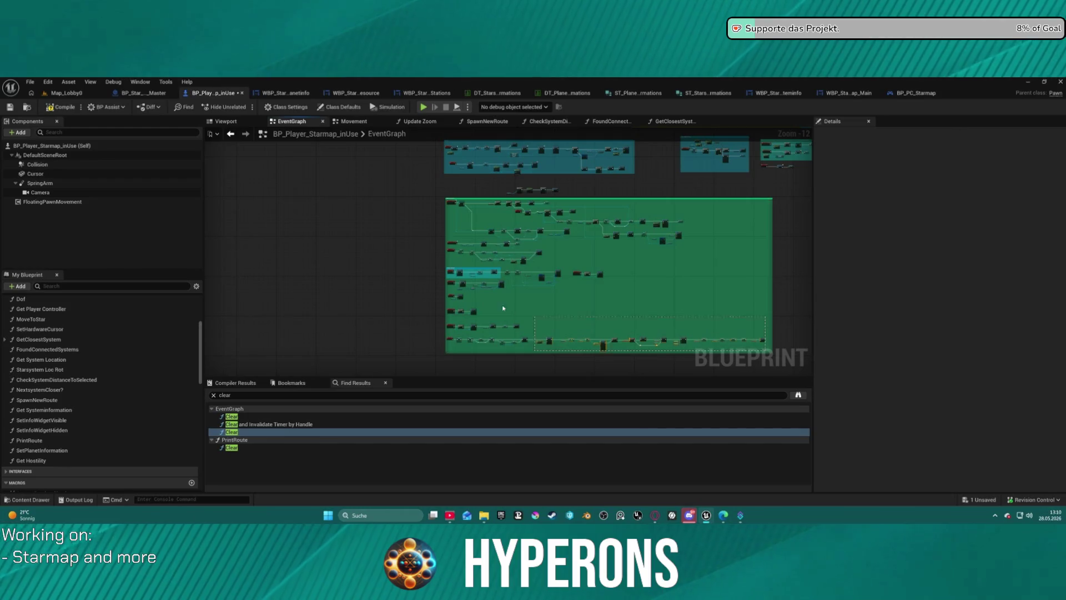
pyautogui.moveTo(448, 243); pyautogui.dragTo(453, 266)
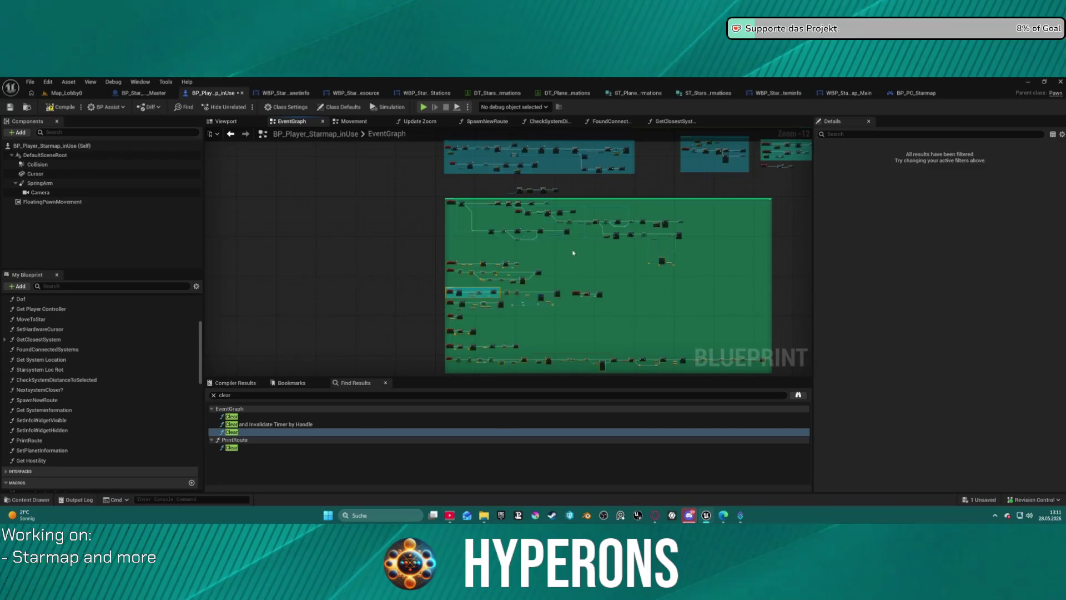
pyautogui.click(462, 236)
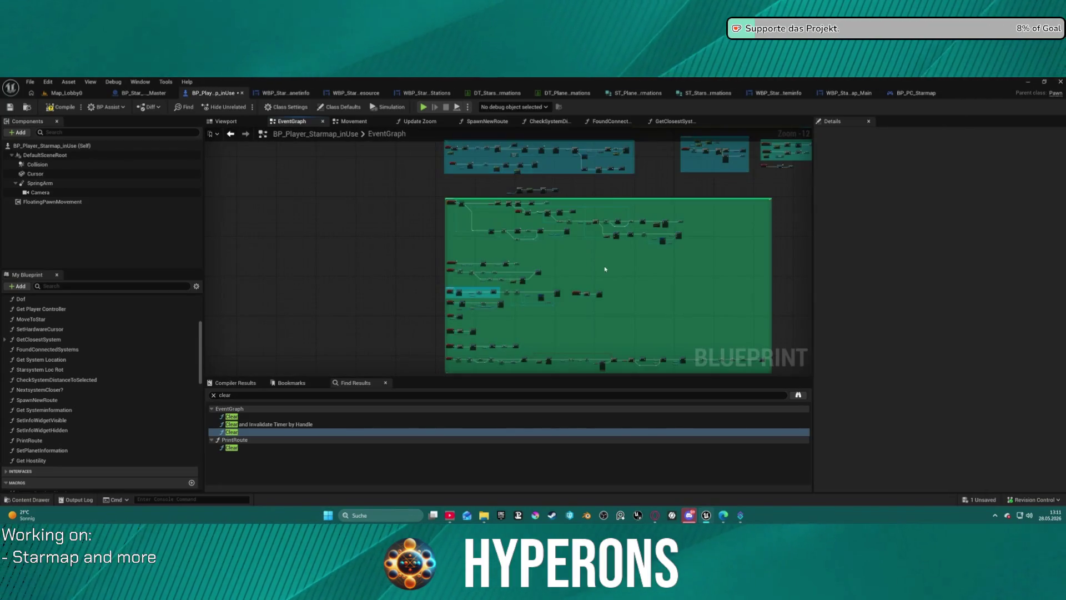
pyautogui.scroll(10, 605, 269)
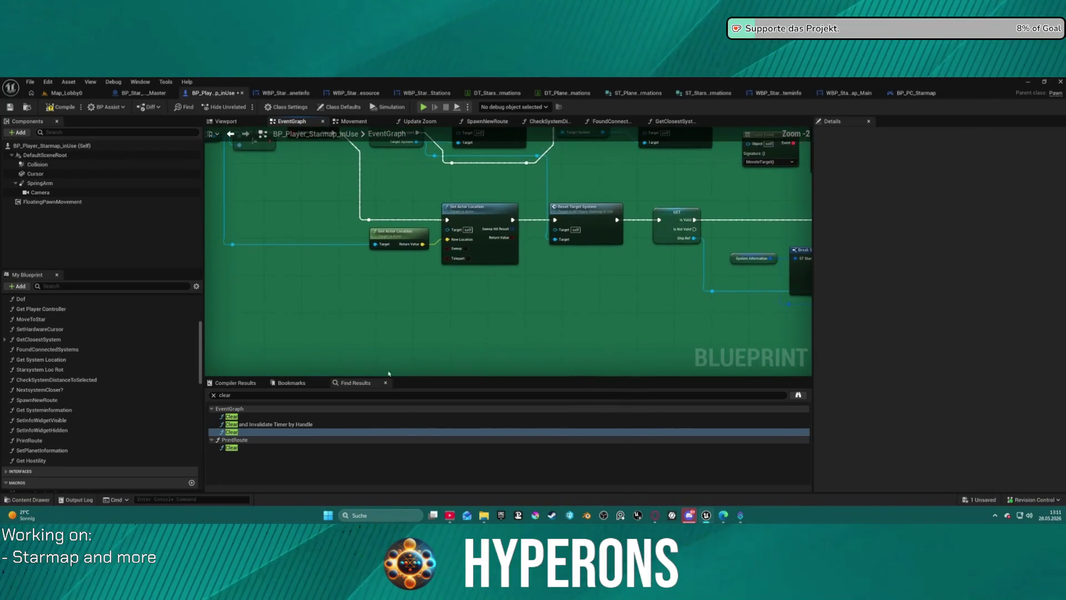
pyautogui.moveTo(385, 357); pyautogui.dragTo(421, 283)
pyautogui.moveTo(314, 318)
pyautogui.mouseDown()
pyautogui.moveTo(452, 290)
pyautogui.moveTo(466, 312)
pyautogui.moveTo(339, 267)
pyautogui.moveTo(502, 273)
pyautogui.moveTo(433, 233)
pyautogui.moveTo(372, 169)
pyautogui.moveTo(459, 210)
pyautogui.moveTo(448, 198)
pyautogui.moveTo(458, 269)
pyautogui.moveTo(282, 100)
pyautogui.mouseUp()
pyautogui.moveTo(761, 269); pyautogui.dragTo(667, 283)
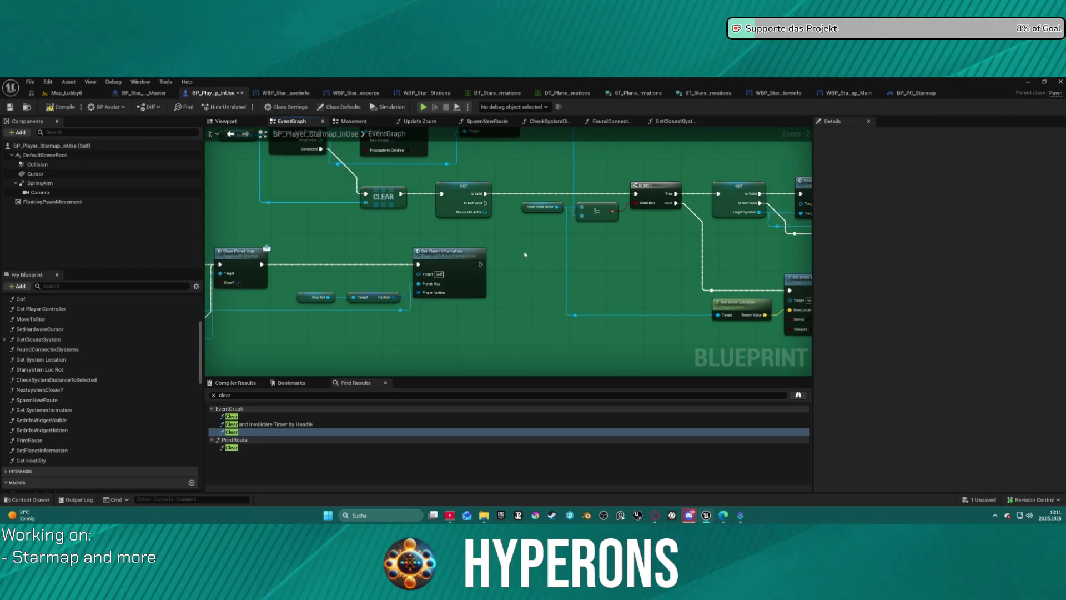
pyautogui.moveTo(669, 288); pyautogui.dragTo(689, 316)
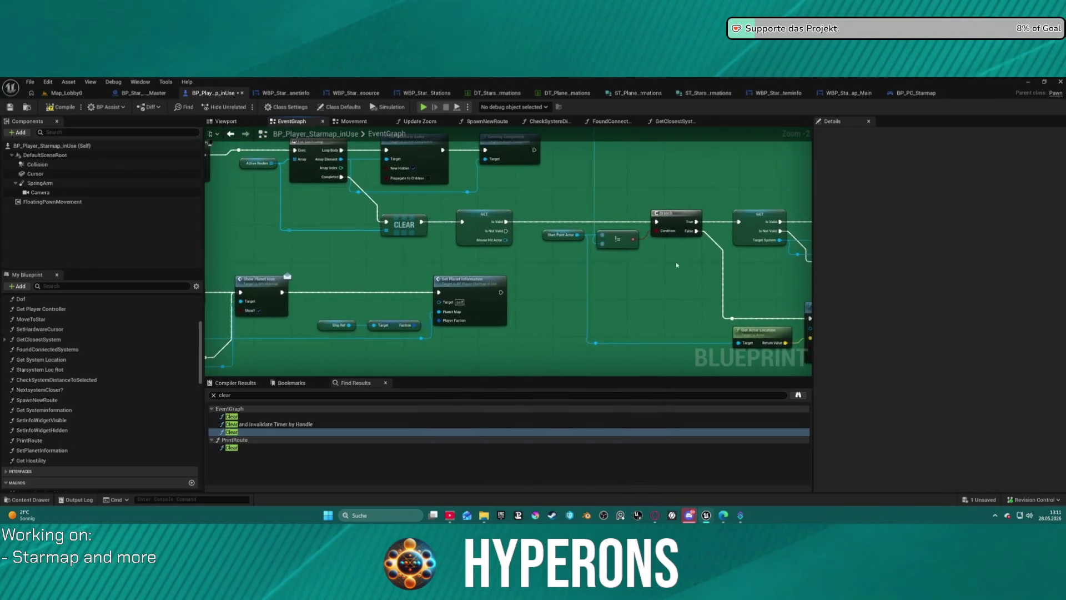
pyautogui.moveTo(508, 271)
pyautogui.mouseDown()
pyautogui.moveTo(869, 354)
pyautogui.moveTo(986, 368)
pyautogui.mouseUp()
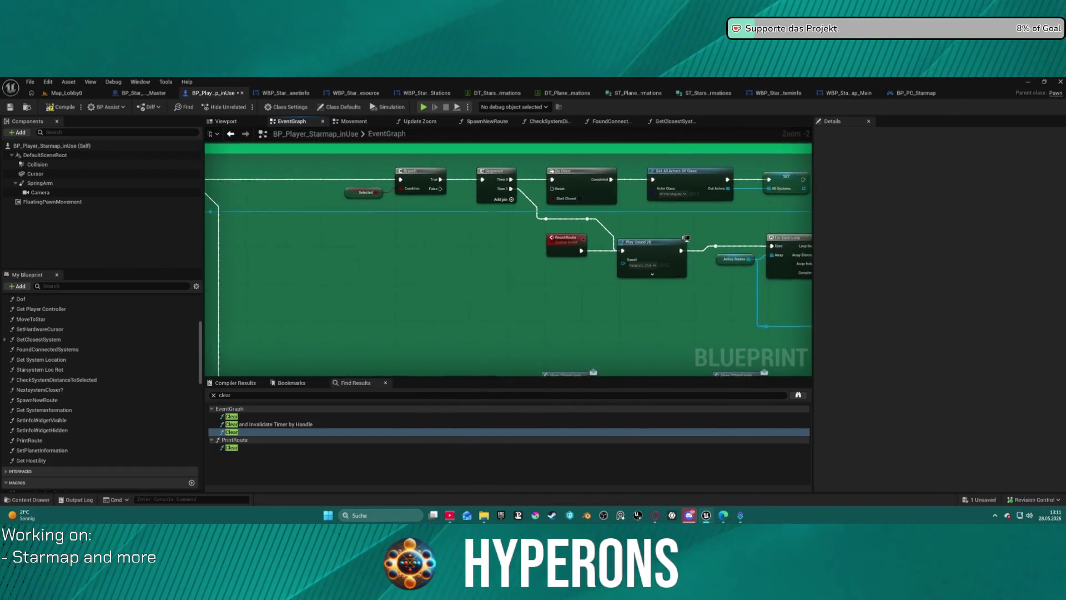
pyautogui.moveTo(261, 374); pyautogui.dragTo(204, 361)
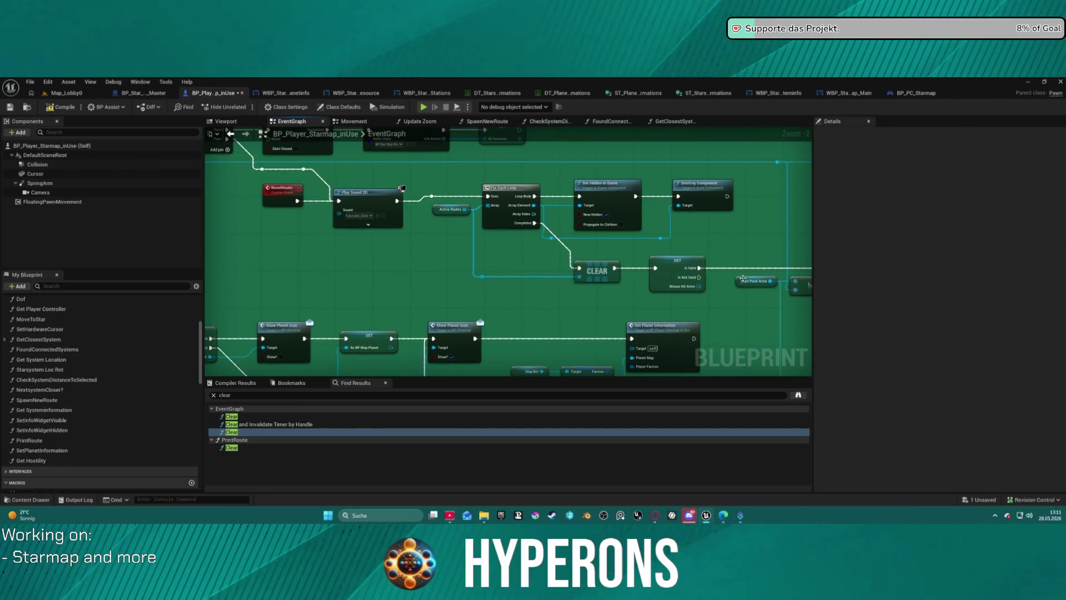
pyautogui.click(744, 278)
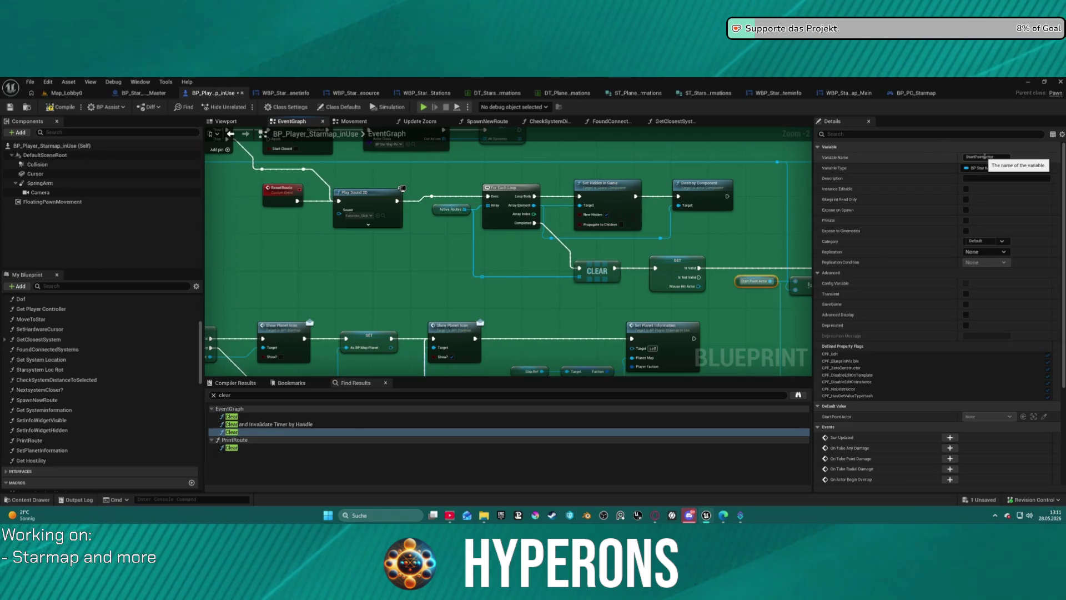
# - Rename the Start Point Actor variable to CurrentSystem in Details and compile with F7
pyautogui.click(983, 157)
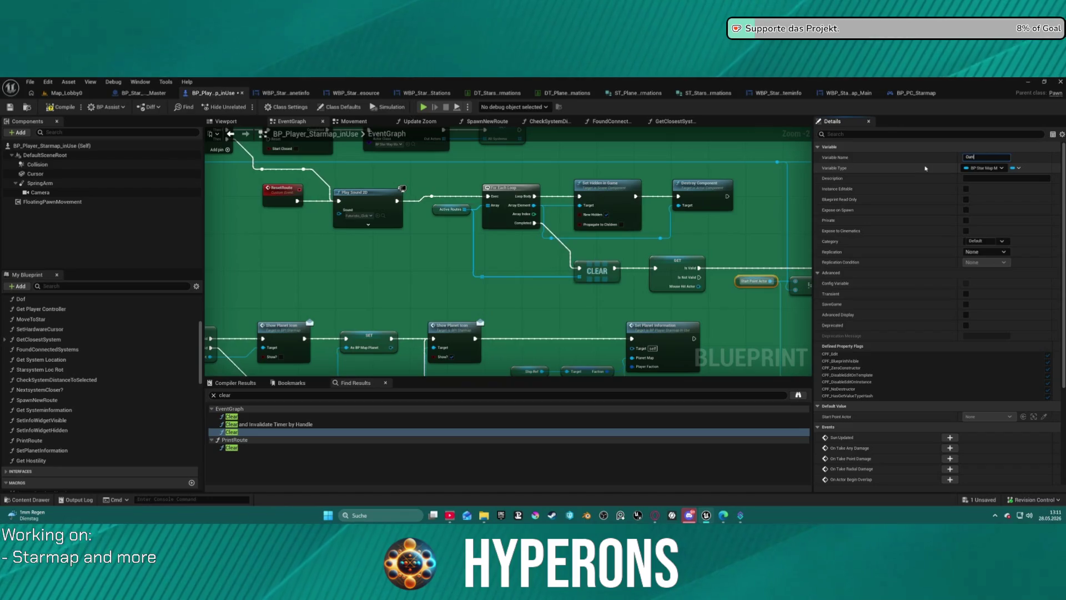
pyautogui.write('entSystem')
pyautogui.press('Return')
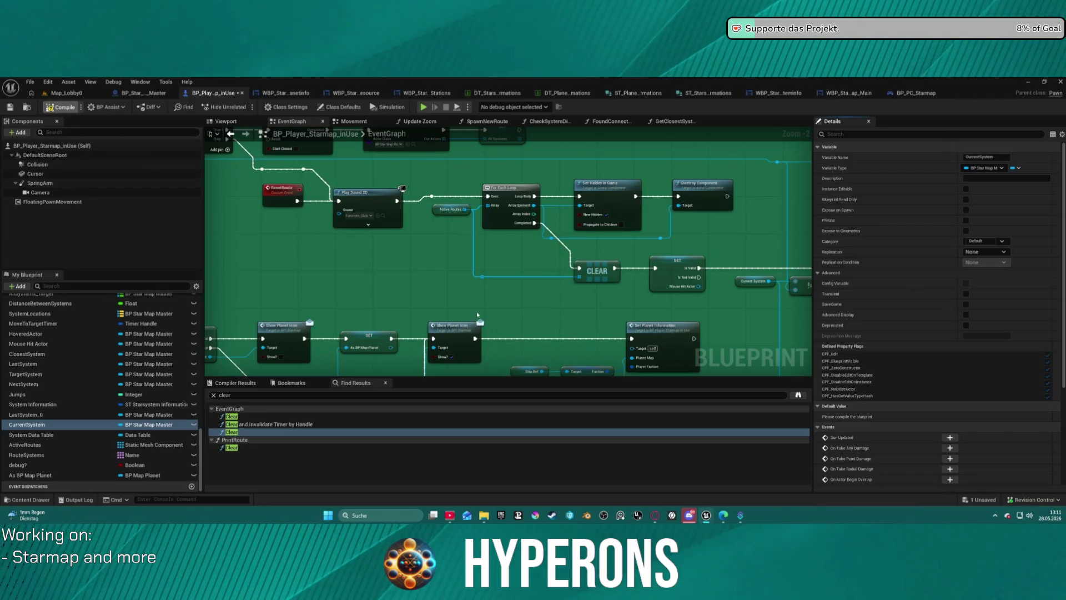
pyautogui.press('F7')
pyautogui.moveTo(403, 188)
pyautogui.mouseDown()
pyautogui.moveTo(375, 217)
pyautogui.moveTo(178, 241)
pyautogui.mouseUp()
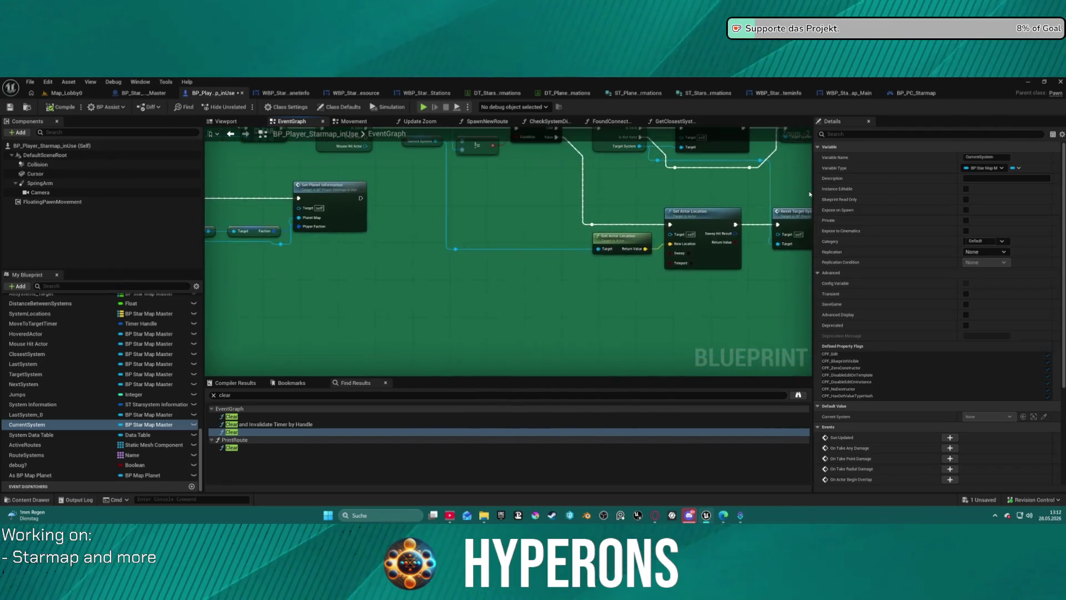
pyautogui.scroll(-4, 535, 346)
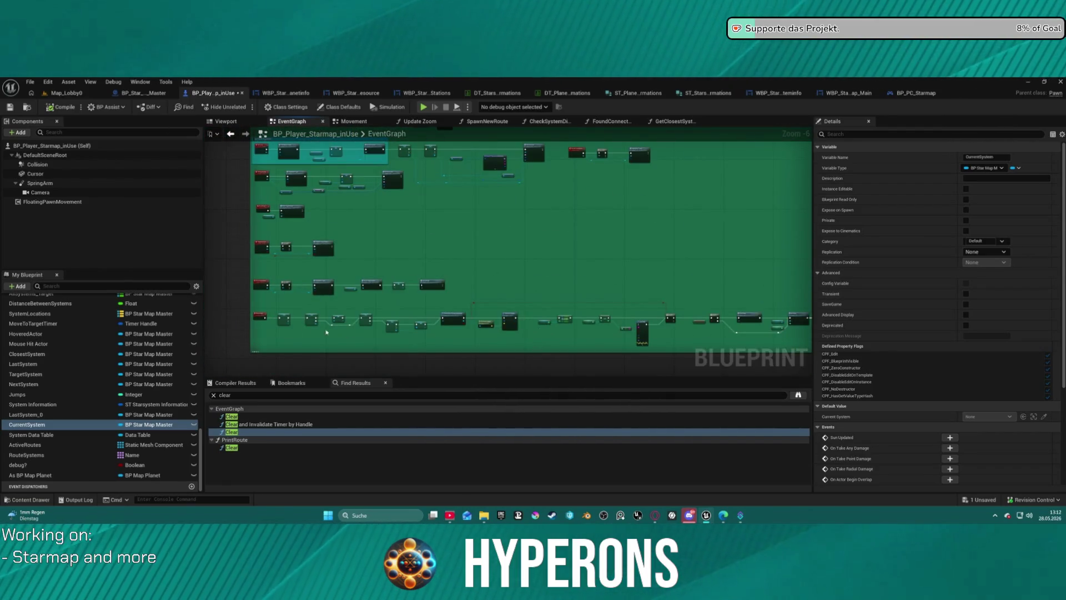
pyautogui.scroll(7, 305, 255)
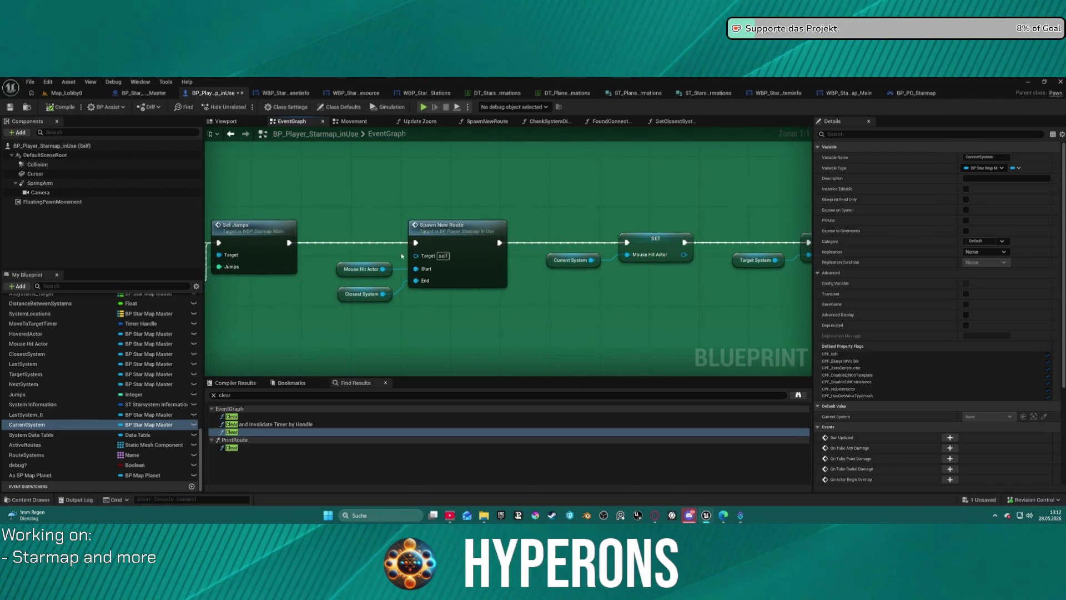
pyautogui.moveTo(634, 286)
pyautogui.mouseDown()
pyautogui.moveTo(114, 272)
pyautogui.moveTo(578, 278)
pyautogui.moveTo(233, 278)
pyautogui.mouseUp()
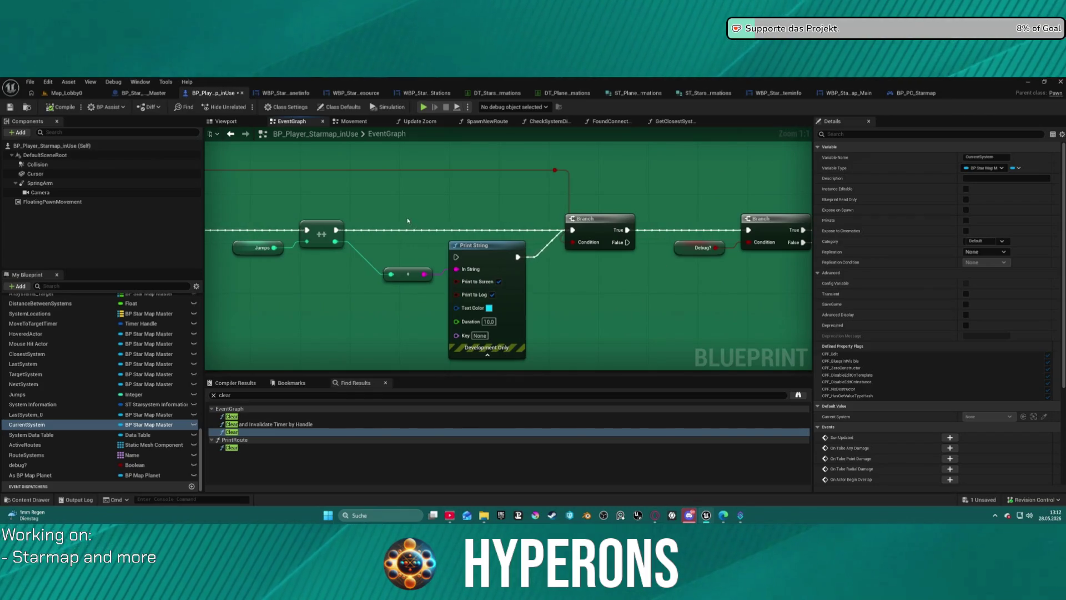
pyautogui.moveTo(408, 220); pyautogui.dragTo(167, 232)
pyautogui.moveTo(571, 220); pyautogui.dragTo(1047, 206)
pyautogui.moveTo(509, 194)
pyautogui.mouseDown()
pyautogui.moveTo(687, 191)
pyautogui.moveTo(610, 111)
pyautogui.moveTo(480, 123)
pyautogui.moveTo(482, 183)
pyautogui.moveTo(440, 165)
pyautogui.moveTo(438, 147)
pyautogui.moveTo(456, 395)
pyautogui.moveTo(648, 362)
pyautogui.moveTo(476, 340)
pyautogui.moveTo(424, 361)
pyautogui.moveTo(566, 269)
pyautogui.moveTo(592, 337)
pyautogui.moveTo(486, 230)
pyautogui.moveTo(472, 354)
pyautogui.moveTo(517, 262)
pyautogui.mouseUp()
pyautogui.scroll(-3, 566, 269)
pyautogui.scroll(-2, 517, 262)
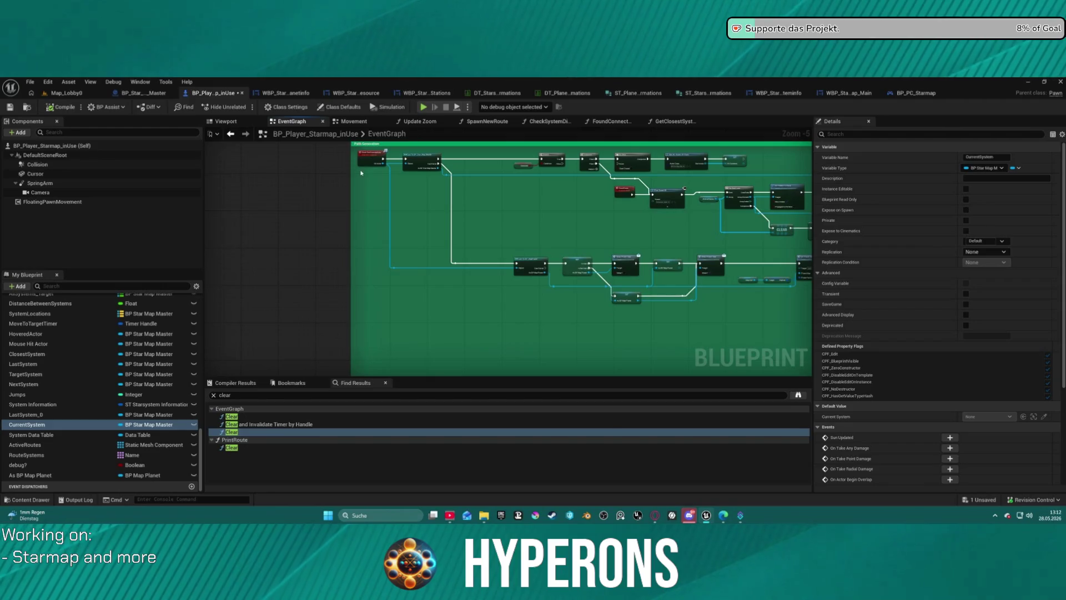
pyautogui.scroll(3, 361, 173)
pyautogui.moveTo(362, 173); pyautogui.dragTo(251, 209)
pyautogui.click(132, 94)
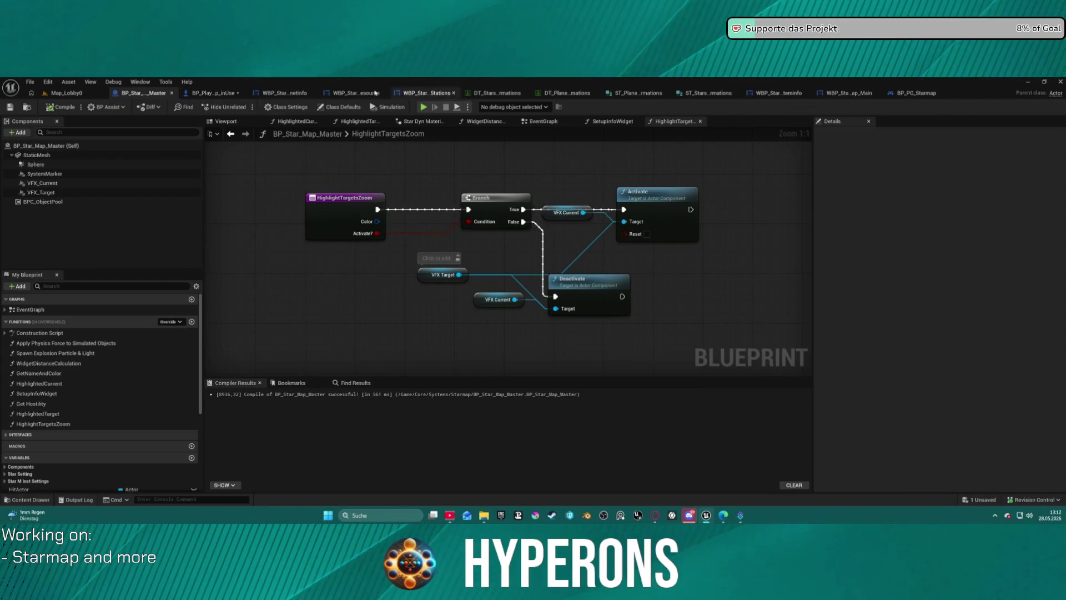
# - Inspect the input detection, IsValid and cast nodes in the BP_PC_Starmap player controller
pyautogui.click(933, 95)
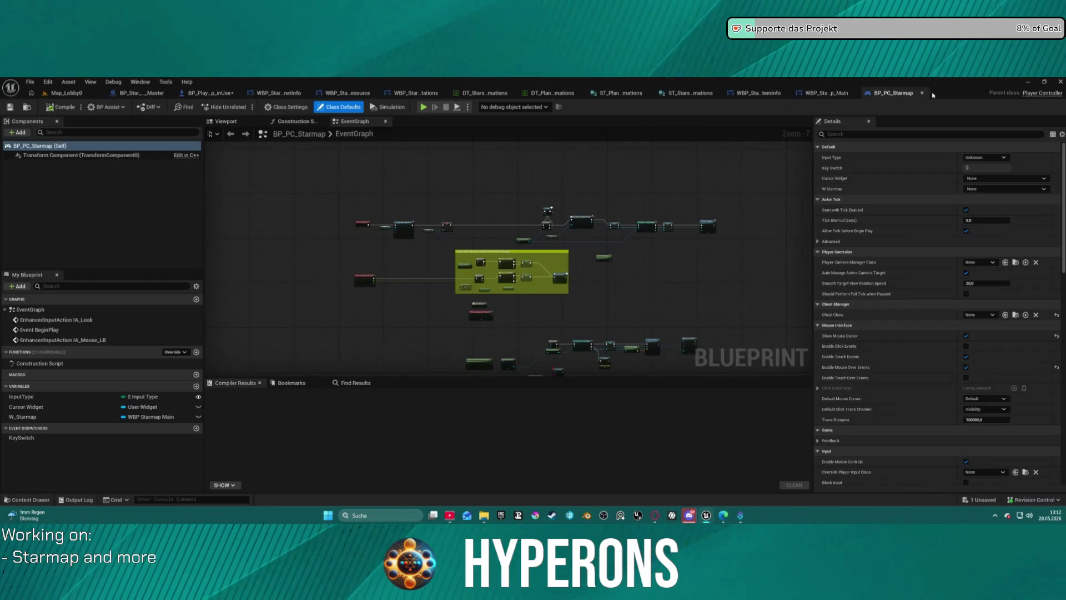
pyautogui.scroll(4, 381, 226)
pyautogui.moveTo(394, 329); pyautogui.dragTo(376, 189)
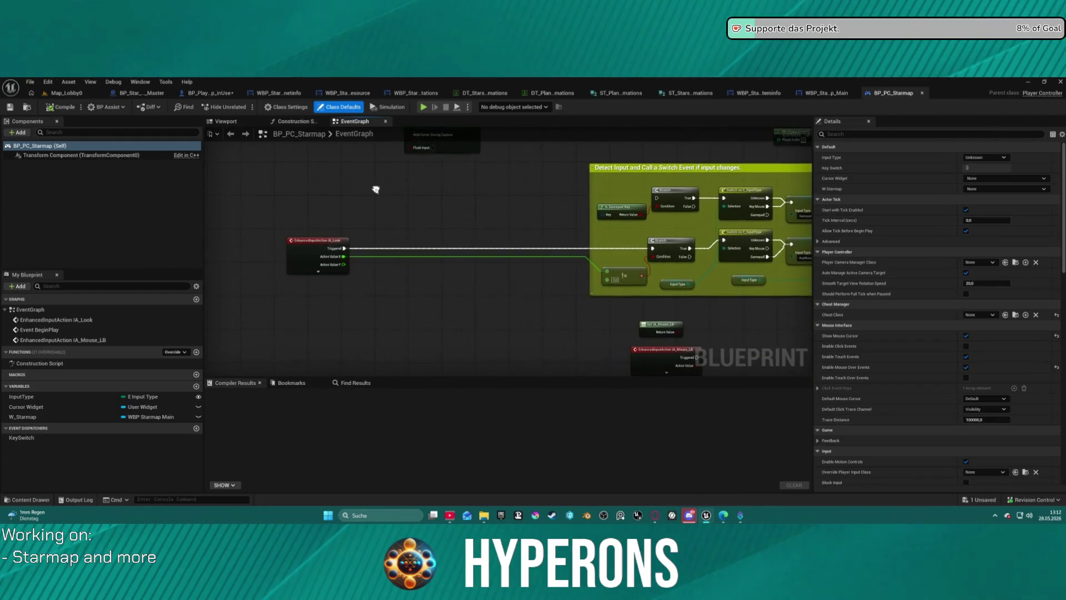
pyautogui.moveTo(456, 208)
pyautogui.mouseDown()
pyautogui.moveTo(526, 262)
pyautogui.moveTo(255, 226)
pyautogui.moveTo(660, 241)
pyautogui.mouseUp()
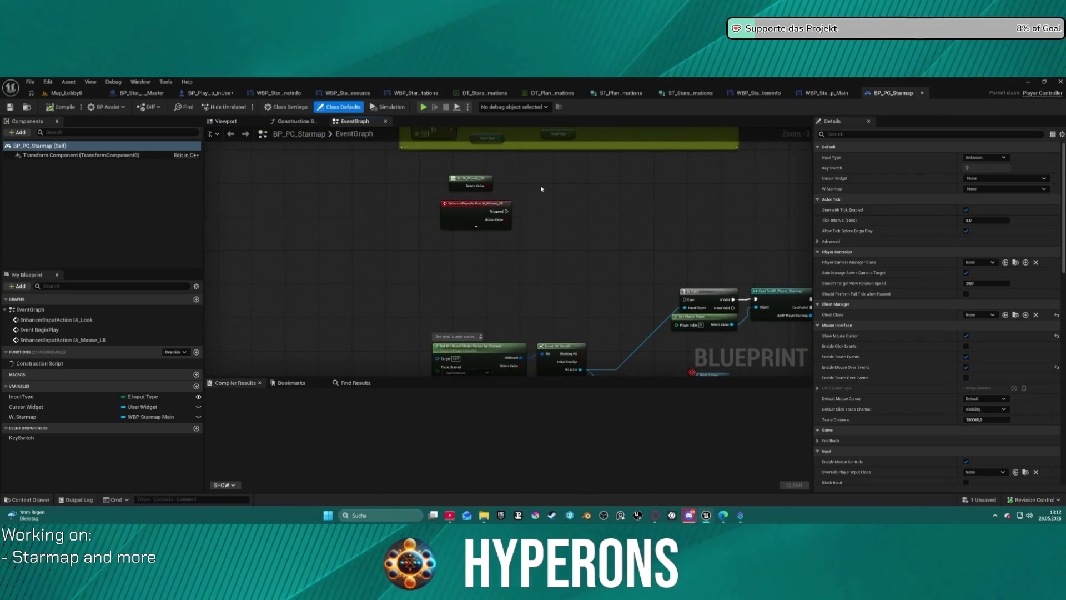
# - Open BP_ARPG_PlayerController from the Character/Blueprints folder in the Content Drawer
pyautogui.hotkey('ctrl', 'space')
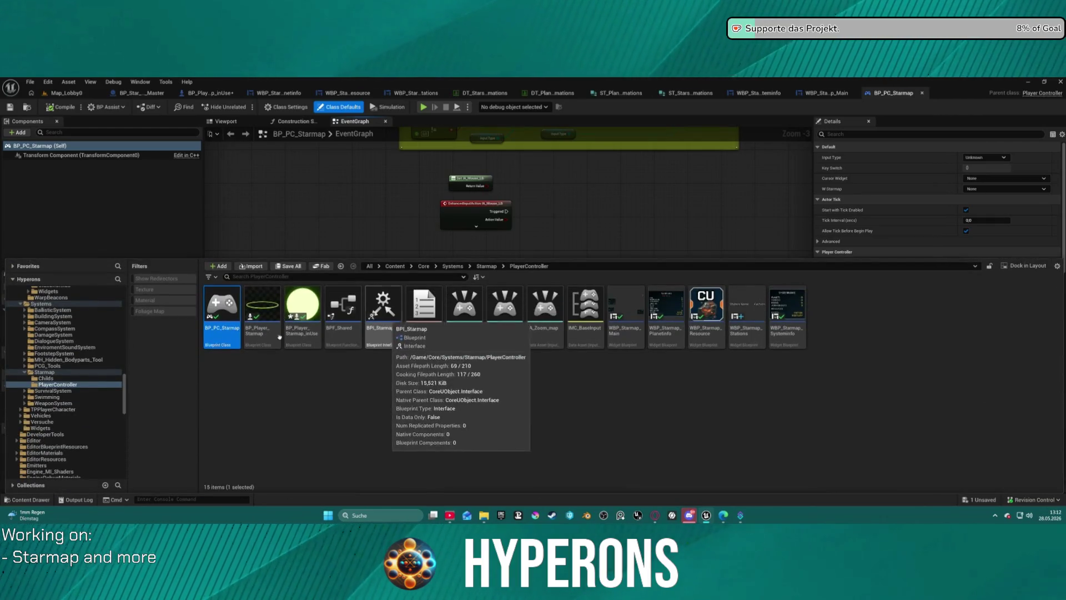
pyautogui.scroll(10, 80, 327)
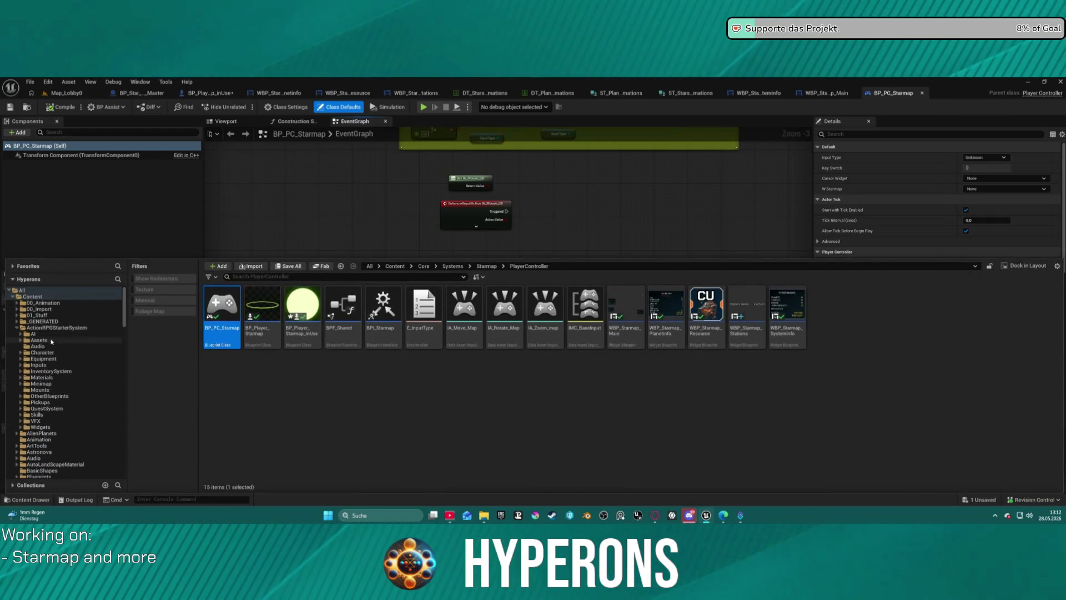
pyautogui.click(53, 354)
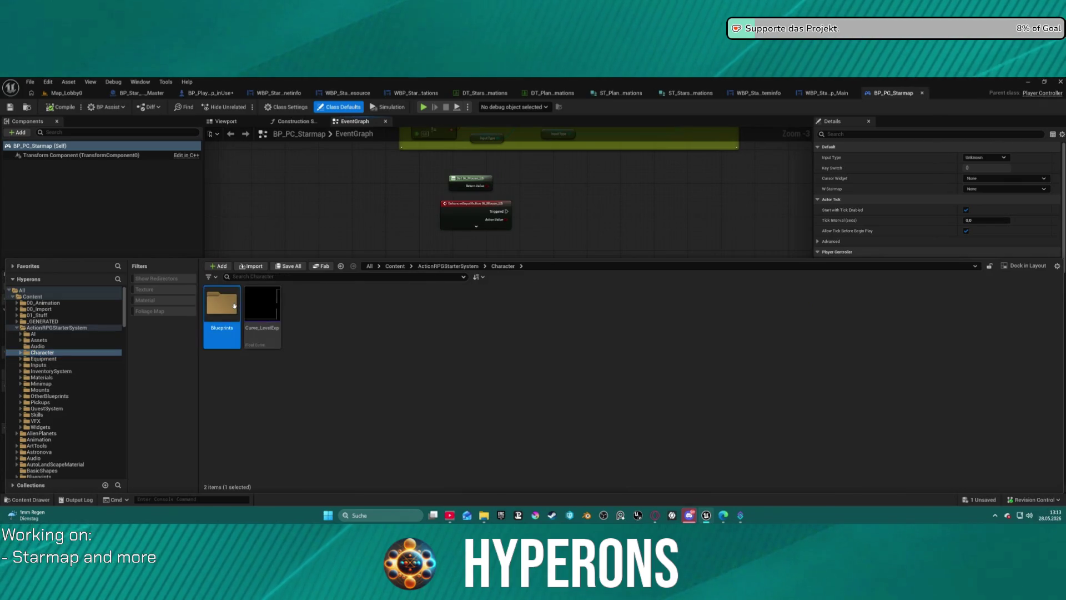
pyautogui.doubleClick(221, 304)
pyautogui.click(583, 310)
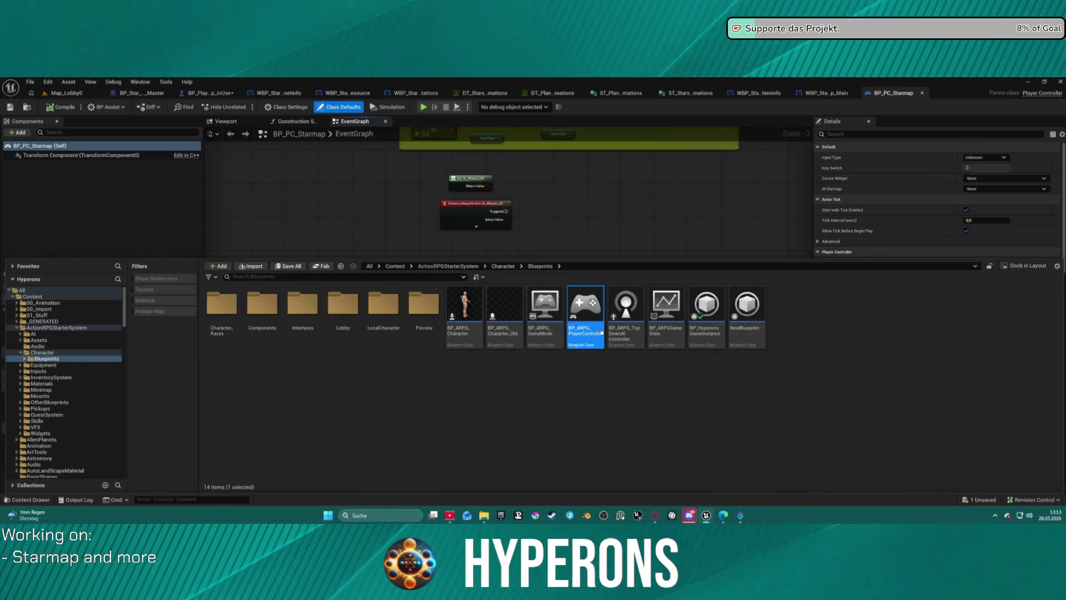
pyautogui.doubleClick(583, 310)
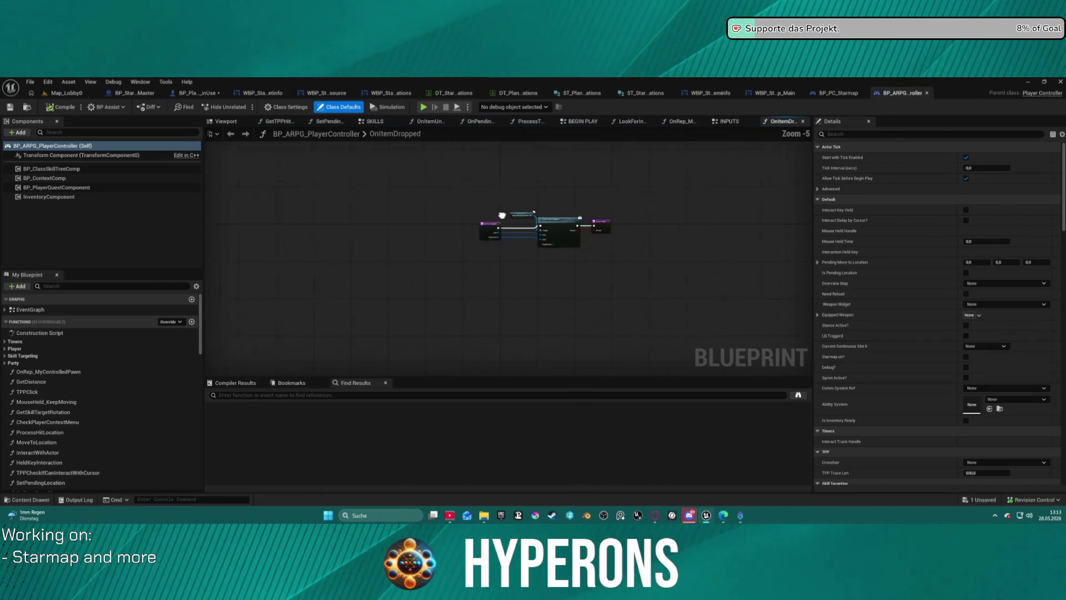
# - In its INPUTS section move the Get Player Pawn node, then return to BP_Player_Starmap_inUse
pyautogui.click(731, 122)
pyautogui.scroll(-1, 403, 205)
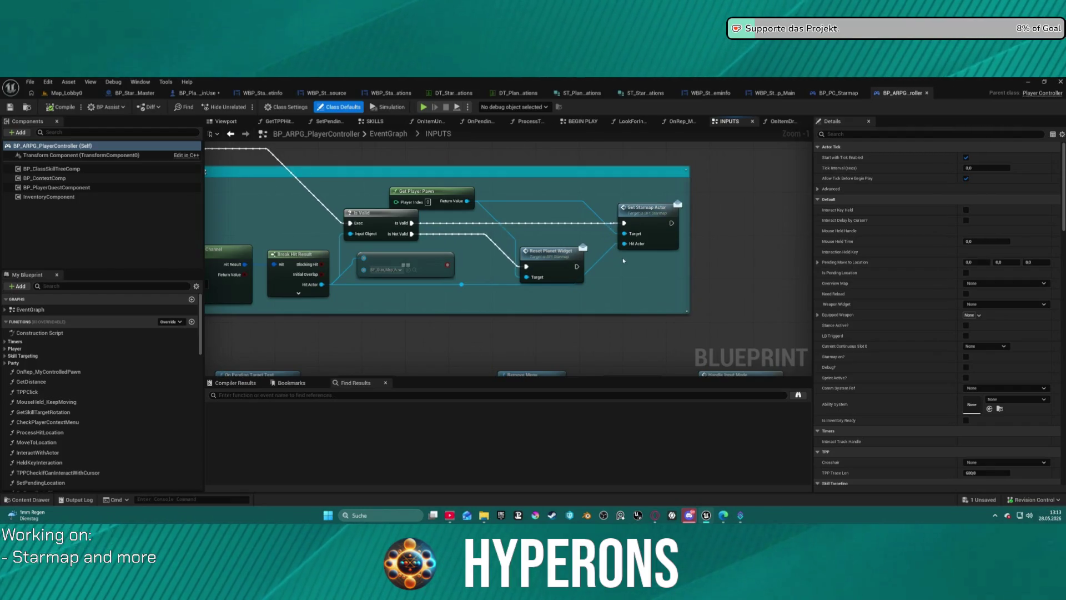
pyautogui.moveTo(434, 192); pyautogui.dragTo(474, 187)
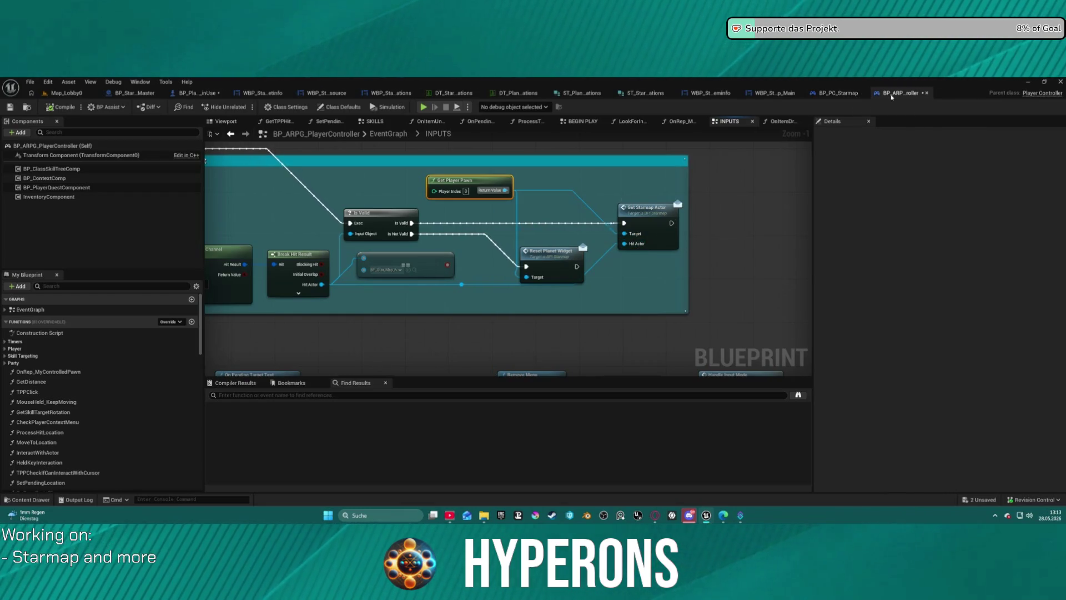
pyautogui.click(835, 94)
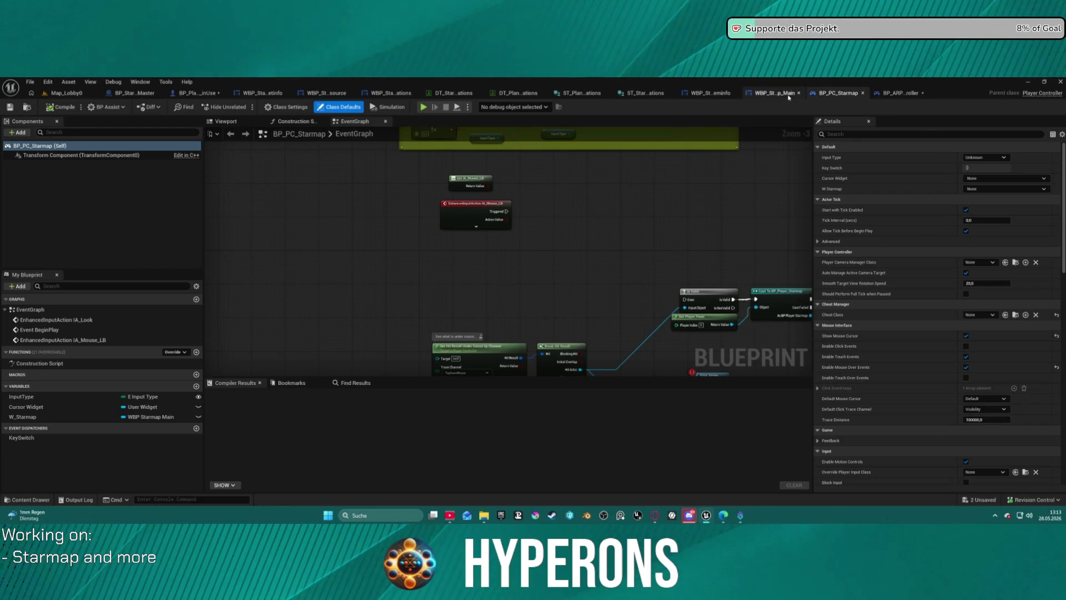
pyautogui.click(197, 93)
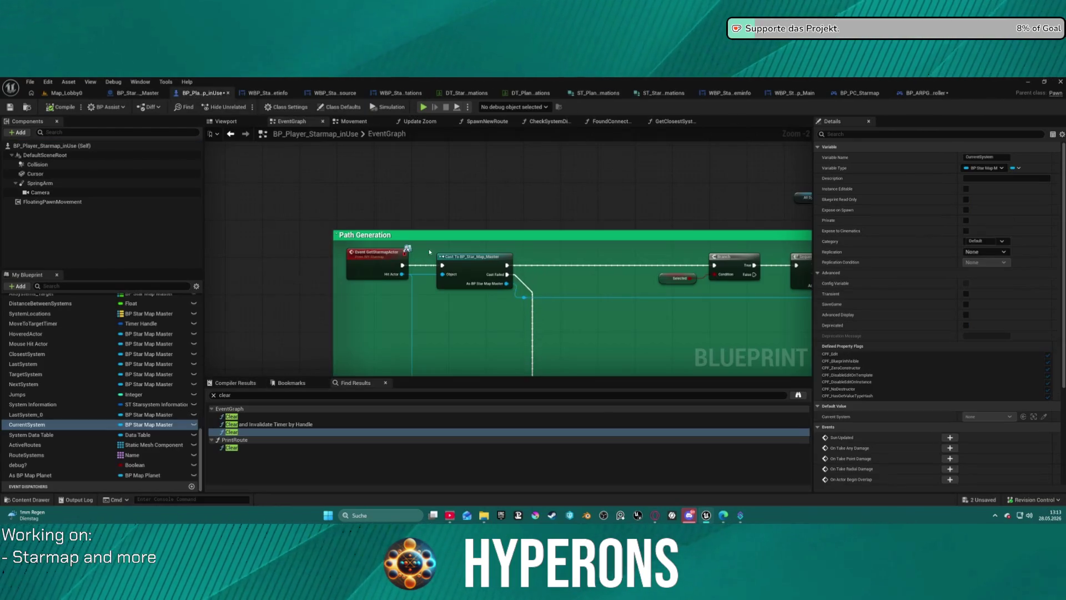
# - Disconnect the ResetRoute event from Play Sound 2D and delete it
pyautogui.moveTo(358, 216)
pyautogui.mouseDown()
pyautogui.moveTo(628, 222)
pyautogui.moveTo(444, 228)
pyautogui.moveTo(436, 243)
pyautogui.moveTo(327, 253)
pyautogui.mouseUp()
pyautogui.click(500, 241)
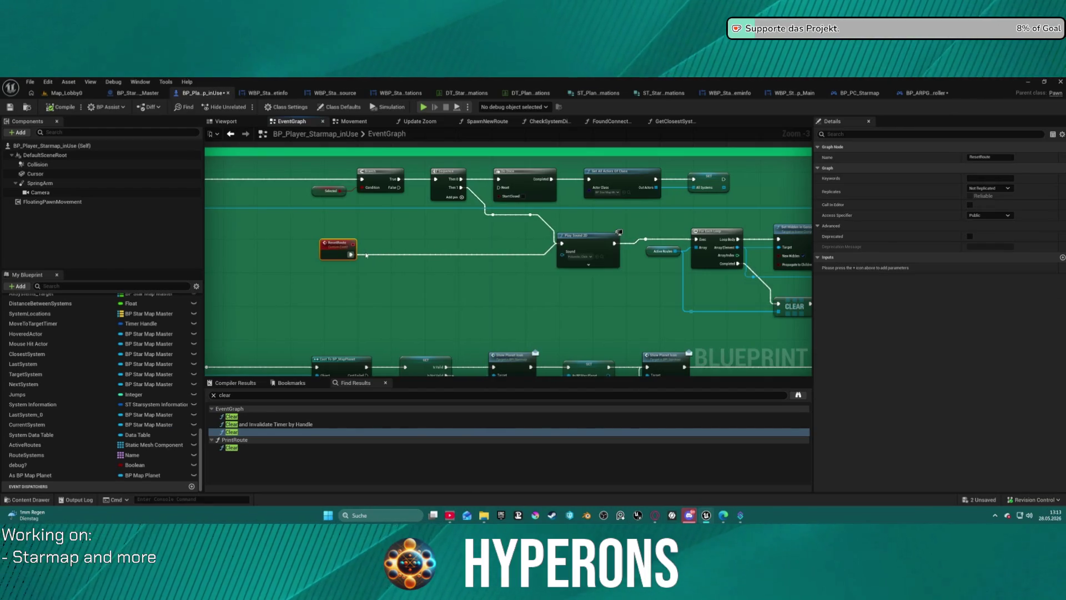
pyautogui.keyDown('alt'); pyautogui.click(351, 255); pyautogui.keyUp('alt')
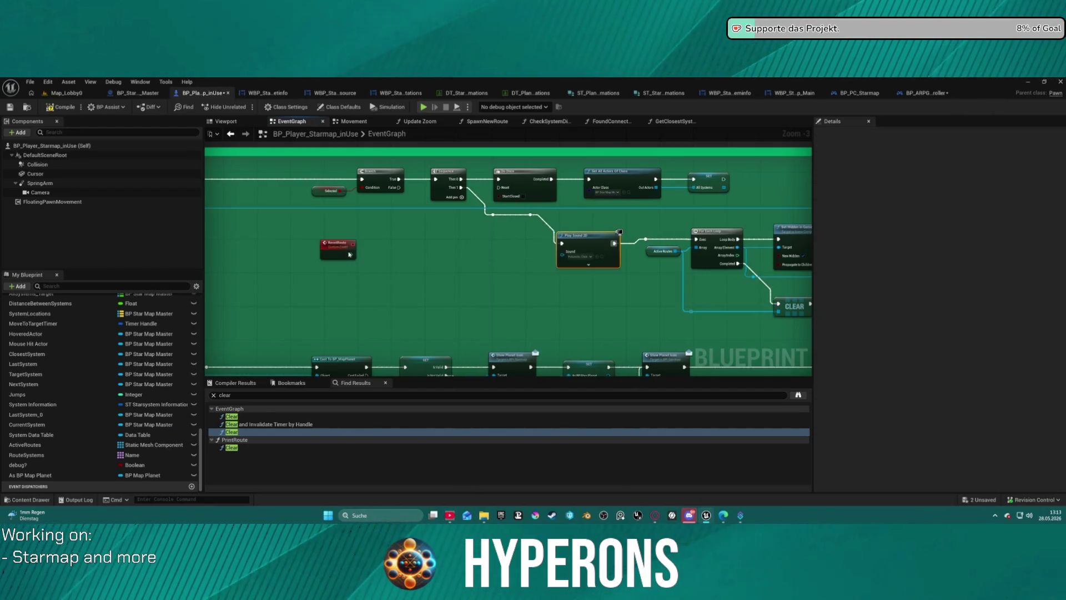
pyautogui.click(349, 254)
pyautogui.press('Delete')
# - Bring the highlight and reset functions into view and select the Reset Route call node
pyautogui.moveTo(464, 292)
pyautogui.mouseDown()
pyautogui.moveTo(737, 279)
pyautogui.moveTo(516, 246)
pyautogui.moveTo(434, 138)
pyautogui.moveTo(461, 165)
pyautogui.mouseUp()
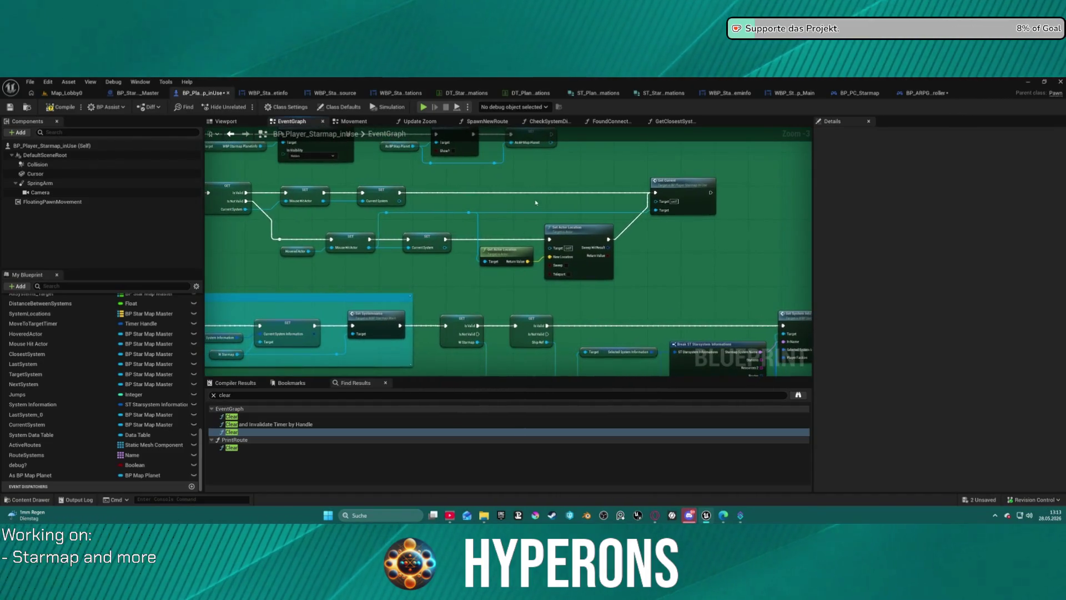
pyautogui.scroll(-2, 487, 289)
pyautogui.scroll(5, 540, 228)
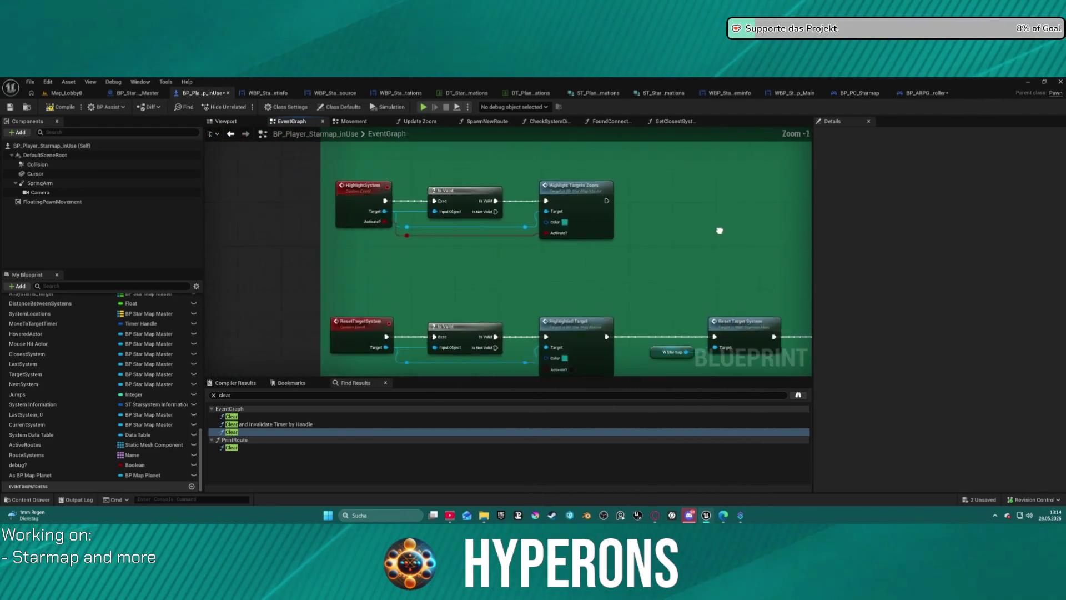
pyautogui.scroll(-2, 668, 231)
pyautogui.moveTo(641, 314)
pyautogui.mouseDown()
pyautogui.moveTo(583, 150)
pyautogui.moveTo(547, 191)
pyautogui.mouseUp()
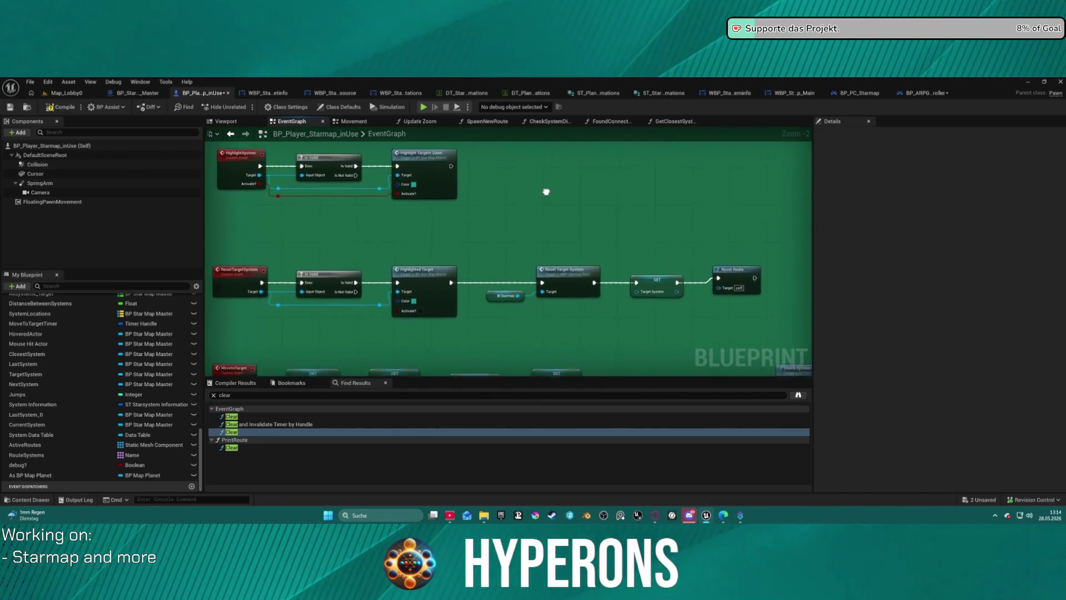
pyautogui.click(744, 317)
# - Add a Get Starmap Actor node after the SET Target System node
pyautogui.click(669, 309)
pyautogui.moveTo(669, 309)
pyautogui.mouseDown()
pyautogui.moveTo(690, 316)
pyautogui.moveTo(602, 243)
pyautogui.moveTo(688, 238)
pyautogui.mouseUp()
pyautogui.write('re')
pyautogui.press('BackSpace')
pyautogui.press('BackSpace')
pyautogui.write('s')
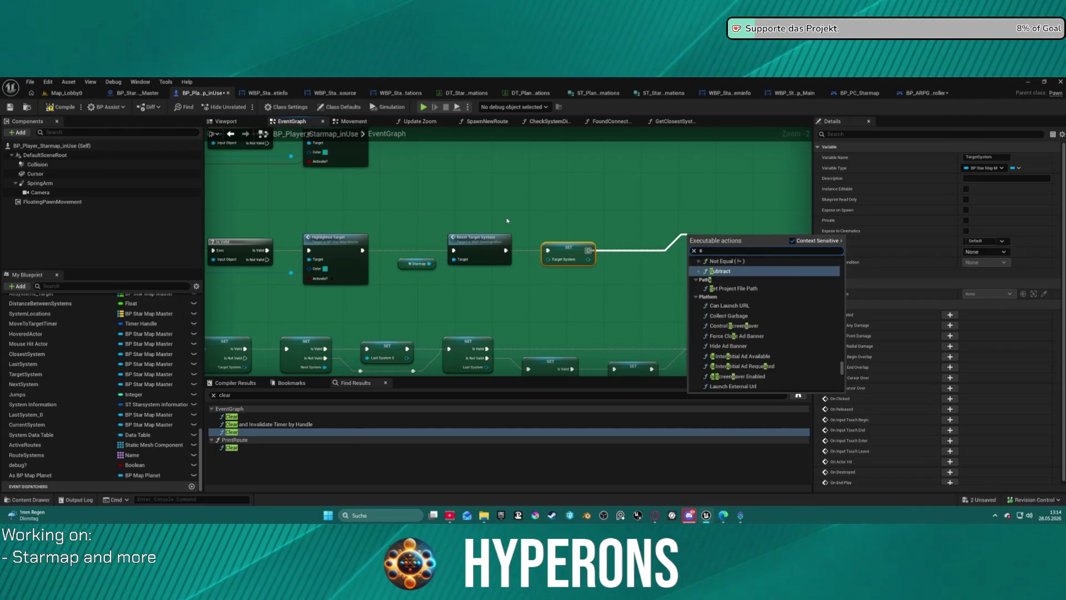
pyautogui.write('tarmap')
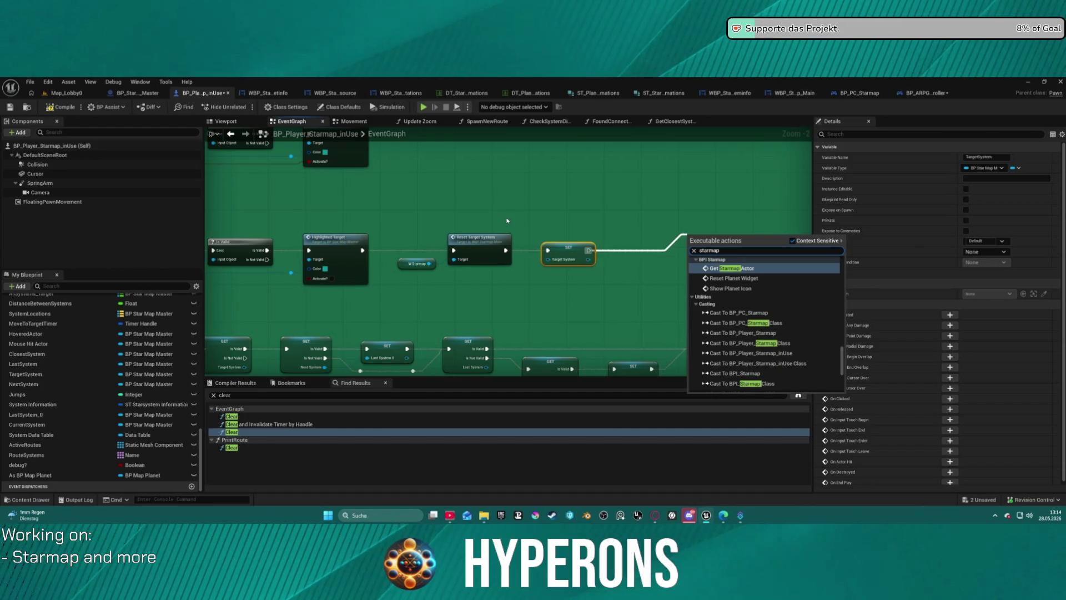
pyautogui.press('Return')
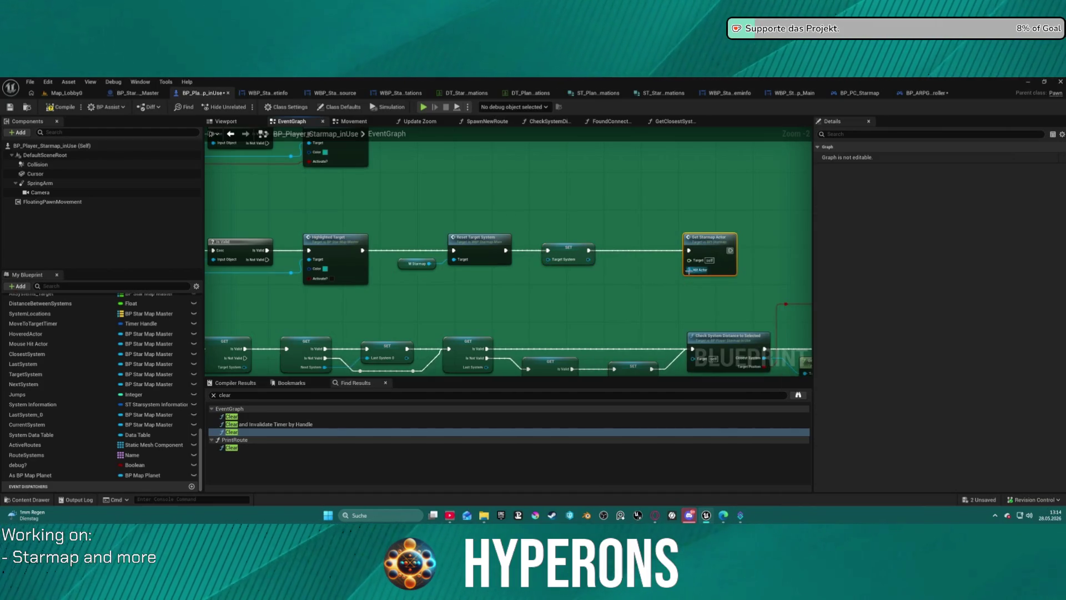
# - Feed Current System into its Hit Actor input and launch a standalone game preview
pyautogui.moveTo(689, 270); pyautogui.dragTo(647, 283)
pyautogui.write('current')
pyautogui.press('Return')
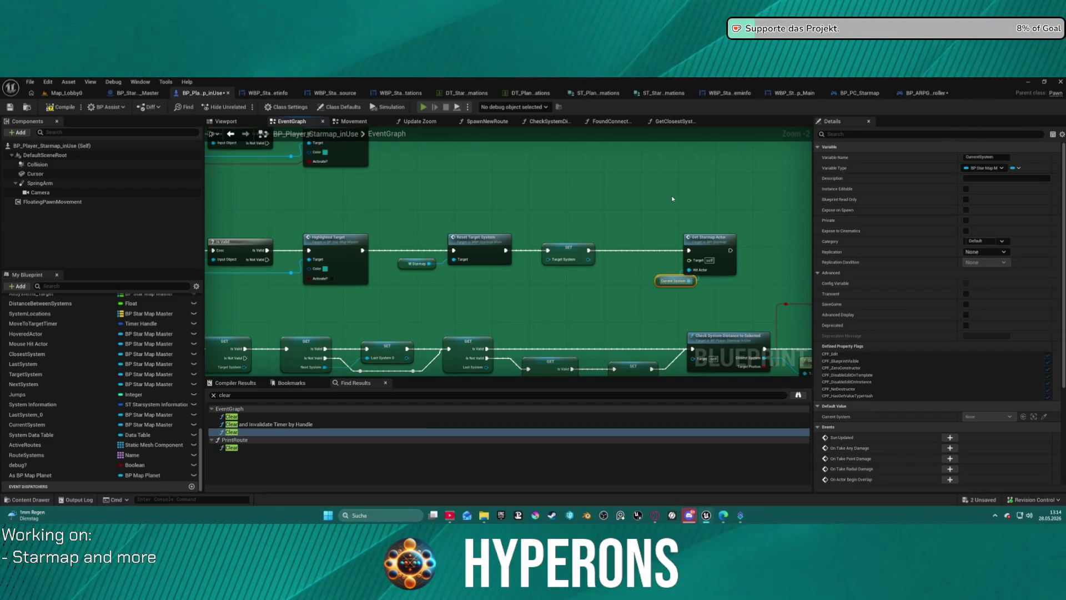
pyautogui.hotkey('alt', 'p')
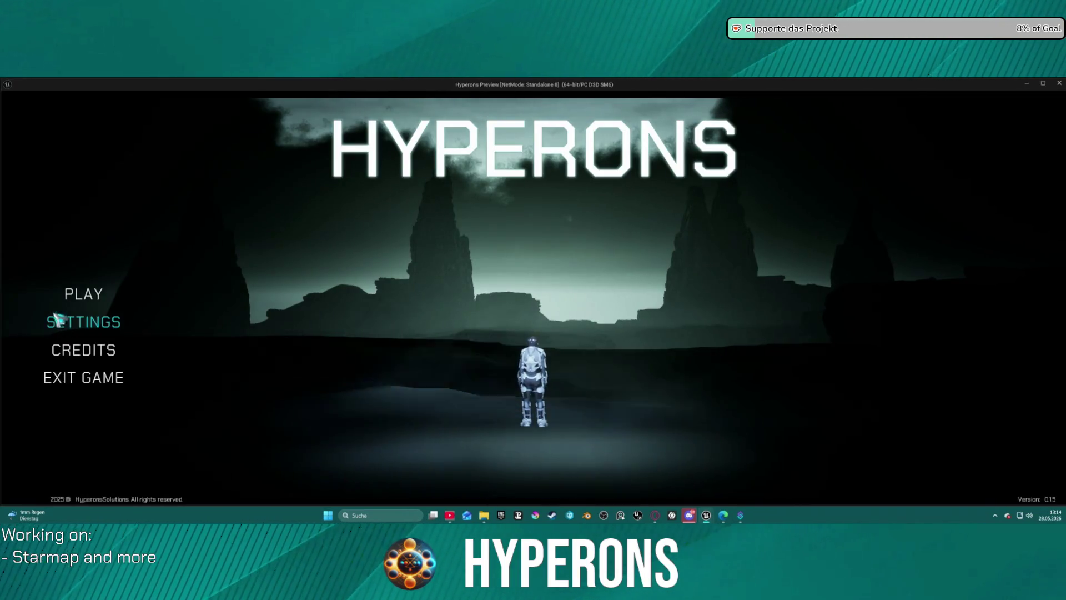
# - Start the Hyperons game with the Mining character
pyautogui.click(84, 293)
pyautogui.doubleClick(402, 339)
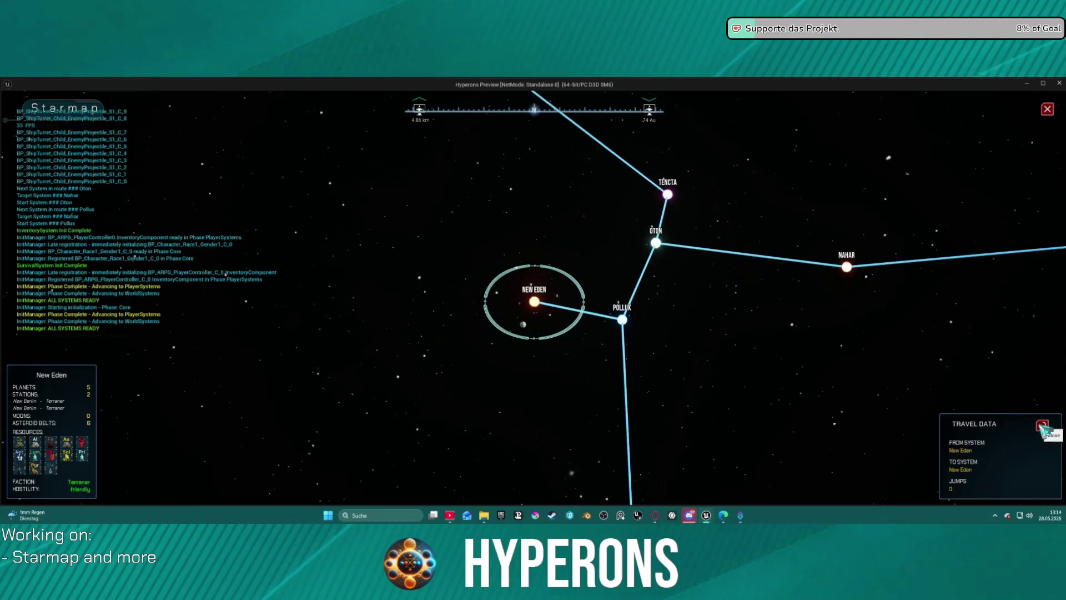
pyautogui.scroll(-2, 768, 320)
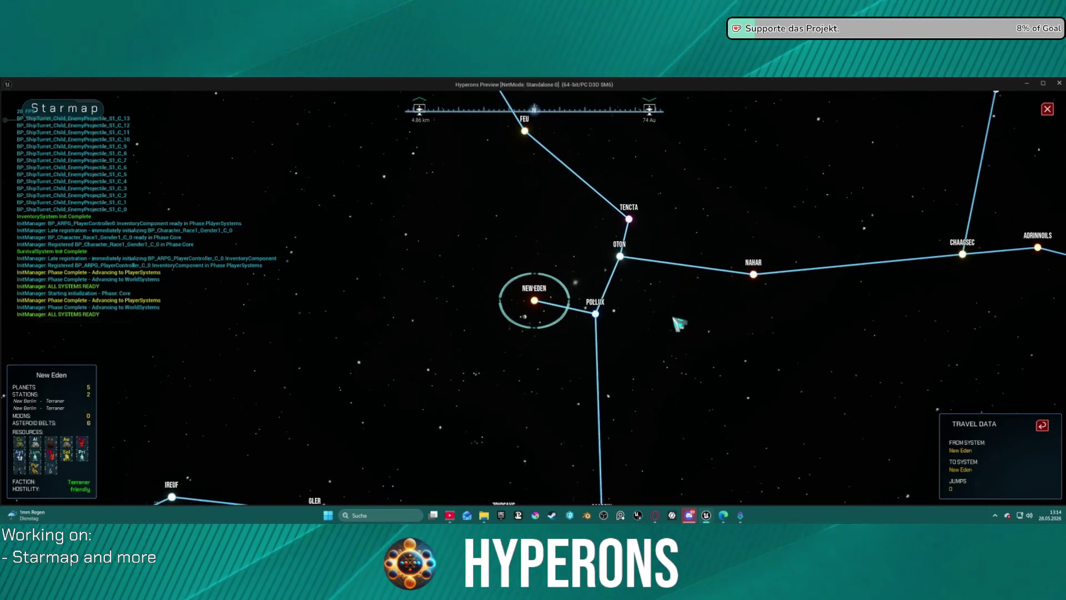
# - Target Nahar and New Eden, reset the route, target Oton, then close the preview
pyautogui.click(764, 275)
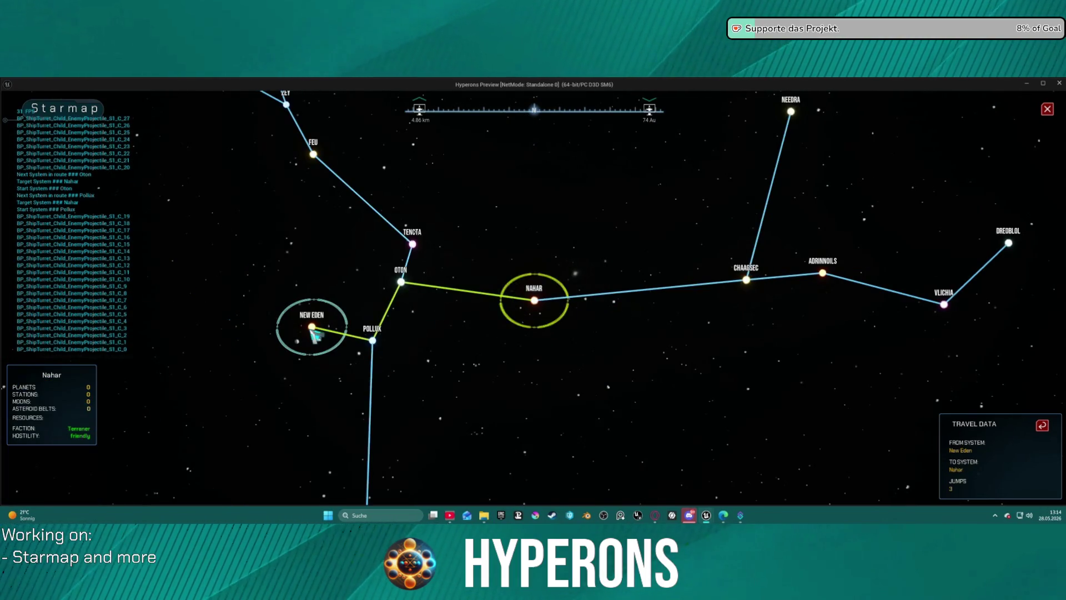
pyautogui.click(1018, 246)
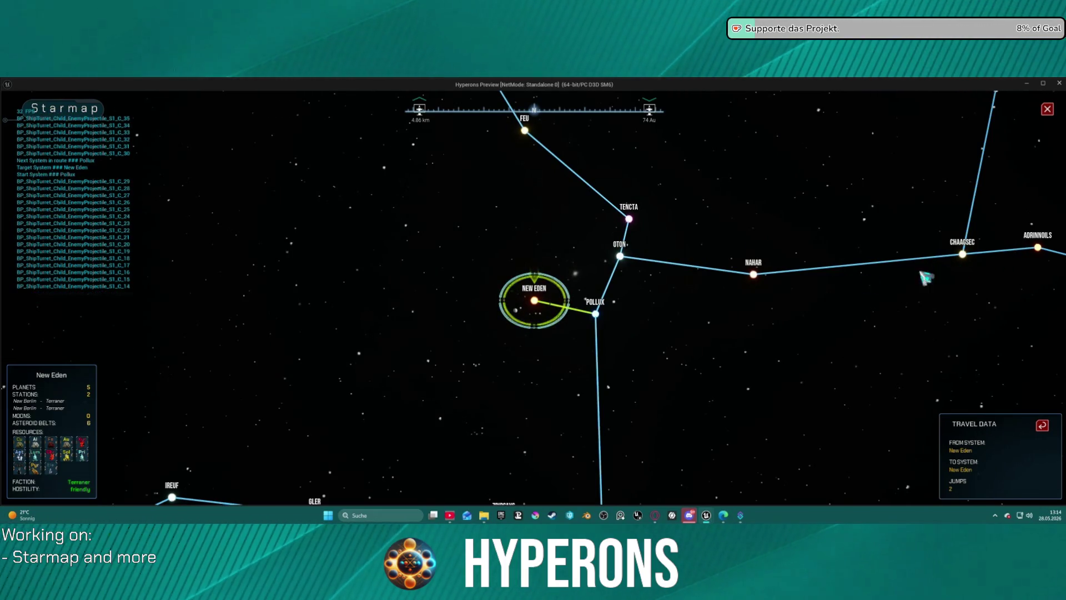
pyautogui.press('d')
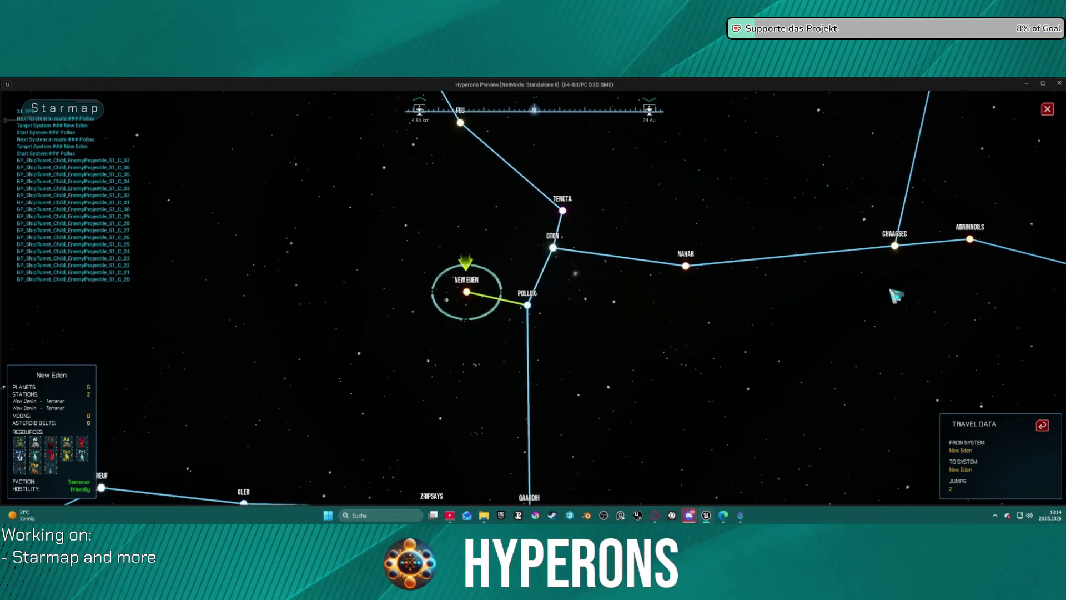
pyautogui.press('a')
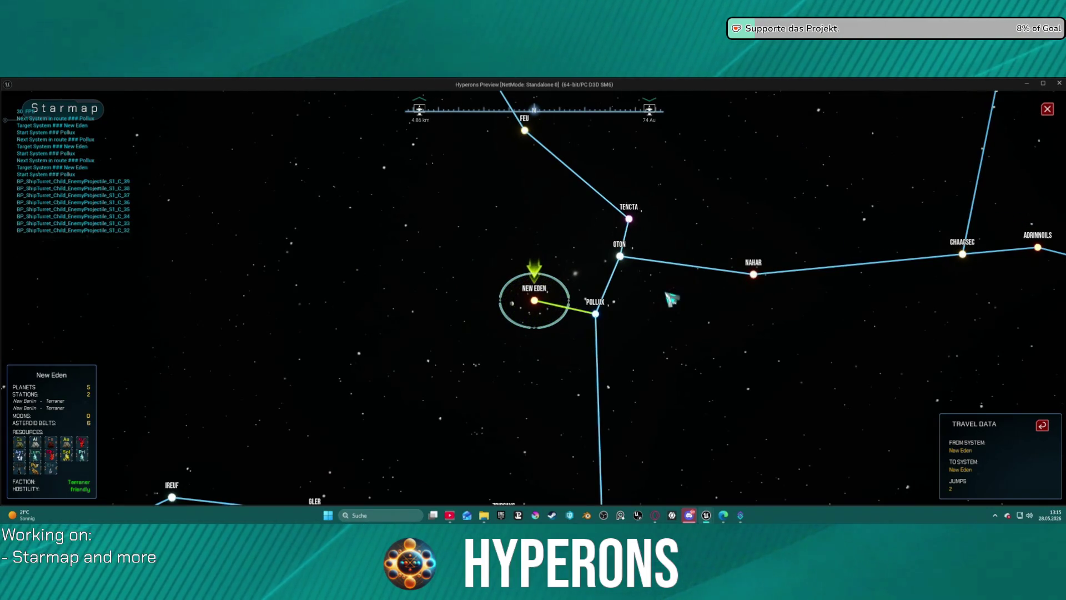
pyautogui.click(1042, 426)
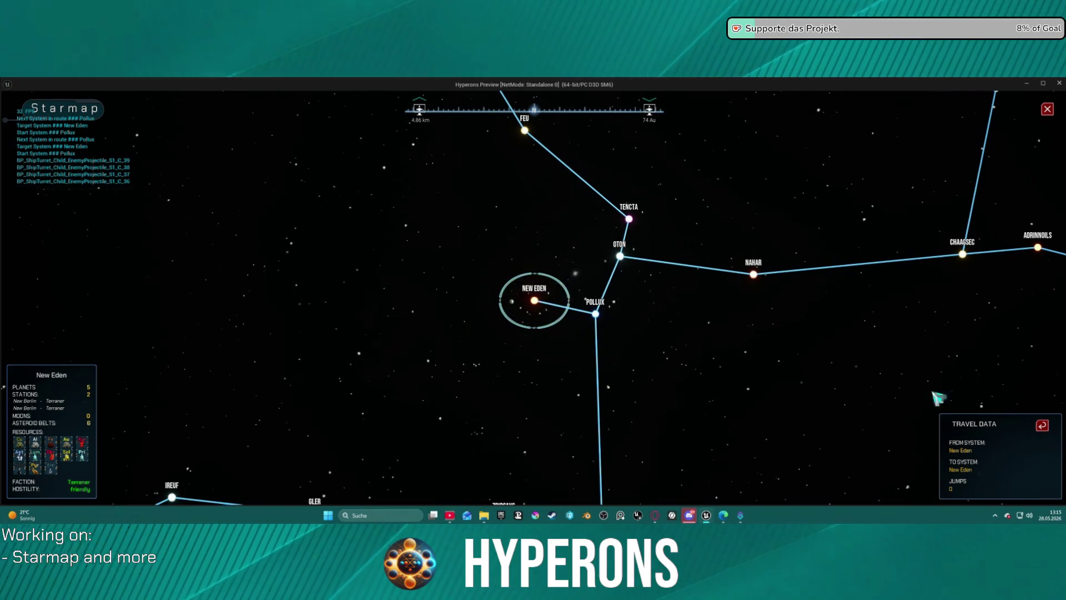
pyautogui.click(621, 258)
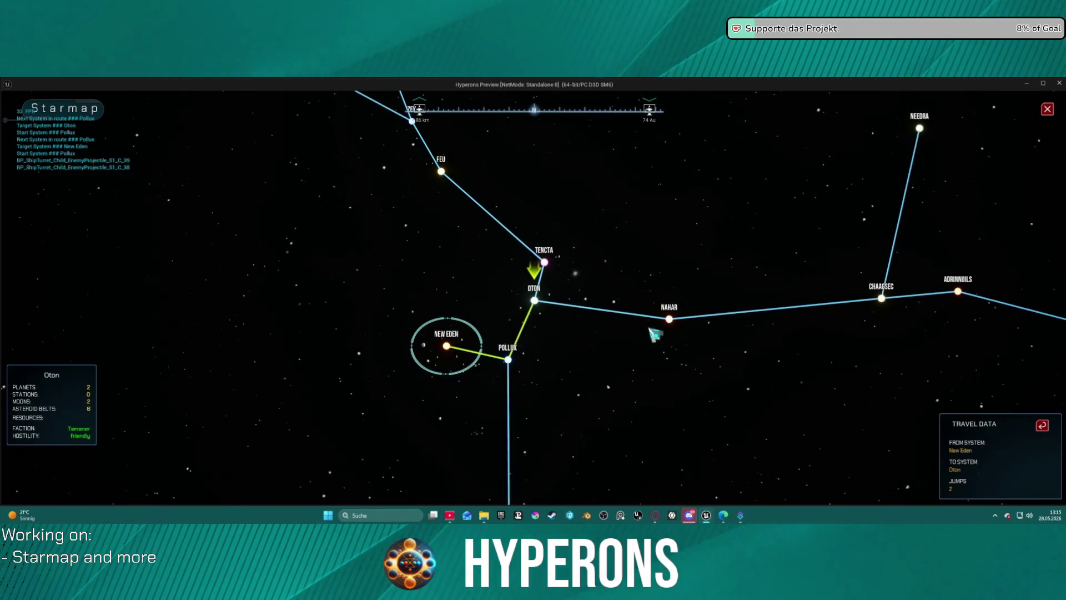
pyautogui.press('Home')
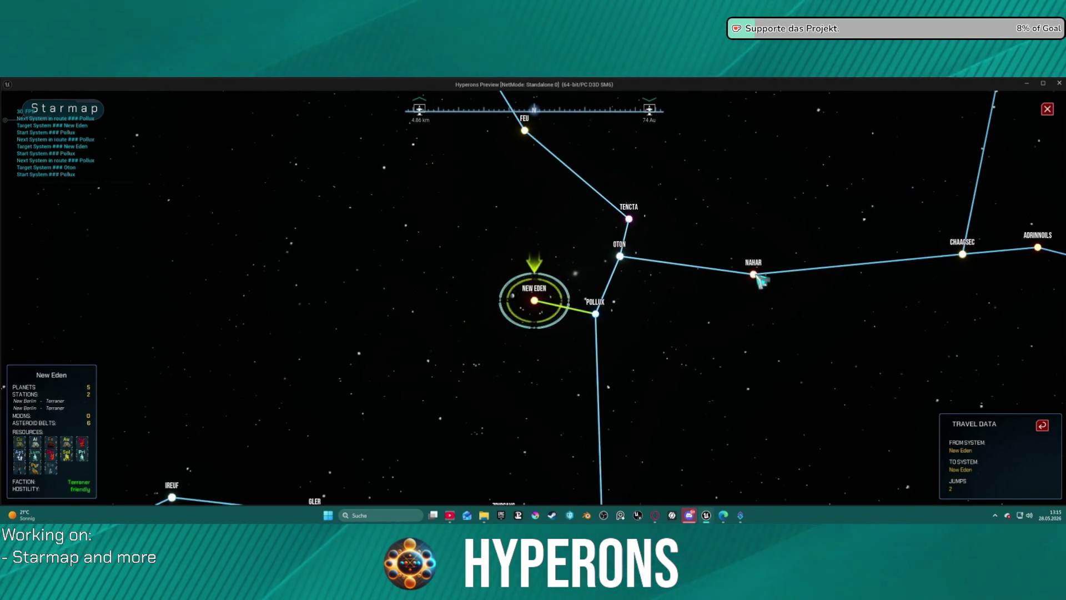
pyautogui.press('Escape')
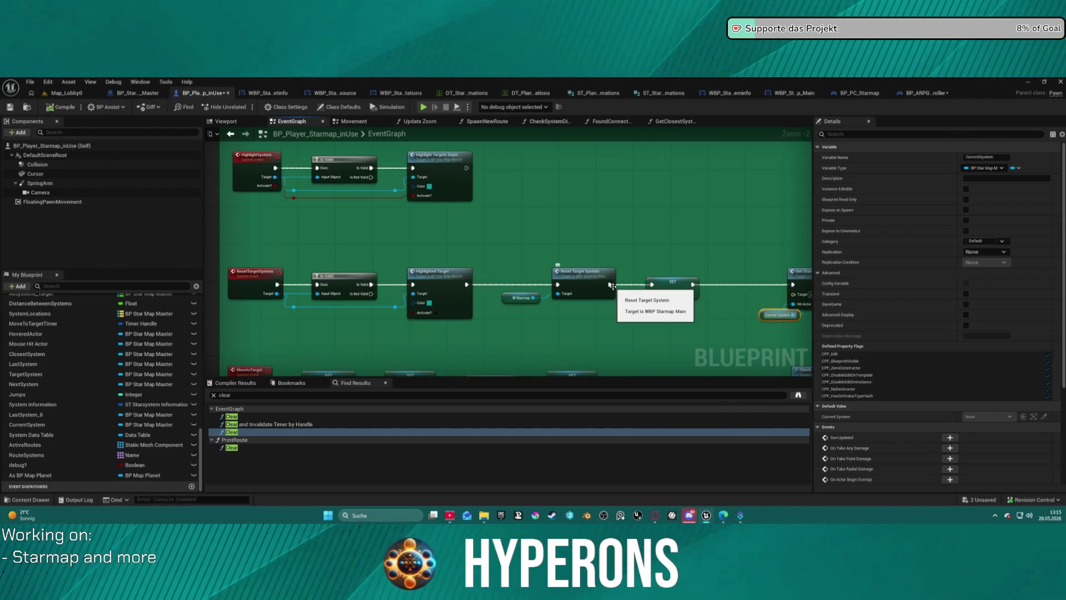
# - Near the Highlighted Target node, wire the Reset Target System execution into the lower node
pyautogui.scroll(2, 577, 284)
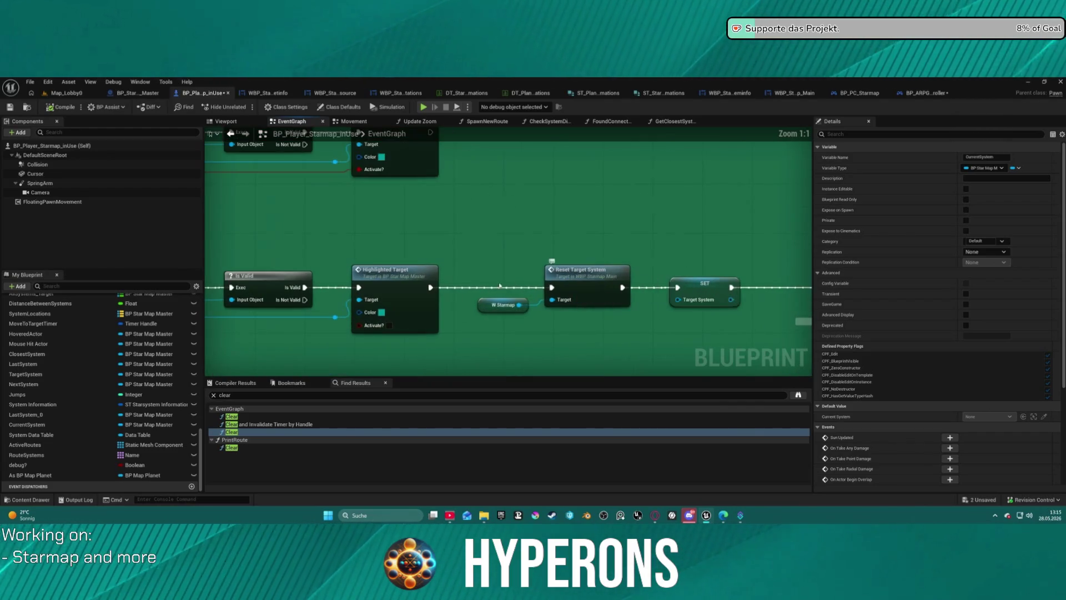
pyautogui.click(454, 290)
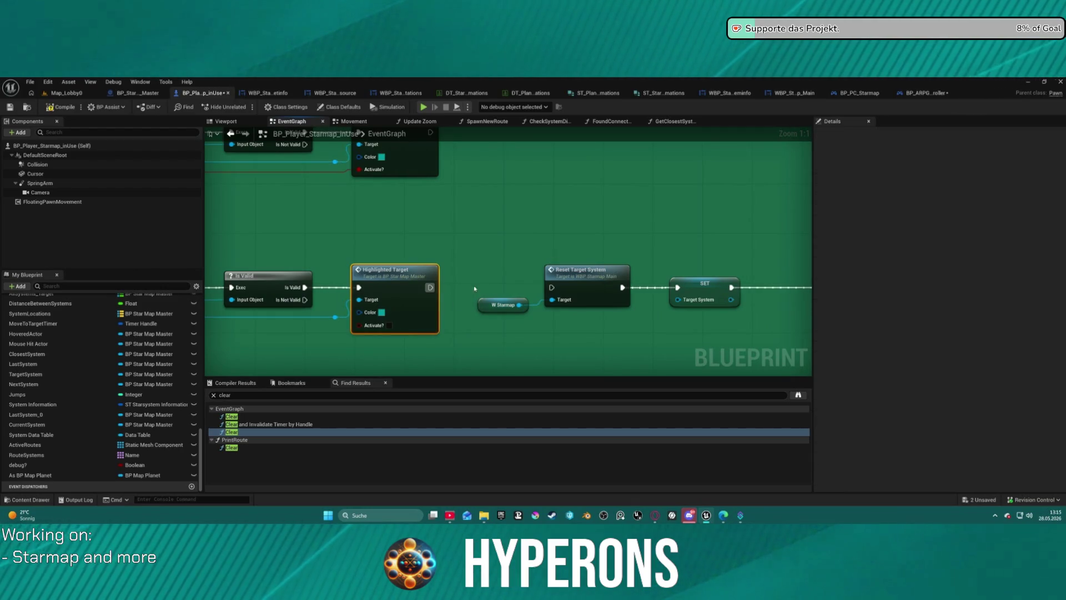
pyautogui.scroll(-3, 473, 290)
pyautogui.rightClick(488, 283)
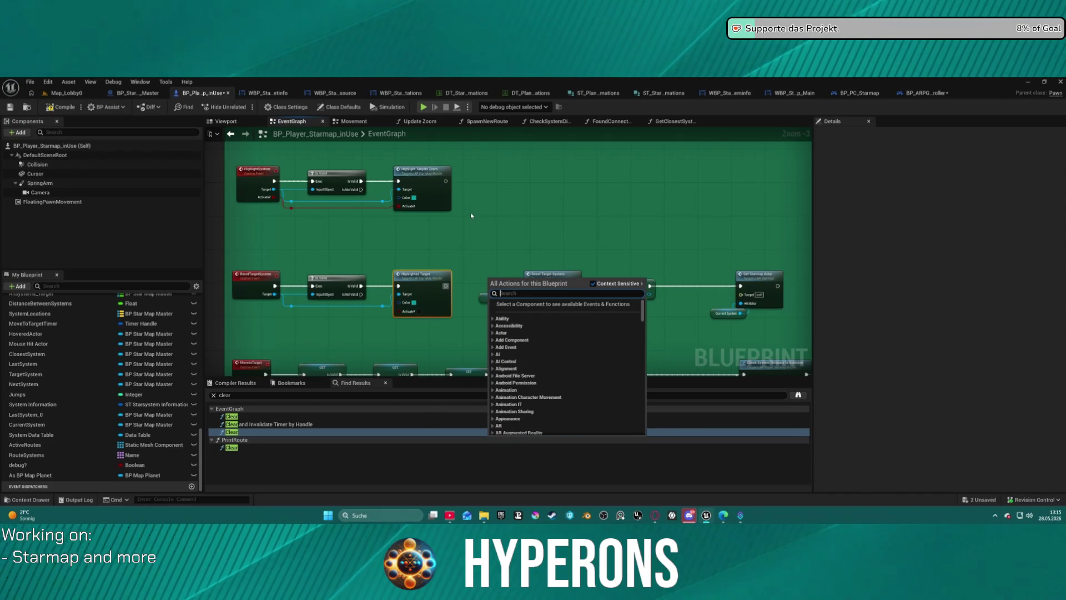
pyautogui.moveTo(474, 226)
pyautogui.mouseDown()
pyautogui.moveTo(481, 215)
pyautogui.moveTo(464, 316)
pyautogui.mouseUp()
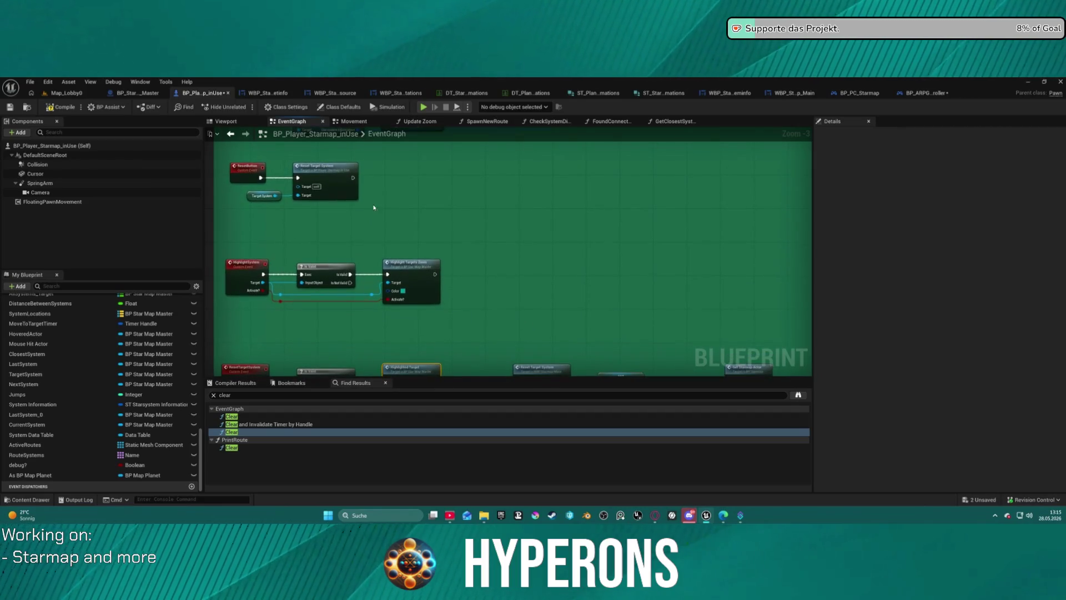
pyautogui.moveTo(352, 178)
pyautogui.mouseDown()
pyautogui.moveTo(616, 260)
pyautogui.moveTo(507, 370)
pyautogui.moveTo(518, 357)
pyautogui.moveTo(375, 161)
pyautogui.moveTo(355, 160)
pyautogui.mouseUp()
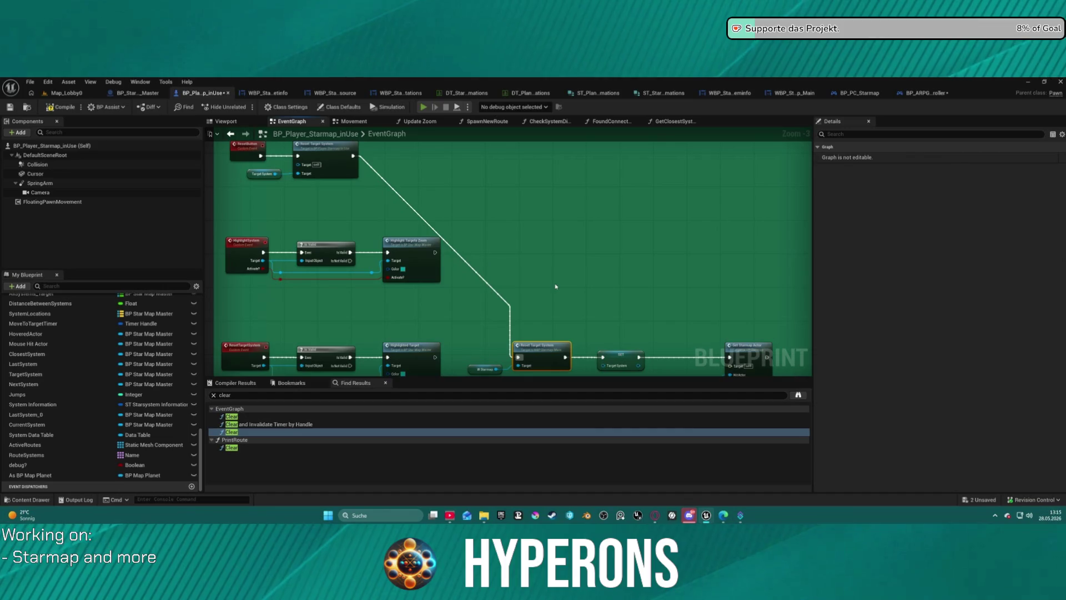
# - Relaunch the standalone preview, start with the Mining character and open the starmap
pyautogui.hotkey('alt', 'p')
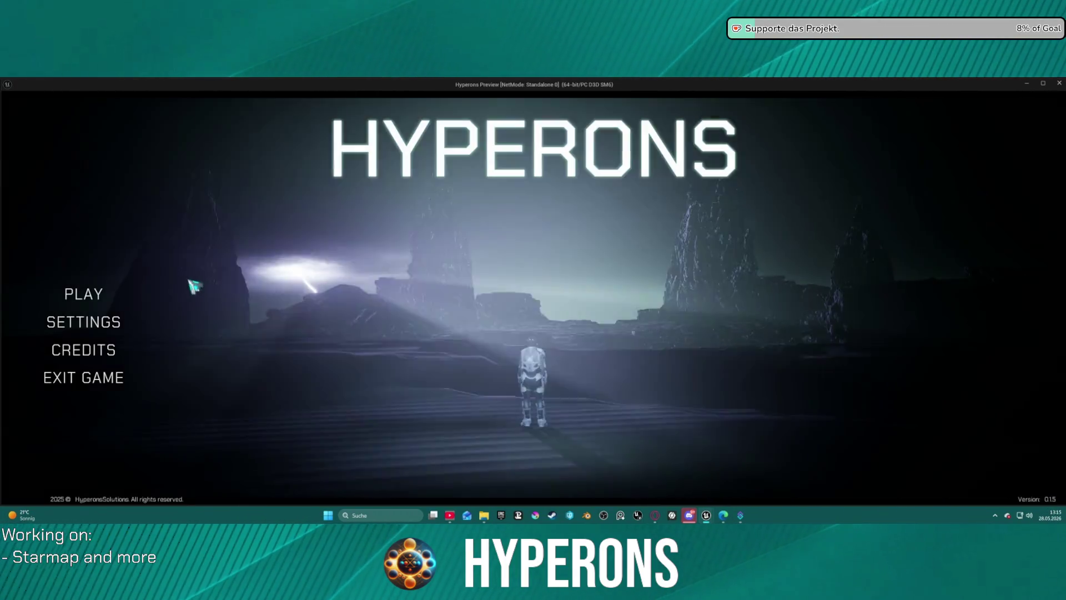
pyautogui.click(83, 293)
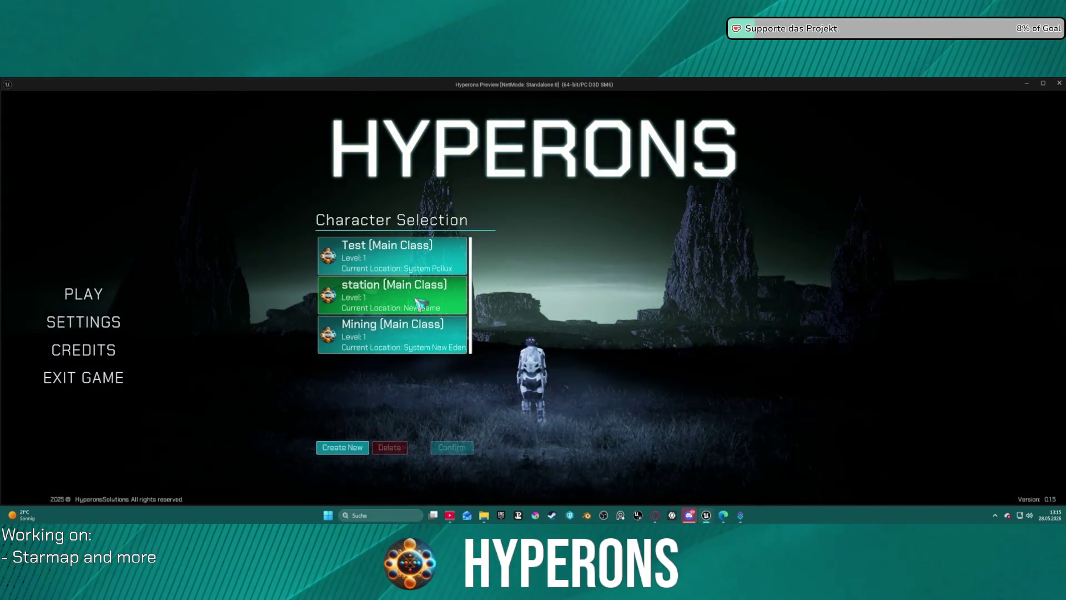
pyautogui.click(428, 341)
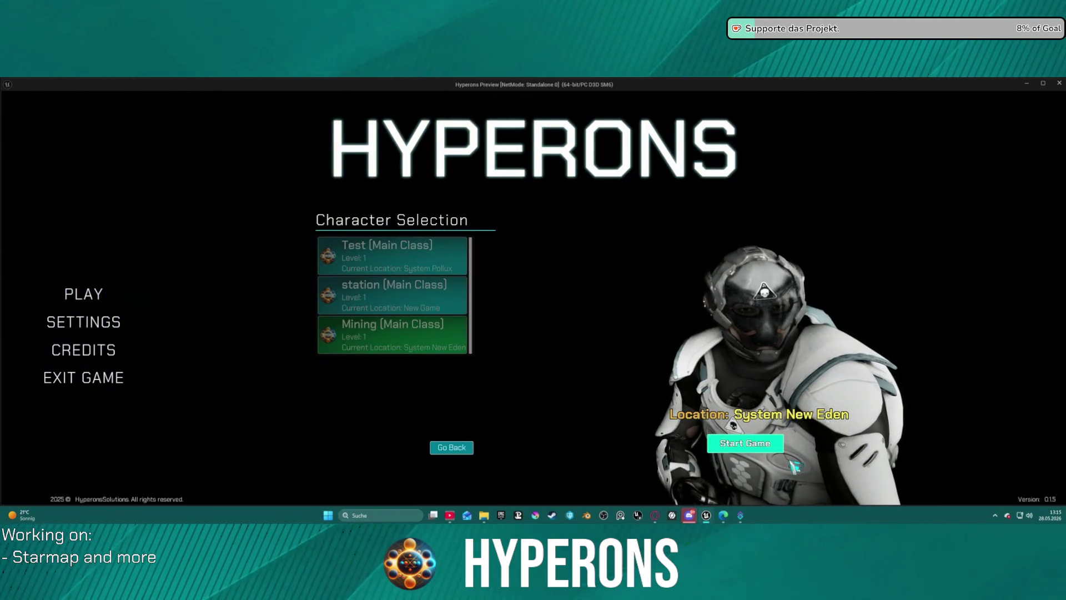
pyautogui.click(768, 450)
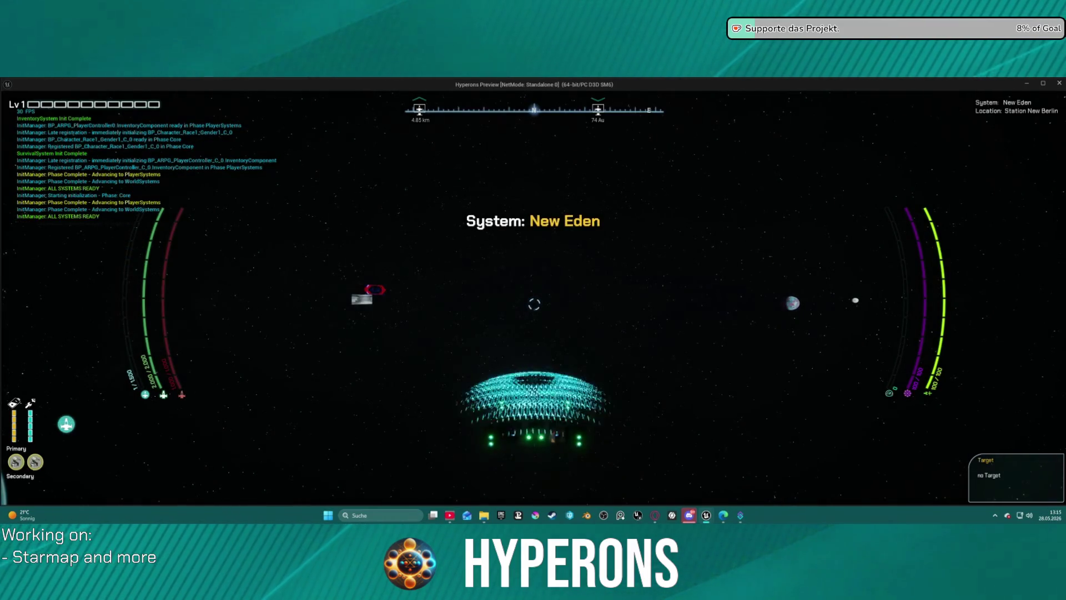
pyautogui.press('m')
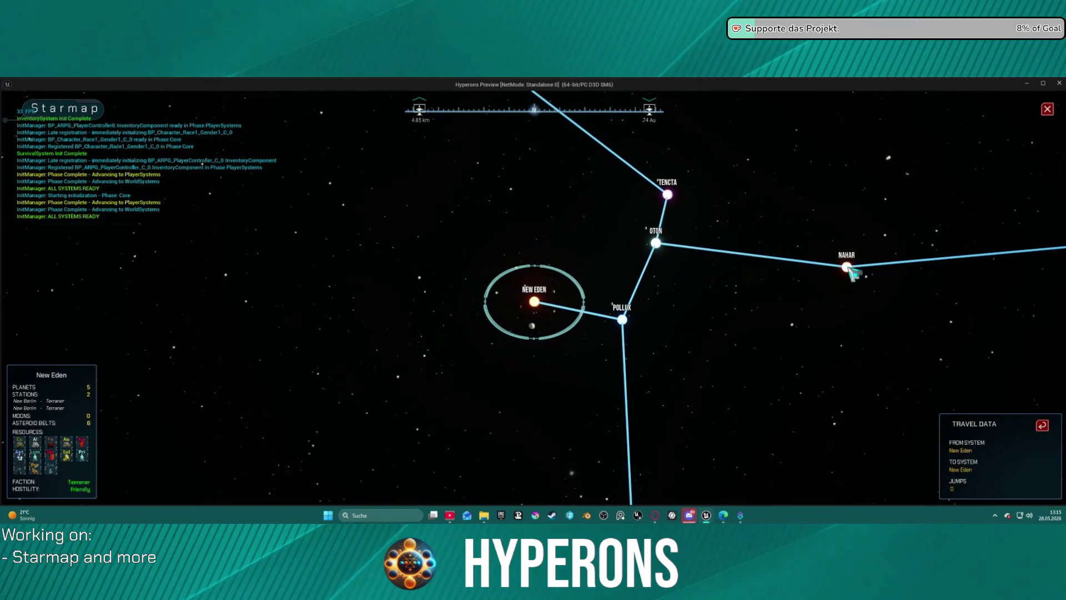
# - Target Nahar, Adrinnoils and Dreoblol, resetting the route twice, then target Oton
pyautogui.click(848, 269)
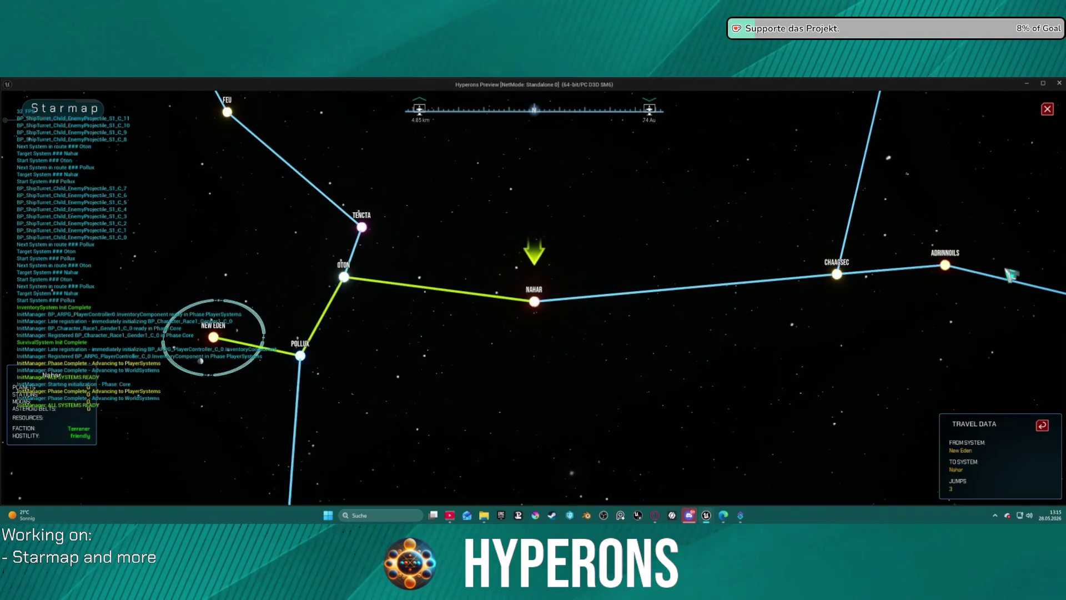
pyautogui.click(946, 267)
pyautogui.click(807, 262)
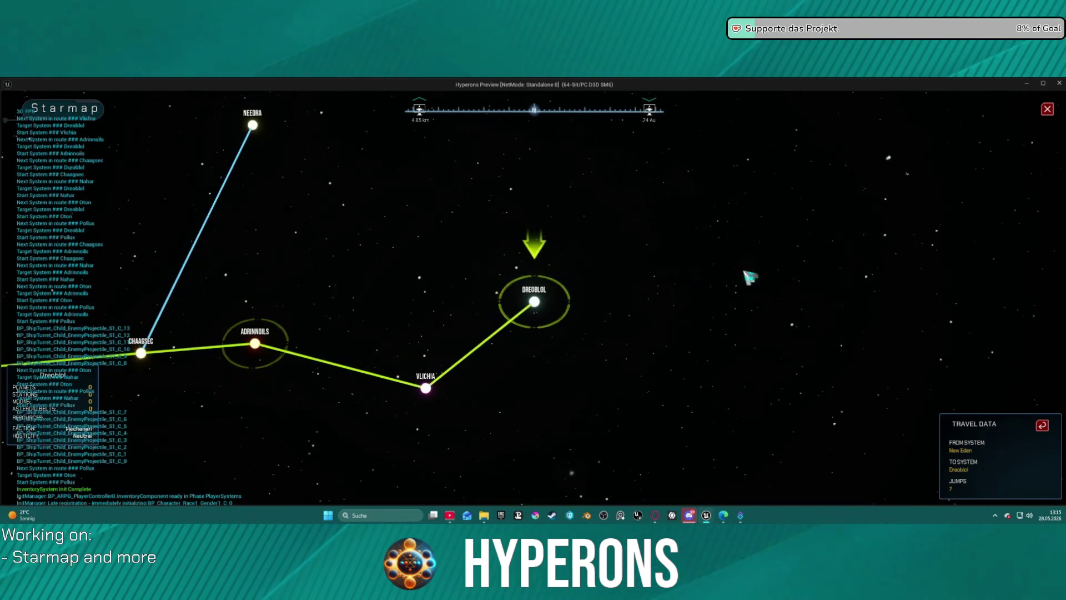
pyautogui.click(1042, 425)
pyautogui.click(982, 253)
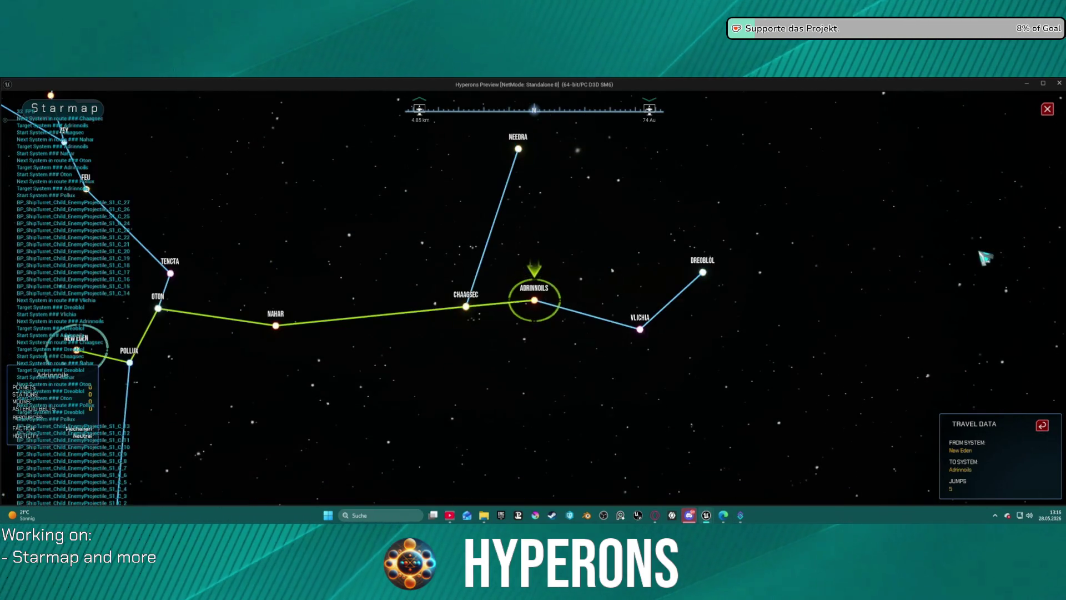
pyautogui.click(705, 275)
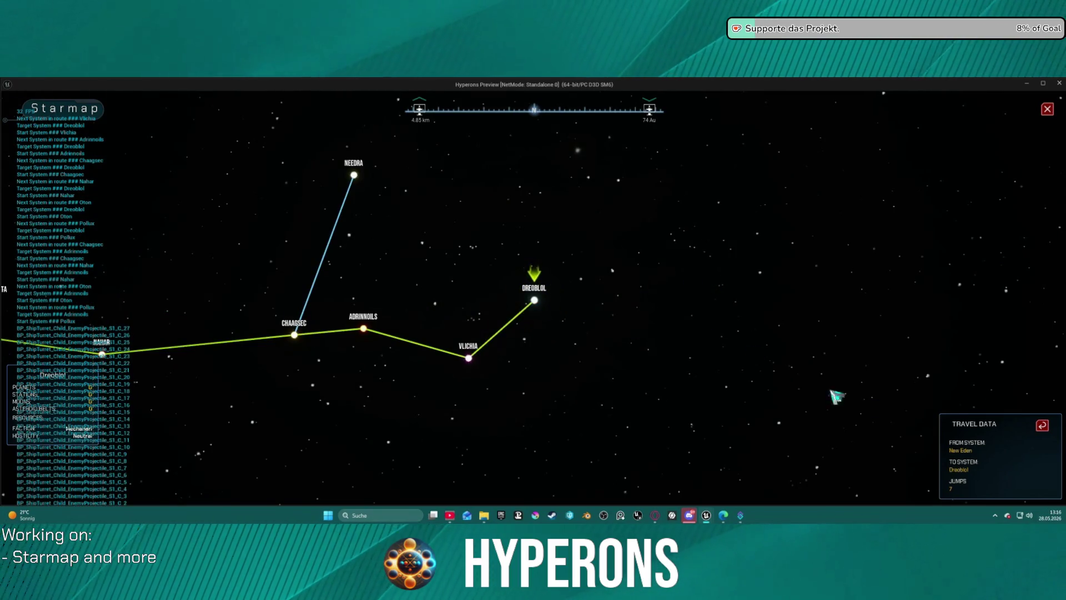
pyautogui.click(1042, 426)
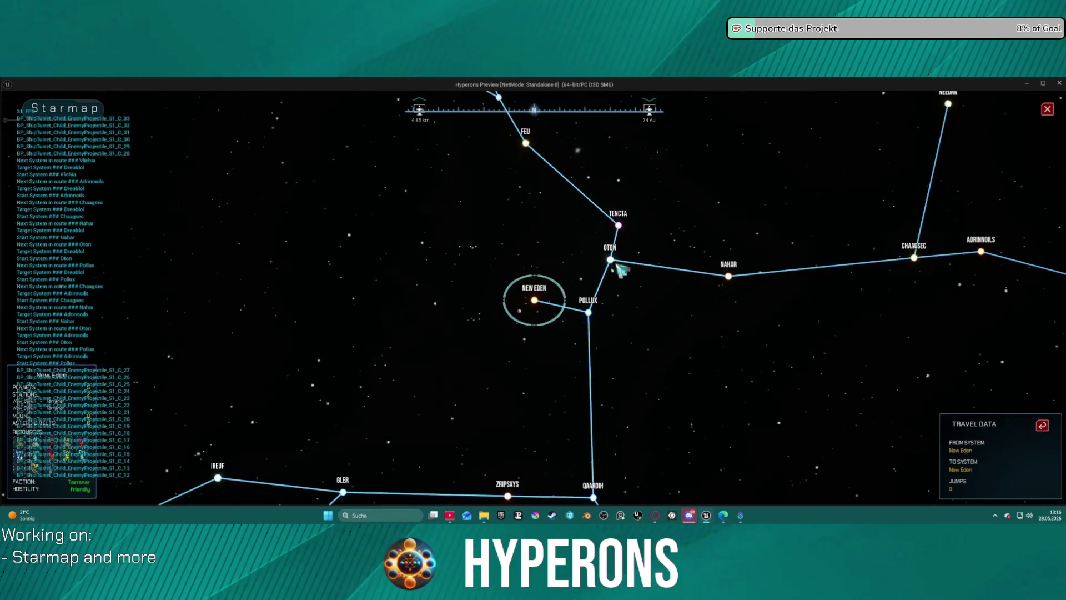
pyautogui.click(611, 260)
# - Select New Eden, set Nahar as the travel target, then close the preview
pyautogui.scroll(3, 534, 300)
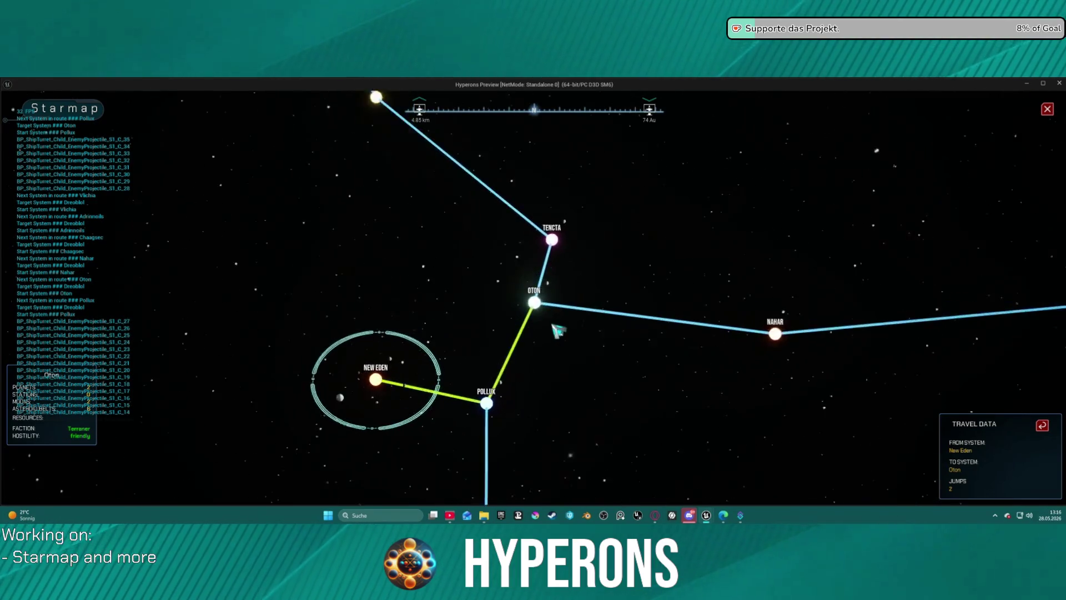
pyautogui.scroll(5, 553, 328)
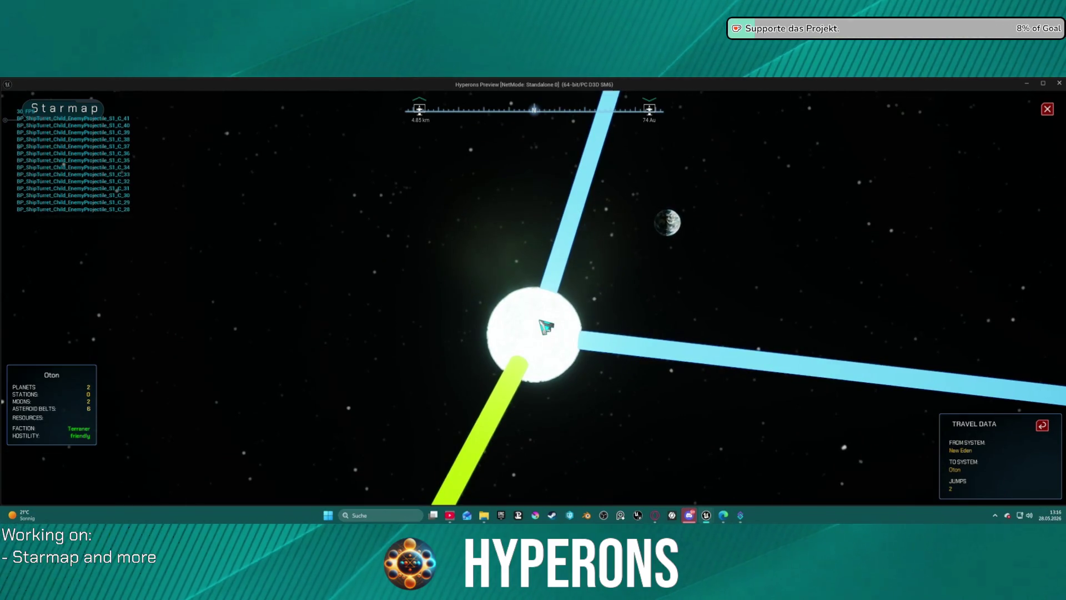
pyautogui.scroll(-5, 546, 328)
pyautogui.scroll(-2, 547, 327)
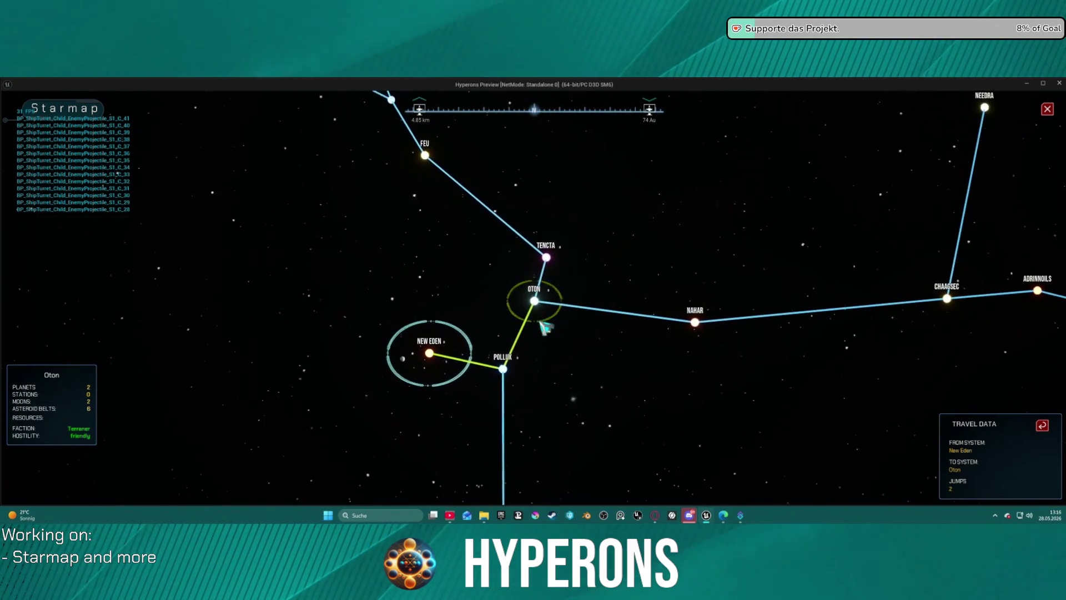
pyautogui.click(685, 322)
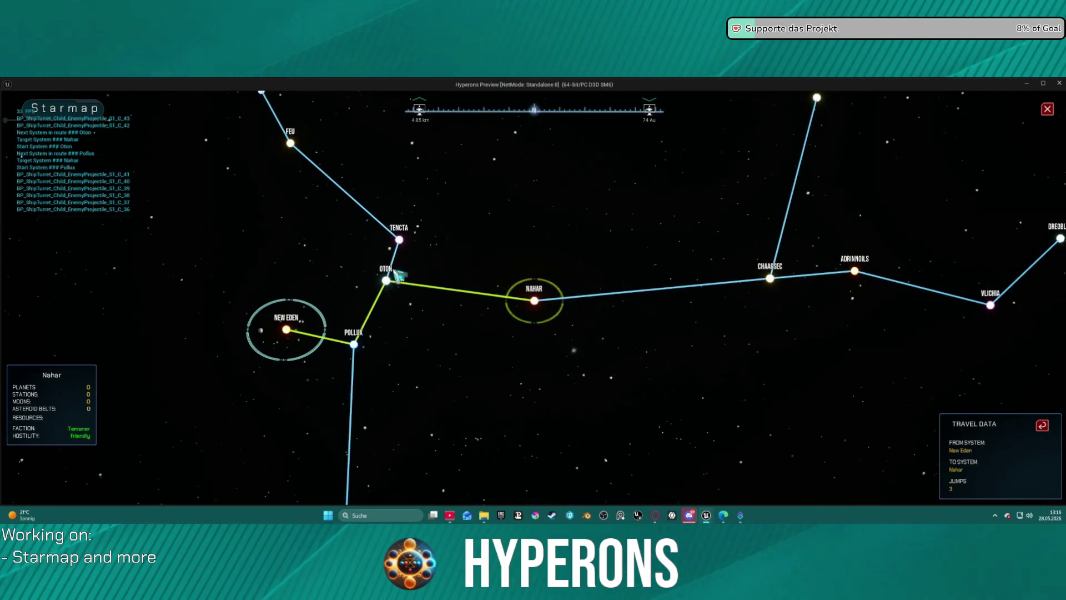
pyautogui.scroll(2, 534, 300)
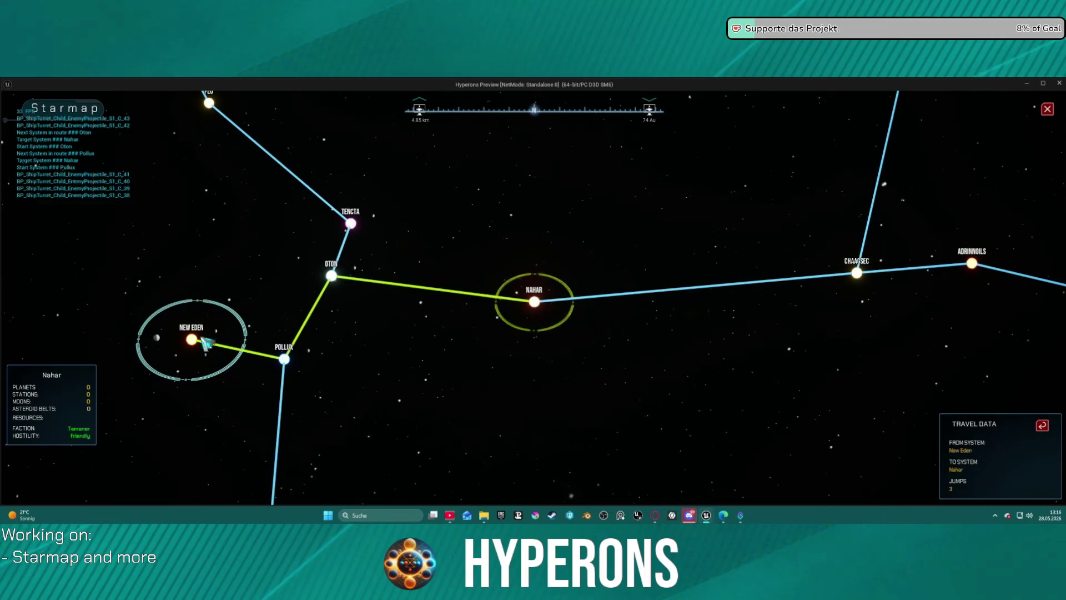
pyautogui.click(194, 342)
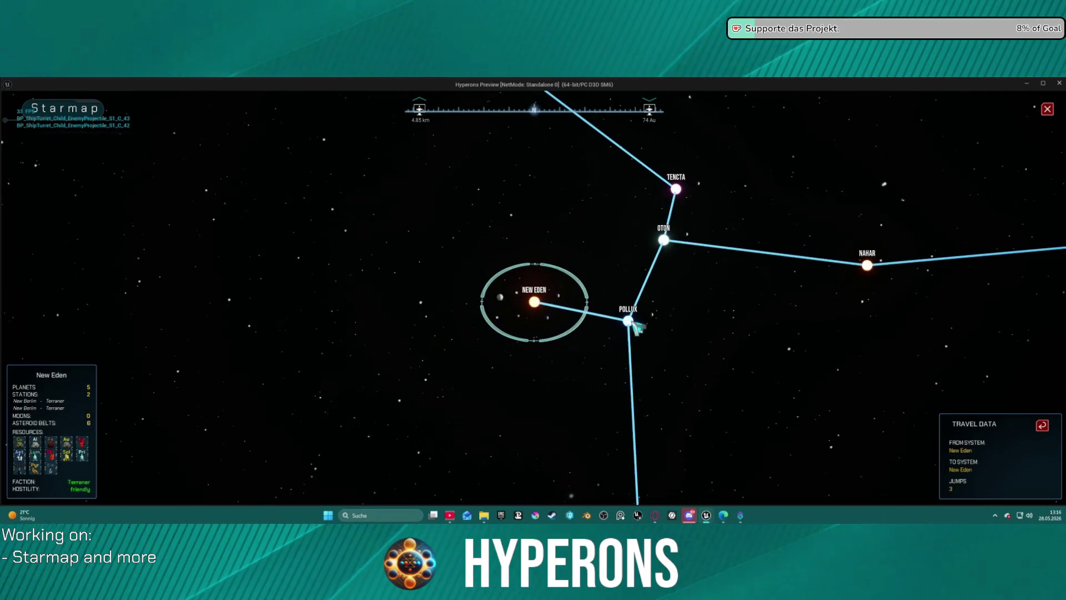
pyautogui.click(765, 271)
pyautogui.scroll(-1, 780, 269)
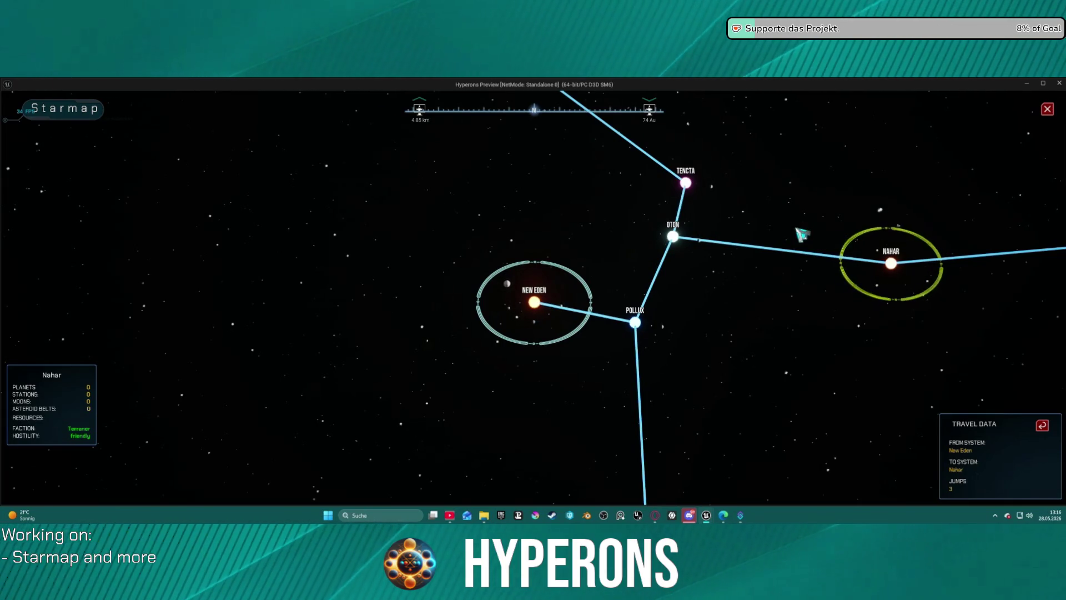
pyautogui.press('Escape')
# - Open the HighlightedTarget function from the ResetTargetSystem call and move the VFX Target getter aside
pyautogui.moveTo(571, 269); pyautogui.dragTo(584, 194)
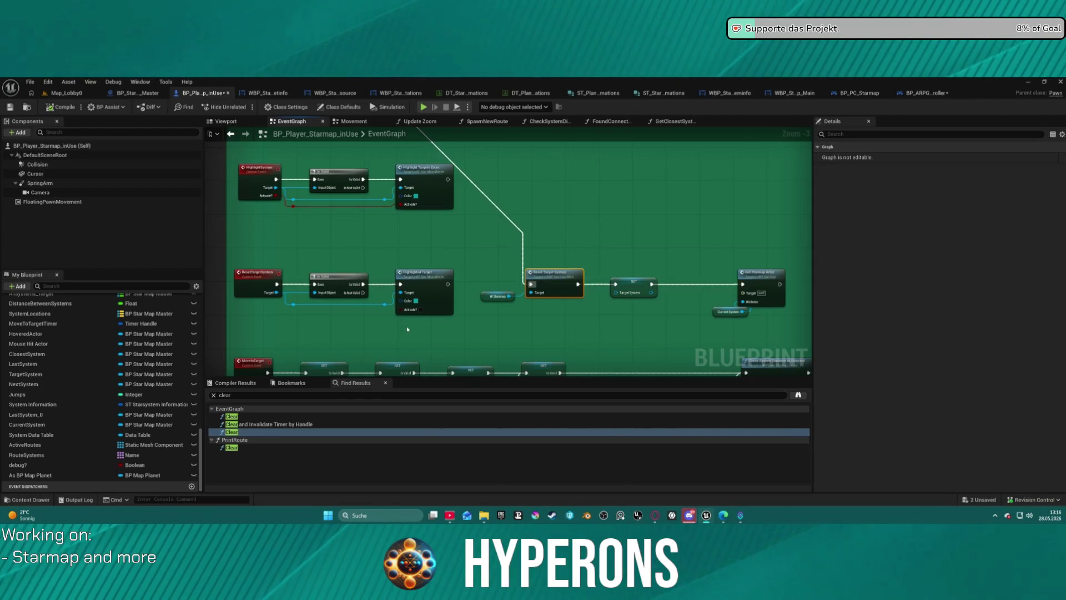
pyautogui.scroll(2, 486, 296)
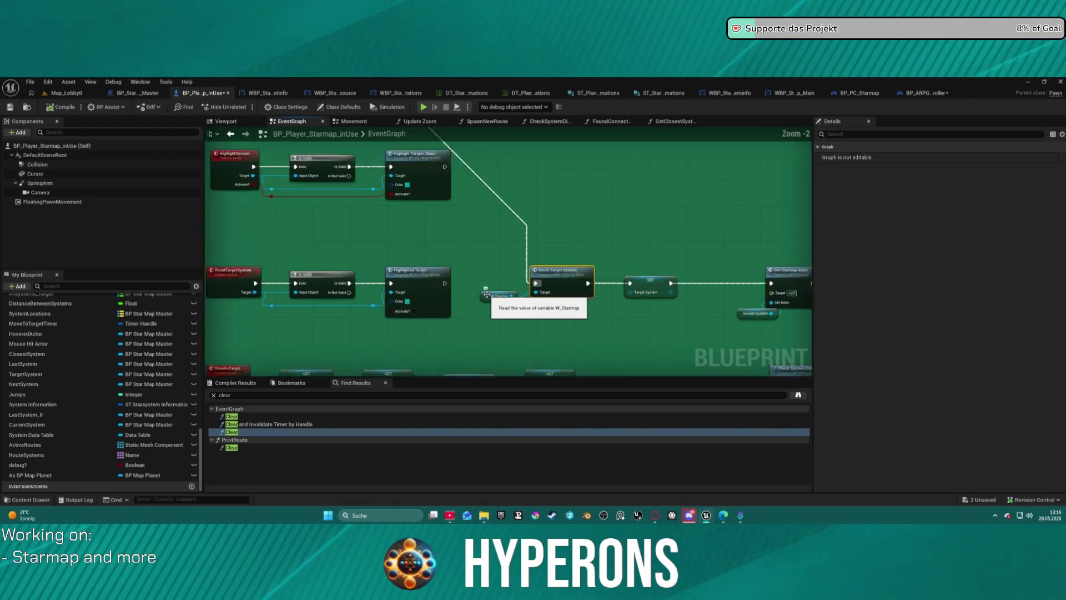
pyautogui.moveTo(453, 261)
pyautogui.mouseDown()
pyautogui.moveTo(514, 329)
pyautogui.moveTo(514, 281)
pyautogui.moveTo(477, 254)
pyautogui.moveTo(449, 252)
pyautogui.moveTo(606, 421)
pyautogui.mouseUp()
pyautogui.scroll(-5, 262, 197)
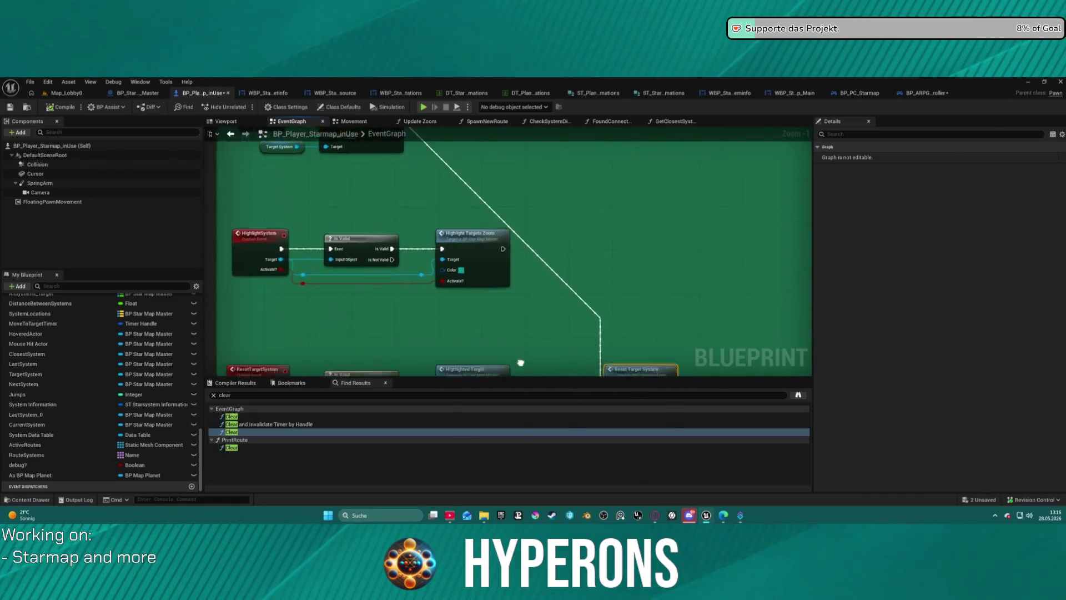
pyautogui.click(257, 178)
pyautogui.scroll(5, 257, 182)
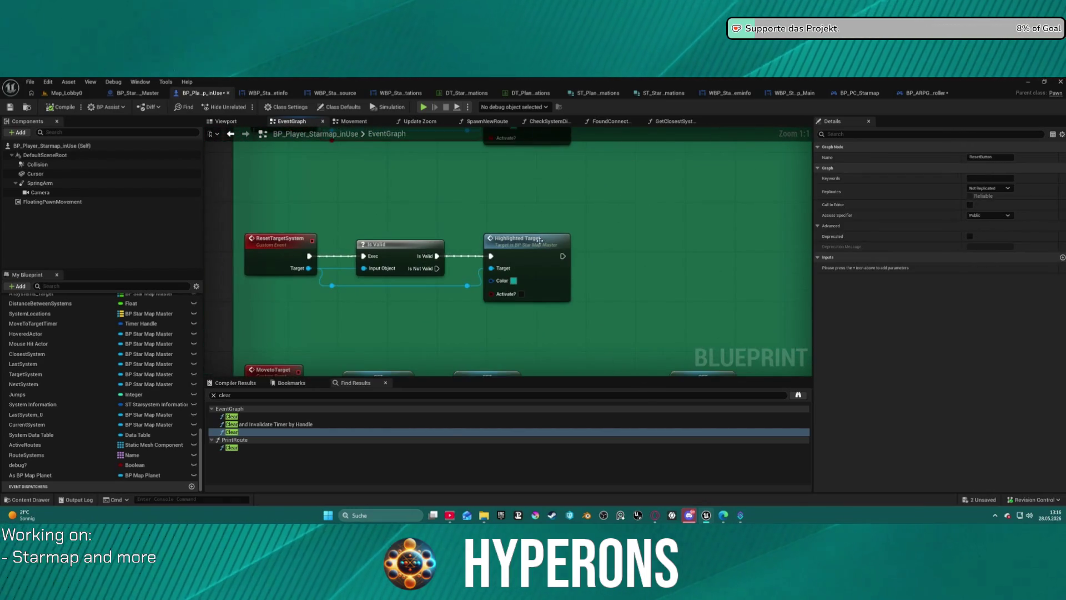
pyautogui.doubleClick(544, 265)
pyautogui.moveTo(590, 226)
pyautogui.mouseDown()
pyautogui.moveTo(605, 245)
pyautogui.moveTo(584, 284)
pyautogui.mouseUp()
pyautogui.moveTo(294, 293)
pyautogui.mouseDown()
pyautogui.moveTo(259, 310)
pyautogui.moveTo(323, 265)
pyautogui.moveTo(314, 282)
pyautogui.mouseUp()
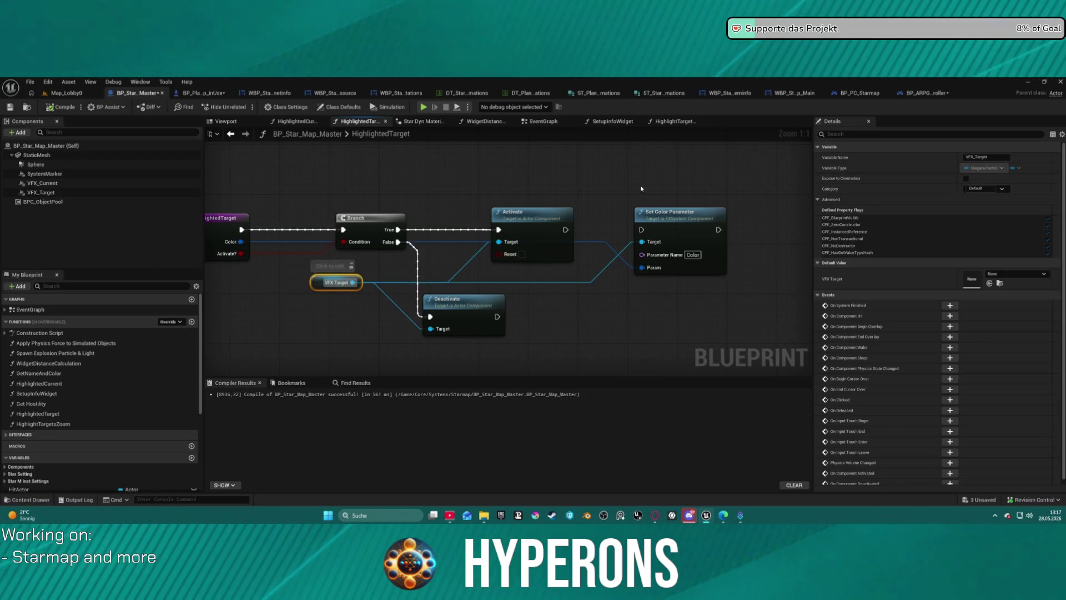
# - Delete the Set Color Parameter node in HighlightedTarget and tidy the remaining nodes
pyautogui.moveTo(614, 183); pyautogui.dragTo(724, 306)
pyautogui.press('Delete')
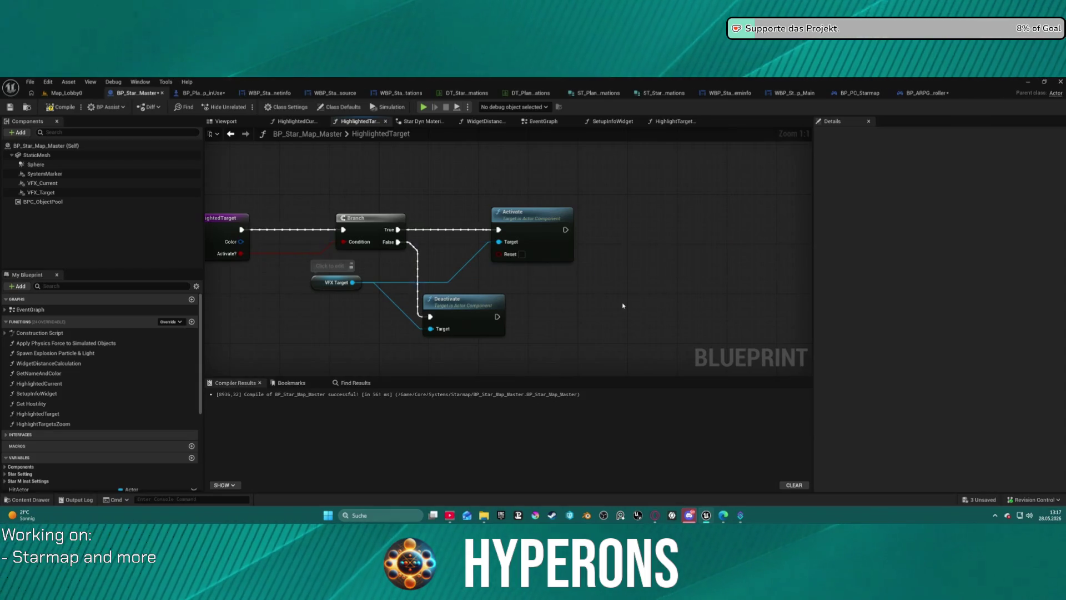
pyautogui.press('Home')
pyautogui.click(655, 218)
pyautogui.press('f')
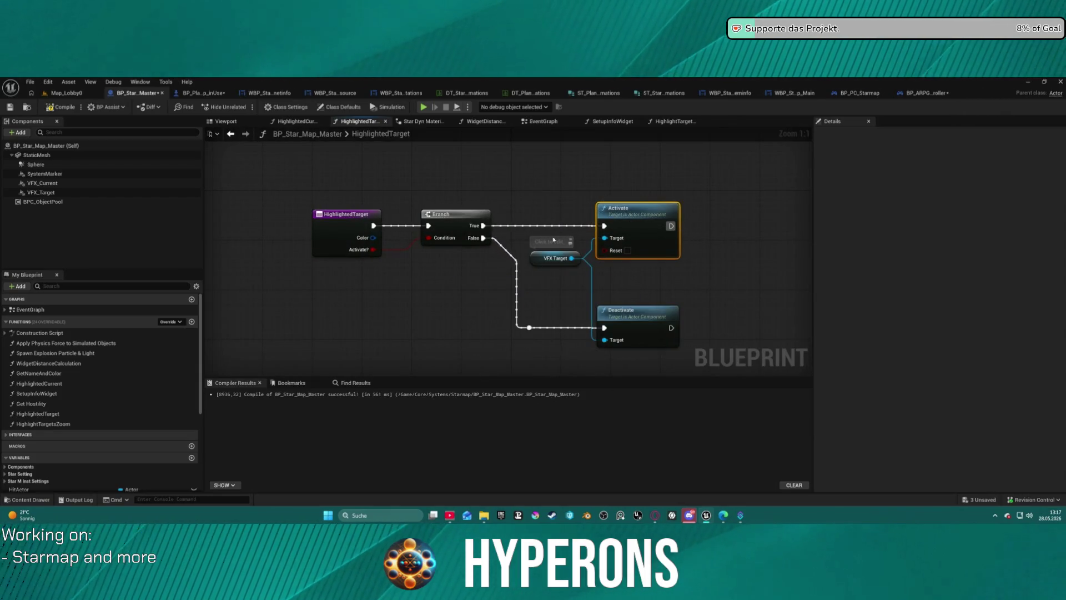
pyautogui.moveTo(517, 173); pyautogui.dragTo(434, 266)
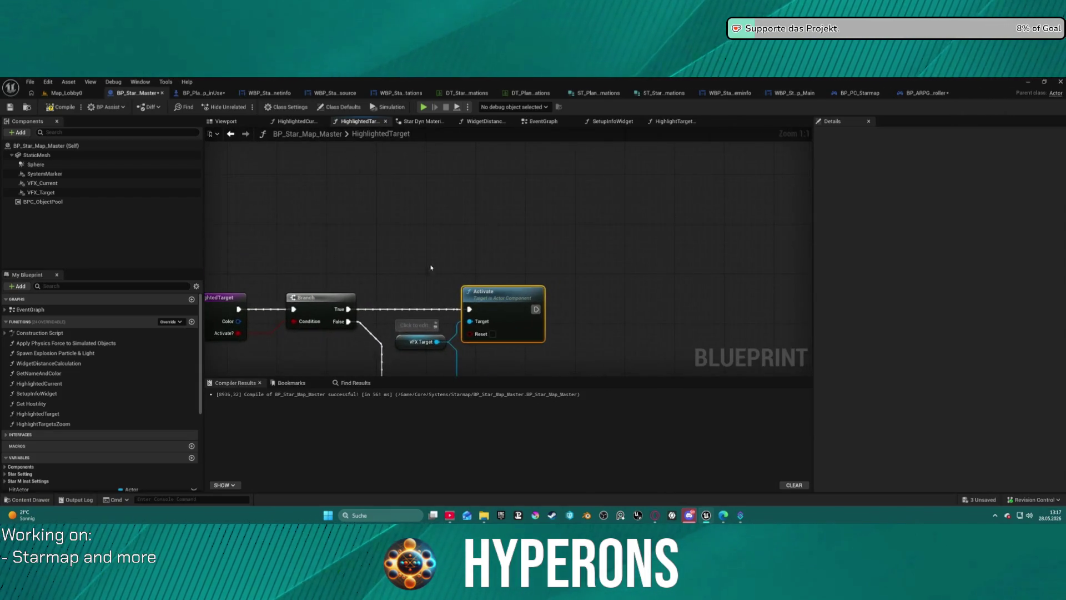
# - In HighlightTargetsZoom, wire VFX Current to Deactivate's target and Branch False to Deactivate
pyautogui.click(665, 121)
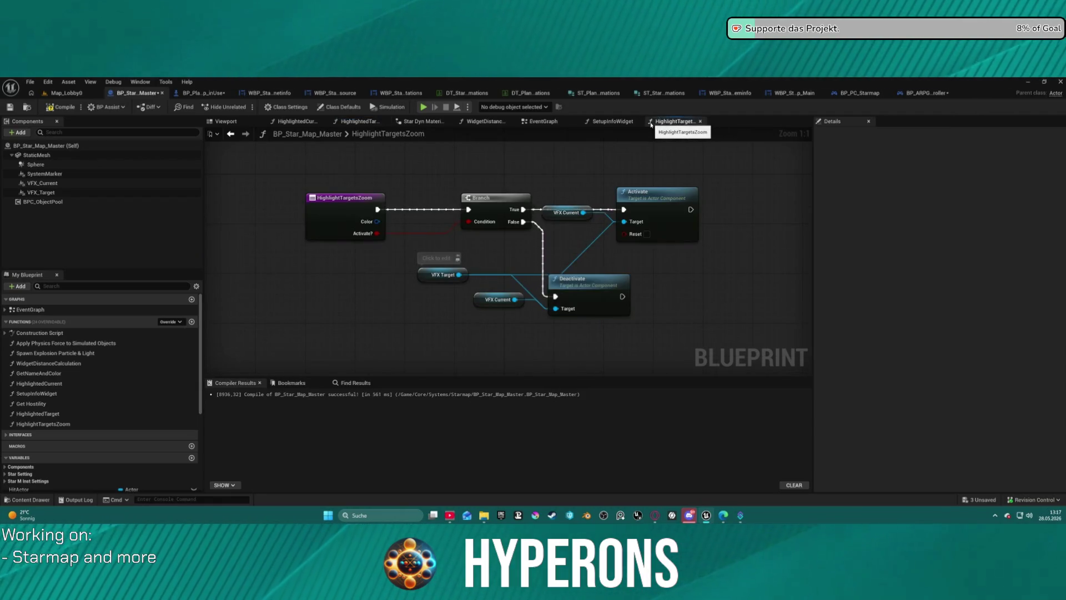
pyautogui.moveTo(493, 201); pyautogui.dragTo(455, 203)
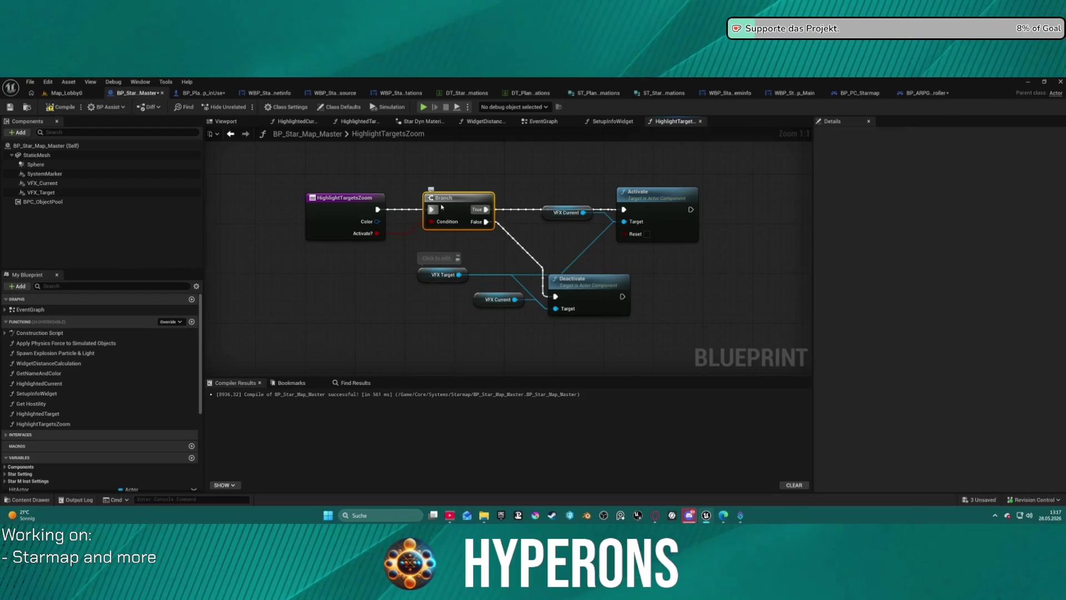
pyautogui.press('f')
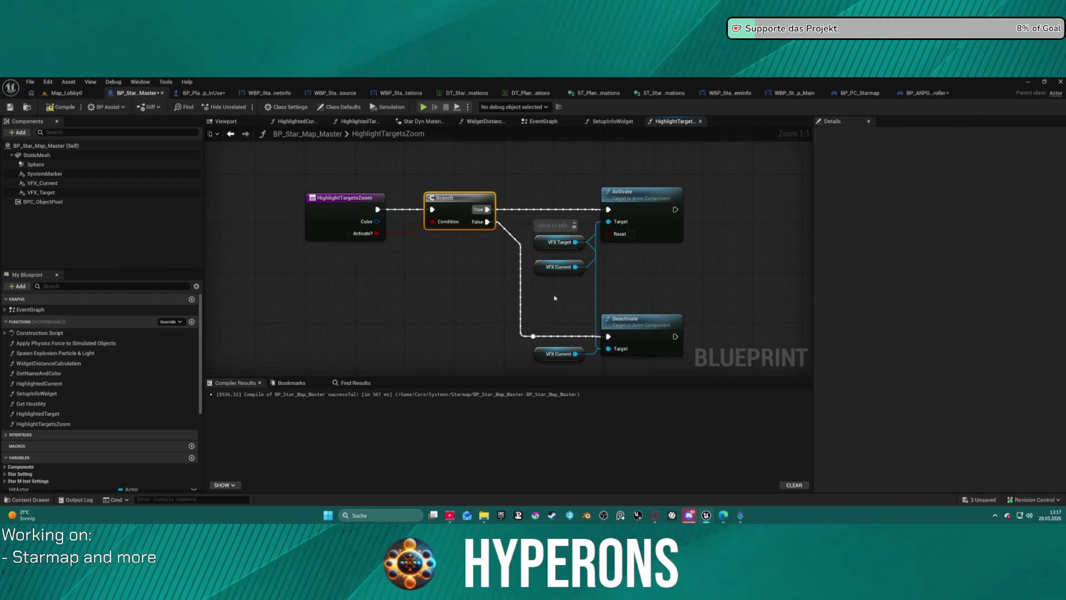
pyautogui.moveTo(550, 268)
pyautogui.mouseDown()
pyautogui.moveTo(538, 287)
pyautogui.moveTo(498, 292)
pyautogui.moveTo(514, 177)
pyautogui.moveTo(583, 184)
pyautogui.moveTo(600, 354)
pyautogui.mouseUp()
pyautogui.moveTo(513, 325); pyautogui.dragTo(587, 369)
pyautogui.press('Delete')
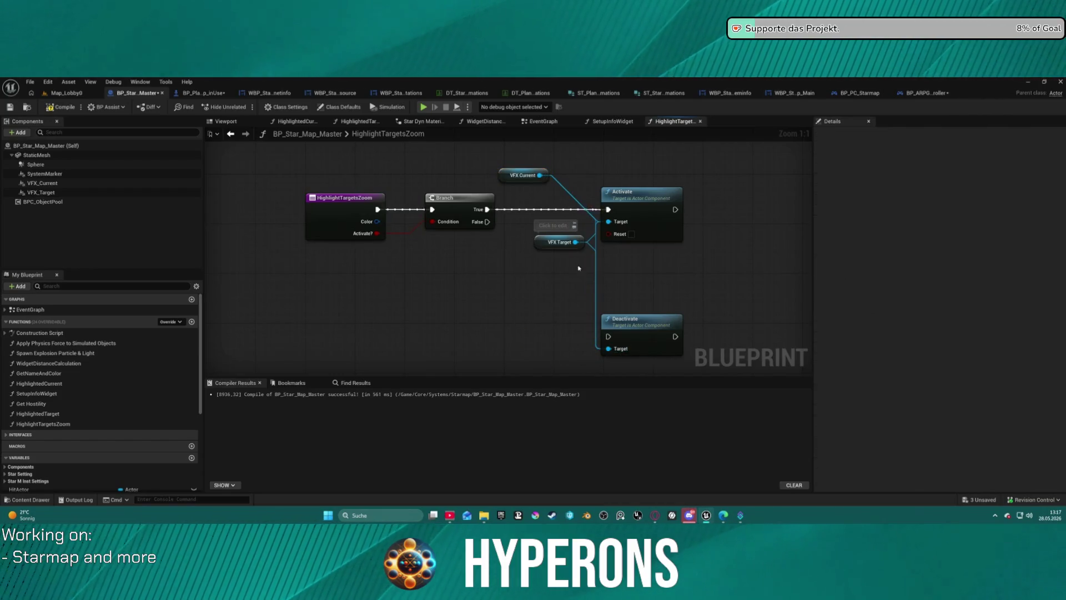
pyautogui.moveTo(488, 222); pyautogui.dragTo(608, 336)
pyautogui.click(647, 325)
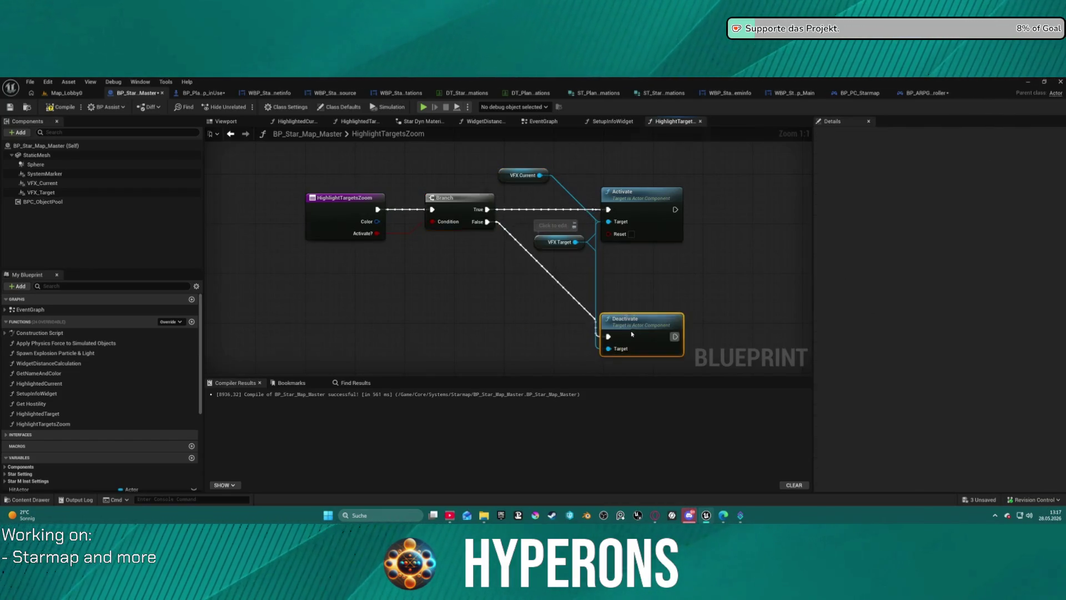
pyautogui.scroll(-2, 305, 206)
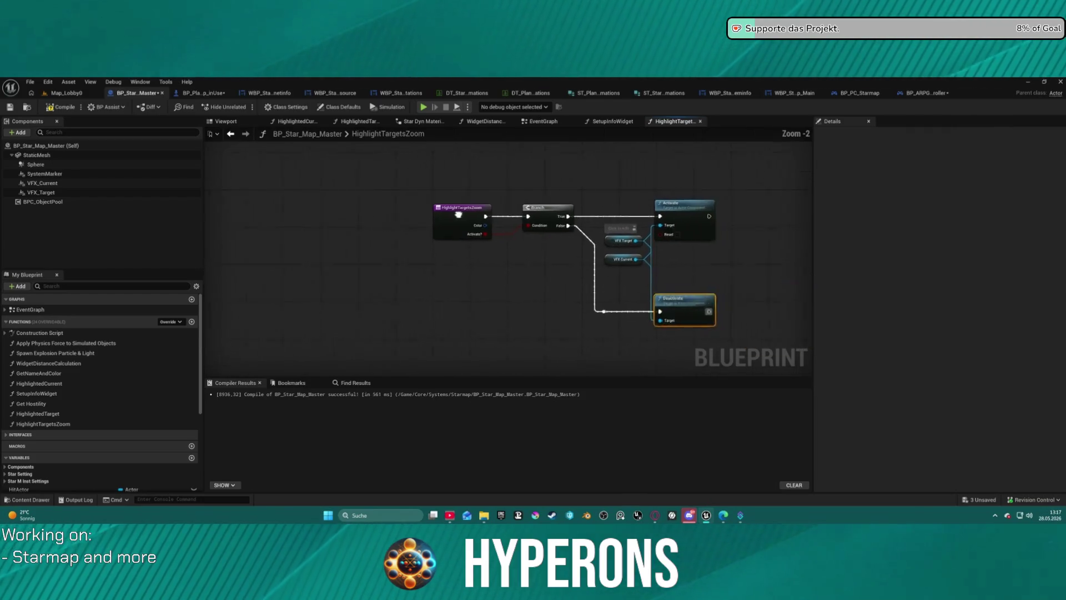
# - Review the EventGraph and HighlightTargetsZoom inputs, then go back to BP_Player_Starmap_inUse
pyautogui.click(528, 124)
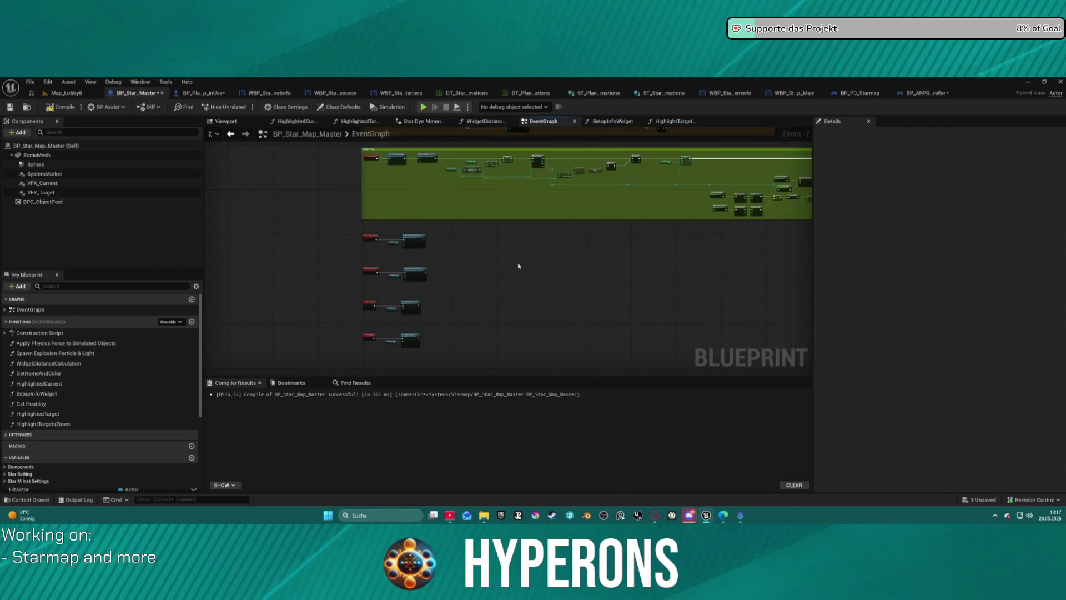
pyautogui.moveTo(498, 245)
pyautogui.mouseDown()
pyautogui.moveTo(523, 374)
pyautogui.moveTo(531, 294)
pyautogui.mouseUp()
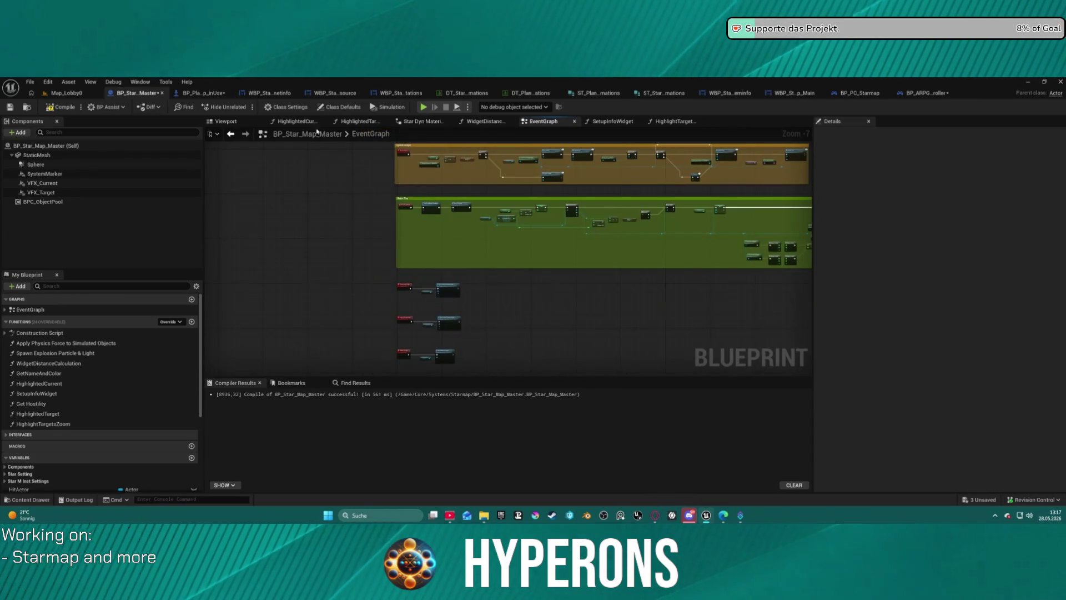
pyautogui.click(657, 123)
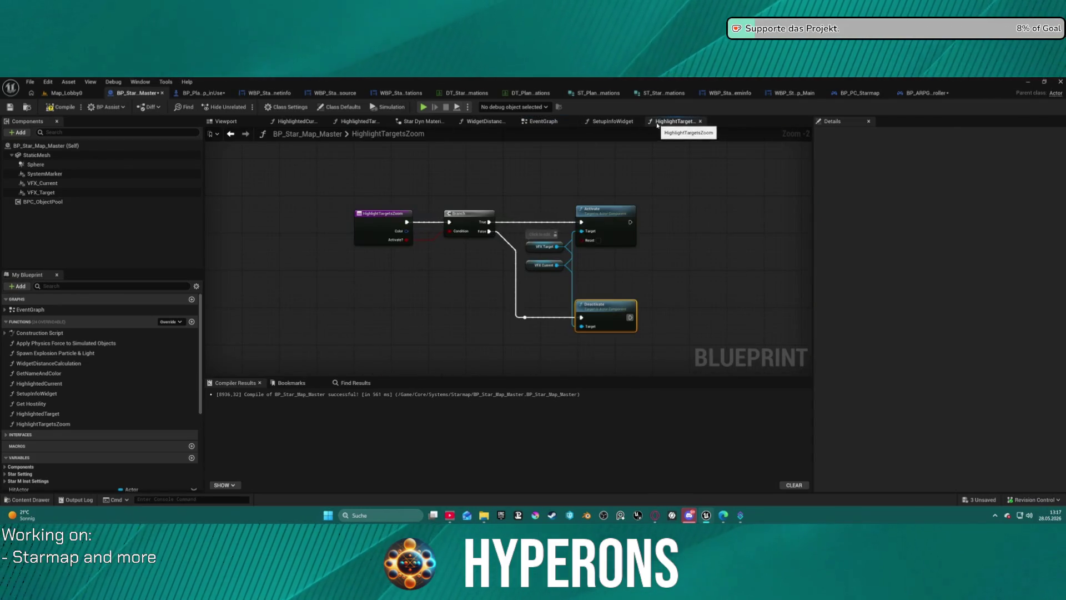
pyautogui.click(380, 226)
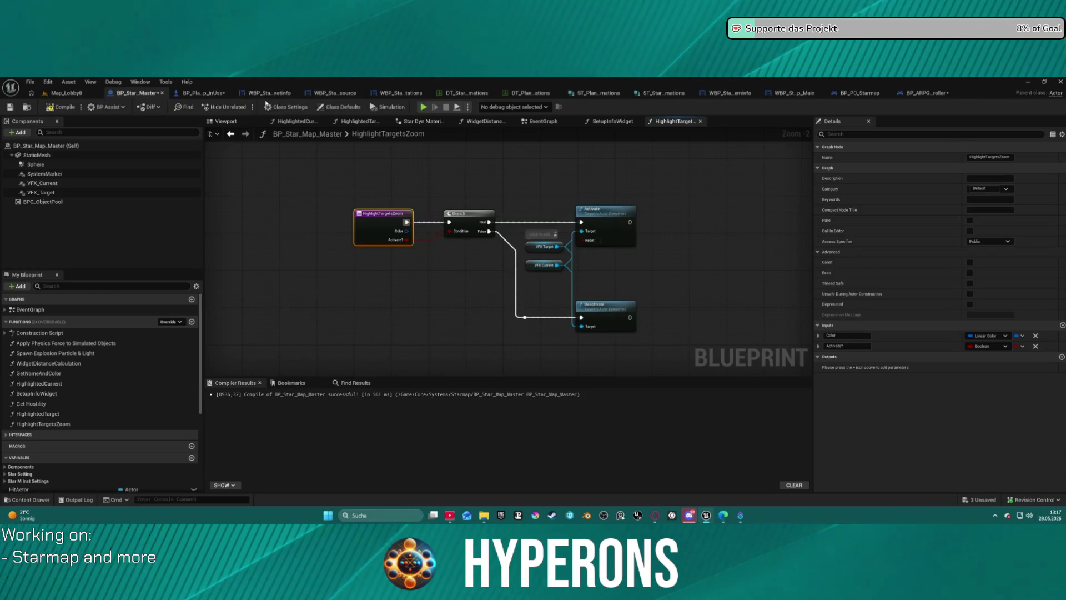
pyautogui.click(203, 93)
pyautogui.scroll(-7, 523, 295)
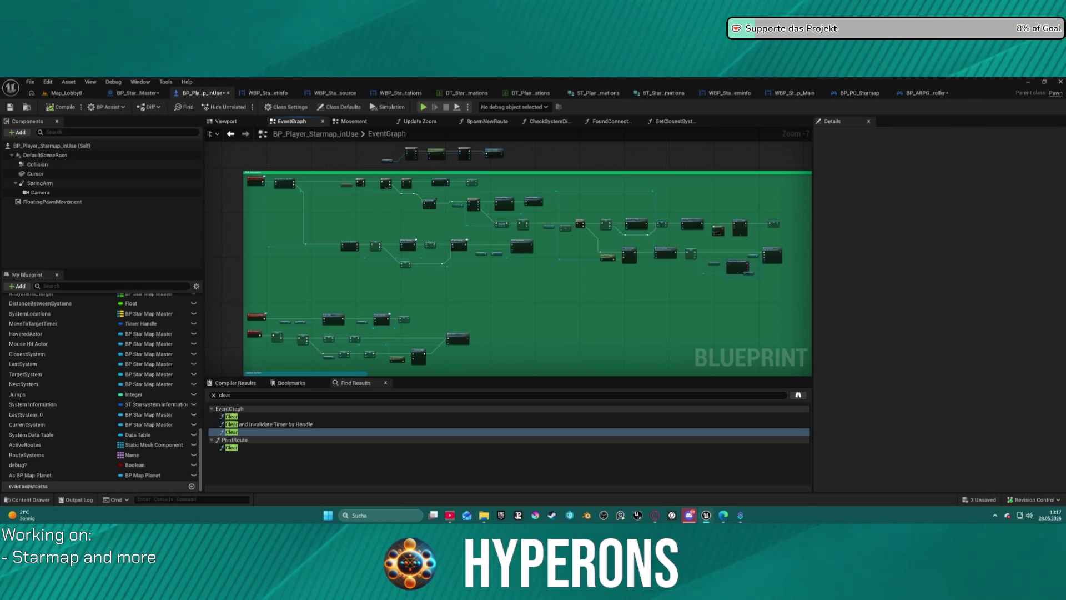
pyautogui.moveTo(495, 168); pyautogui.dragTo(498, 163)
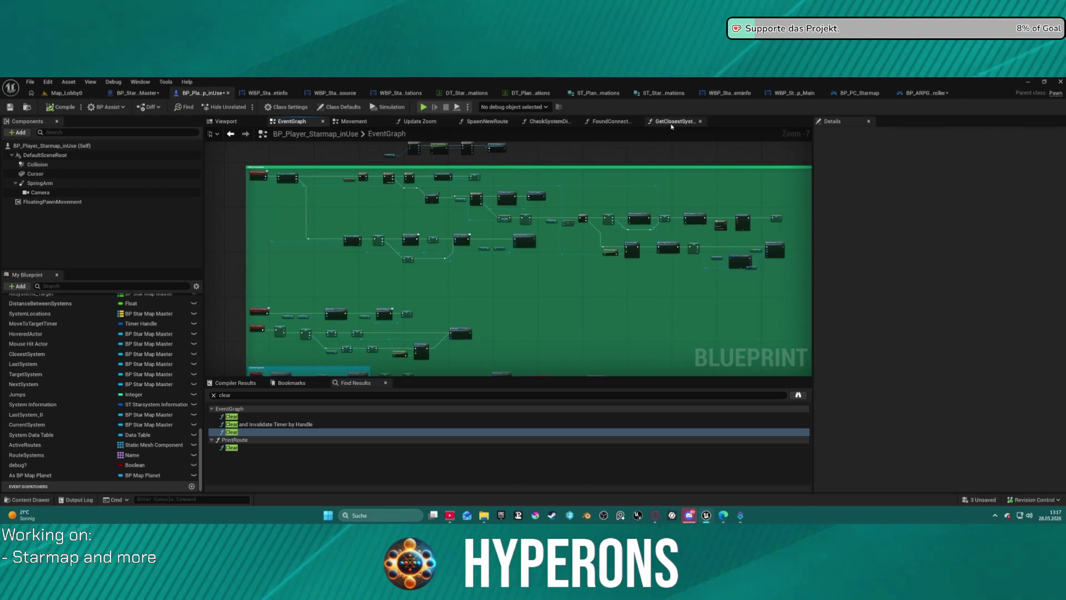
pyautogui.click(417, 121)
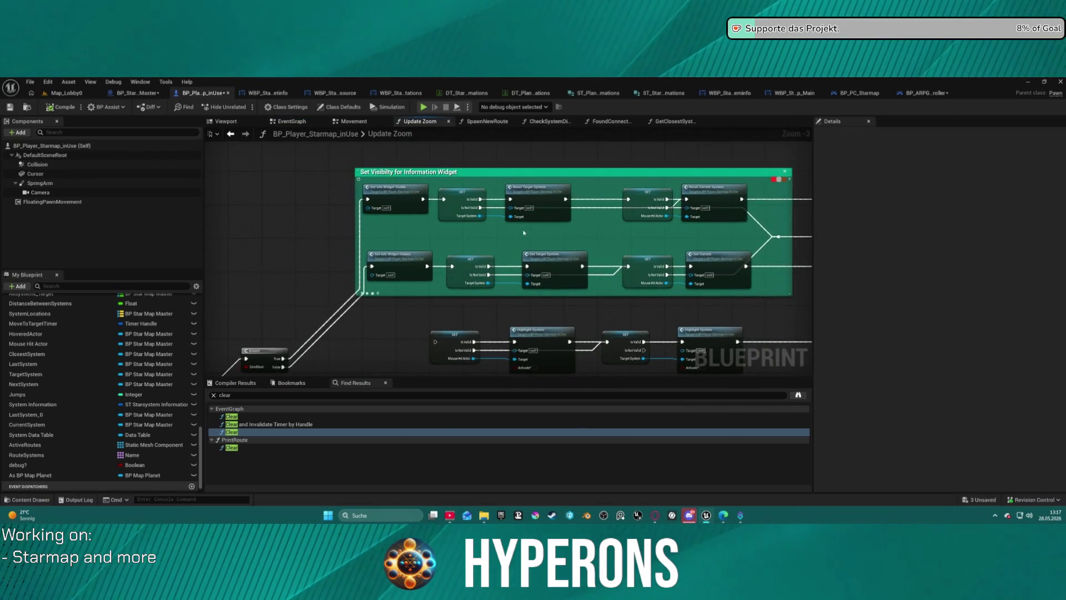
pyautogui.scroll(2, 575, 236)
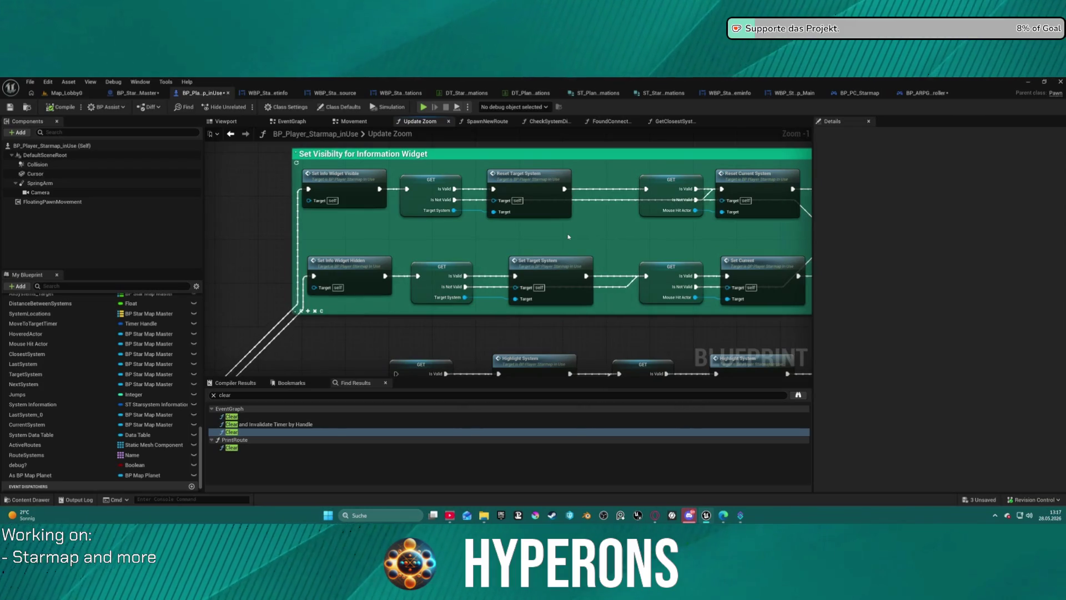
pyautogui.moveTo(580, 248); pyautogui.dragTo(516, 244)
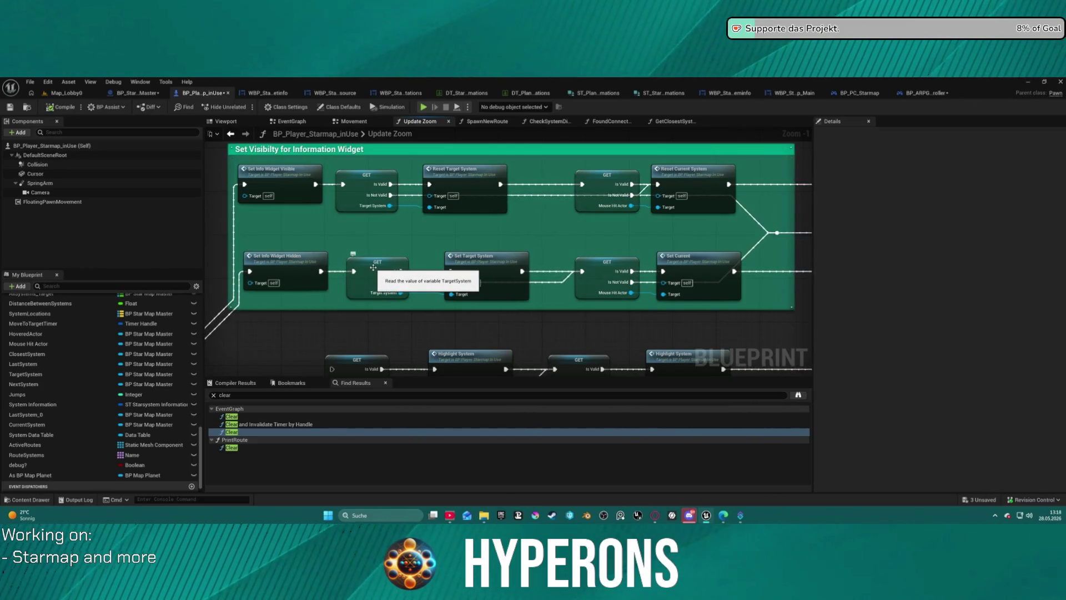
pyautogui.scroll(1, 436, 295)
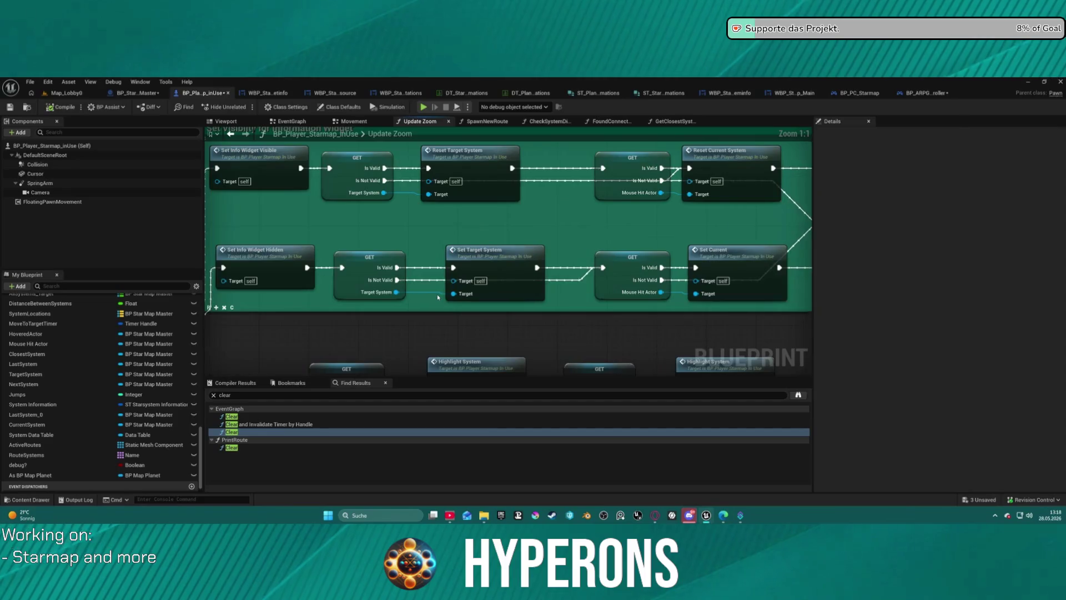
pyautogui.scroll(-1, 457, 287)
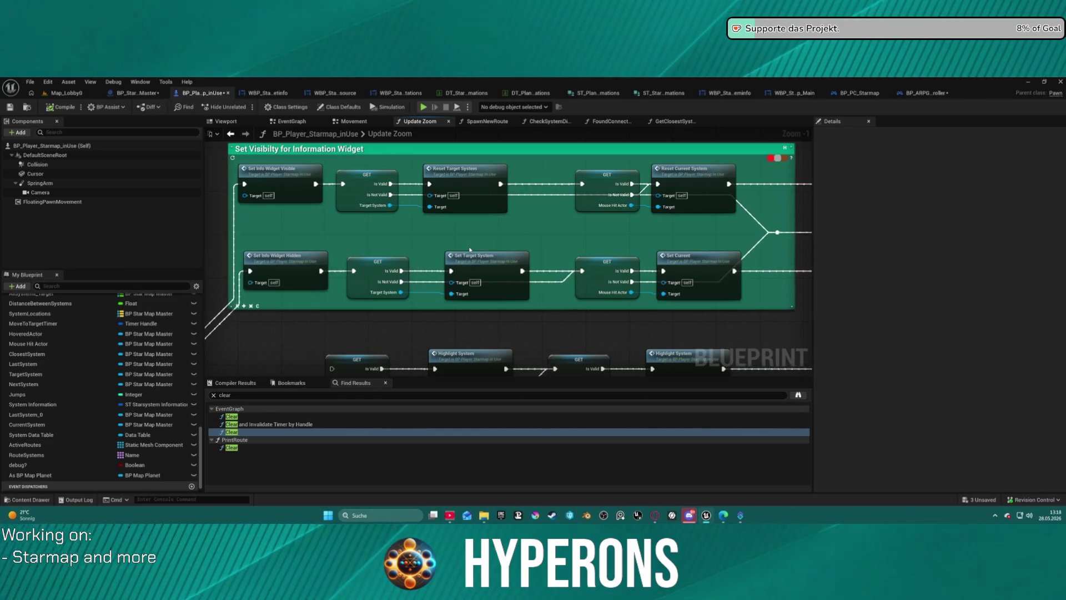
pyautogui.moveTo(378, 261); pyautogui.dragTo(619, 210)
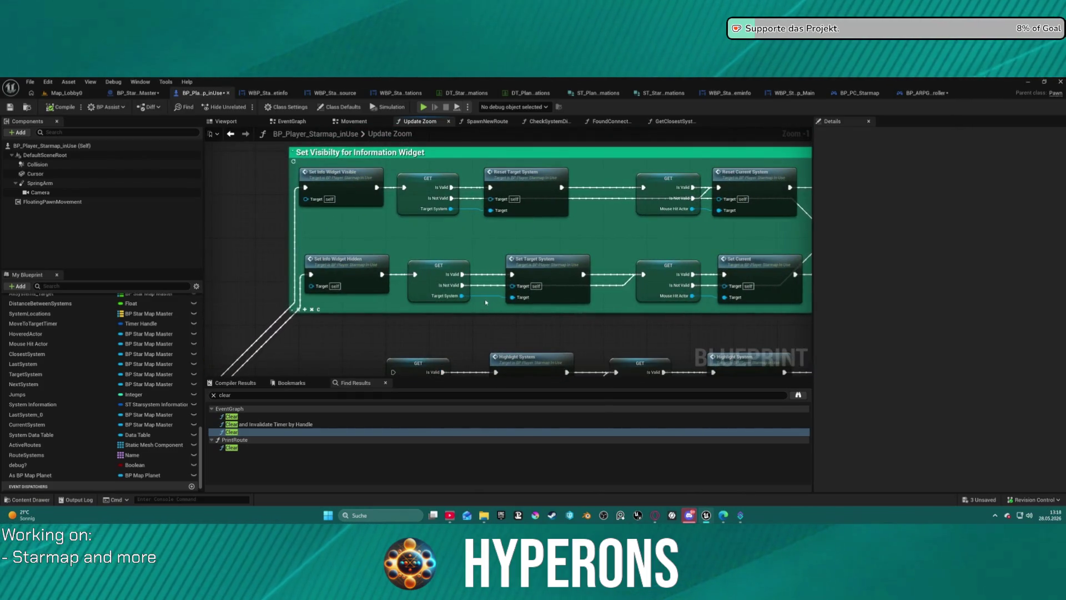
pyautogui.doubleClick(535, 201)
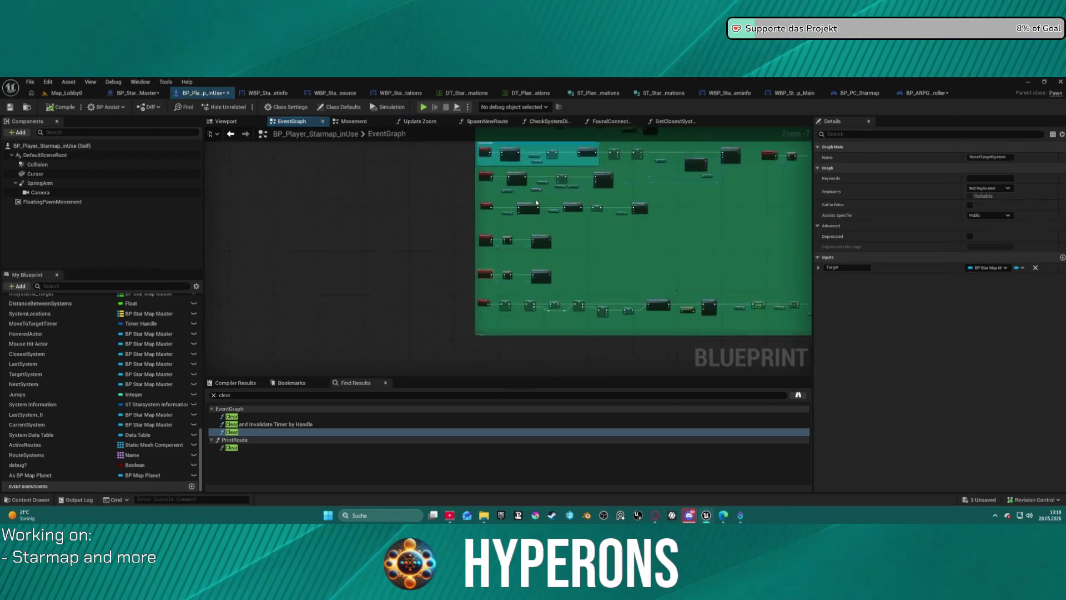
pyautogui.moveTo(739, 214); pyautogui.dragTo(590, 199)
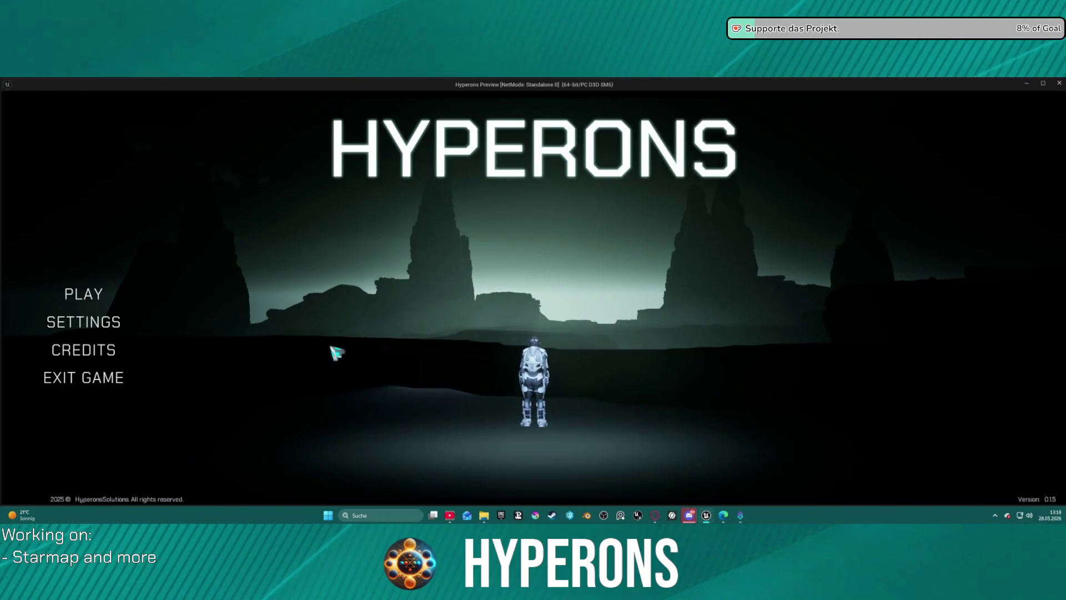
# - Start the game with the Mining character and open the starmap
pyautogui.click(81, 294)
pyautogui.click(402, 344)
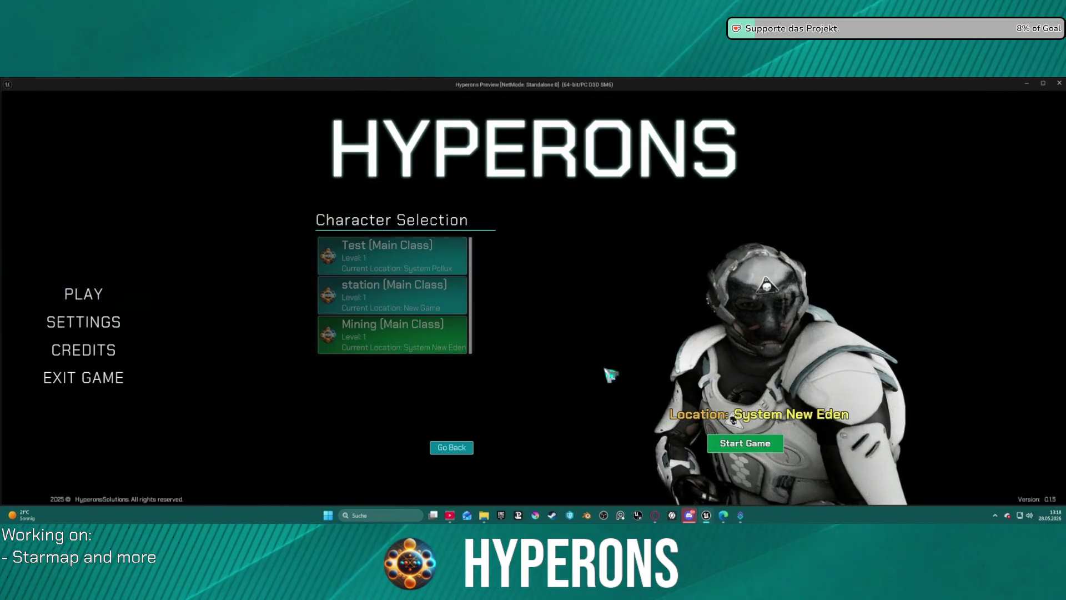
pyautogui.click(745, 443)
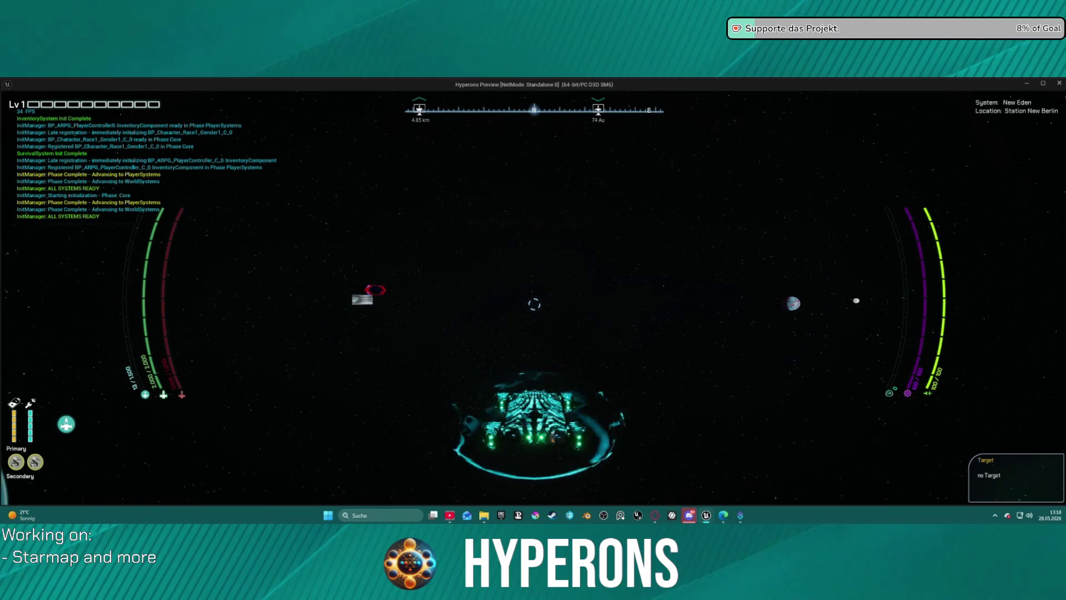
pyautogui.press('m')
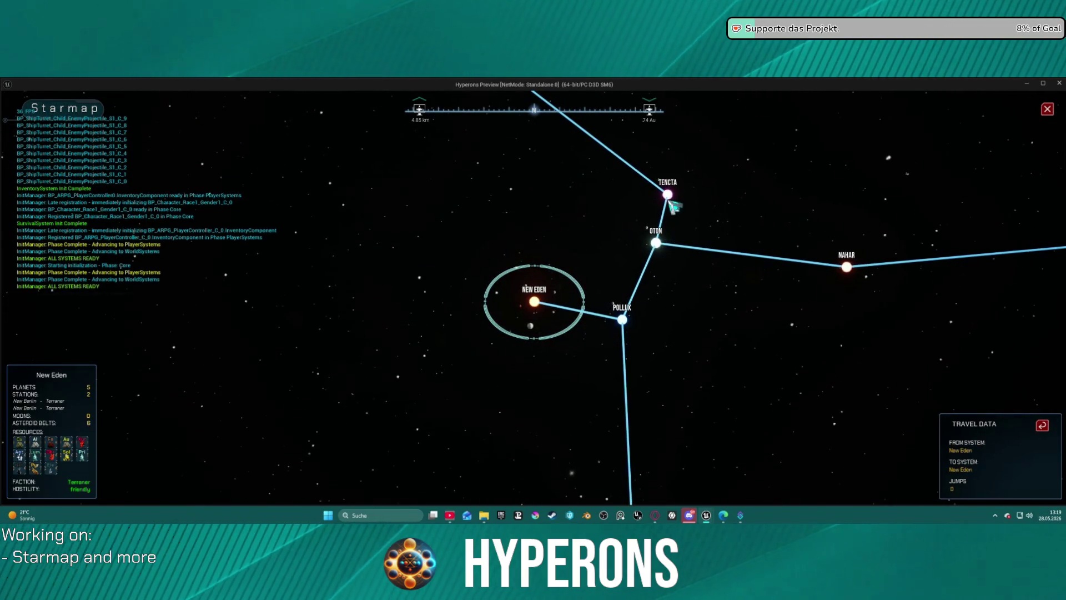
# - Target Tencta twice, returning to New Eden in between, then target Oton
pyautogui.click(669, 196)
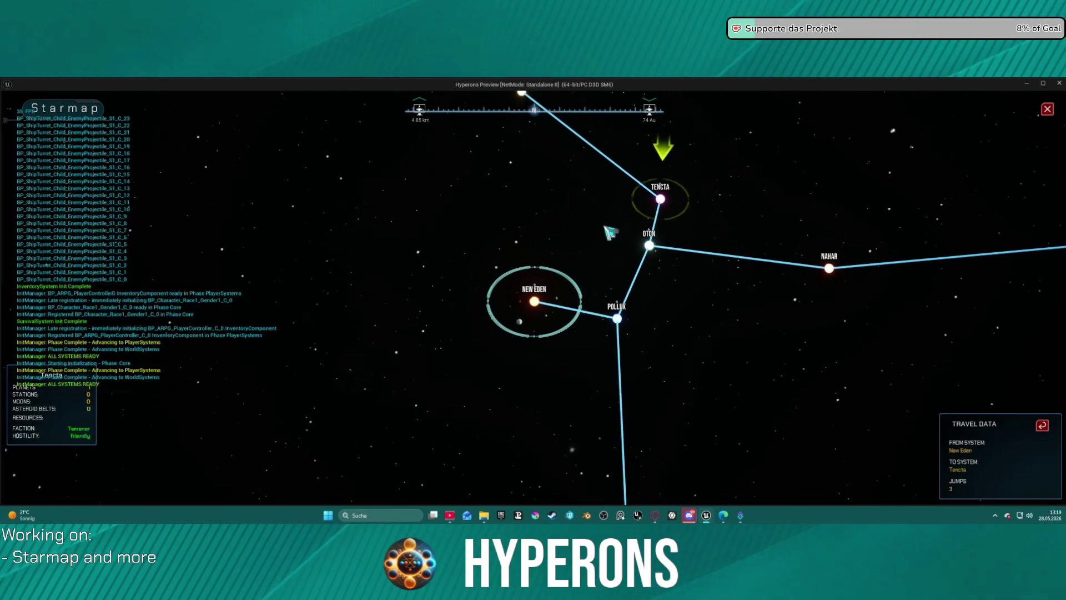
pyautogui.click(536, 303)
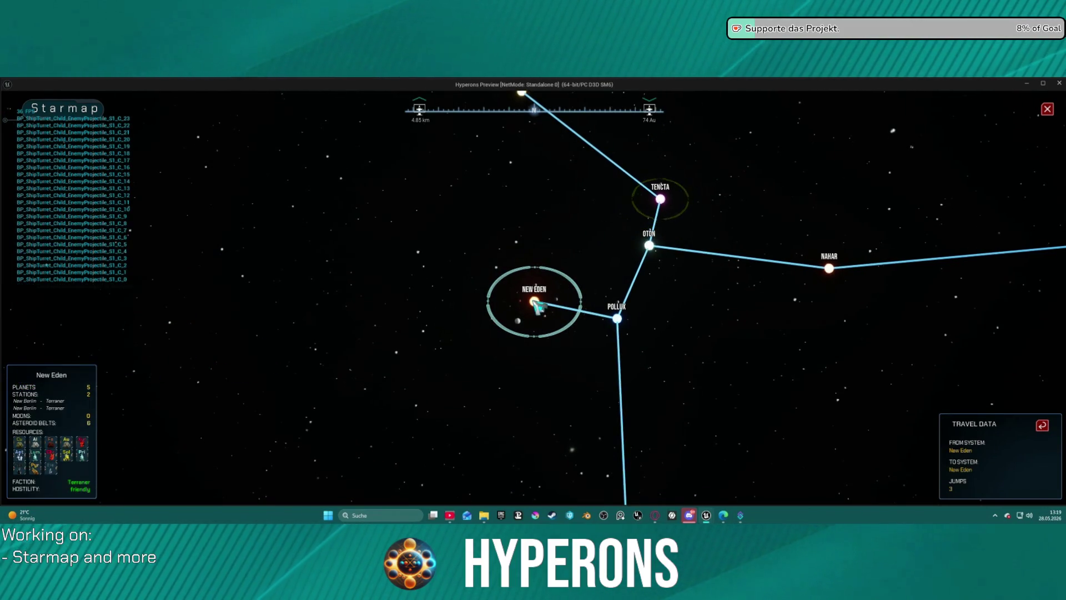
pyautogui.click(661, 200)
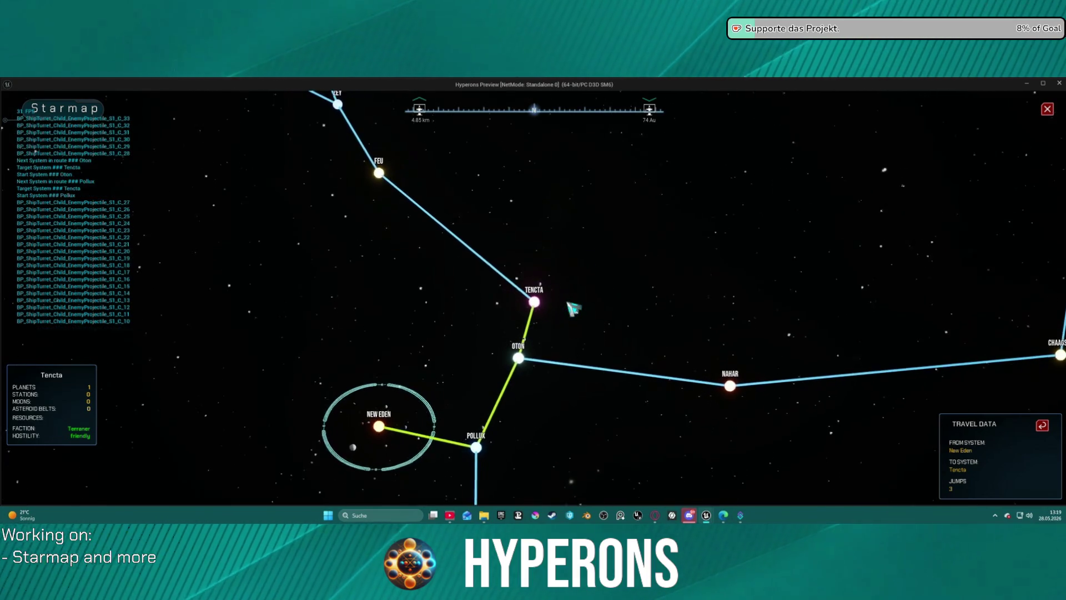
pyautogui.click(387, 428)
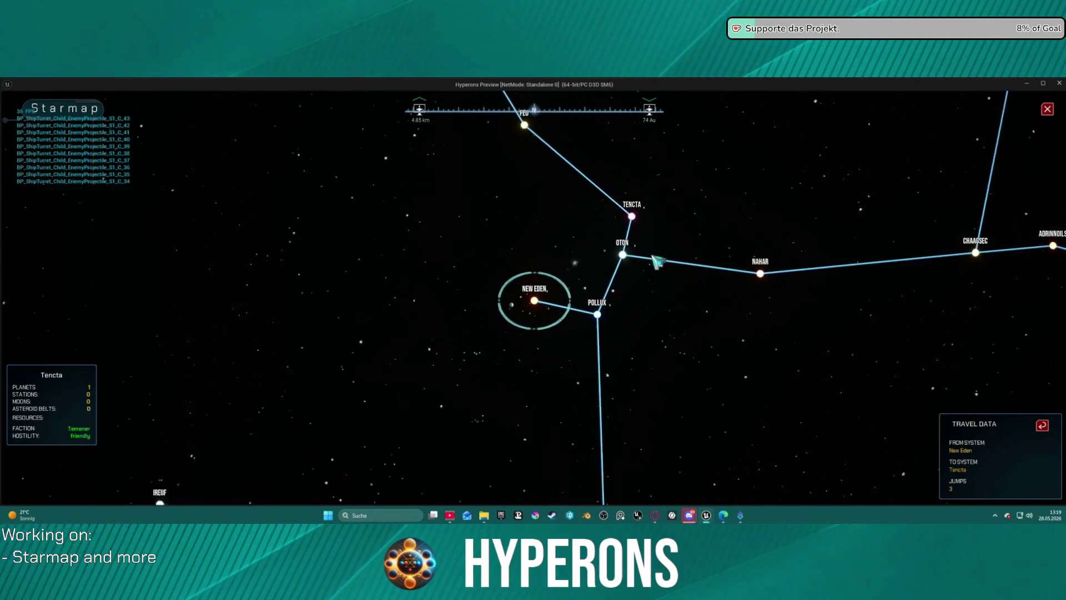
pyautogui.click(653, 246)
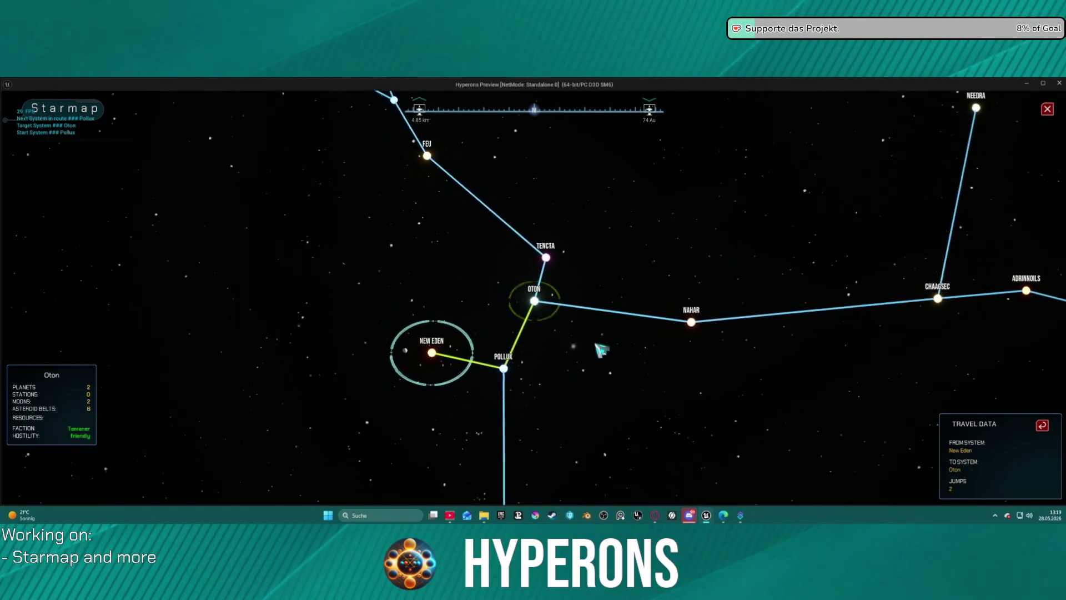
# - Target Pollux, reset the route, retarget Pollux from New Eden, then stop the preview
pyautogui.click(496, 389)
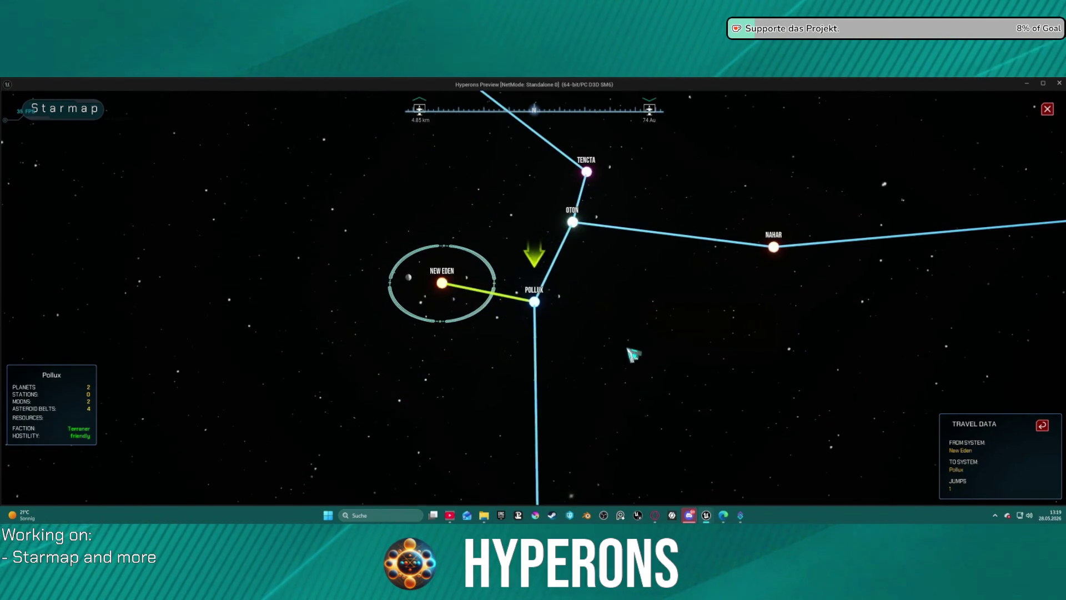
pyautogui.click(1042, 426)
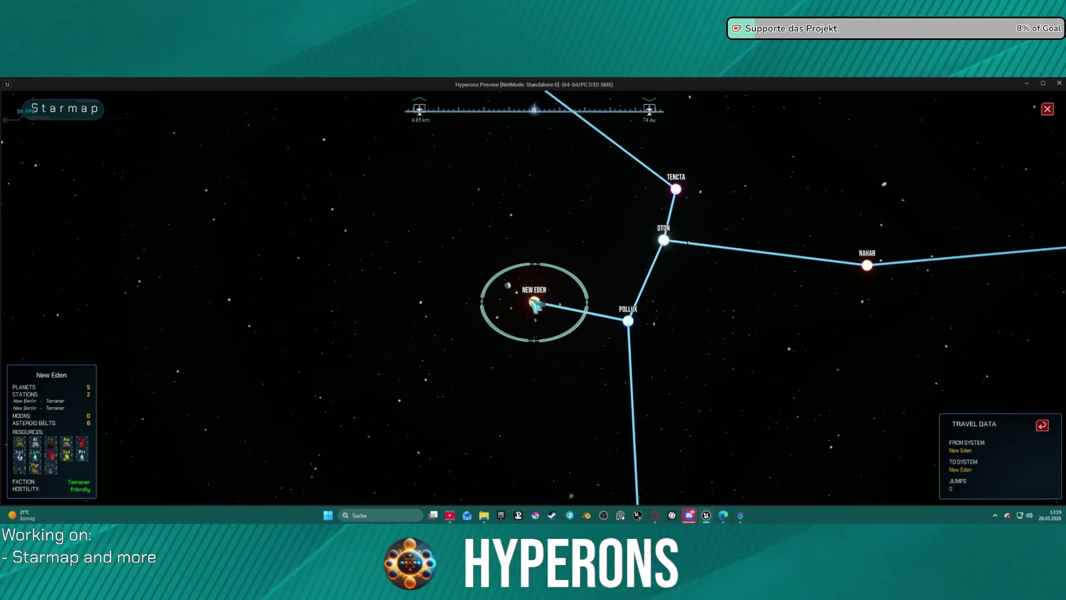
pyautogui.click(630, 320)
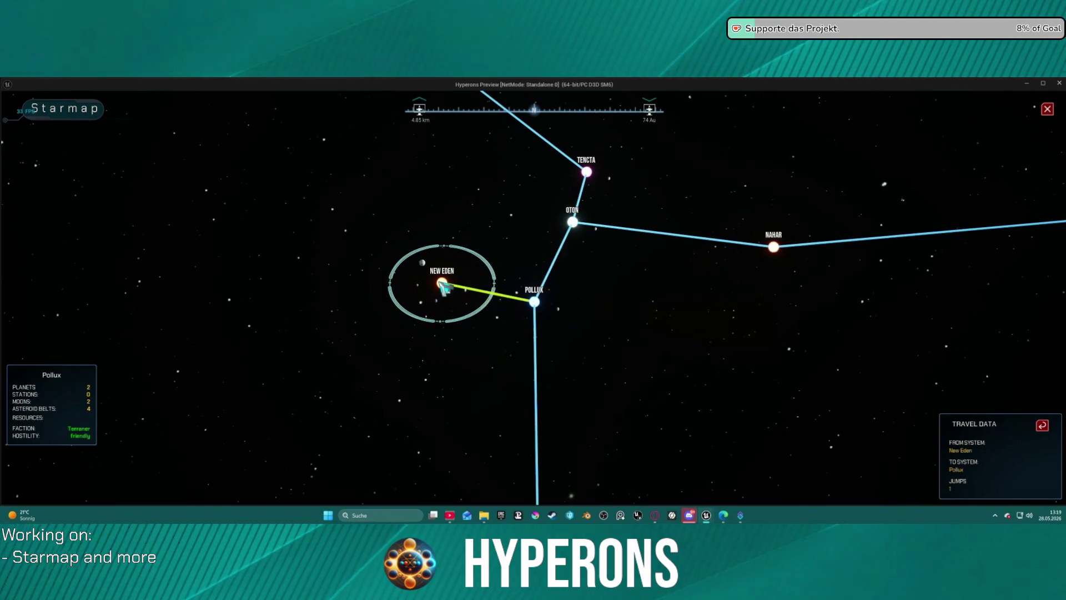
pyautogui.click(442, 284)
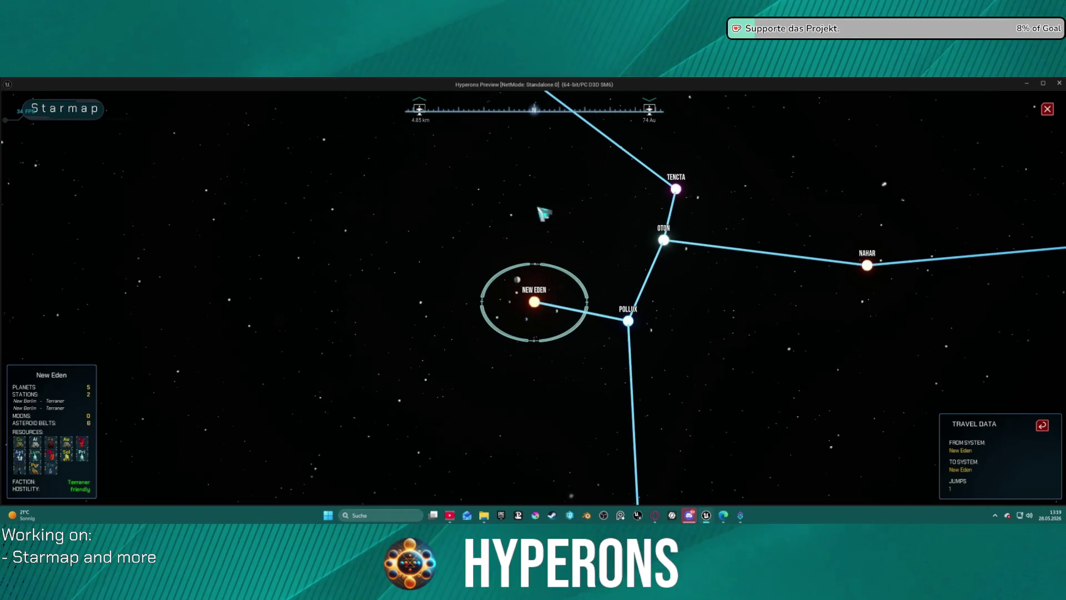
pyautogui.click(628, 320)
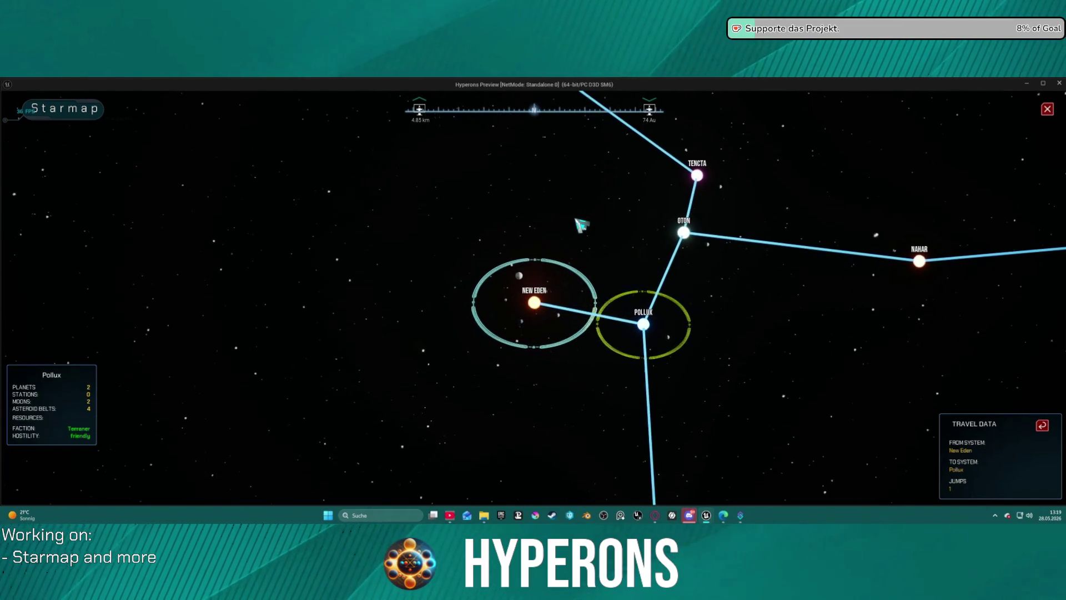
pyautogui.press('Escape')
pyautogui.scroll(3, 407, 162)
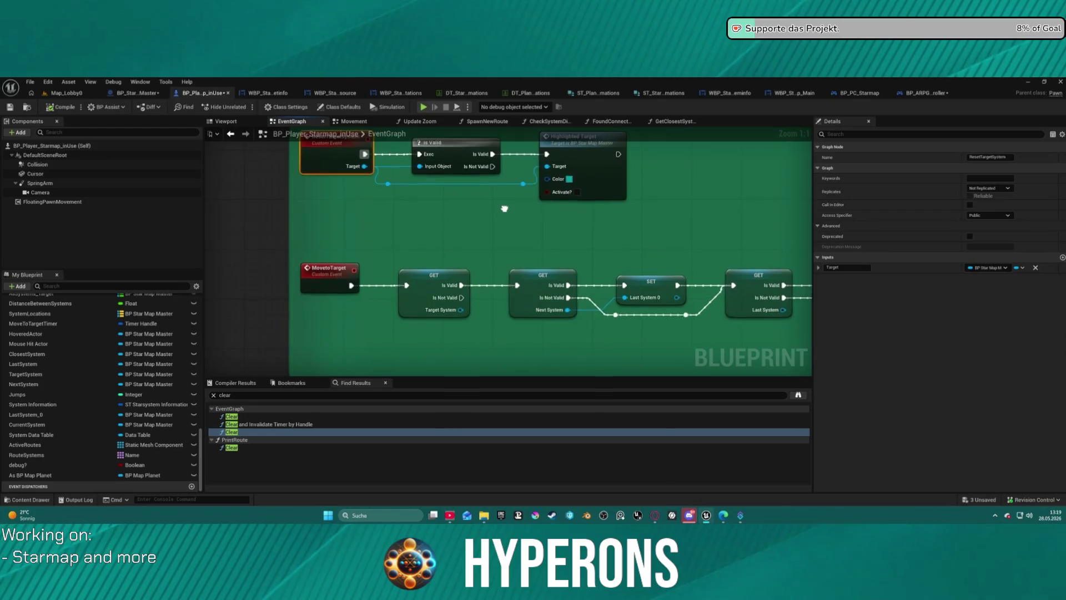
# - Paste another Current System getter near ResetTargetSystem and attach an Equal (==) node to it
pyautogui.moveTo(406, 162)
pyautogui.mouseDown()
pyautogui.moveTo(426, 209)
pyautogui.moveTo(429, 293)
pyautogui.mouseUp()
pyautogui.scroll(-1, 429, 293)
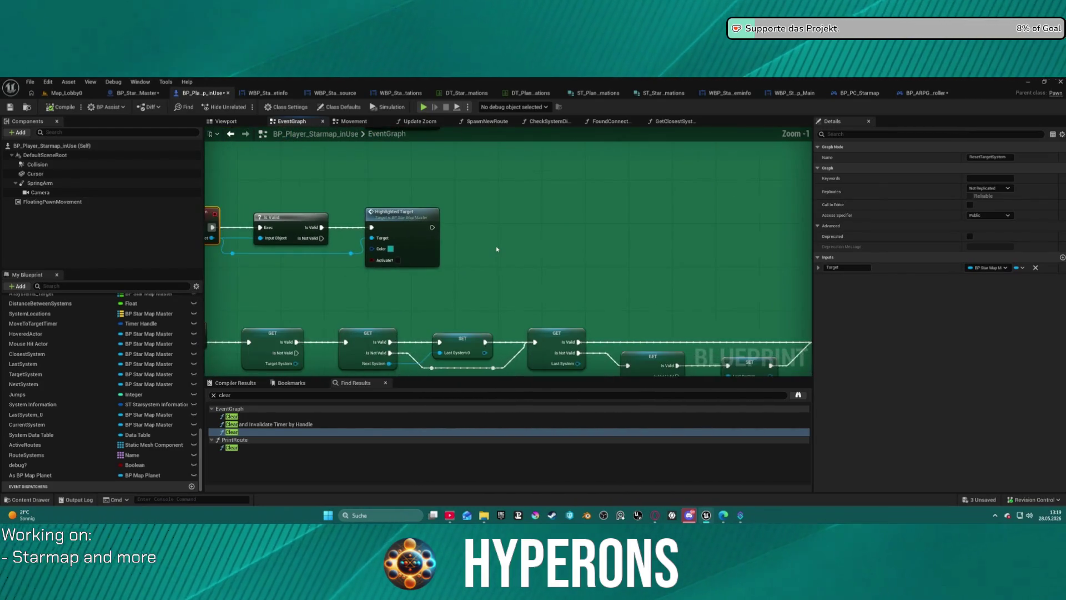
pyautogui.moveTo(495, 246); pyautogui.dragTo(530, 244)
pyautogui.scroll(-1, 599, 333)
pyautogui.moveTo(600, 333)
pyautogui.mouseDown()
pyautogui.moveTo(588, 276)
pyautogui.moveTo(576, 319)
pyautogui.moveTo(549, 336)
pyautogui.moveTo(507, 293)
pyautogui.moveTo(638, 244)
pyautogui.mouseUp()
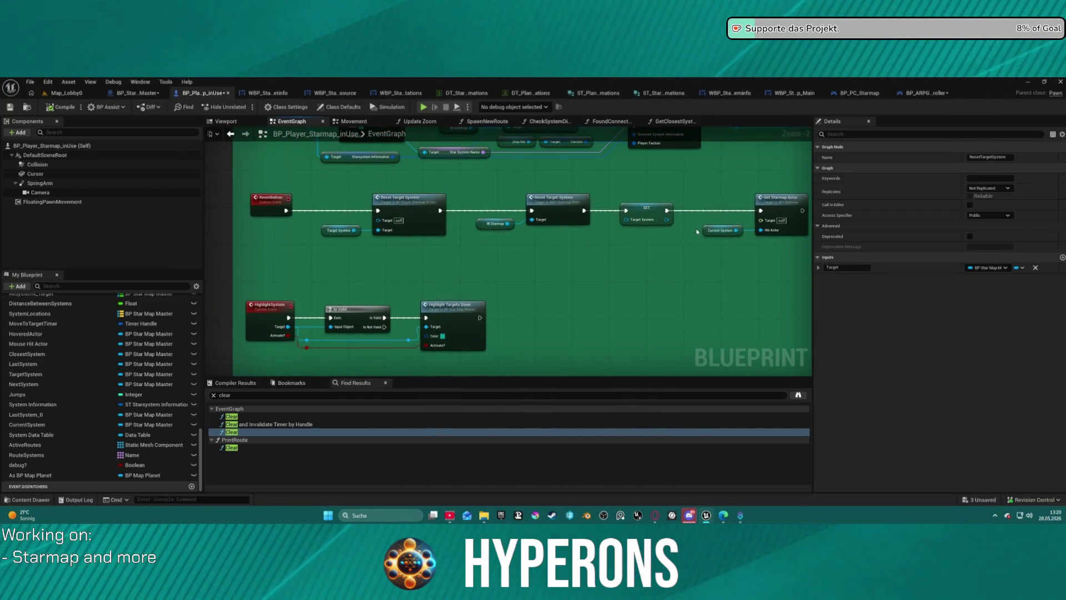
pyautogui.click(719, 230)
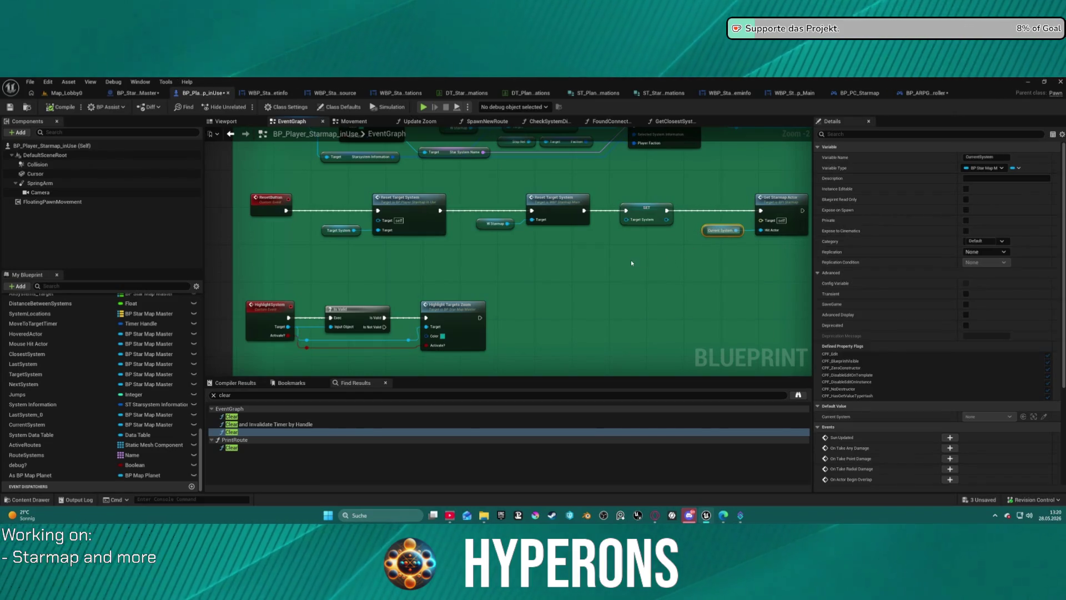
pyautogui.moveTo(633, 263); pyautogui.dragTo(623, 224)
pyautogui.click(518, 269)
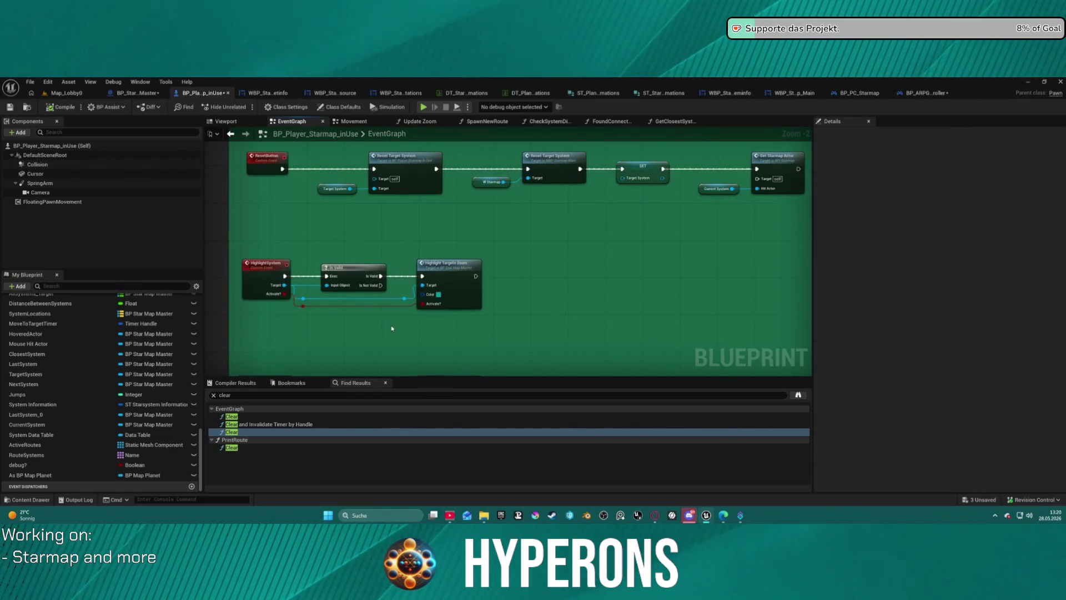
pyautogui.hotkey('ctrl', 'v')
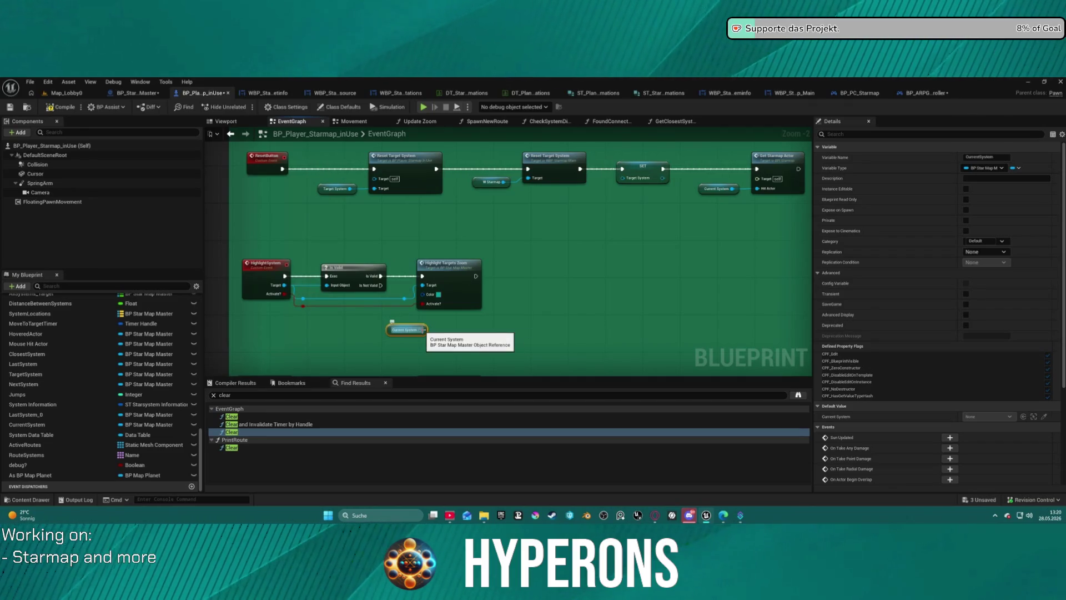
pyautogui.moveTo(422, 329); pyautogui.dragTo(488, 333)
pyautogui.write('equal')
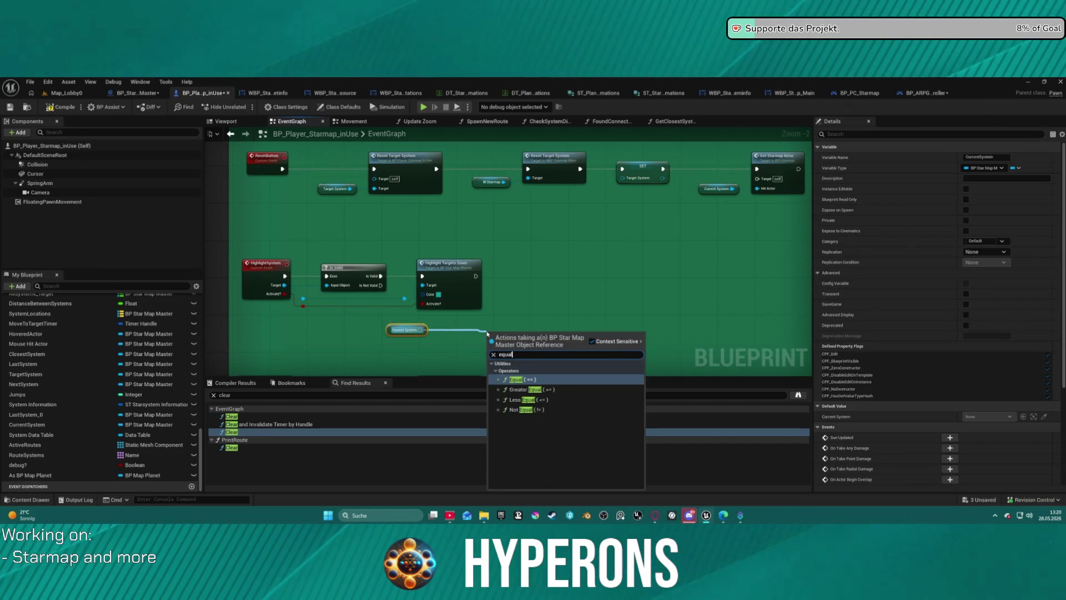
pyautogui.press('Return')
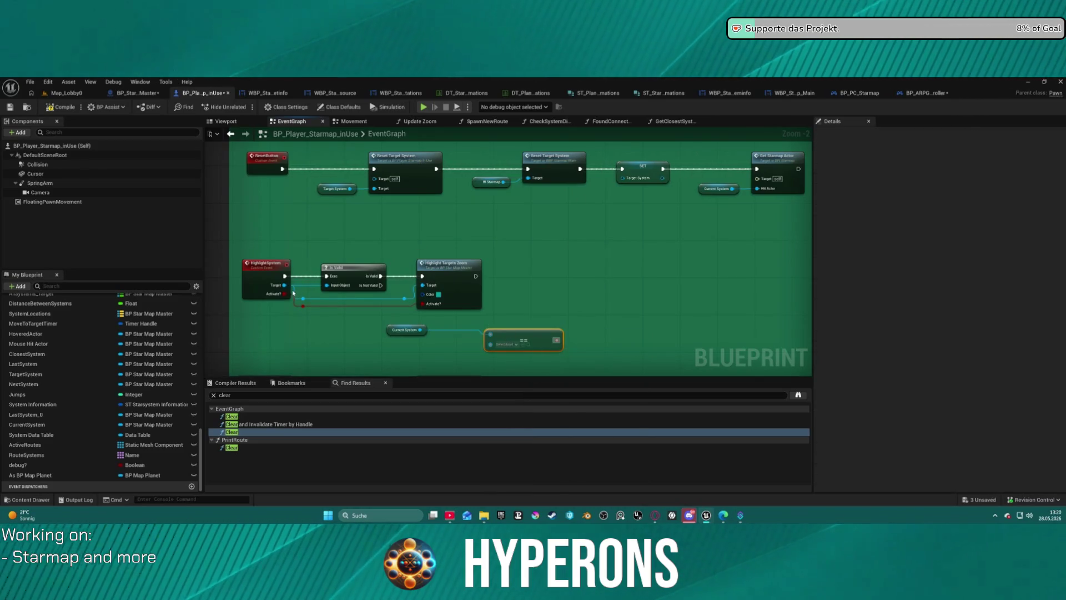
# - Feed the HighlightSystem target into the Equal node and add a Branch after Highlight Targets Zoom
pyautogui.moveTo(281, 287)
pyautogui.mouseDown()
pyautogui.moveTo(503, 348)
pyautogui.moveTo(491, 345)
pyautogui.mouseUp()
pyautogui.moveTo(417, 328); pyautogui.dragTo(443, 313)
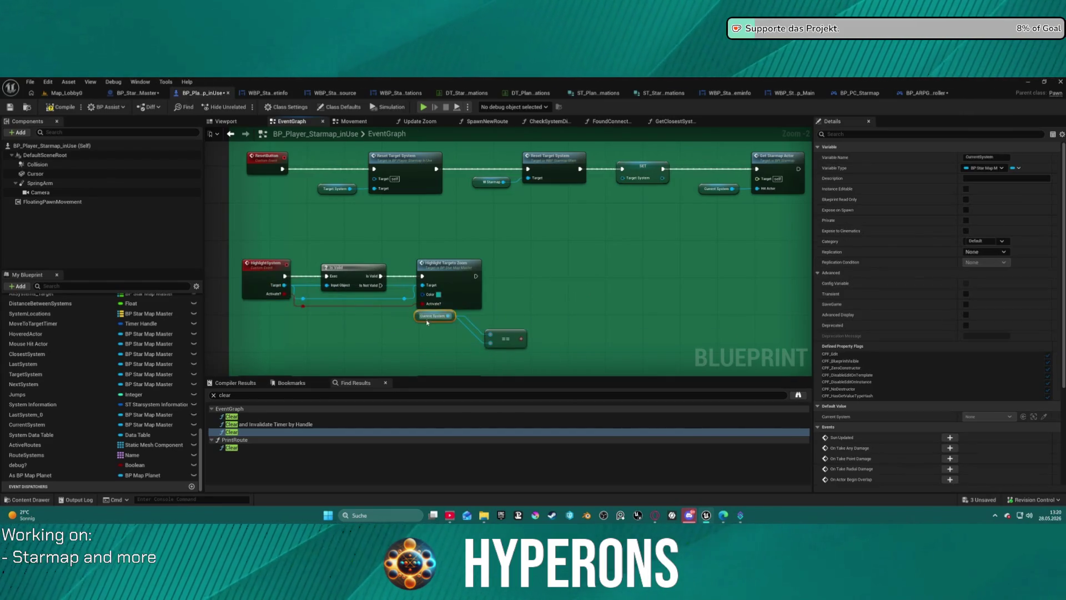
pyautogui.moveTo(496, 348)
pyautogui.mouseDown()
pyautogui.moveTo(506, 298)
pyautogui.moveTo(528, 294)
pyautogui.mouseUp()
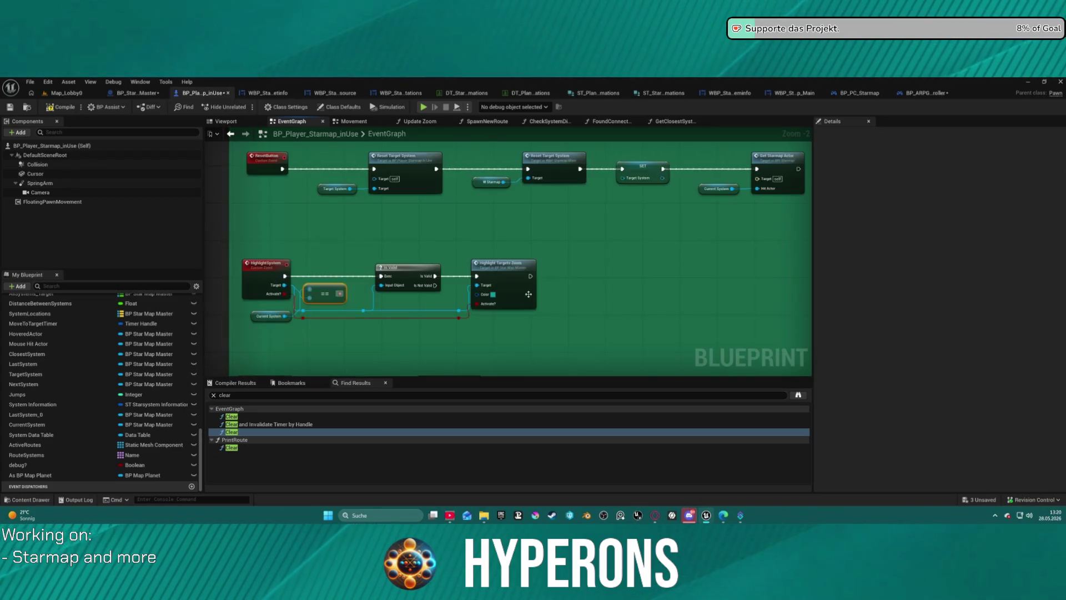
pyautogui.moveTo(324, 296); pyautogui.dragTo(603, 292)
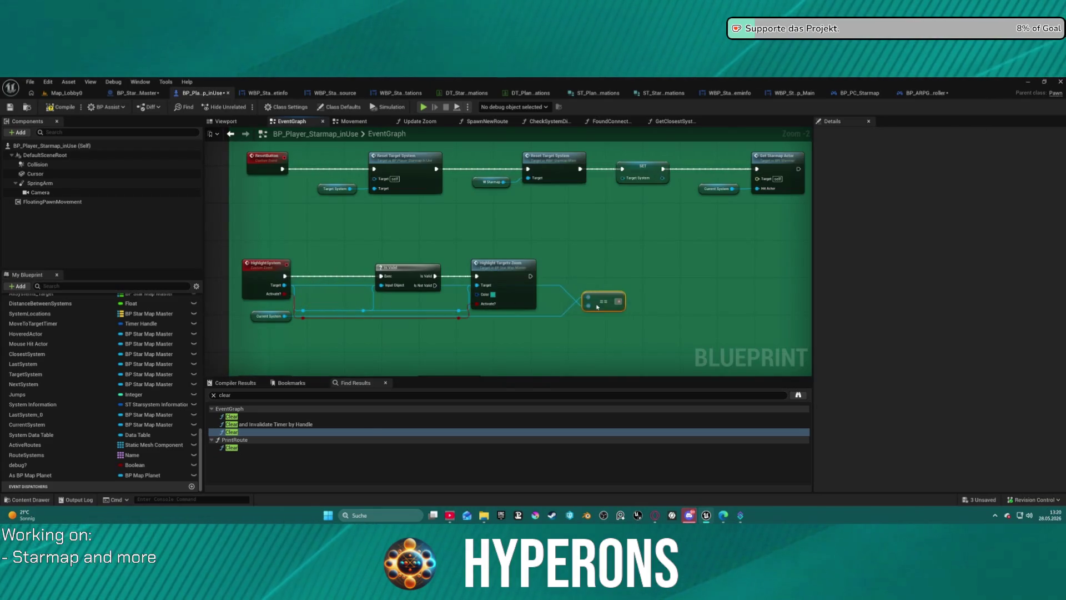
pyautogui.click(625, 272)
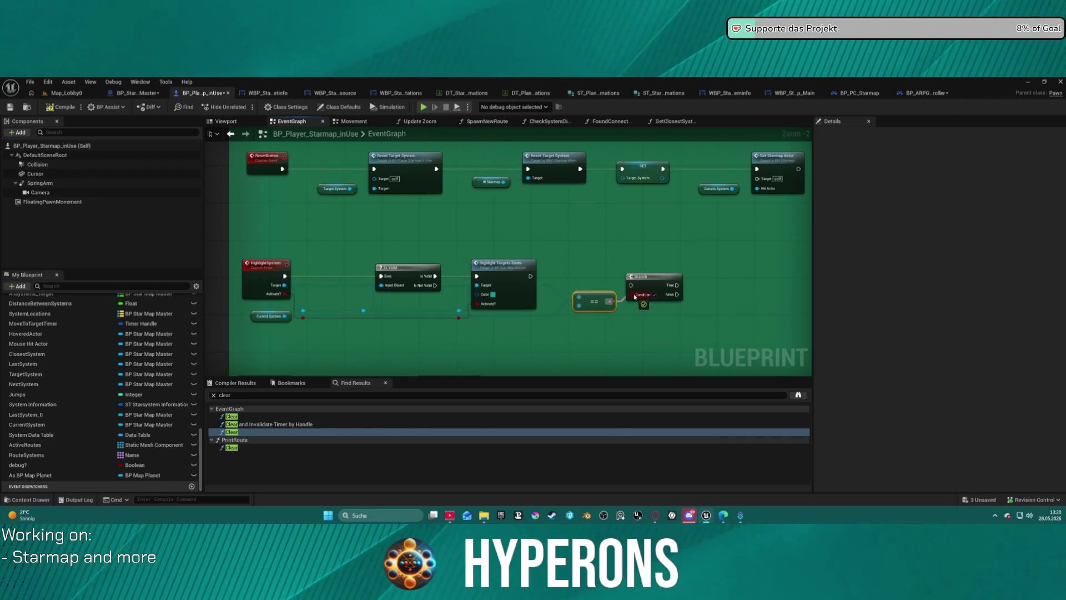
pyautogui.moveTo(643, 288); pyautogui.dragTo(530, 277)
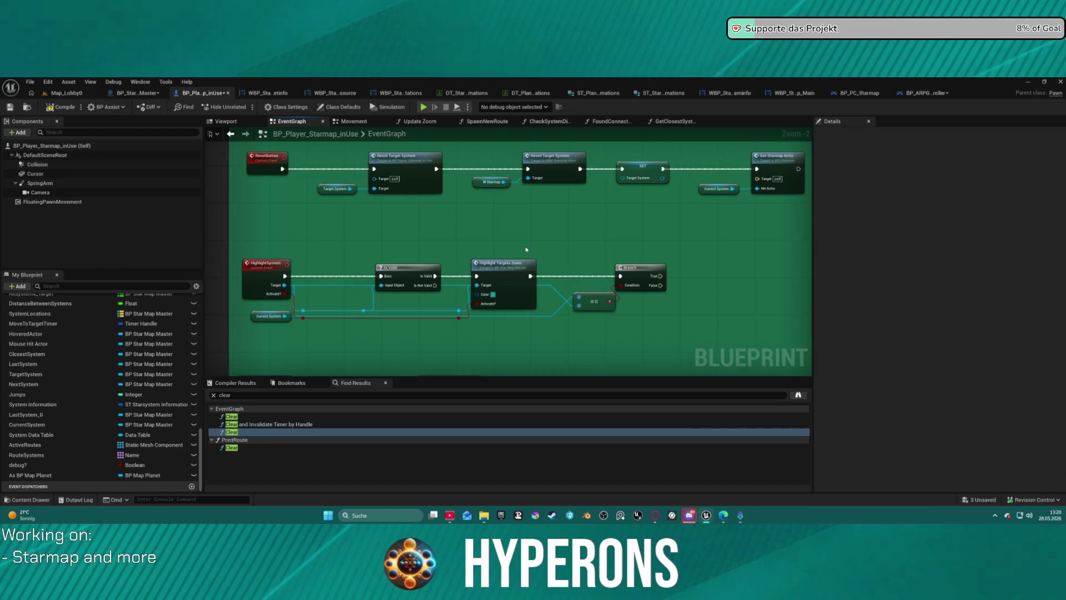
# - Duplicate the SET TargetSystem node and wire the Branch True output into it
pyautogui.moveTo(528, 218); pyautogui.dragTo(517, 212)
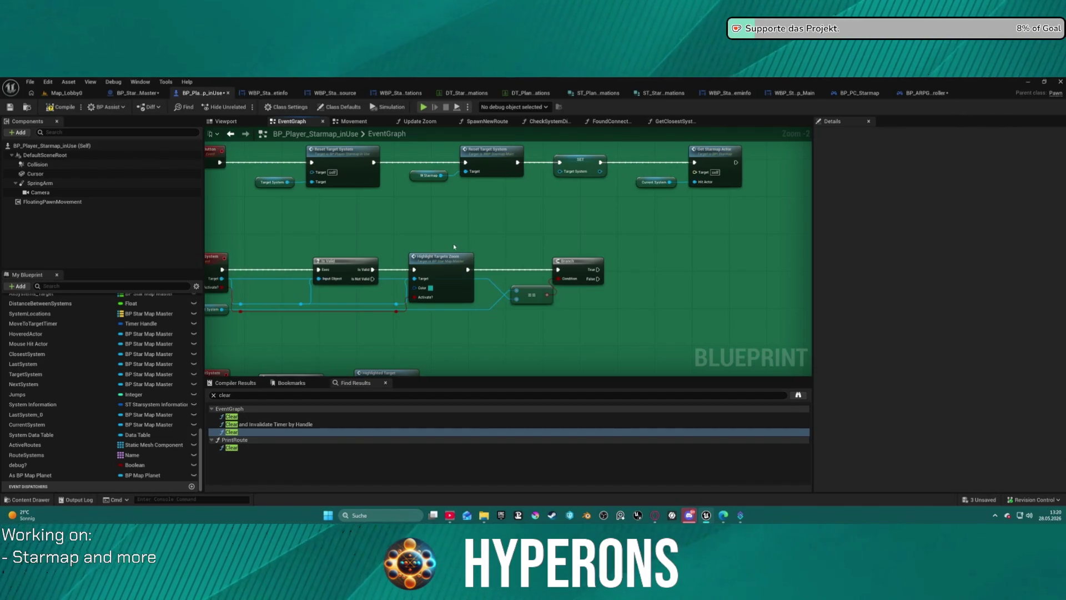
pyautogui.click(580, 161)
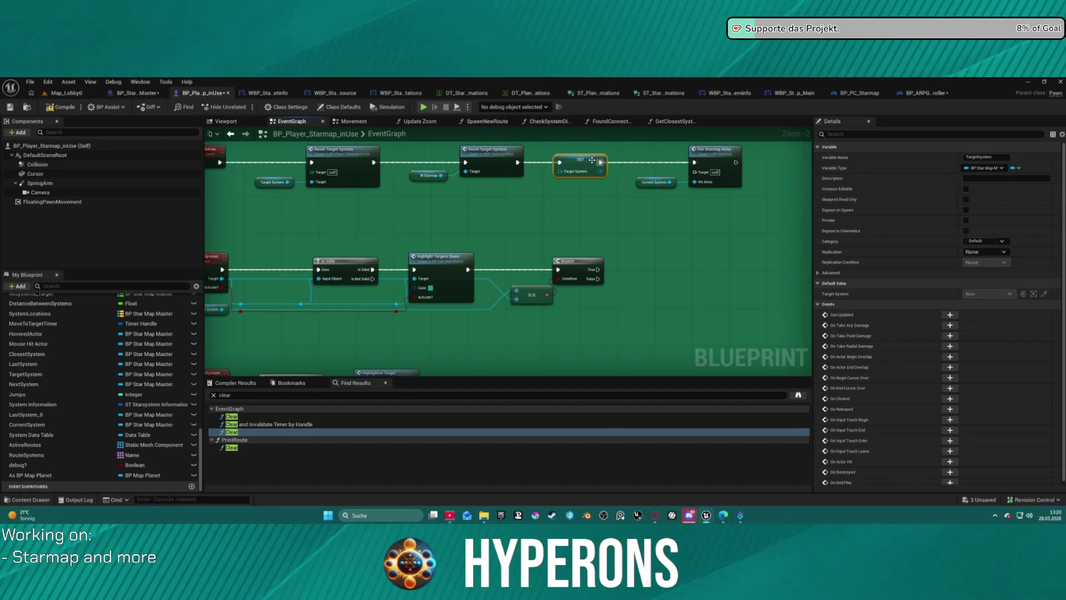
pyautogui.hotkey('ctrl', 'c')
pyautogui.hotkey('ctrl', 'v')
pyautogui.moveTo(597, 269); pyautogui.dragTo(675, 272)
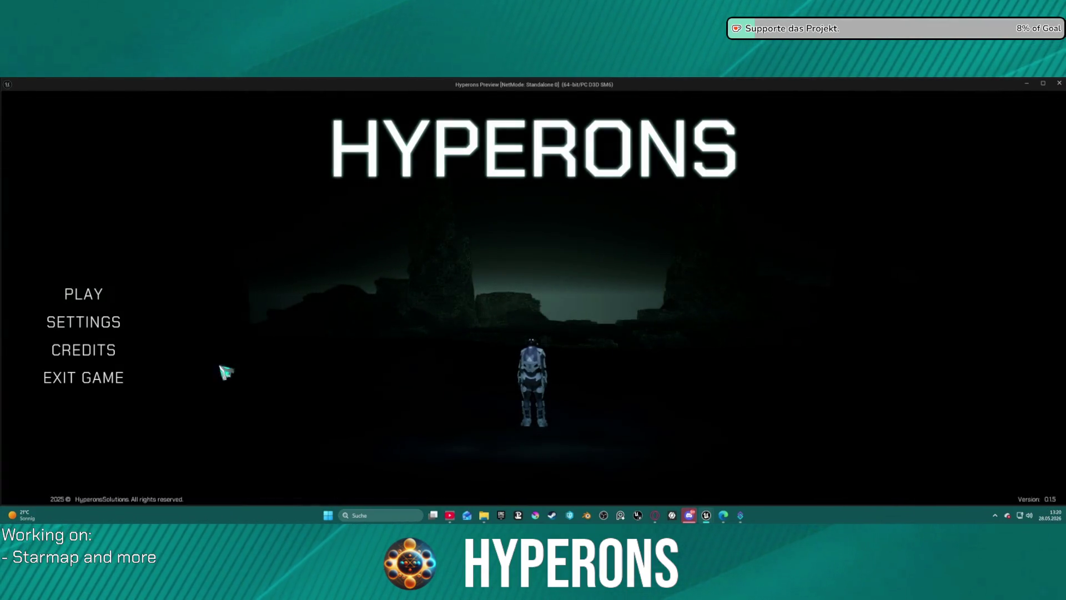
# - Start a game with the Mining character in System New Eden
pyautogui.click(94, 300)
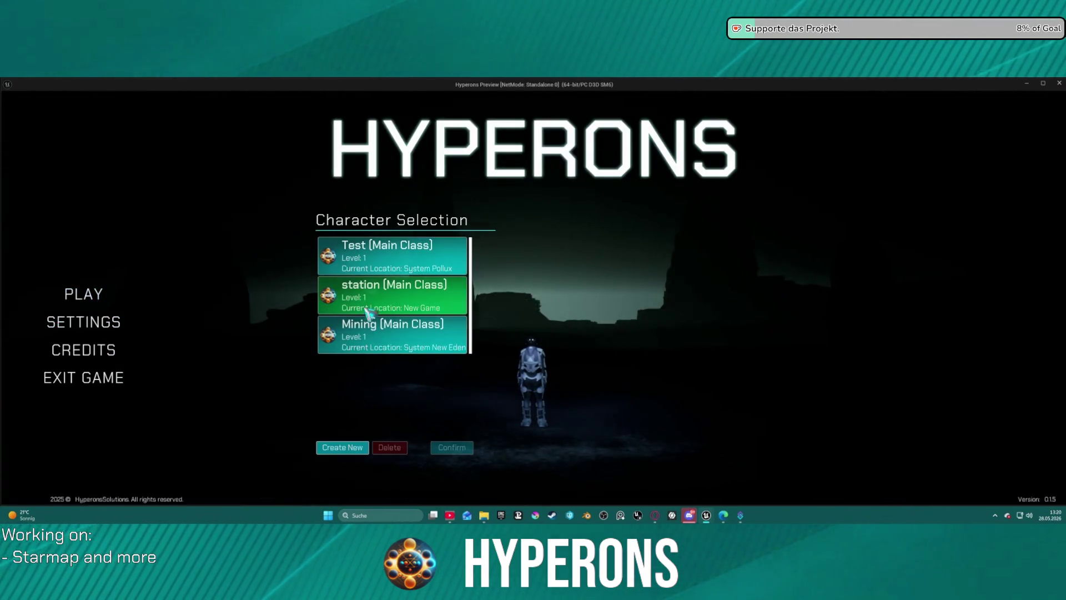
pyautogui.click(382, 315)
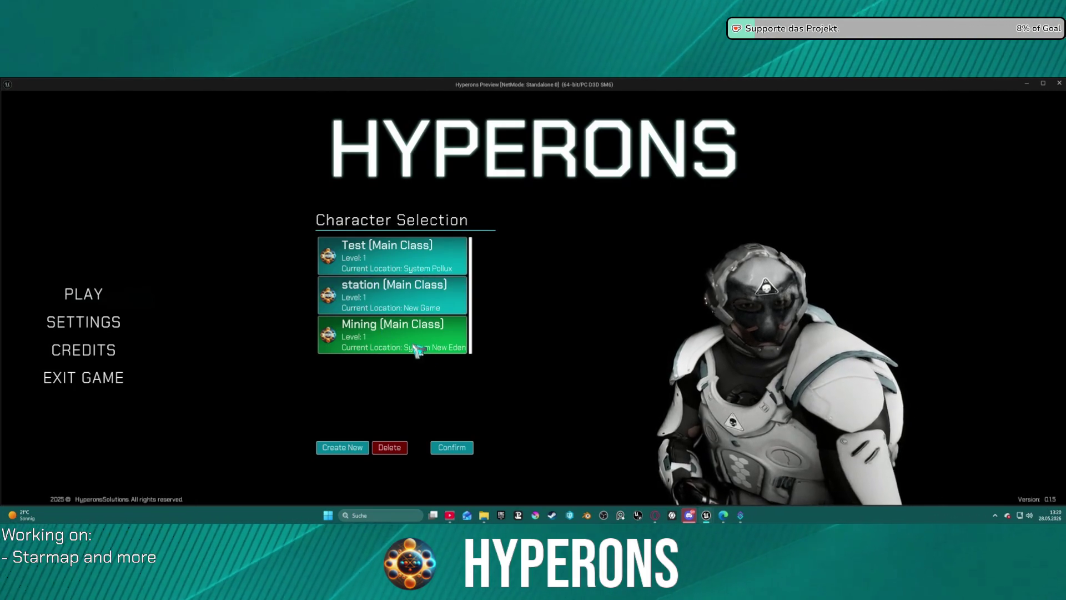
pyautogui.doubleClick(417, 351)
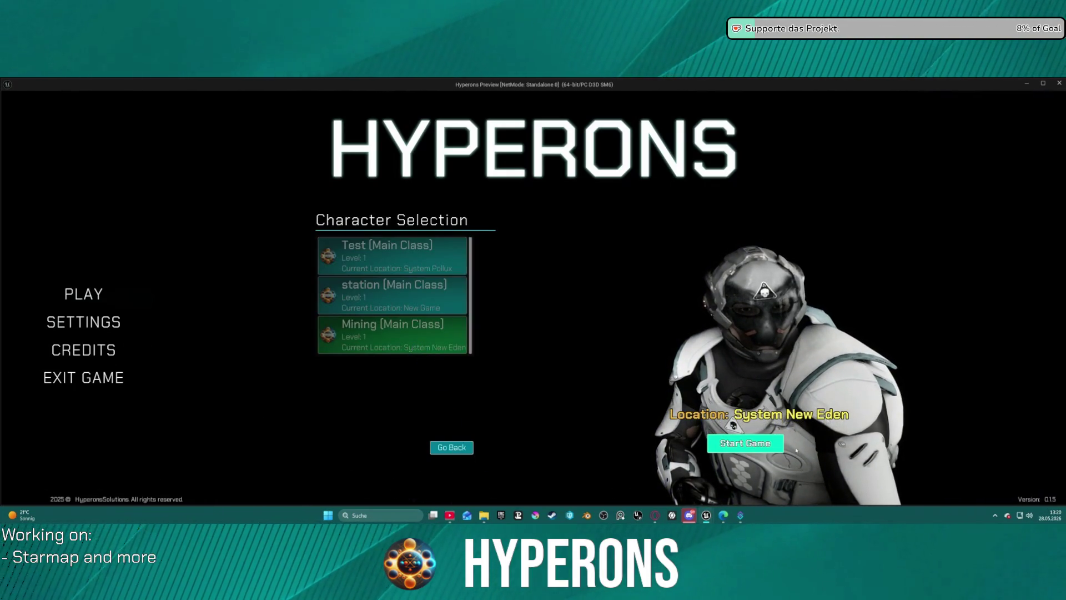
pyautogui.click(764, 437)
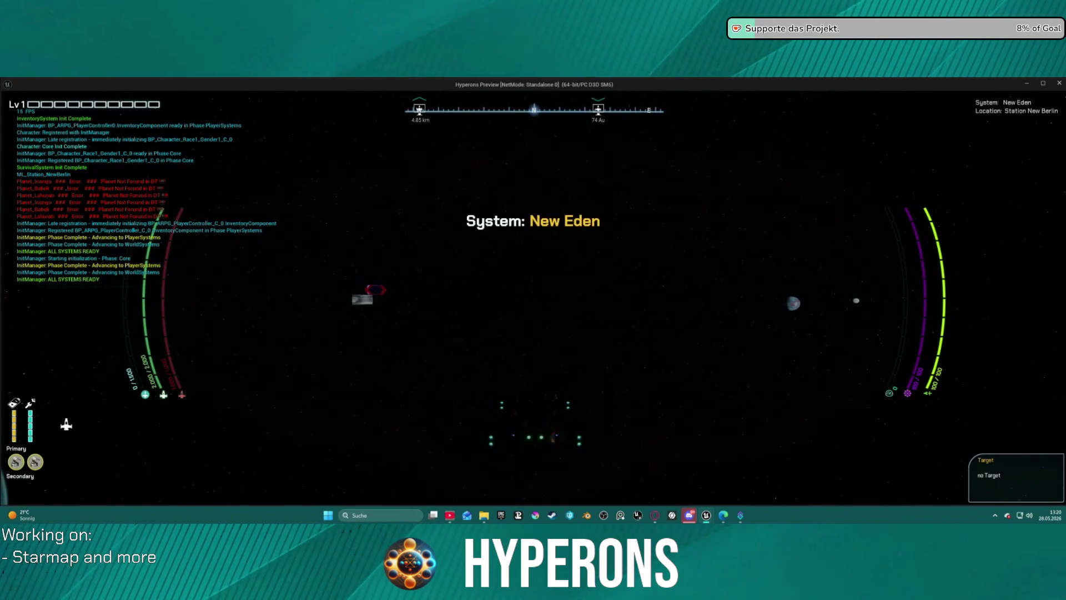
# - On the starmap, target Oton, then select New Eden and stop the play-test
pyautogui.press('m')
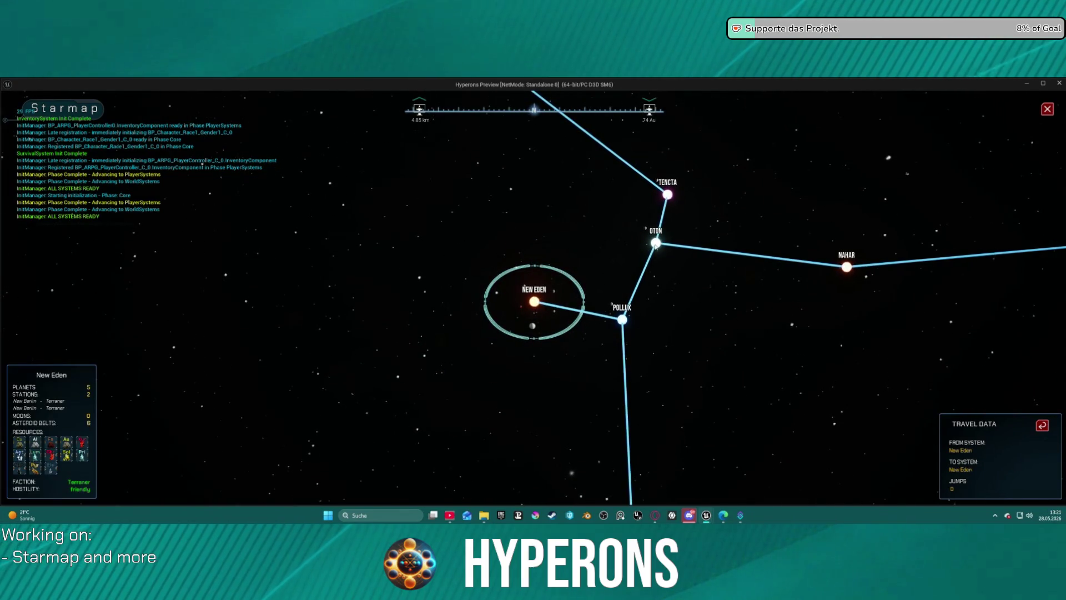
pyautogui.click(655, 244)
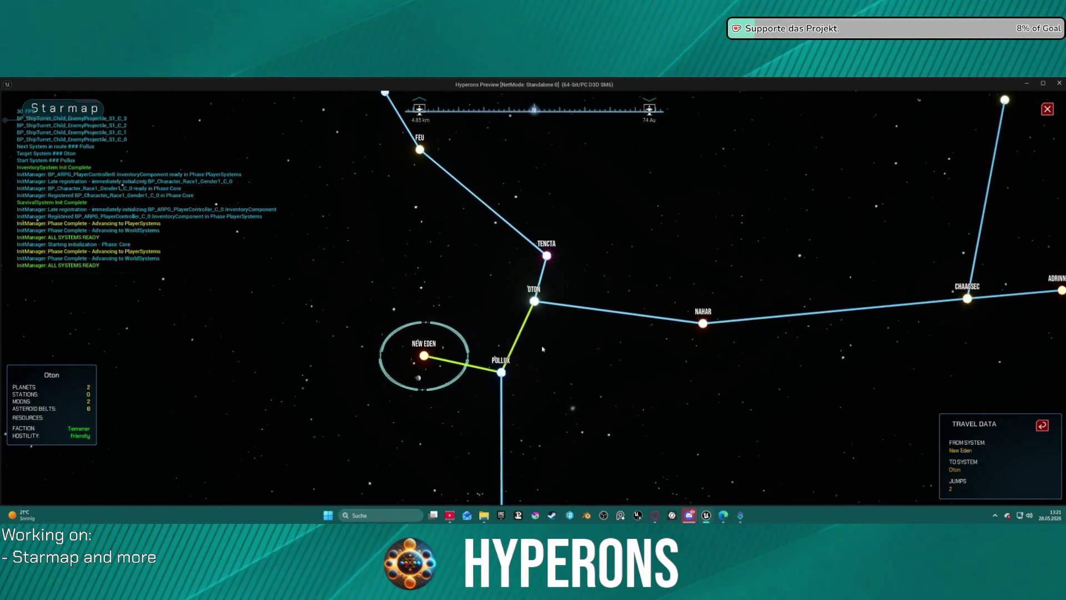
pyautogui.click(425, 356)
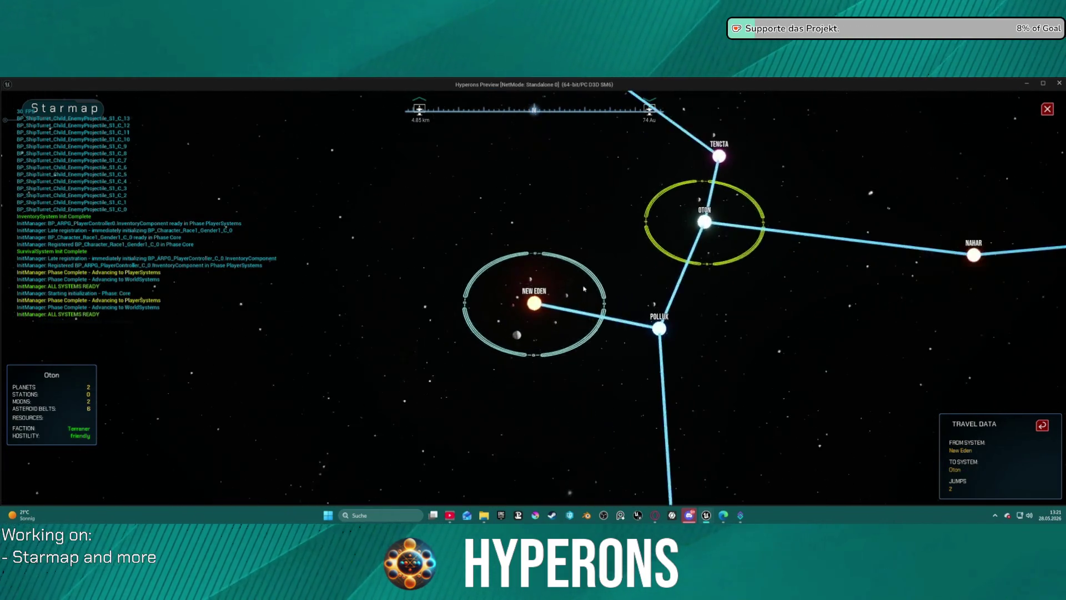
pyautogui.press('Escape')
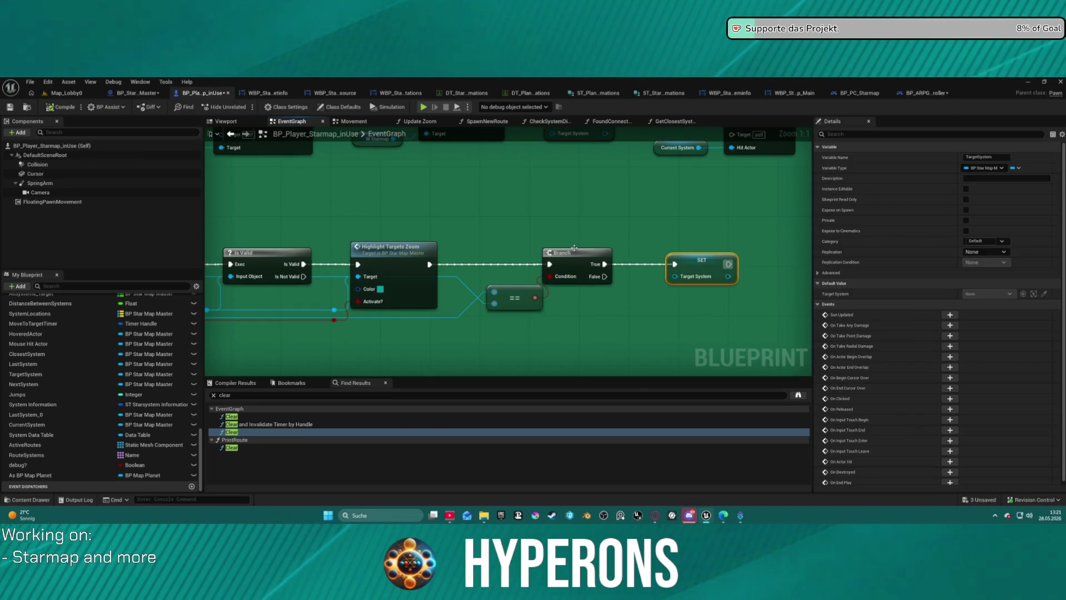
# - Move the == node lower left and add a breakpoint on the Branch node
pyautogui.moveTo(530, 305)
pyautogui.mouseDown()
pyautogui.moveTo(504, 303)
pyautogui.moveTo(456, 349)
pyautogui.moveTo(356, 354)
pyautogui.moveTo(418, 349)
pyautogui.mouseUp()
pyautogui.rightClick(561, 265)
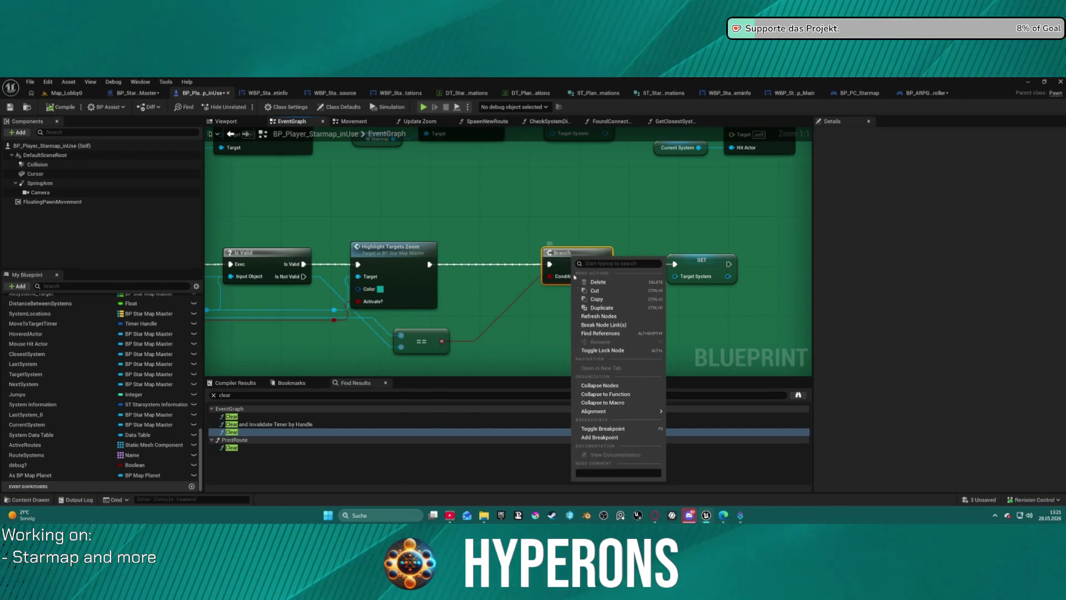
pyautogui.click(600, 437)
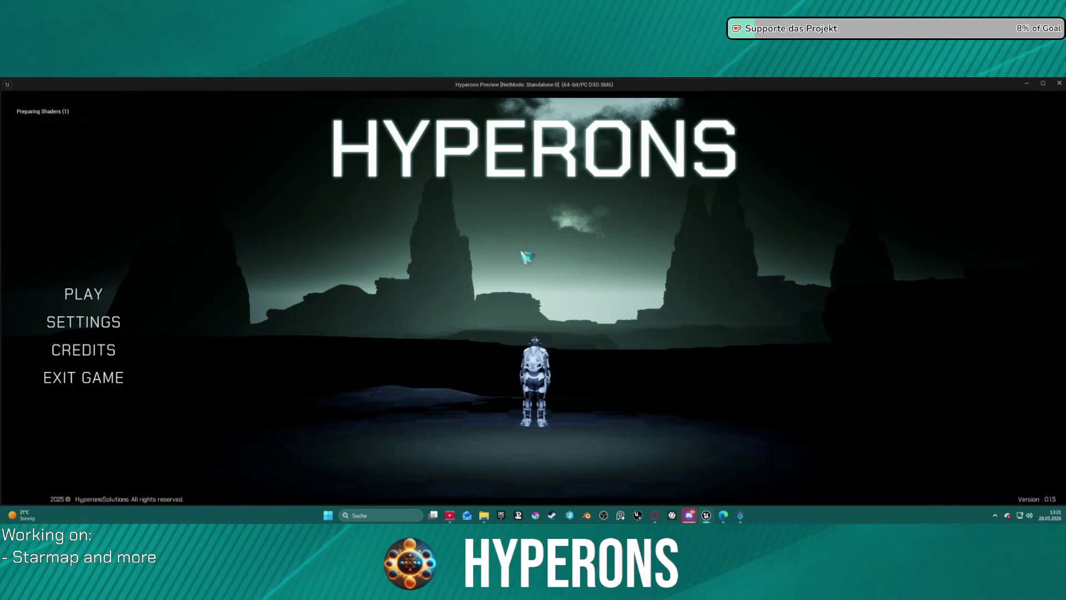
# - Start a game with the New Eden character and open the starmap
pyautogui.click(95, 296)
pyautogui.click(412, 335)
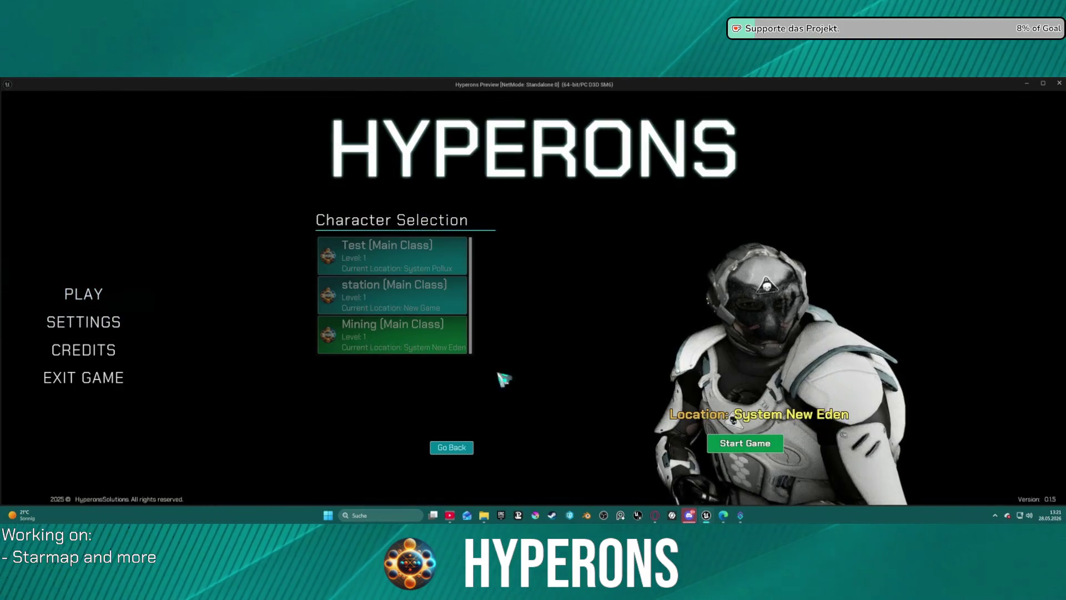
pyautogui.click(751, 449)
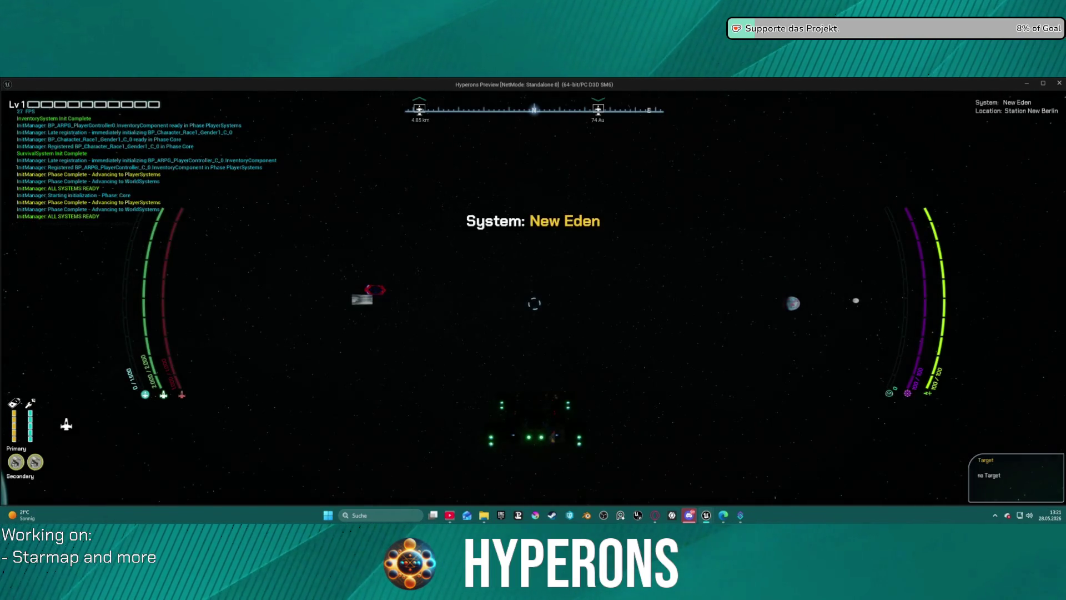
pyautogui.press('m')
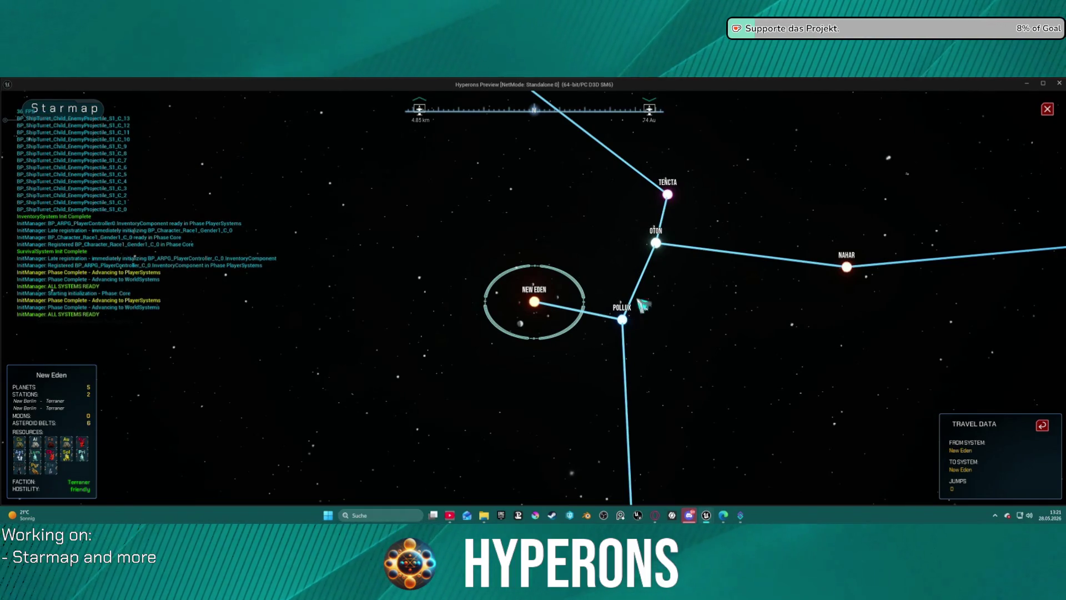
# - Target Oton, New Eden, Pollux and Nahar in turn, then stop and select the SET Target System node
pyautogui.click(655, 243)
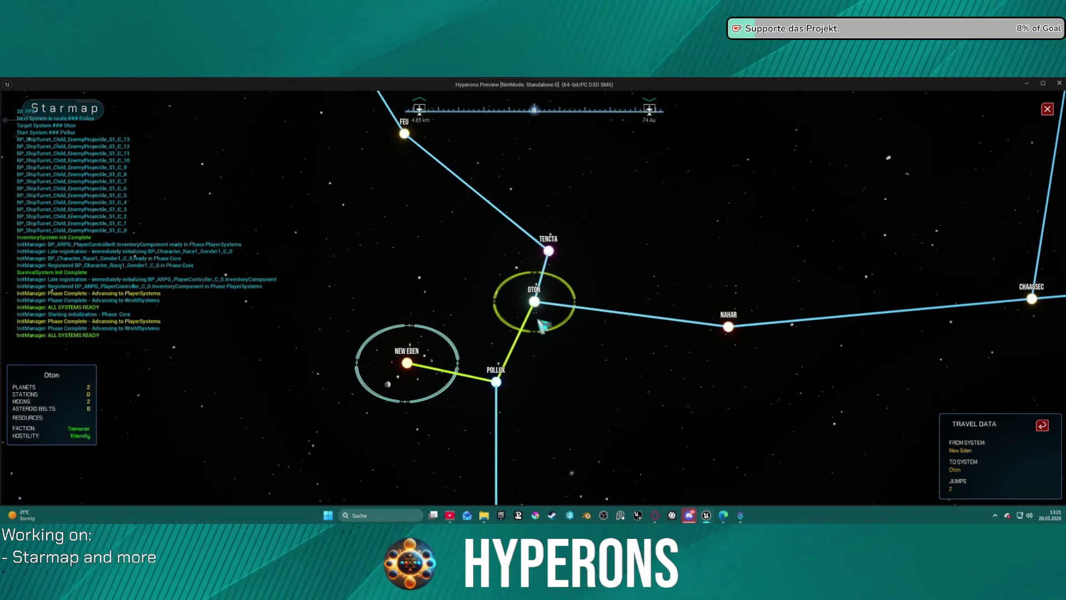
pyautogui.click(423, 361)
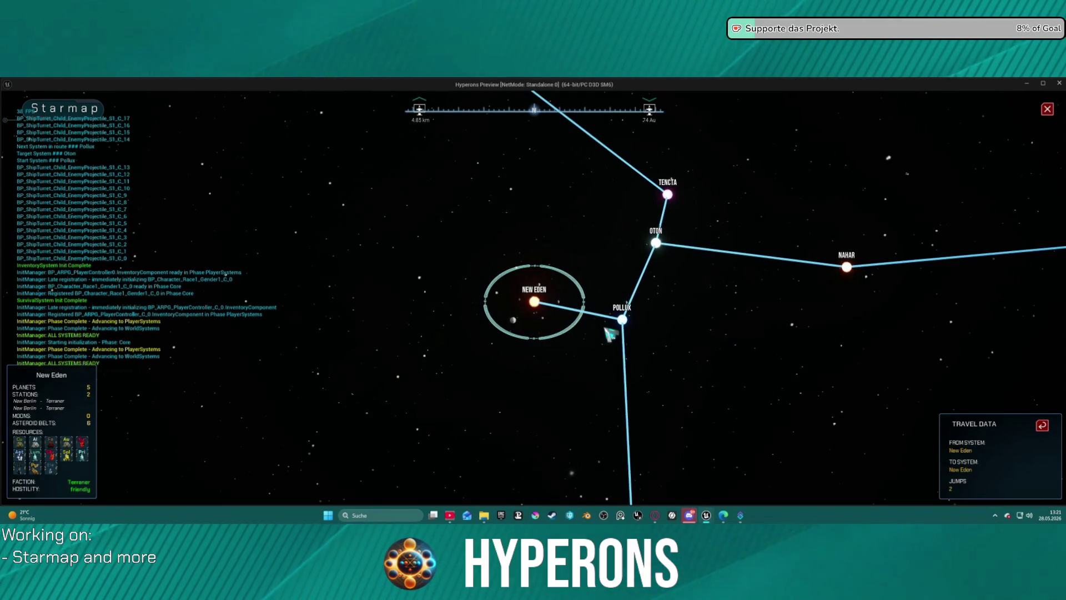
pyautogui.click(622, 320)
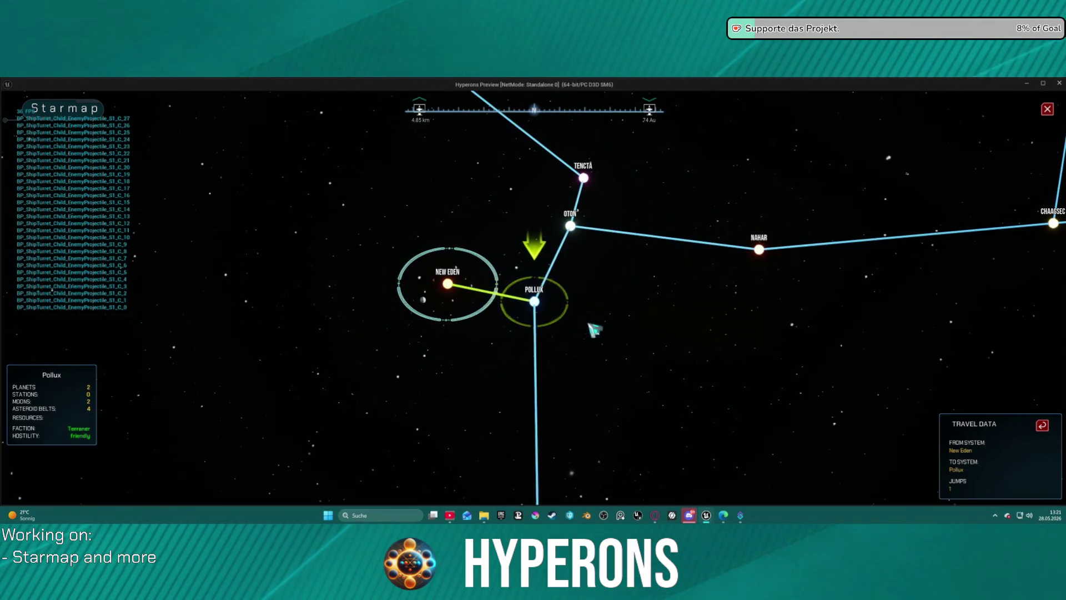
pyautogui.click(449, 285)
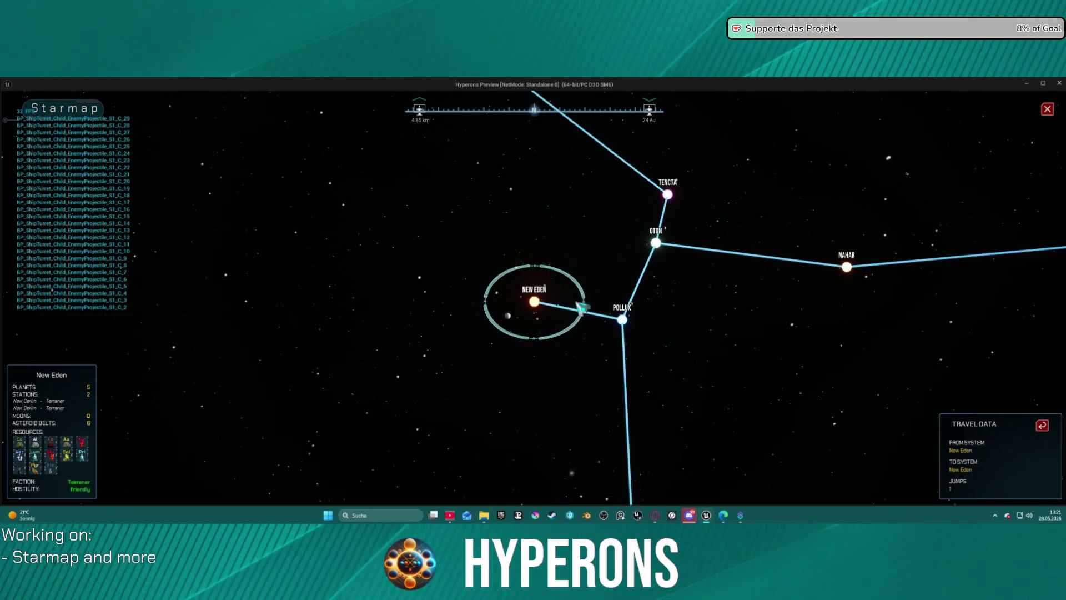
pyautogui.click(626, 322)
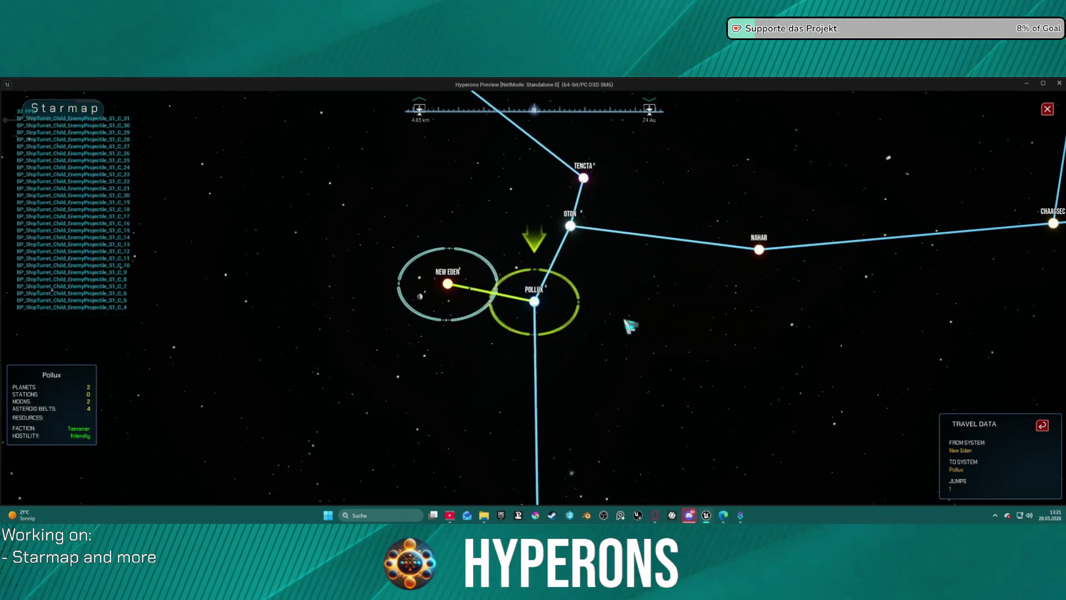
pyautogui.click(758, 243)
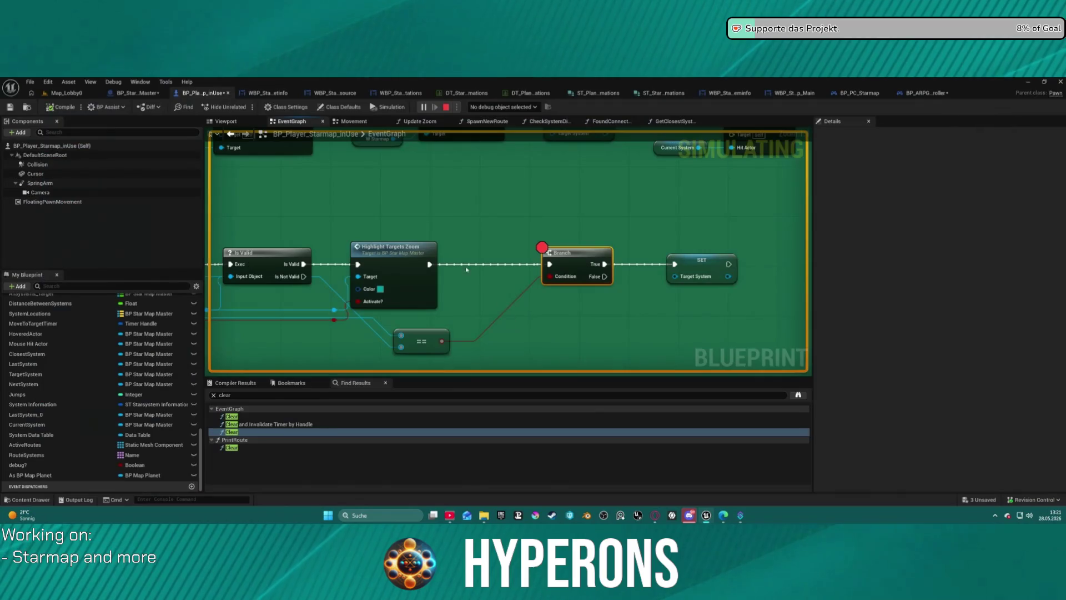
pyautogui.press('Escape')
pyautogui.scroll(5, 612, 268)
pyautogui.click(632, 302)
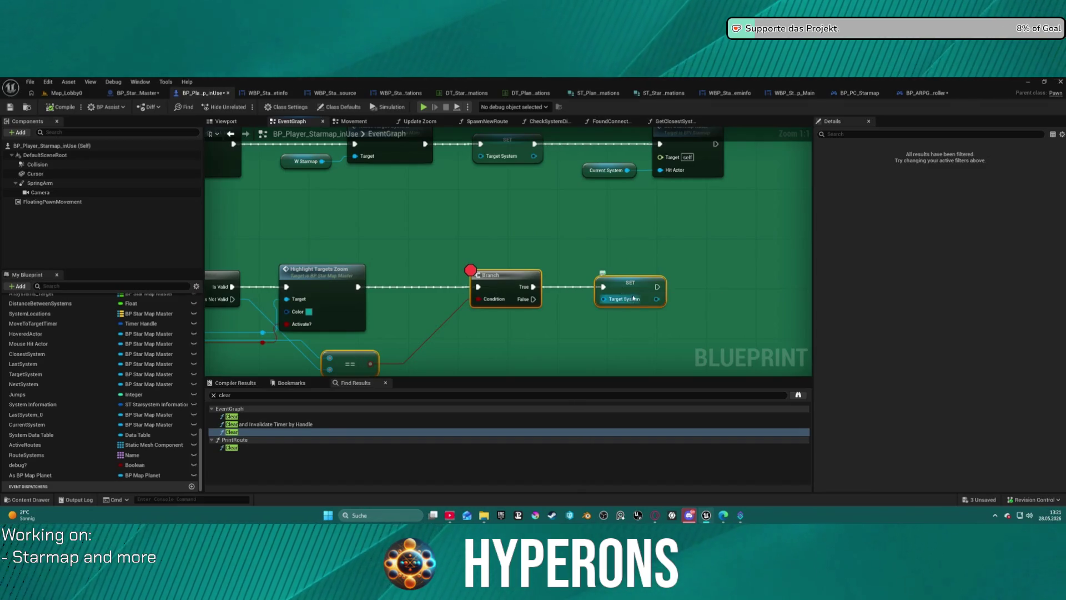
# - Move the Current System getter down and right in the HighlightSystem chain
pyautogui.moveTo(521, 261)
pyautogui.mouseDown()
pyautogui.moveTo(710, 283)
pyautogui.moveTo(800, 280)
pyautogui.moveTo(766, 281)
pyautogui.mouseUp()
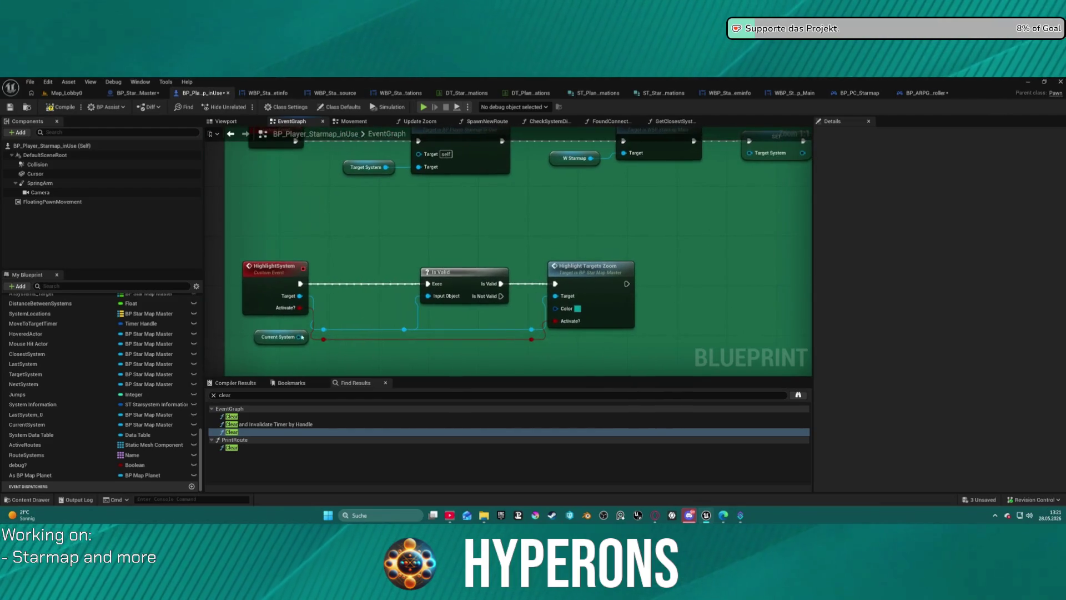
pyautogui.moveTo(255, 332); pyautogui.dragTo(272, 350)
pyautogui.click(489, 253)
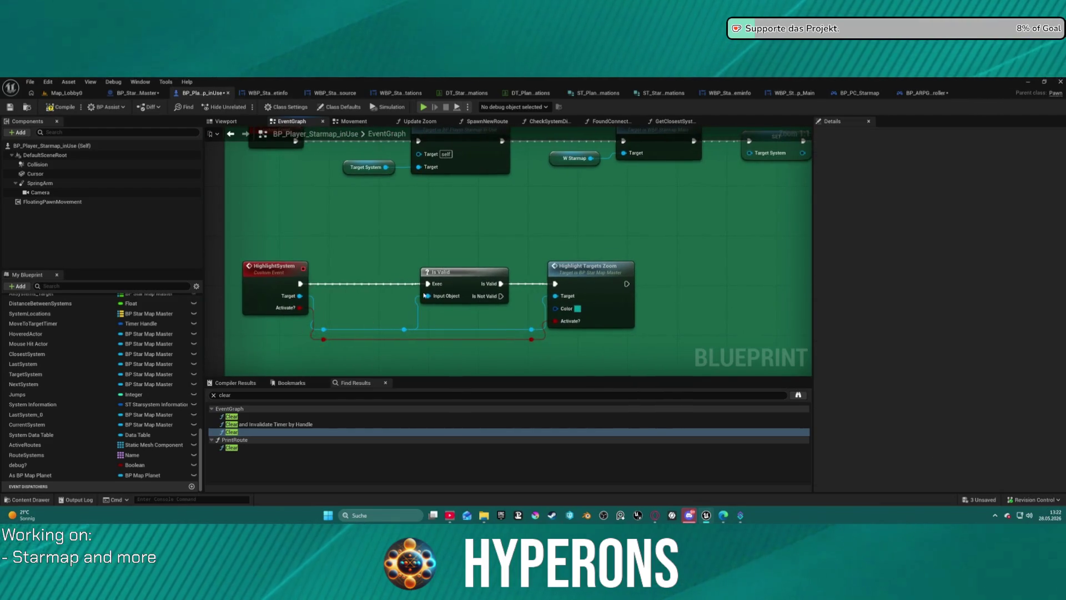
# - Pan through the graph to the Set System Info node and ResetCurrentSystem event
pyautogui.moveTo(494, 250); pyautogui.dragTo(476, 311)
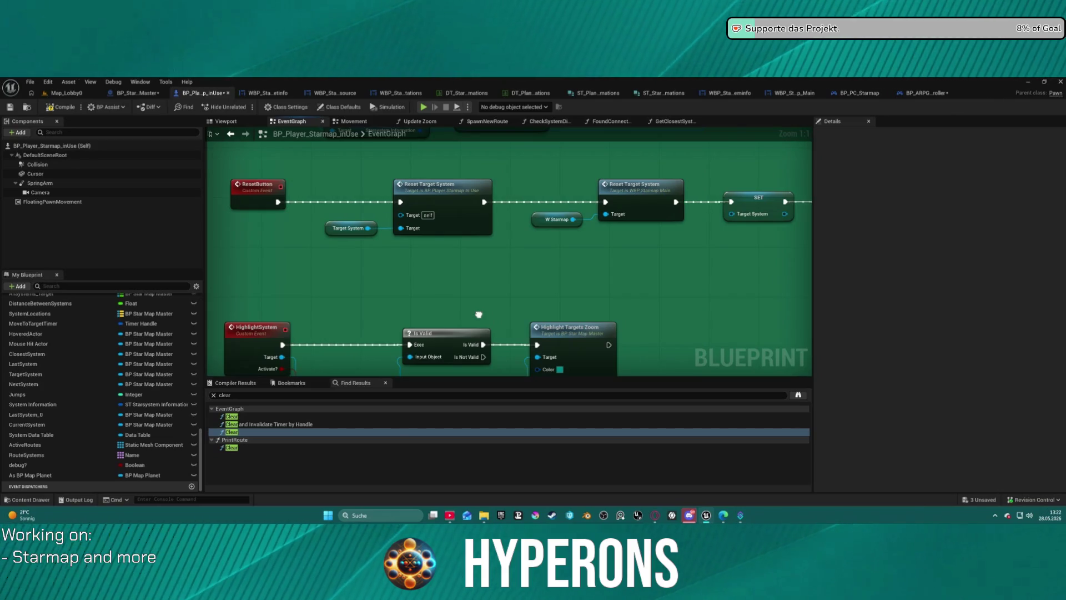
pyautogui.moveTo(479, 314); pyautogui.dragTo(494, 367)
pyautogui.moveTo(488, 234); pyautogui.dragTo(489, 322)
pyautogui.moveTo(489, 267)
pyautogui.mouseDown()
pyautogui.moveTo(518, 310)
pyautogui.moveTo(508, 215)
pyautogui.moveTo(477, 204)
pyautogui.mouseUp()
pyautogui.moveTo(500, 250)
pyautogui.mouseDown()
pyautogui.moveTo(183, 225)
pyautogui.moveTo(420, 224)
pyautogui.mouseUp()
pyautogui.moveTo(422, 288)
pyautogui.mouseDown()
pyautogui.moveTo(386, 174)
pyautogui.moveTo(216, 185)
pyautogui.mouseUp()
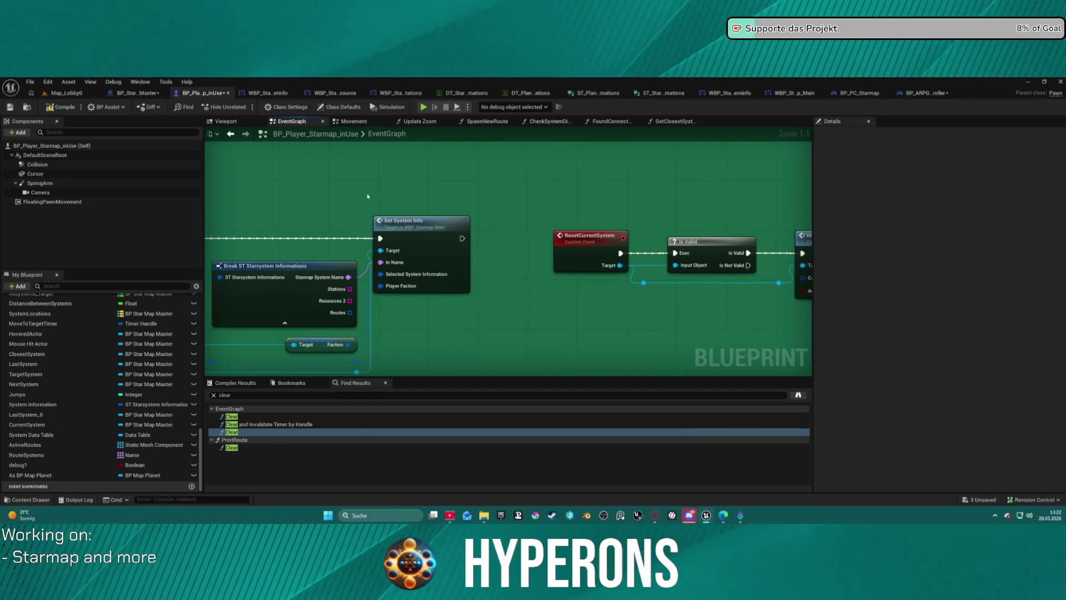
pyautogui.scroll(-3, 719, 234)
pyautogui.moveTo(674, 282)
pyautogui.mouseDown()
pyautogui.moveTo(756, 401)
pyautogui.moveTo(749, 376)
pyautogui.mouseUp()
pyautogui.moveTo(549, 302); pyautogui.dragTo(546, 369)
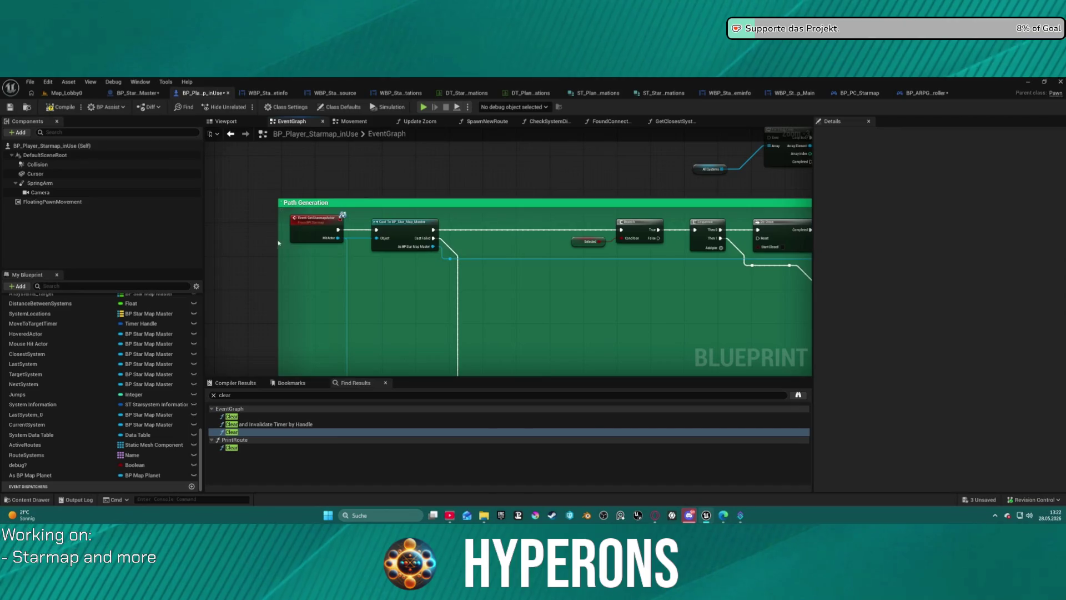
pyautogui.moveTo(488, 249)
pyautogui.mouseDown()
pyautogui.moveTo(368, 276)
pyautogui.moveTo(363, 216)
pyautogui.moveTo(217, 170)
pyautogui.moveTo(59, 146)
pyautogui.mouseUp()
pyautogui.moveTo(481, 285)
pyautogui.mouseDown()
pyautogui.moveTo(317, 277)
pyautogui.moveTo(472, 311)
pyautogui.moveTo(534, 356)
pyautogui.moveTo(275, 235)
pyautogui.moveTo(33, 167)
pyautogui.moveTo(2, 146)
pyautogui.mouseUp()
pyautogui.moveTo(508, 258)
pyautogui.mouseDown()
pyautogui.moveTo(472, 223)
pyautogui.moveTo(444, 217)
pyautogui.moveTo(539, 197)
pyautogui.moveTo(539, 233)
pyautogui.moveTo(499, 267)
pyautogui.moveTo(506, 275)
pyautogui.moveTo(419, 219)
pyautogui.moveTo(305, 217)
pyautogui.mouseUp()
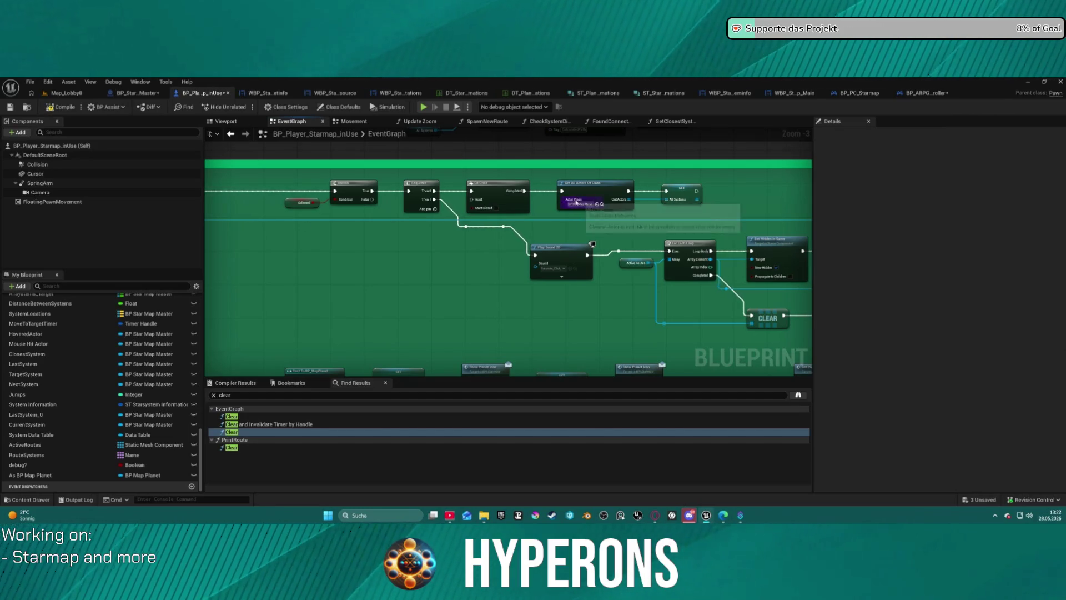
pyautogui.moveTo(725, 234)
pyautogui.mouseDown()
pyautogui.moveTo(699, 220)
pyautogui.moveTo(381, 289)
pyautogui.mouseUp()
pyautogui.moveTo(536, 226)
pyautogui.mouseDown()
pyautogui.moveTo(386, 154)
pyautogui.moveTo(275, 129)
pyautogui.mouseUp()
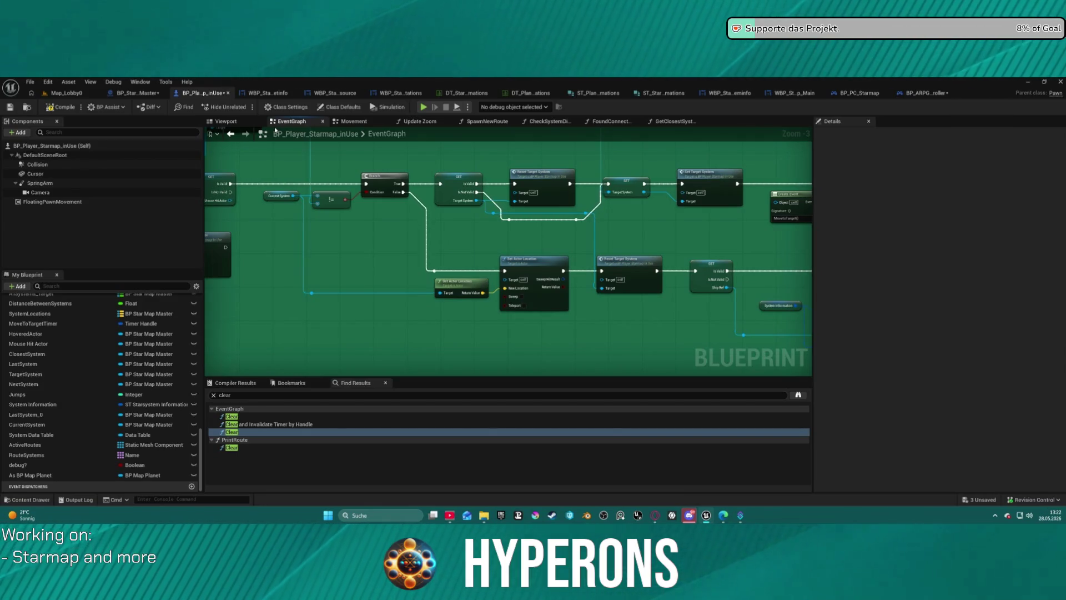
pyautogui.moveTo(570, 231)
pyautogui.mouseDown()
pyautogui.moveTo(301, 226)
pyautogui.moveTo(561, 254)
pyautogui.moveTo(561, 239)
pyautogui.moveTo(593, 233)
pyautogui.moveTo(312, 184)
pyautogui.moveTo(334, 200)
pyautogui.moveTo(502, 201)
pyautogui.moveTo(365, 198)
pyautogui.mouseUp()
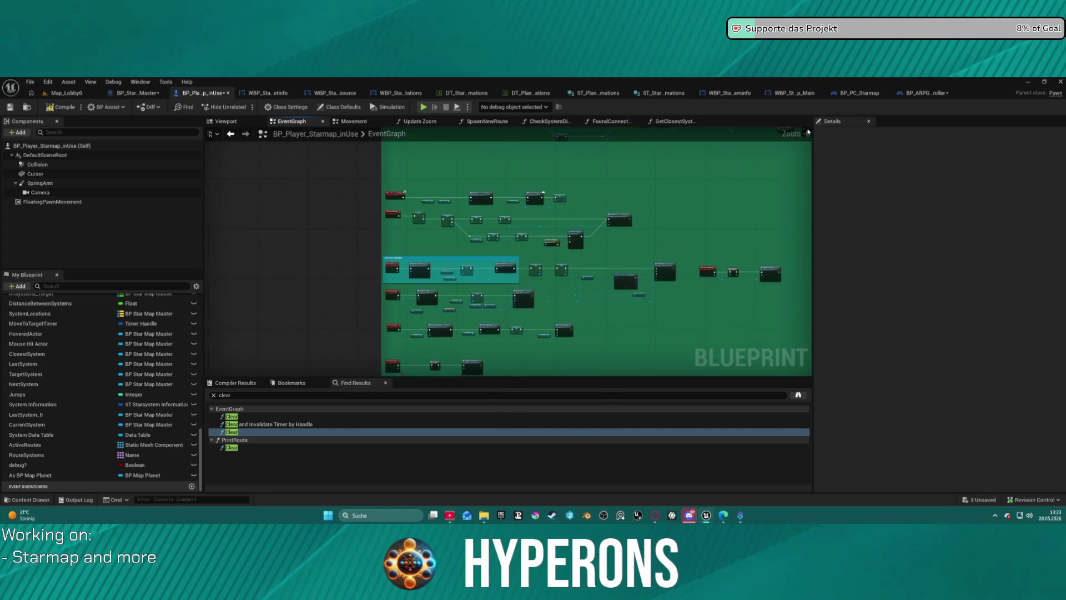
pyautogui.scroll(2, 365, 198)
pyautogui.scroll(-3, 614, 216)
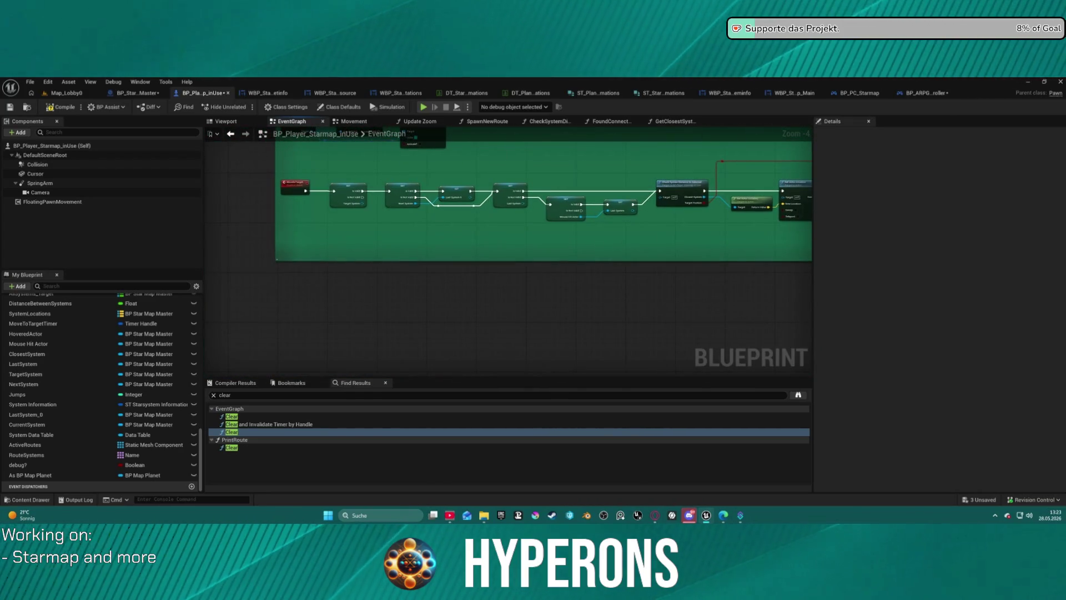
pyautogui.moveTo(508, 166); pyautogui.dragTo(492, 302)
pyautogui.moveTo(547, 345)
pyautogui.mouseDown()
pyautogui.moveTo(547, 328)
pyautogui.moveTo(459, 312)
pyautogui.mouseUp()
pyautogui.scroll(1, 547, 327)
pyautogui.moveTo(661, 321)
pyautogui.mouseDown()
pyautogui.moveTo(562, 288)
pyautogui.moveTo(475, 195)
pyautogui.moveTo(317, 311)
pyautogui.moveTo(298, 370)
pyautogui.mouseUp()
pyautogui.moveTo(382, 288); pyautogui.dragTo(405, 316)
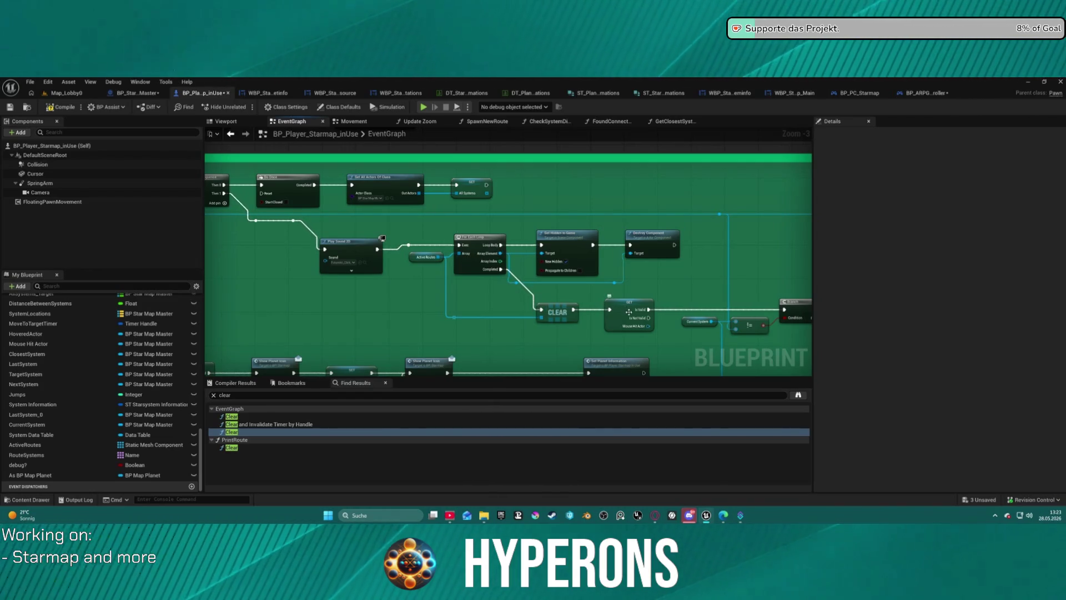
# - Find all references to Mouse Hit Actor by name and jump to where Hovered Actor sets it
pyautogui.click(637, 327)
pyautogui.rightClick(634, 326)
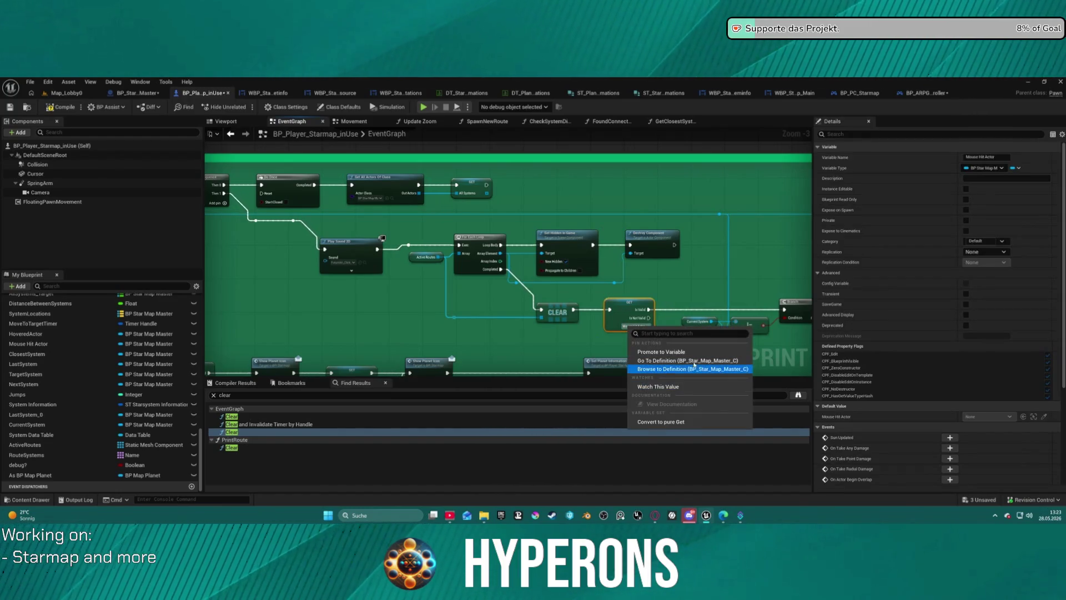
pyautogui.click(613, 311)
pyautogui.rightClick(616, 304)
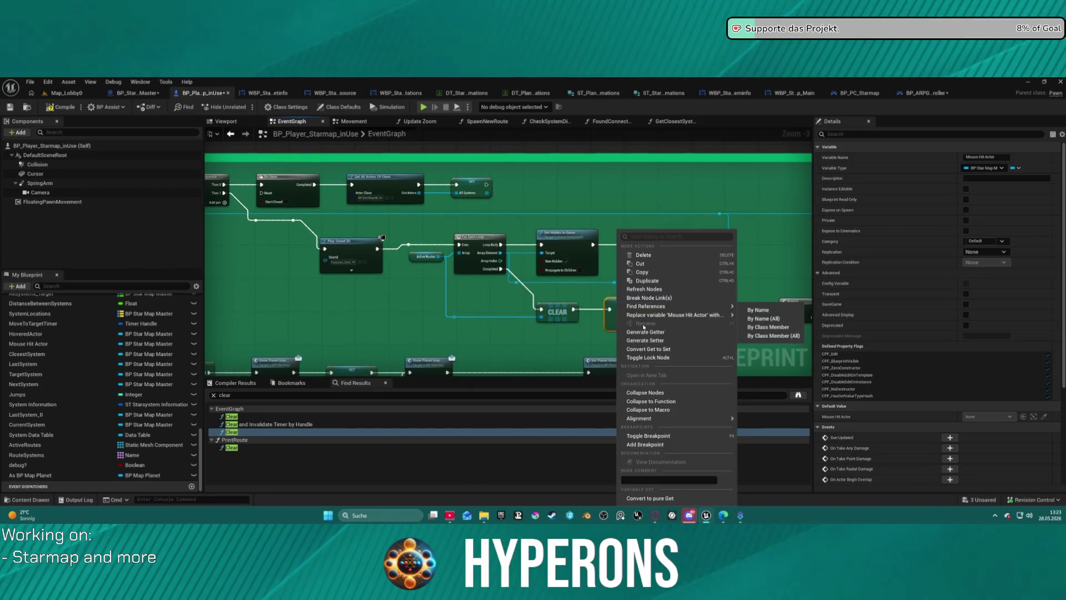
pyautogui.click(779, 310)
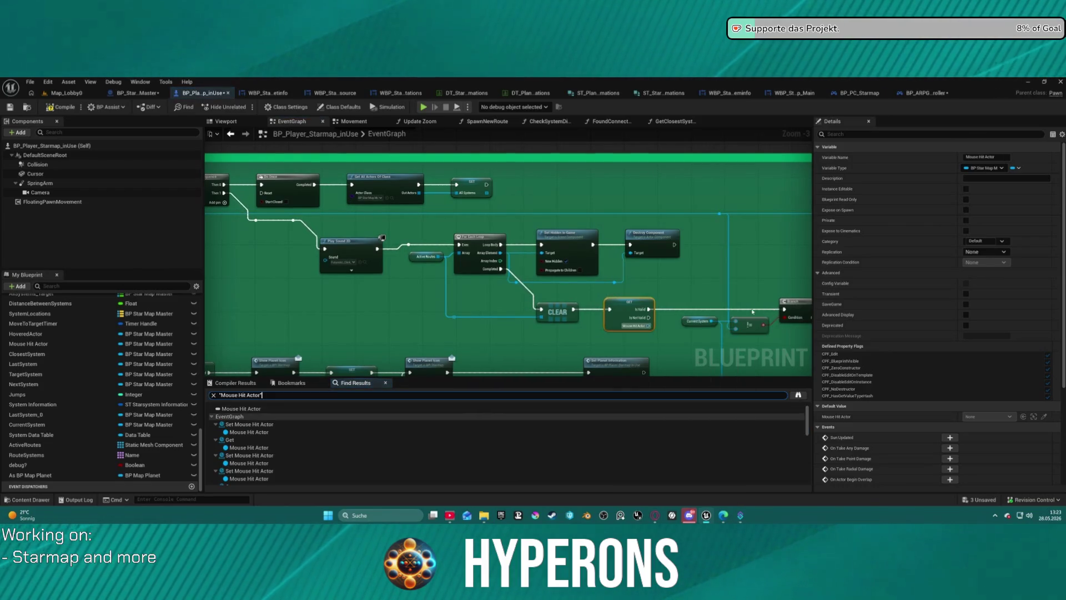
pyautogui.click(252, 425)
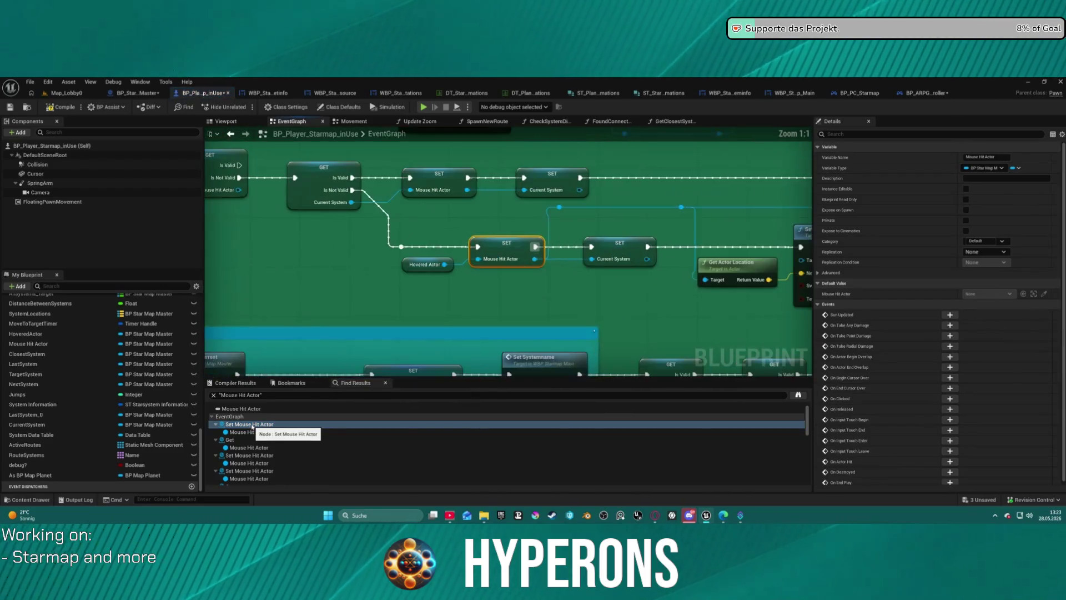
pyautogui.scroll(-1, 356, 294)
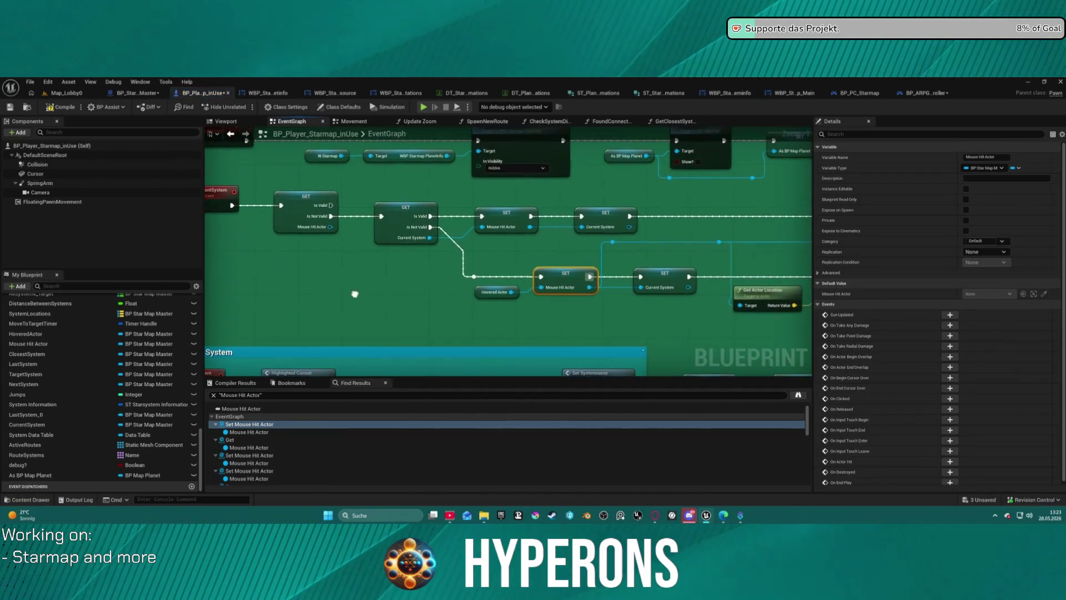
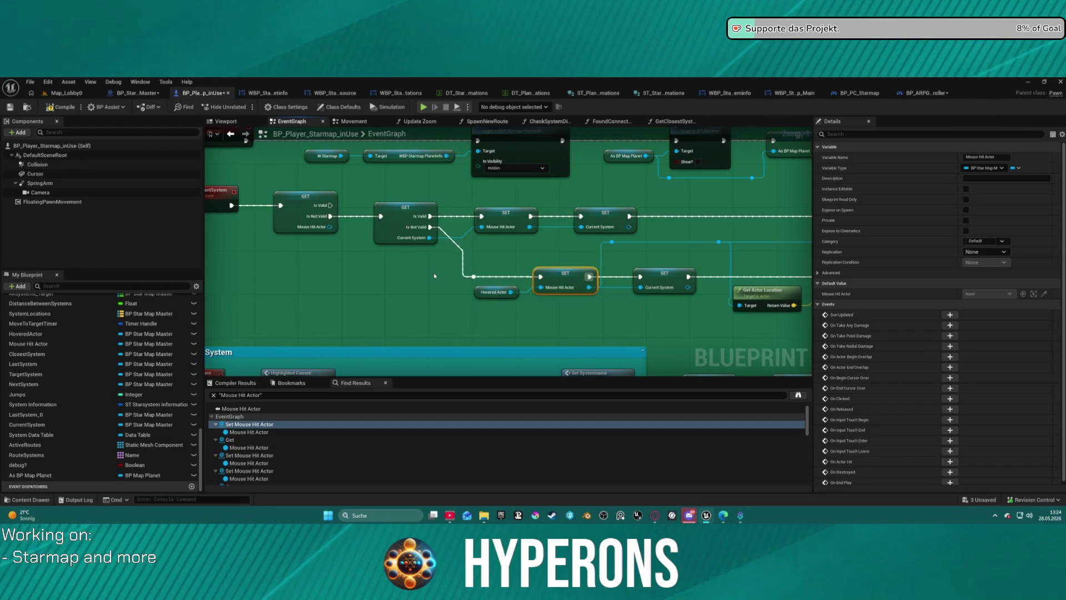
# - Chain a Set Target System node after Set Current System, align it, and launch standalone preview
pyautogui.moveTo(710, 216); pyautogui.dragTo(613, 212)
pyautogui.moveTo(449, 212); pyautogui.dragTo(646, 208)
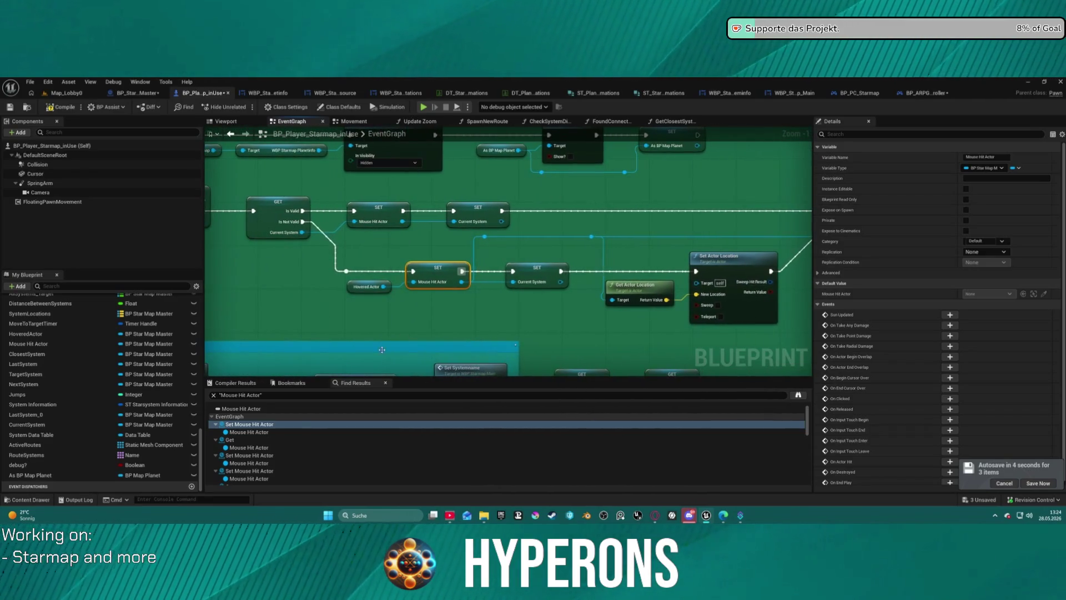
pyautogui.moveTo(368, 264); pyautogui.dragTo(496, 264)
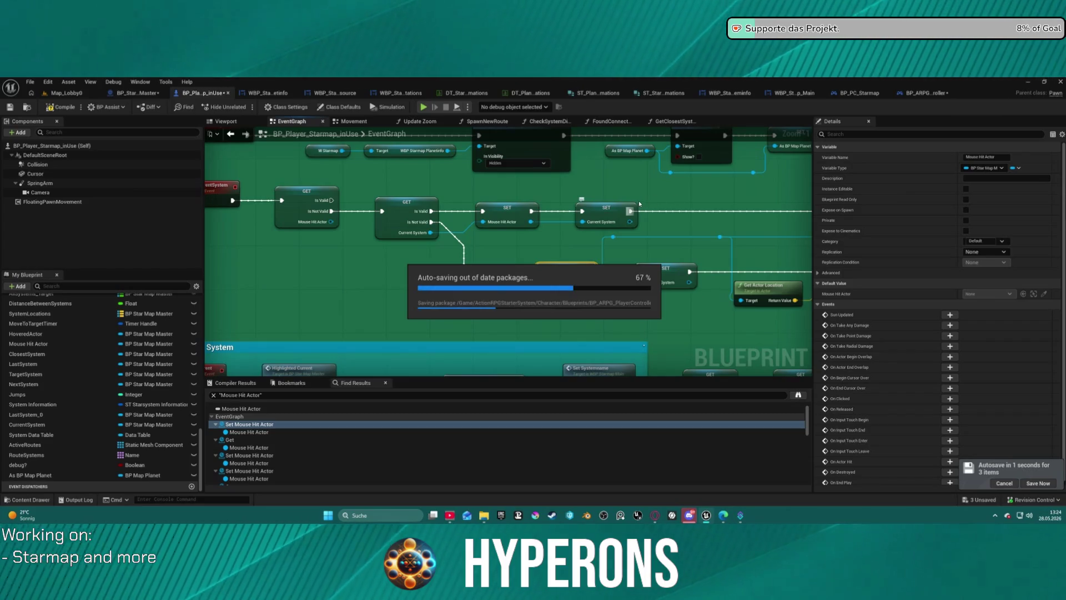
pyautogui.moveTo(630, 211); pyautogui.dragTo(671, 215)
pyautogui.write('set tar')
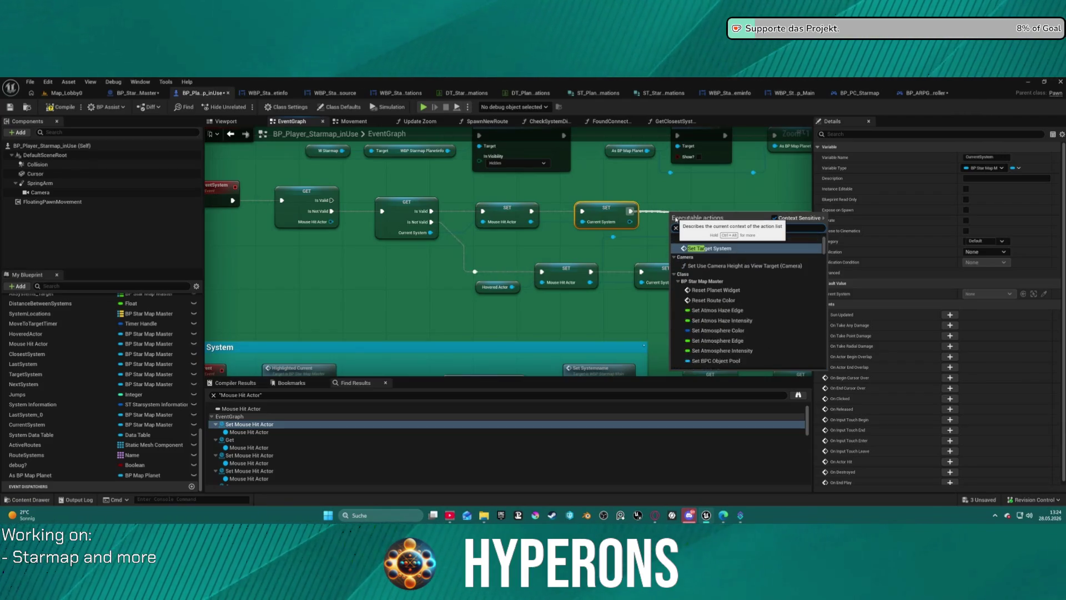
pyautogui.write('get')
pyautogui.scroll(-5, 786, 334)
pyautogui.scroll(-10, 786, 334)
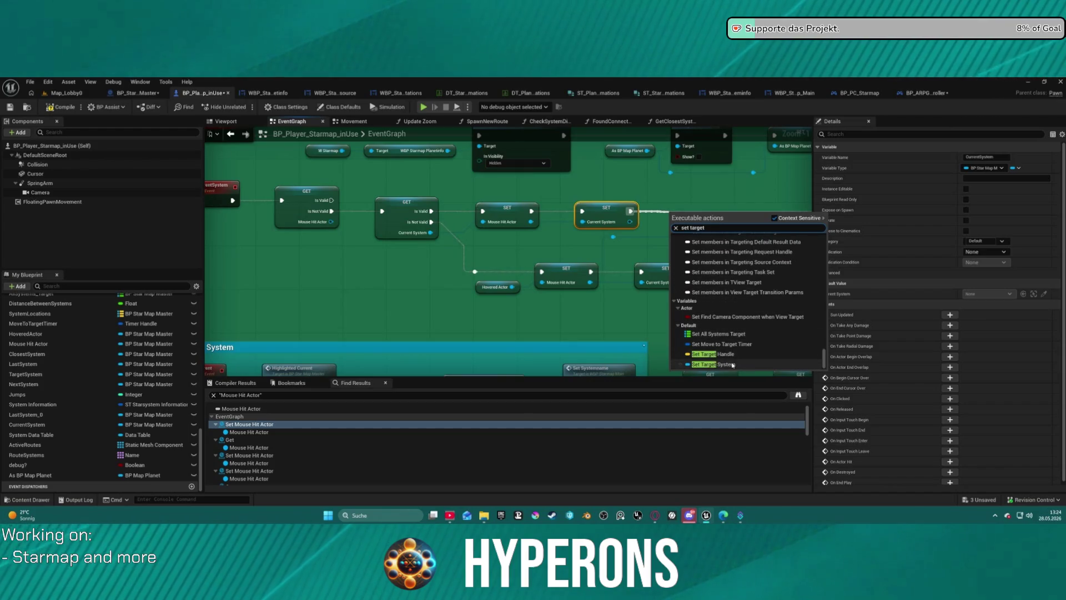
pyautogui.click(732, 364)
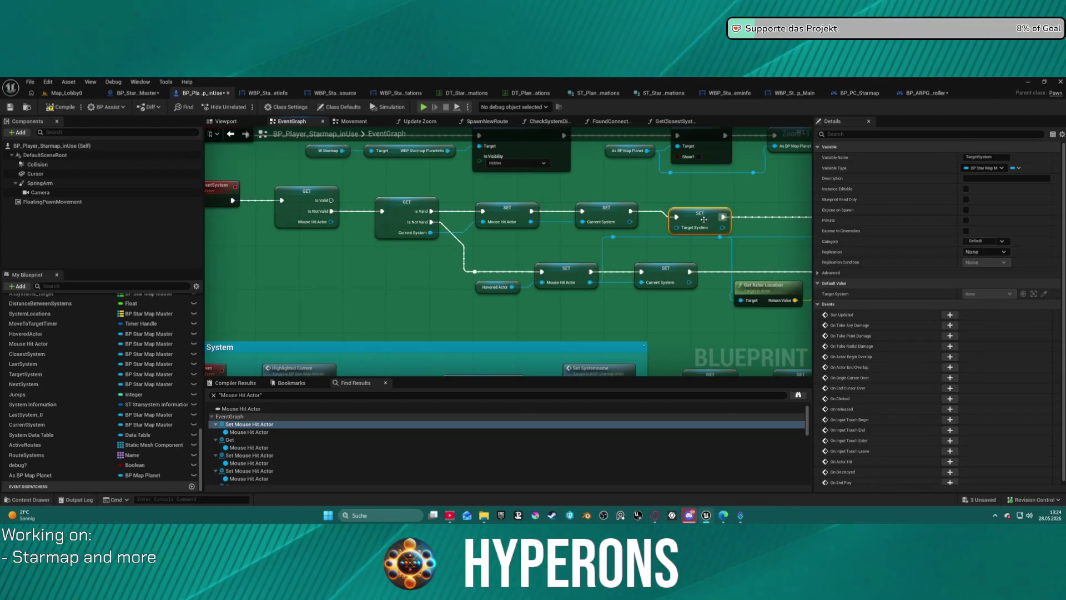
pyautogui.moveTo(704, 219); pyautogui.dragTo(698, 213)
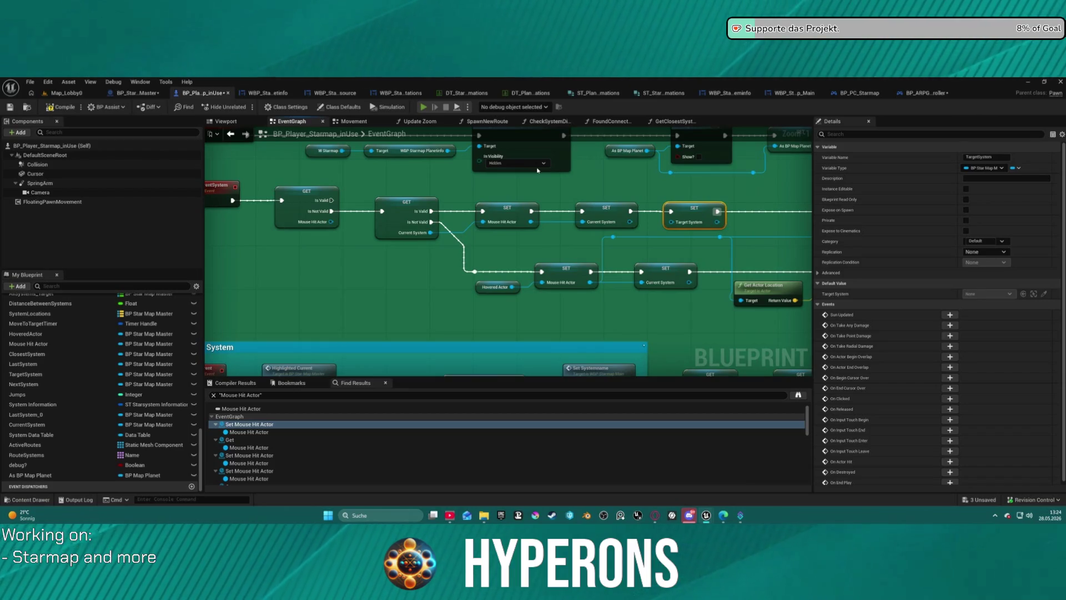
pyautogui.hotkey('alt', 'p')
# - Start the game in New Eden as the Mining character and open the starmap
pyautogui.click(90, 295)
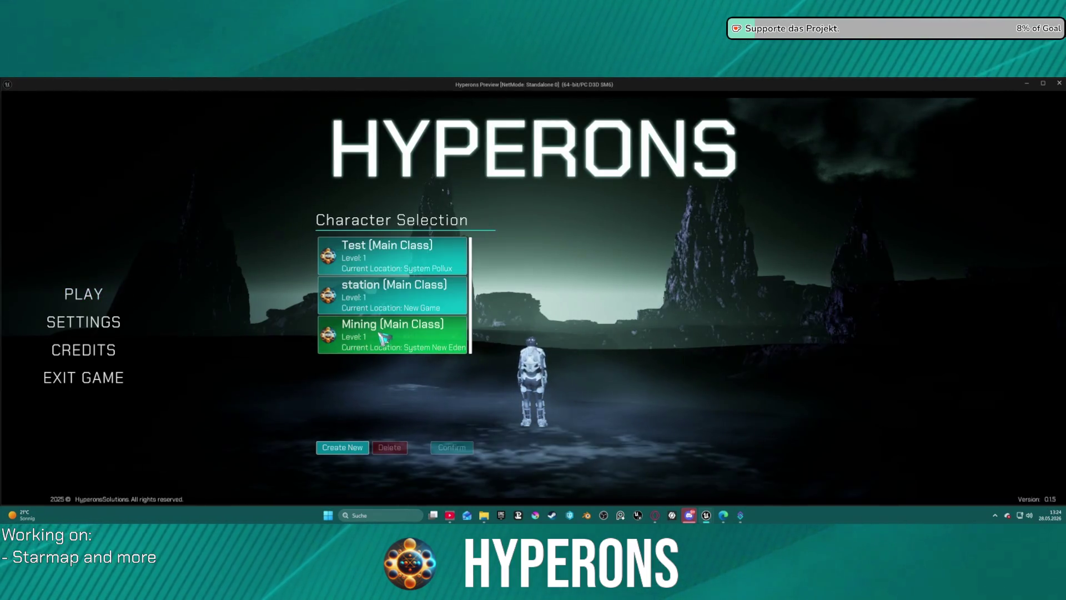
pyautogui.click(376, 337)
pyautogui.click(451, 447)
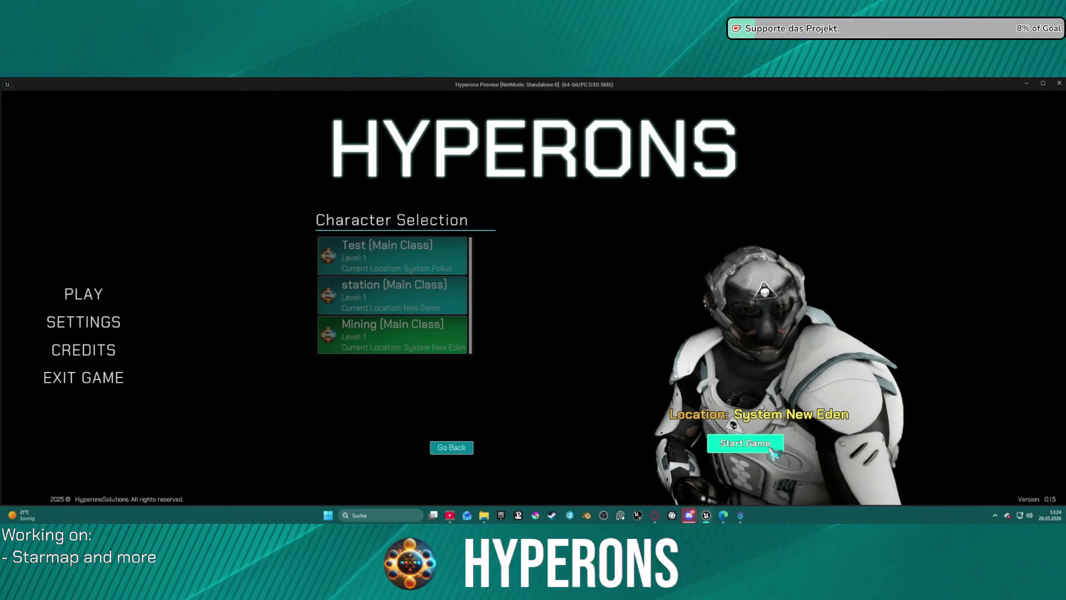
pyautogui.click(745, 443)
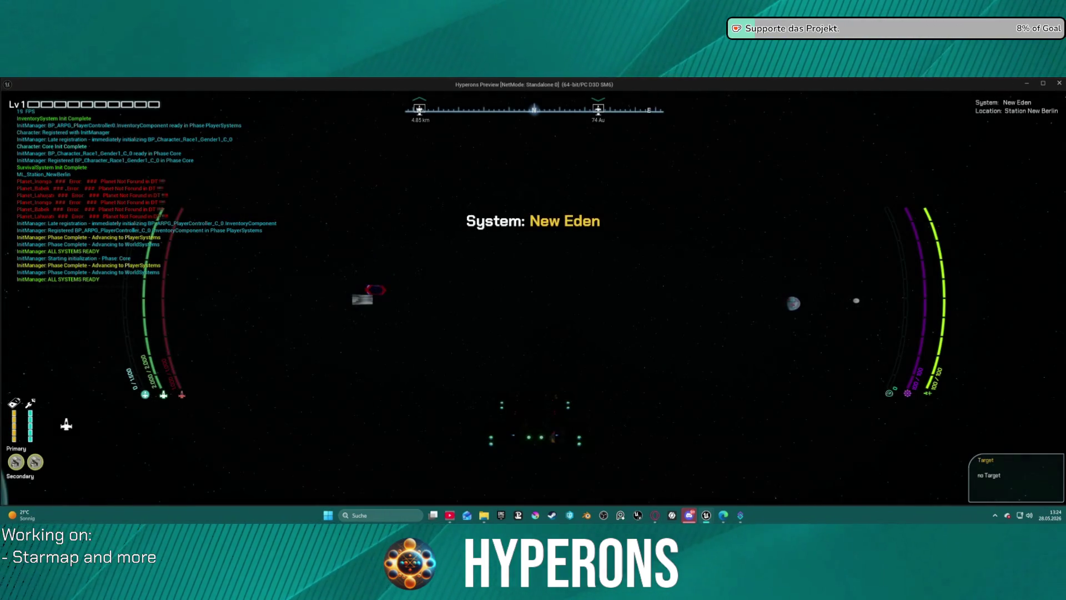
pyautogui.press('m')
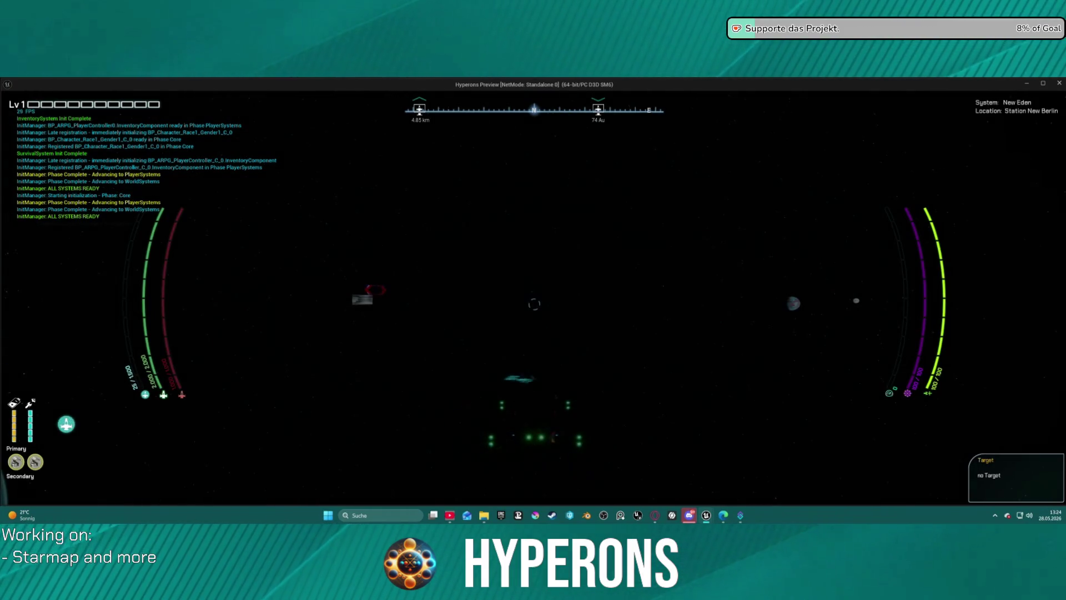
pyautogui.press('m')
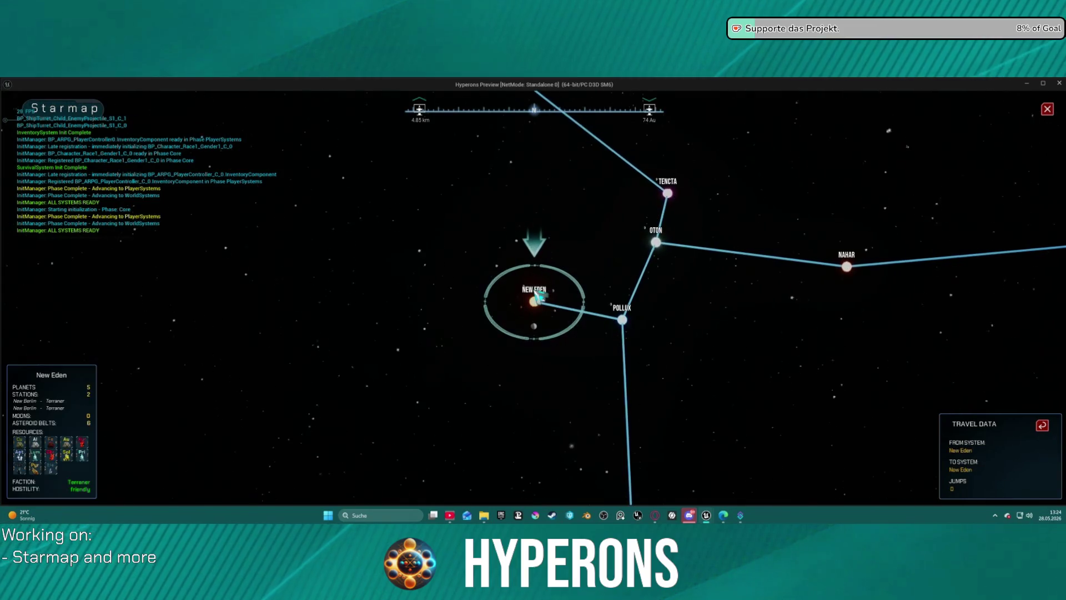
# - Target Pollux, Oton, then New Eden on the starmap, and close the preview
pyautogui.click(623, 319)
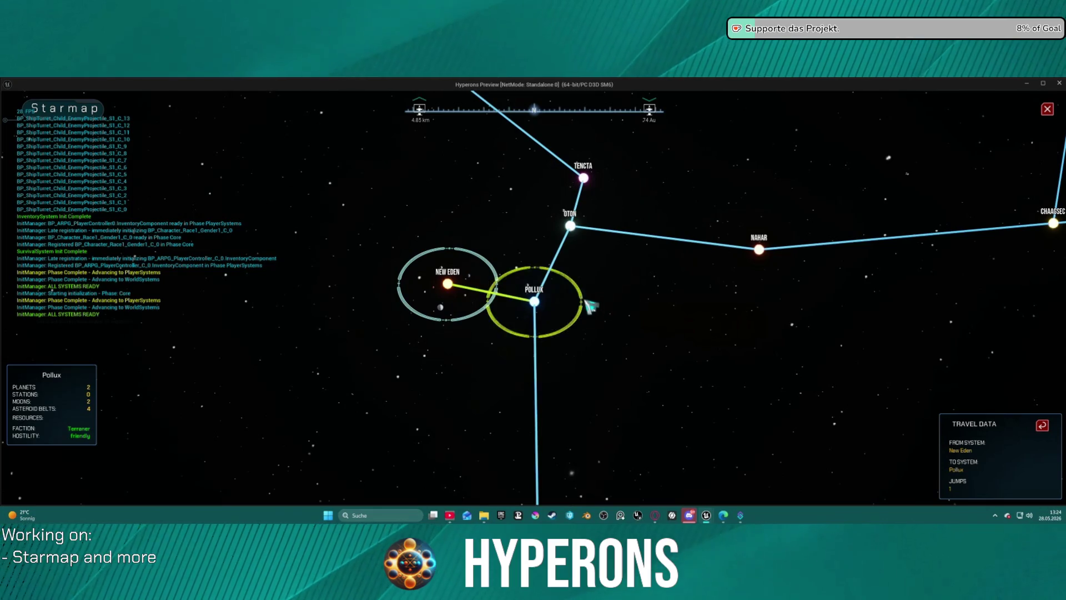
pyautogui.click(572, 227)
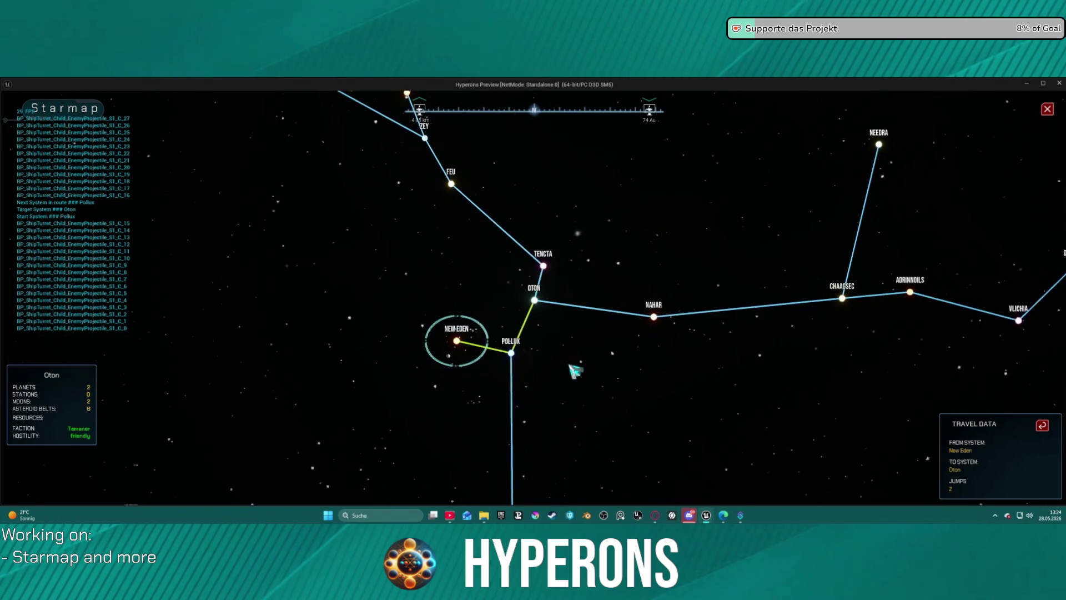
pyautogui.scroll(3, 554, 357)
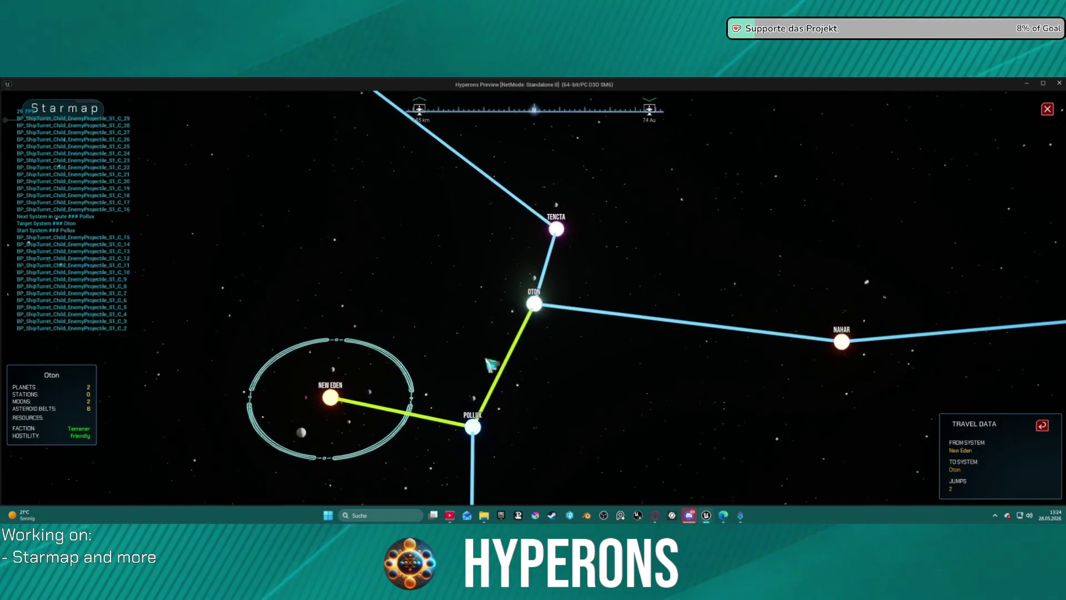
pyautogui.click(333, 398)
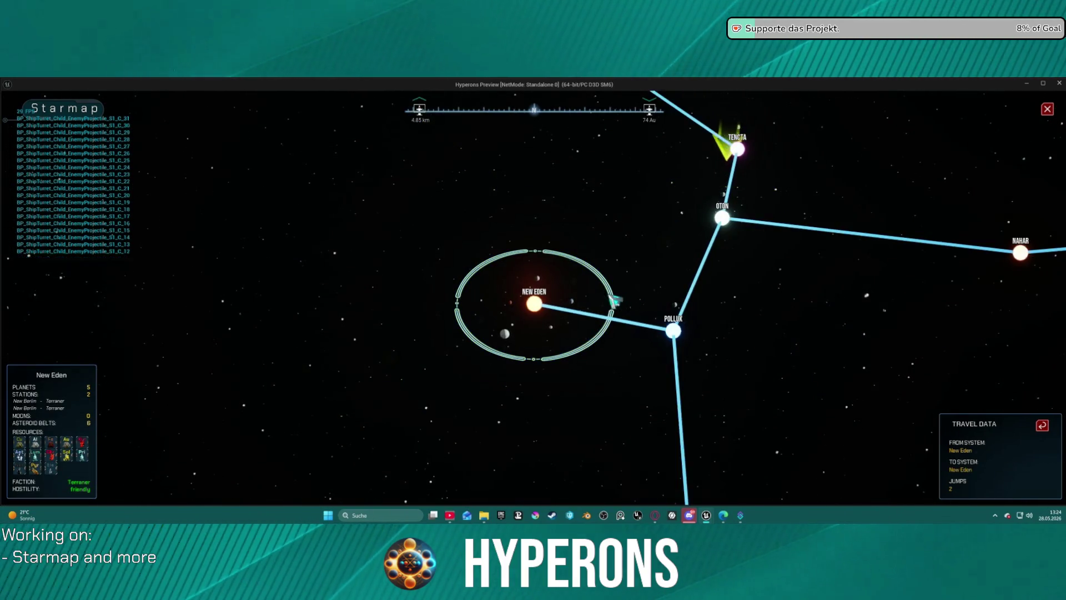
pyautogui.scroll(-5, 533, 302)
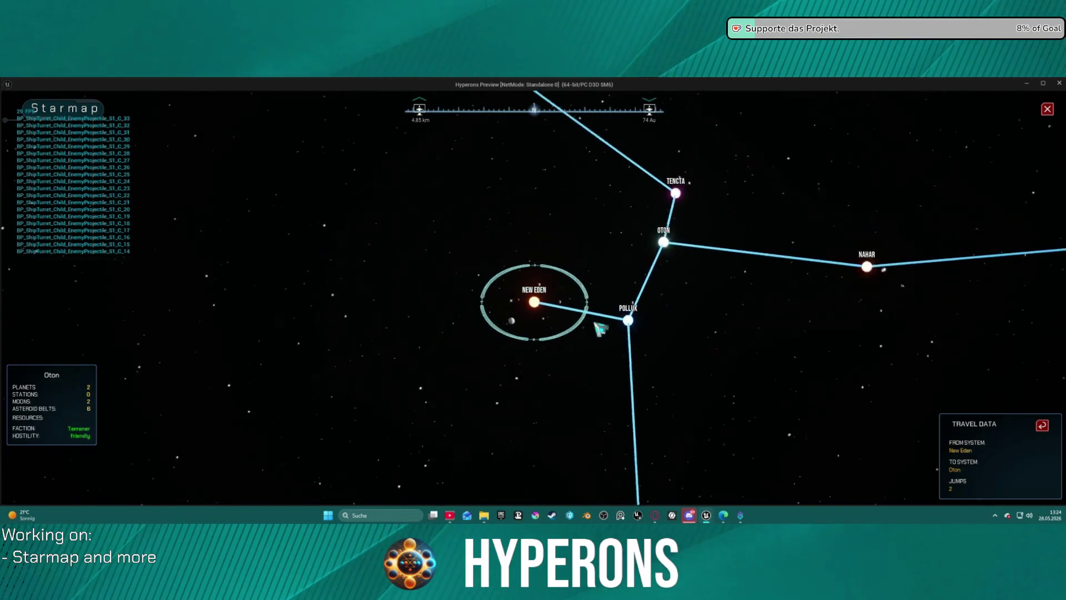
pyautogui.click(538, 304)
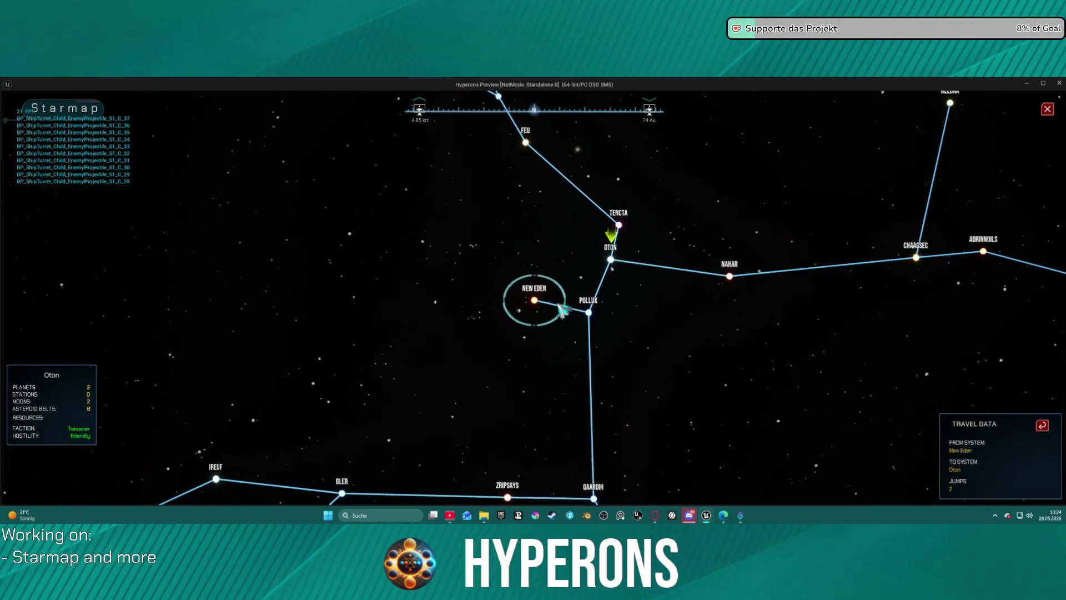
pyautogui.press('Escape')
pyautogui.moveTo(720, 195)
pyautogui.mouseDown()
pyautogui.moveTo(457, 237)
pyautogui.moveTo(385, 274)
pyautogui.moveTo(633, 263)
pyautogui.mouseUp()
# - Wire the Target System setter's execution output into Set Current
pyautogui.click(297, 264)
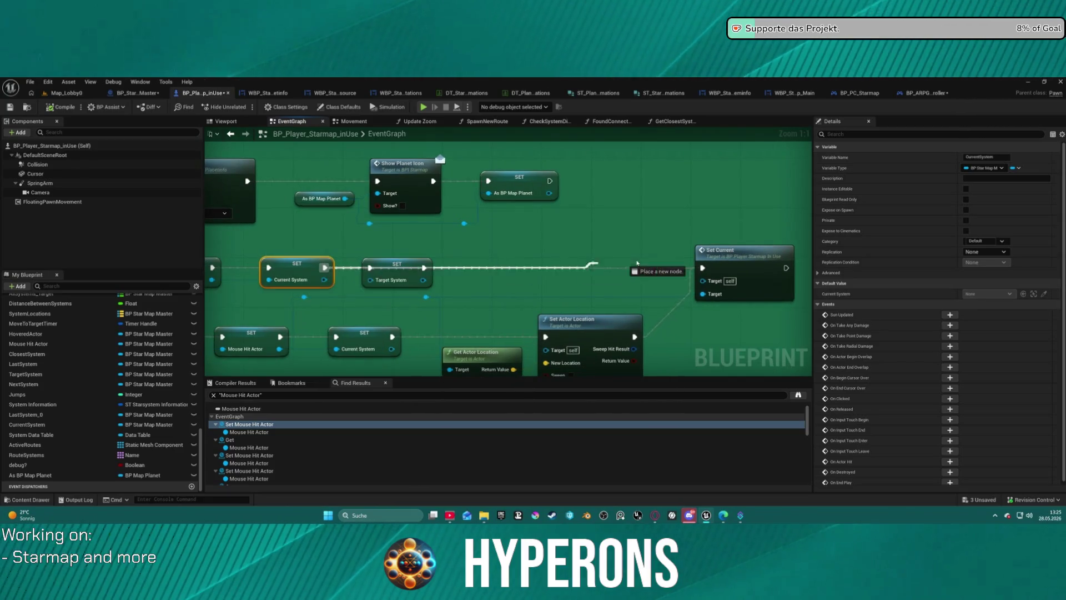
pyautogui.moveTo(701, 269); pyautogui.dragTo(702, 269)
pyautogui.moveTo(779, 259); pyautogui.dragTo(571, 253)
pyautogui.scroll(-5, 594, 291)
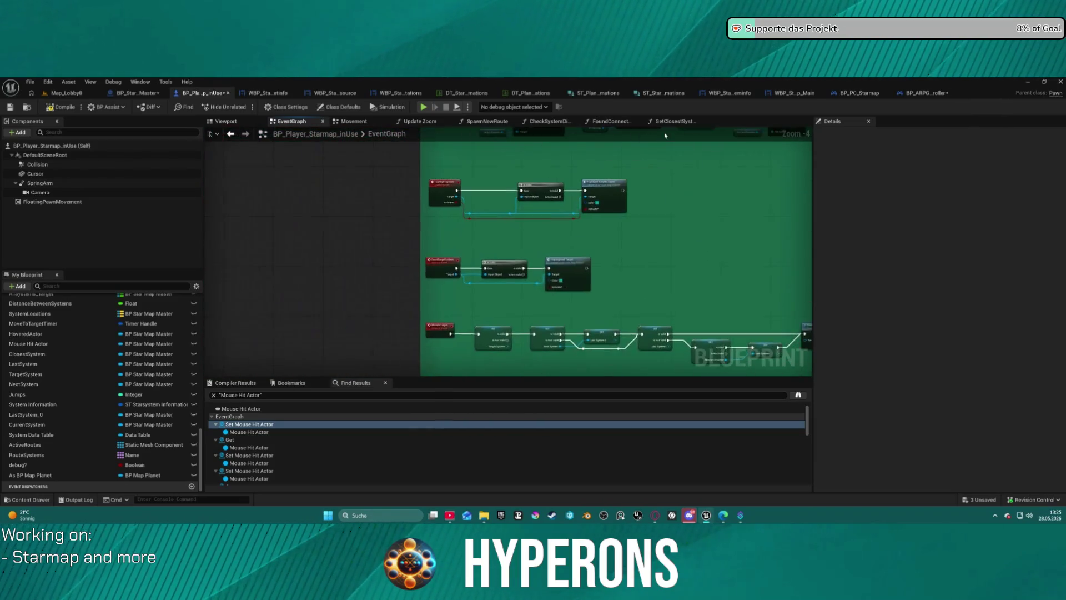
pyautogui.scroll(2, 538, 264)
# - Pan across the graph to the Reset Target System nodes and back to Set Current
pyautogui.moveTo(464, 305); pyautogui.dragTo(597, 261)
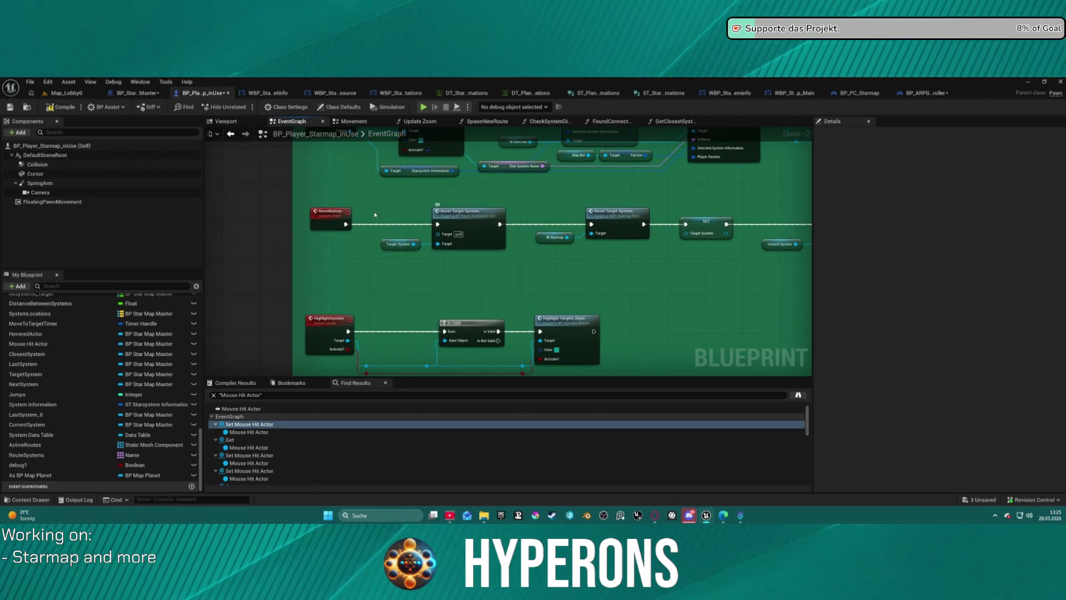
pyautogui.moveTo(664, 261); pyautogui.dragTo(461, 267)
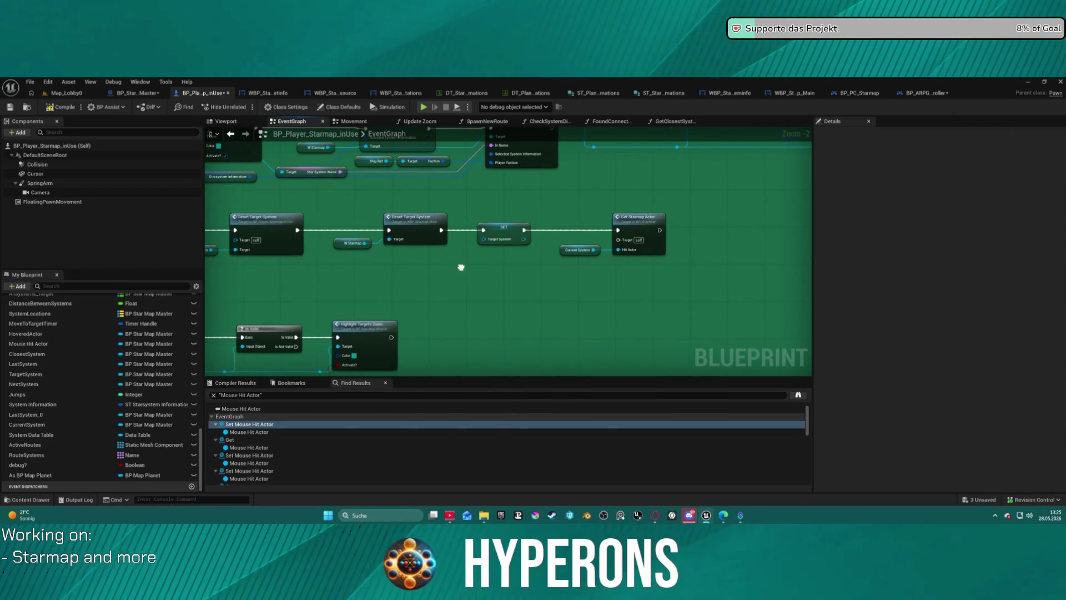
pyautogui.moveTo(461, 267)
pyautogui.mouseDown()
pyautogui.moveTo(785, 270)
pyautogui.moveTo(343, 272)
pyautogui.moveTo(721, 264)
pyautogui.moveTo(509, 276)
pyautogui.moveTo(757, 254)
pyautogui.moveTo(730, 99)
pyautogui.mouseUp()
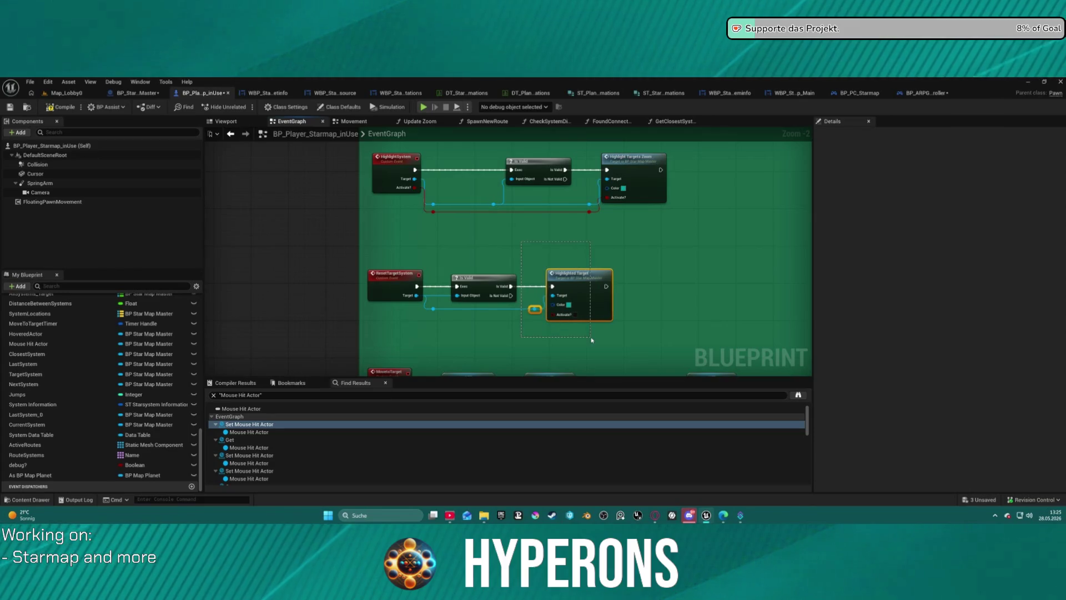
pyautogui.moveTo(592, 341); pyautogui.dragTo(350, 512)
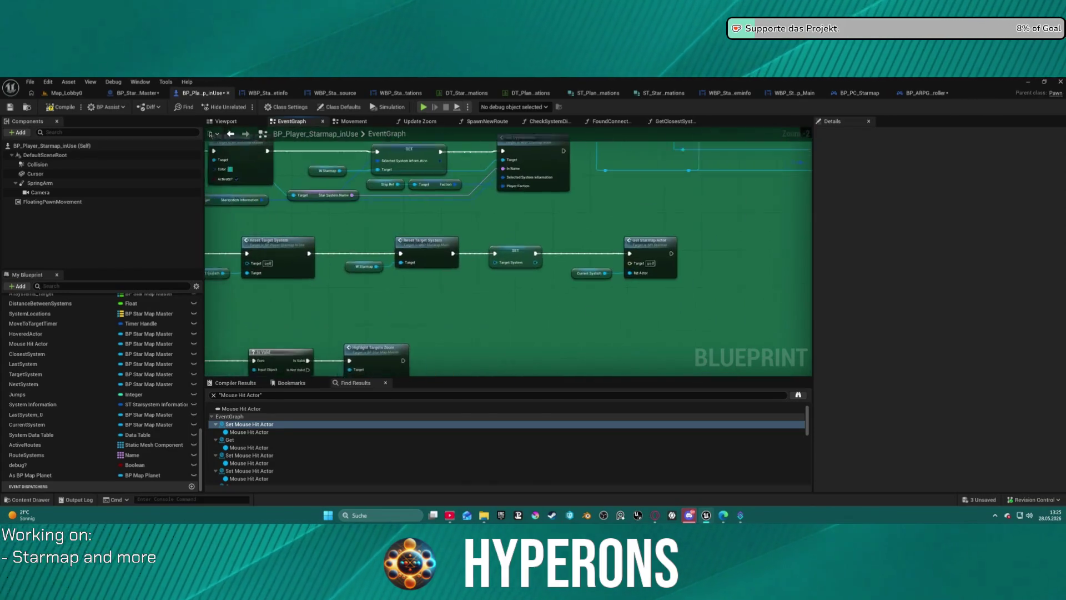
pyautogui.scroll(-5, 635, 295)
pyautogui.scroll(3, 585, 223)
pyautogui.scroll(4, 585, 223)
pyautogui.moveTo(533, 271); pyautogui.dragTo(527, 191)
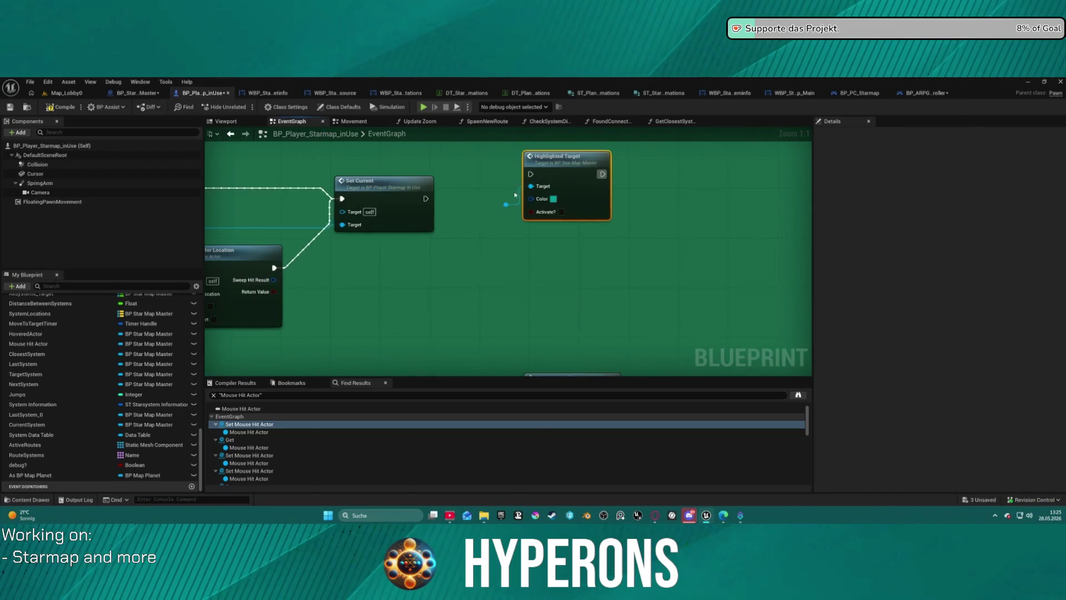
# - Place Highlighted Target before Set Current and wire its execution into Set Current
pyautogui.moveTo(422, 267)
pyautogui.mouseDown()
pyautogui.moveTo(443, 242)
pyautogui.moveTo(201, 224)
pyautogui.moveTo(507, 229)
pyautogui.moveTo(484, 242)
pyautogui.mouseUp()
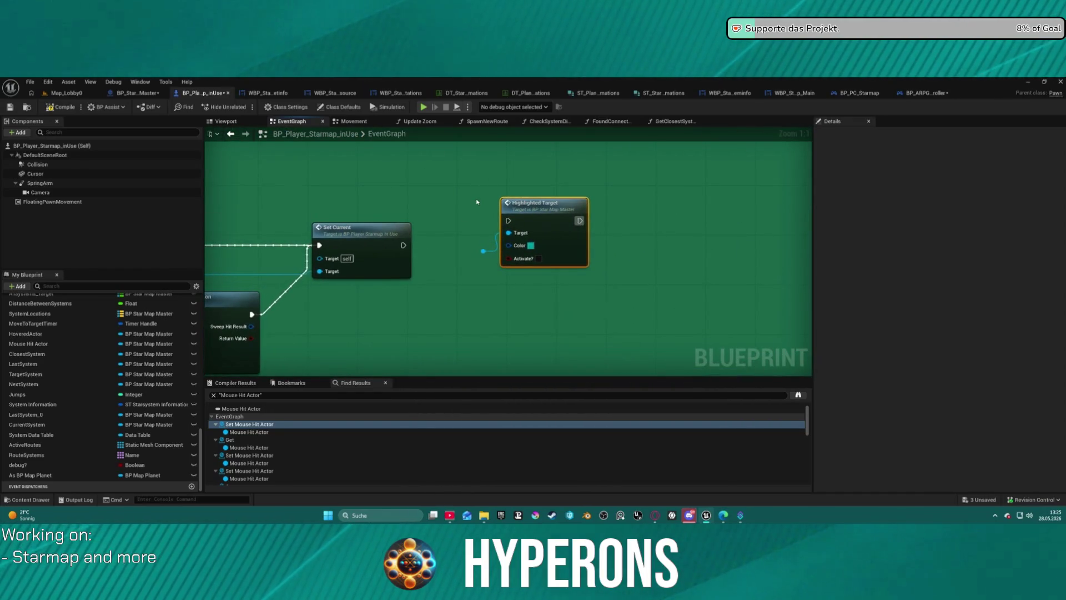
pyautogui.moveTo(478, 202)
pyautogui.mouseDown()
pyautogui.moveTo(531, 177)
pyautogui.moveTo(677, 252)
pyautogui.moveTo(507, 258)
pyautogui.mouseUp()
pyautogui.moveTo(729, 251)
pyautogui.mouseDown()
pyautogui.moveTo(388, 258)
pyautogui.moveTo(332, 270)
pyautogui.mouseUp()
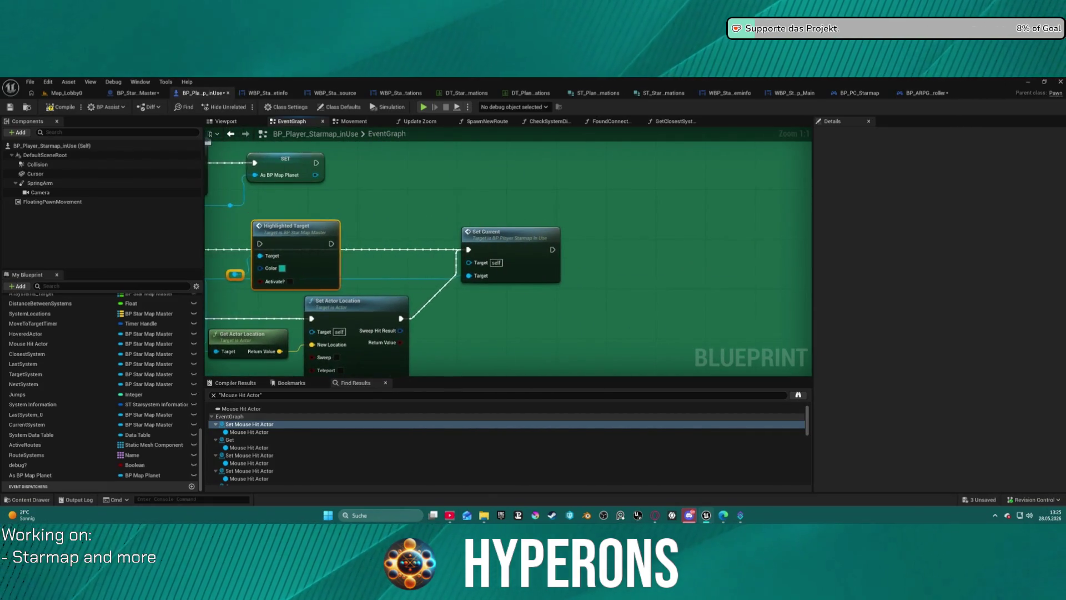
pyautogui.moveTo(263, 234); pyautogui.dragTo(502, 234)
pyautogui.click(301, 254)
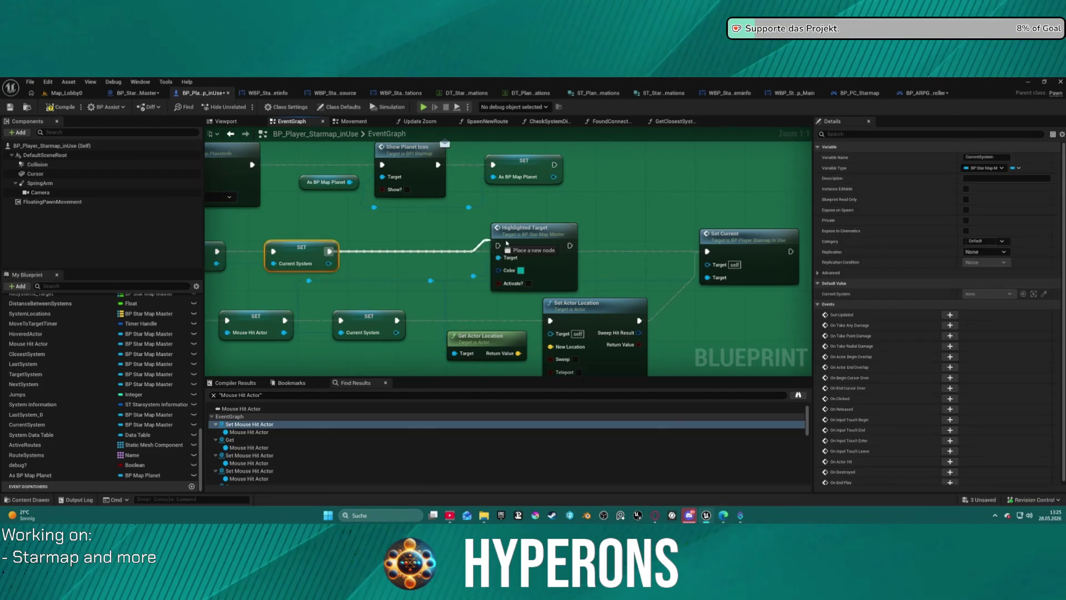
pyautogui.moveTo(568, 246); pyautogui.dragTo(707, 251)
# - Feed a Target System getter into Highlighted Target's Target input
pyautogui.moveTo(498, 258)
pyautogui.mouseDown()
pyautogui.moveTo(453, 275)
pyautogui.moveTo(395, 272)
pyautogui.mouseUp()
pyautogui.write('target')
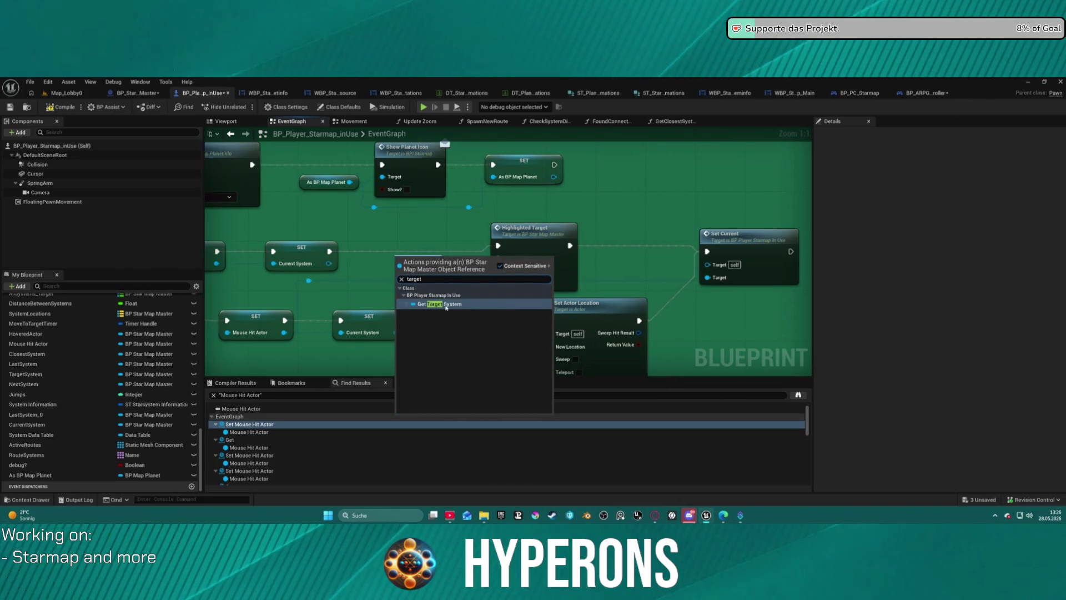
pyautogui.click(447, 305)
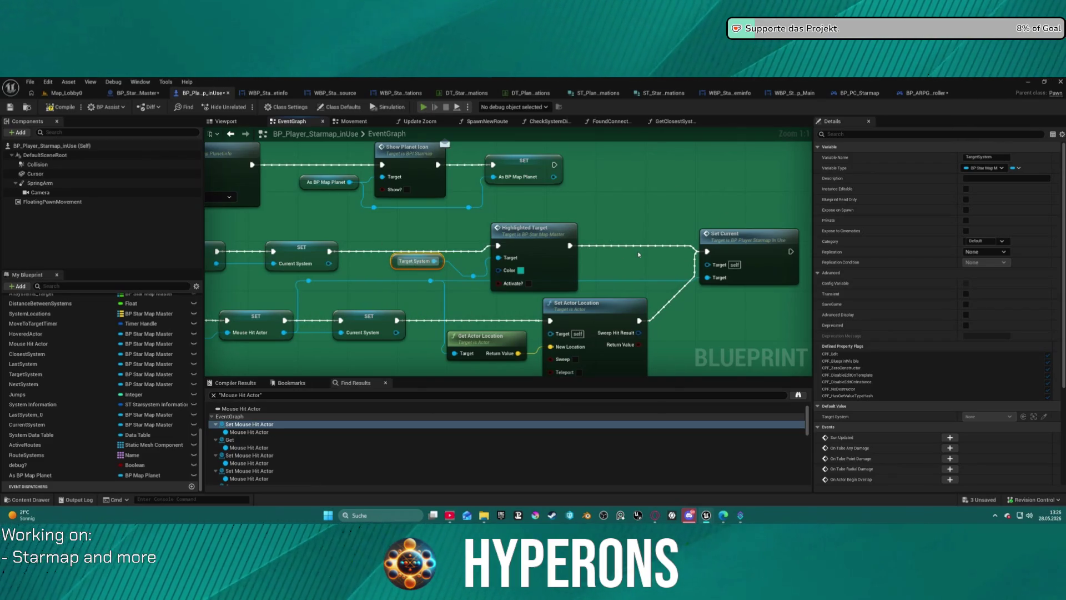
# - Launch the standalone preview and pick the Mining character
pyautogui.hotkey('alt', 'p')
pyautogui.click(76, 306)
pyautogui.click(376, 334)
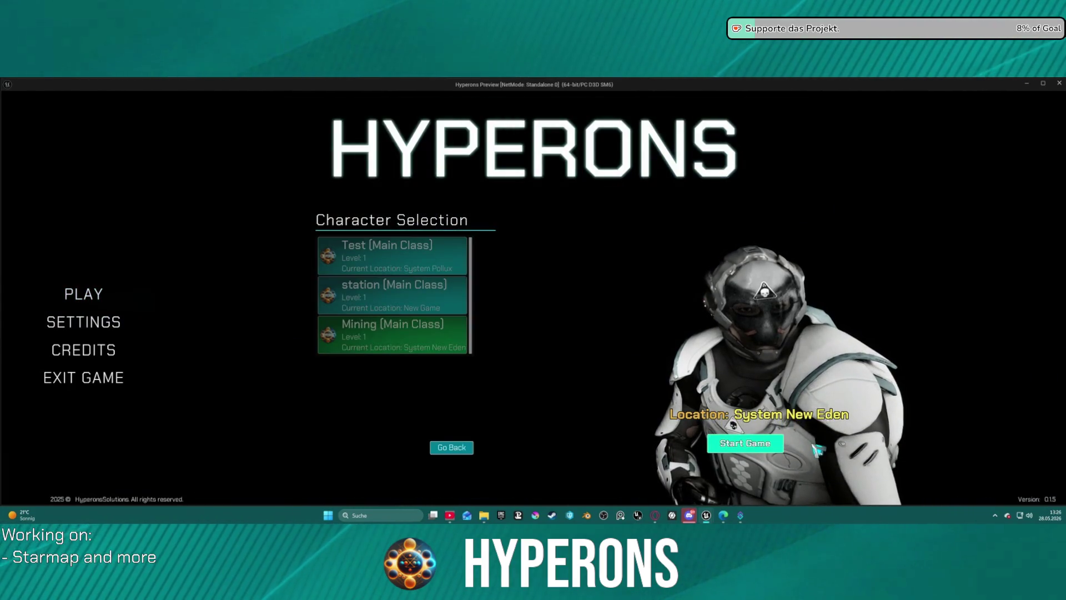
# - Start the game, then target Oton, New Eden, and Oton again on the starmap before closing
pyautogui.click(746, 443)
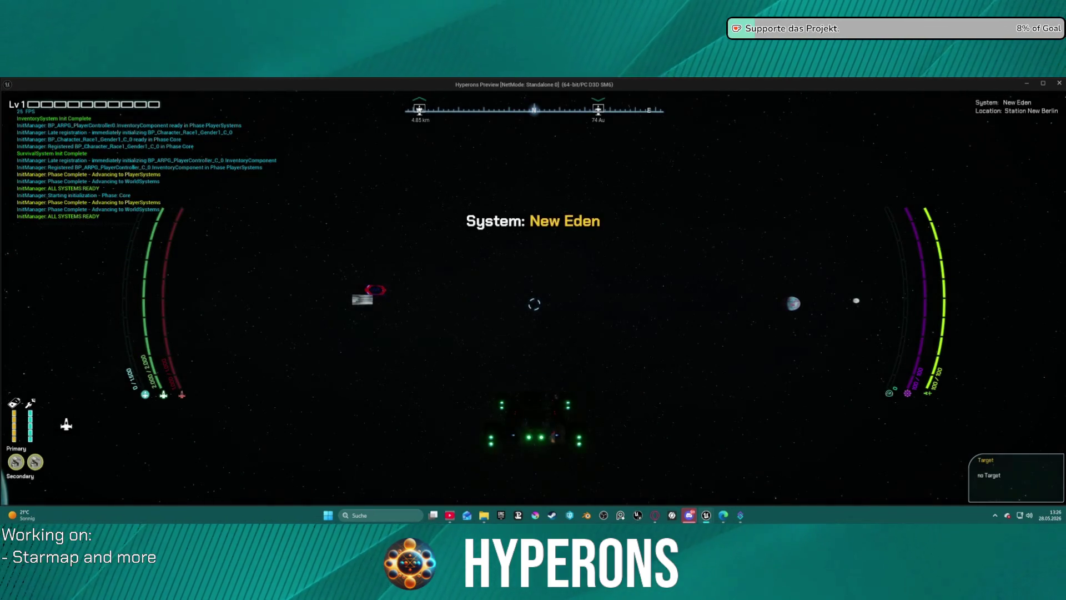
pyautogui.press('m')
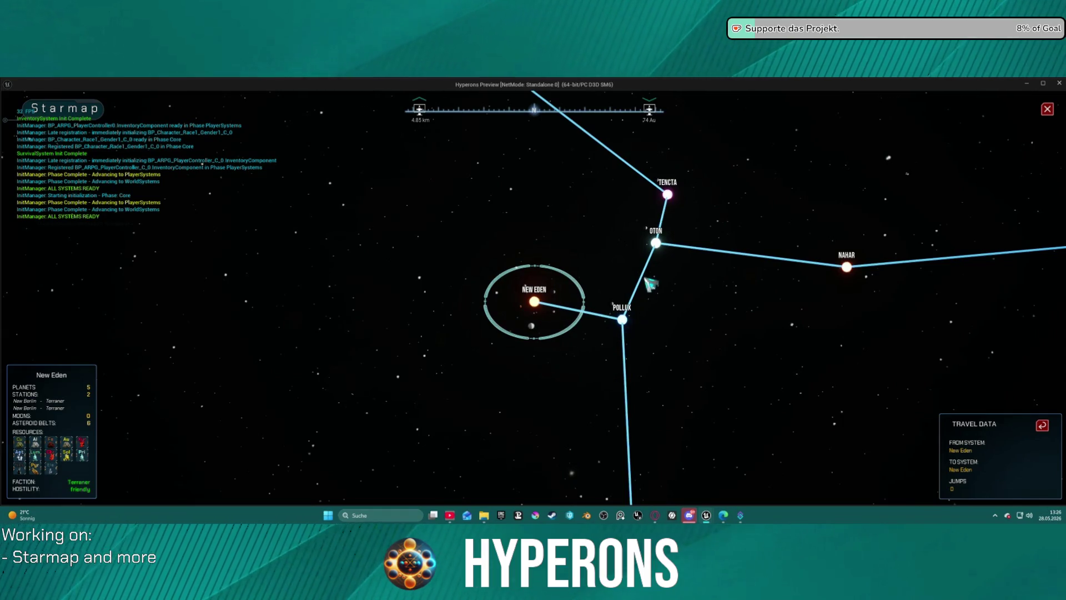
pyautogui.click(658, 245)
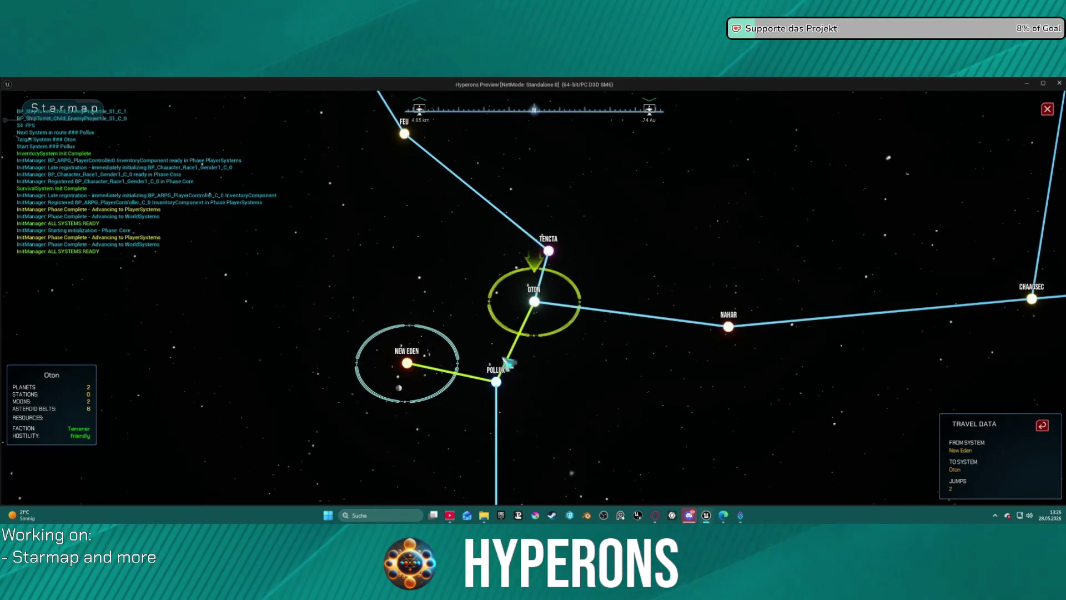
pyautogui.click(410, 365)
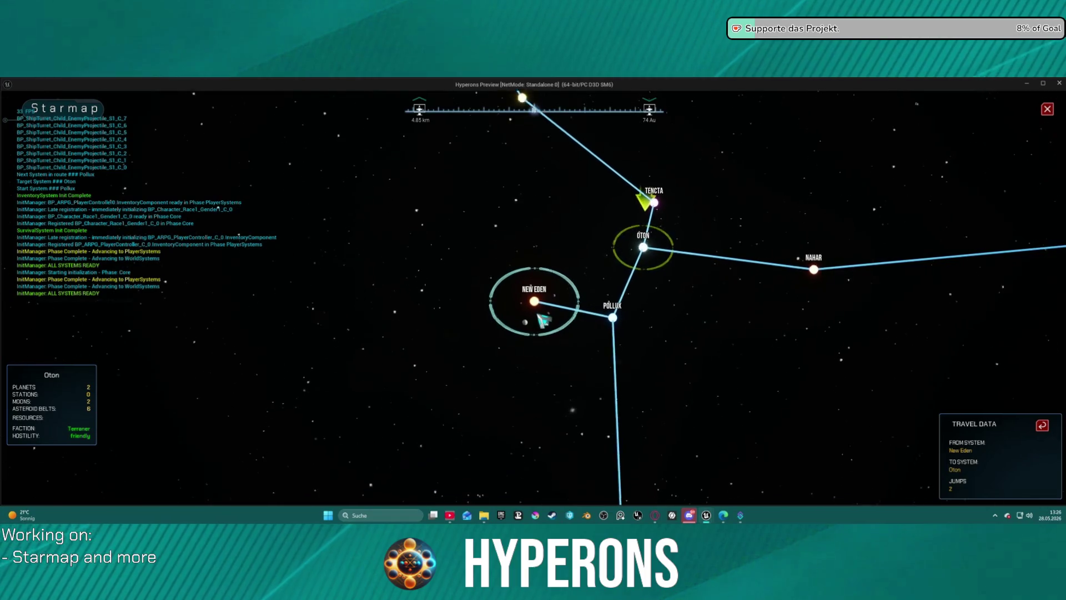
pyautogui.click(536, 305)
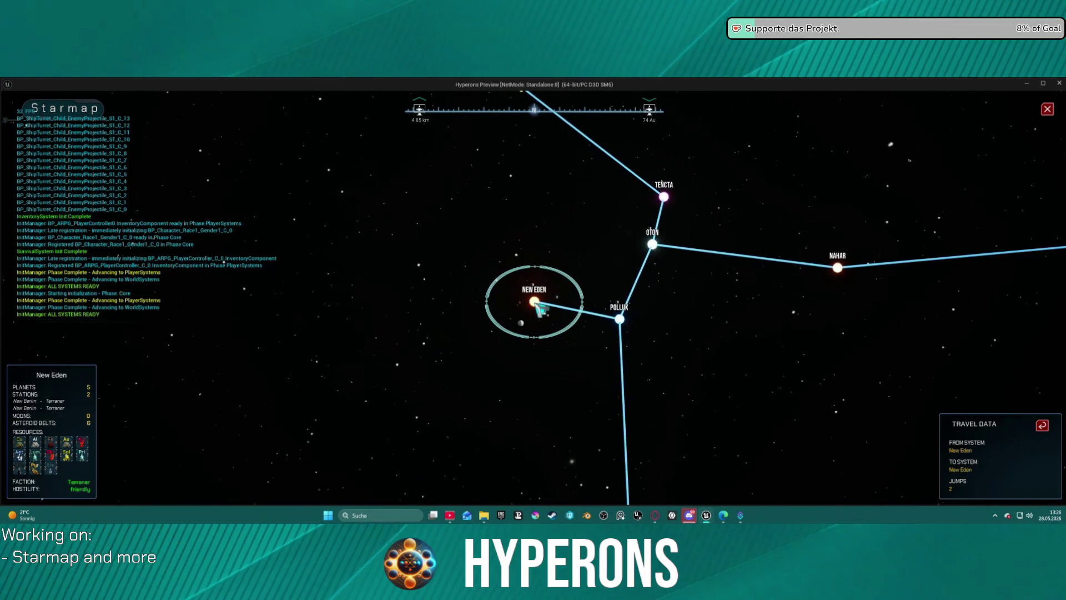
pyautogui.click(652, 244)
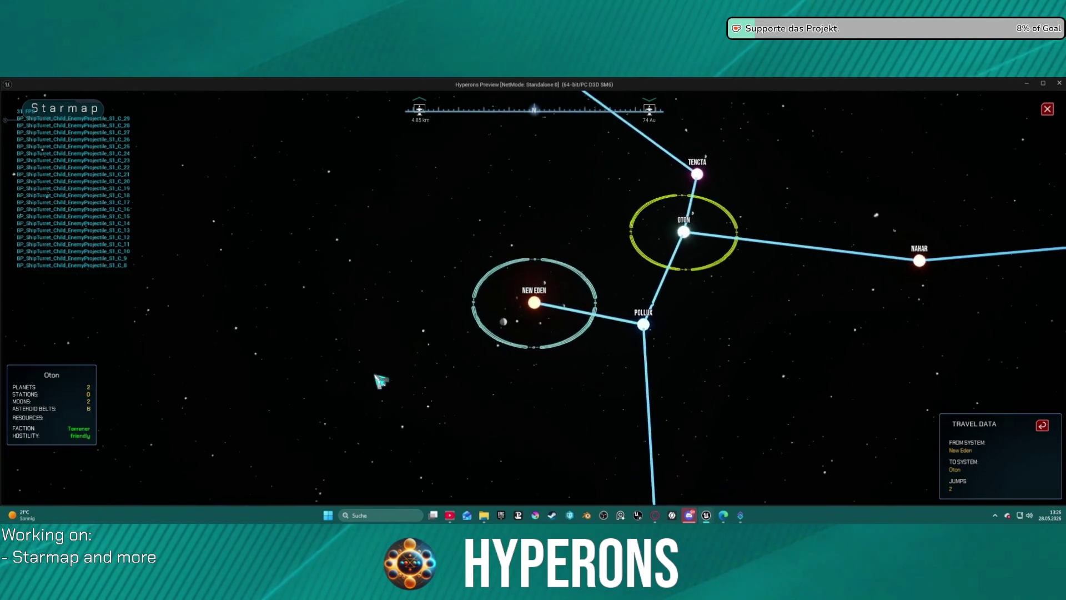
pyautogui.press('Escape')
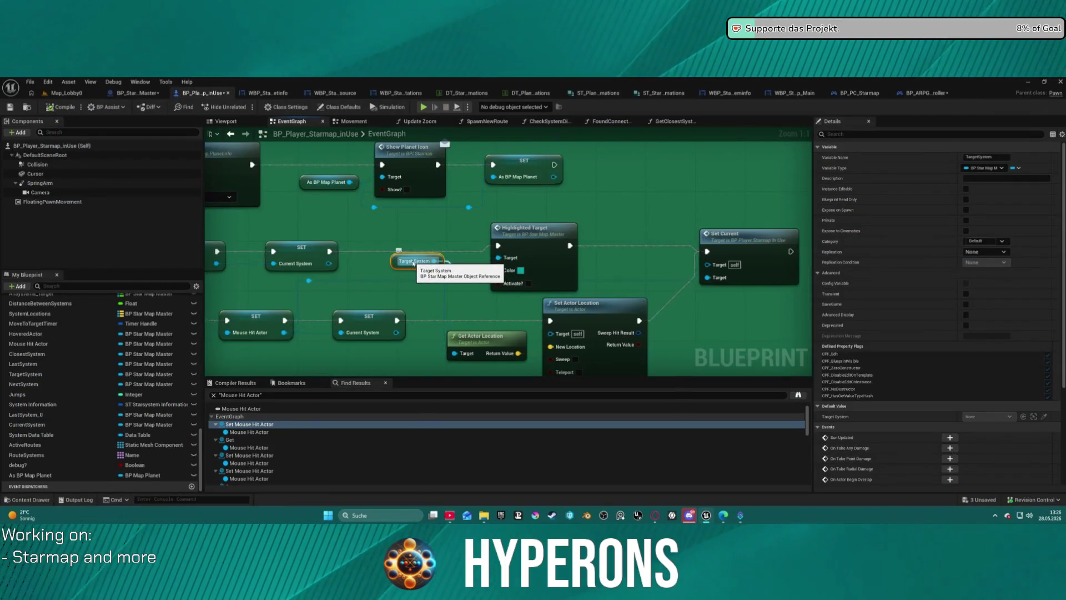
# - Insert a Set Target System node, found via 'target sys', after Highlighted Target
pyautogui.moveTo(433, 237)
pyautogui.mouseDown()
pyautogui.moveTo(501, 281)
pyautogui.moveTo(489, 271)
pyautogui.mouseUp()
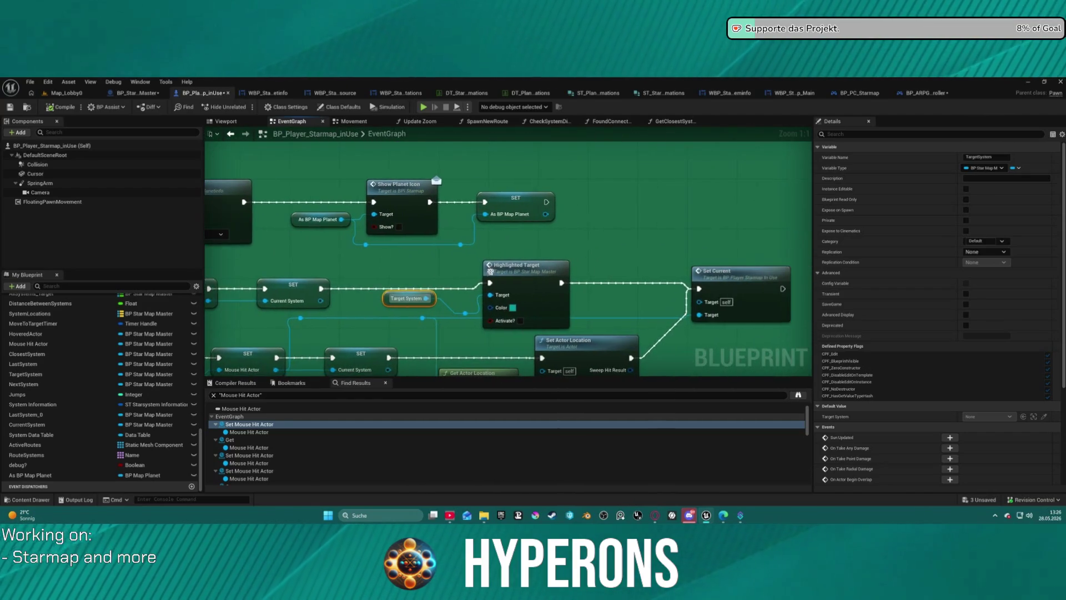
pyautogui.moveTo(321, 288)
pyautogui.mouseDown()
pyautogui.moveTo(565, 253)
pyautogui.moveTo(444, 258)
pyautogui.mouseUp()
pyautogui.press('Escape')
pyautogui.moveTo(561, 284); pyautogui.dragTo(596, 277)
pyautogui.write('t')
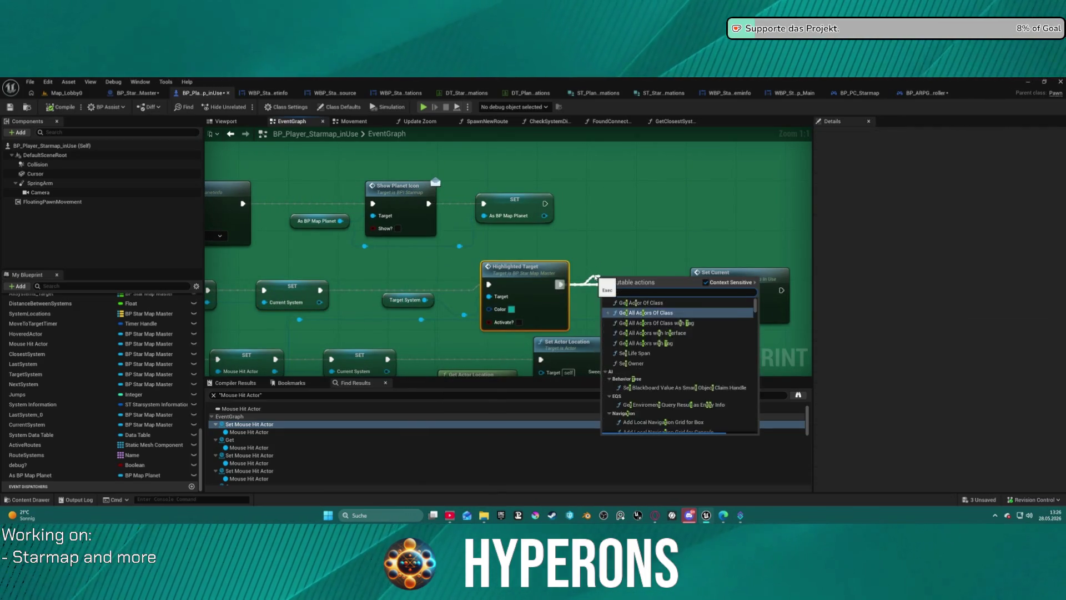
pyautogui.write('arget sys')
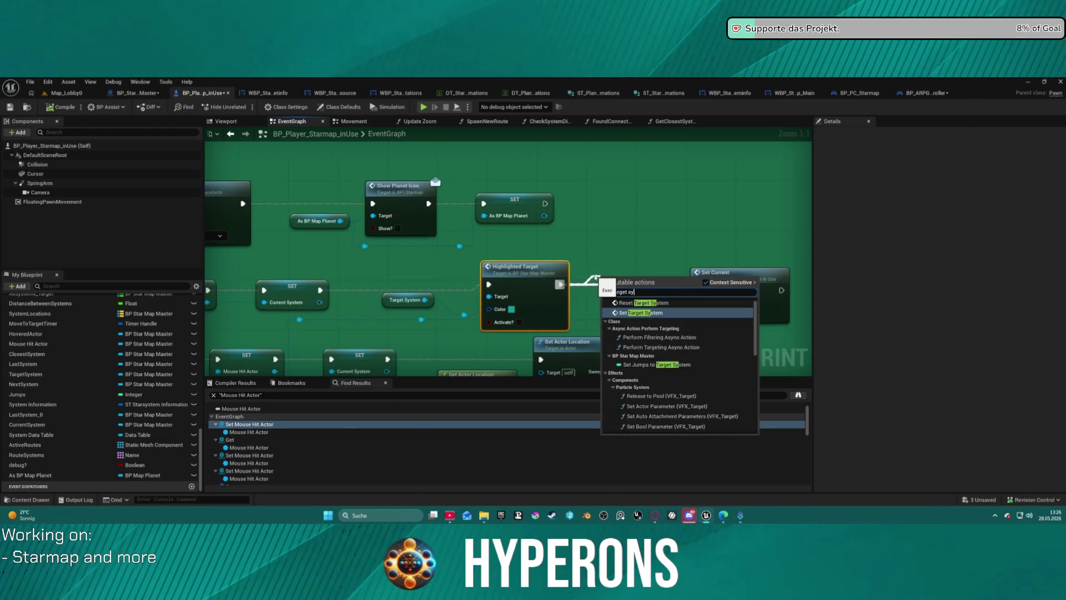
pyautogui.scroll(-5, 711, 425)
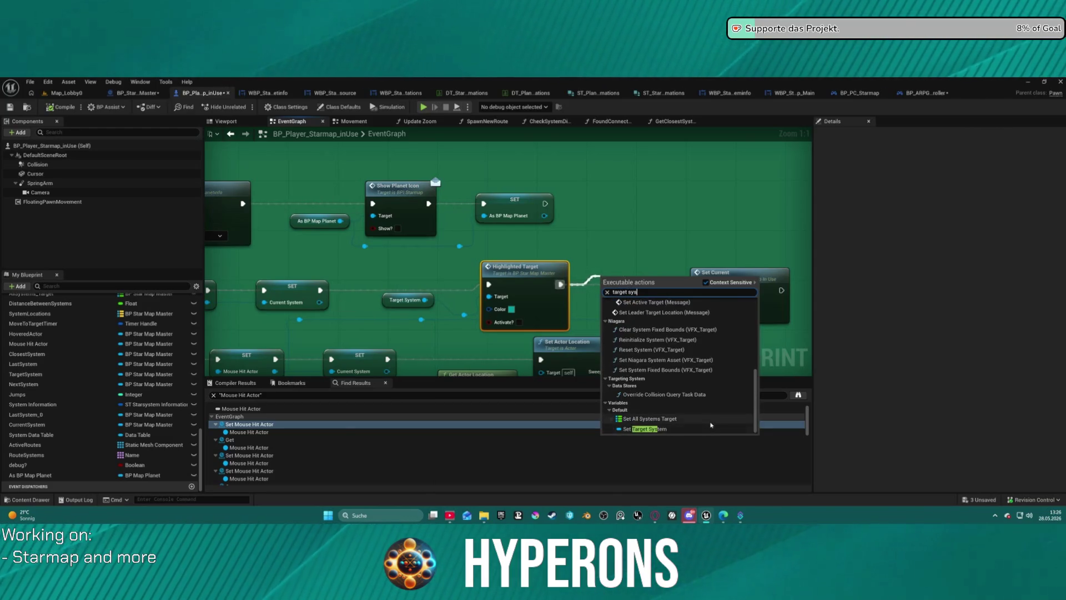
pyautogui.click(660, 428)
pyautogui.scroll(-8, 697, 288)
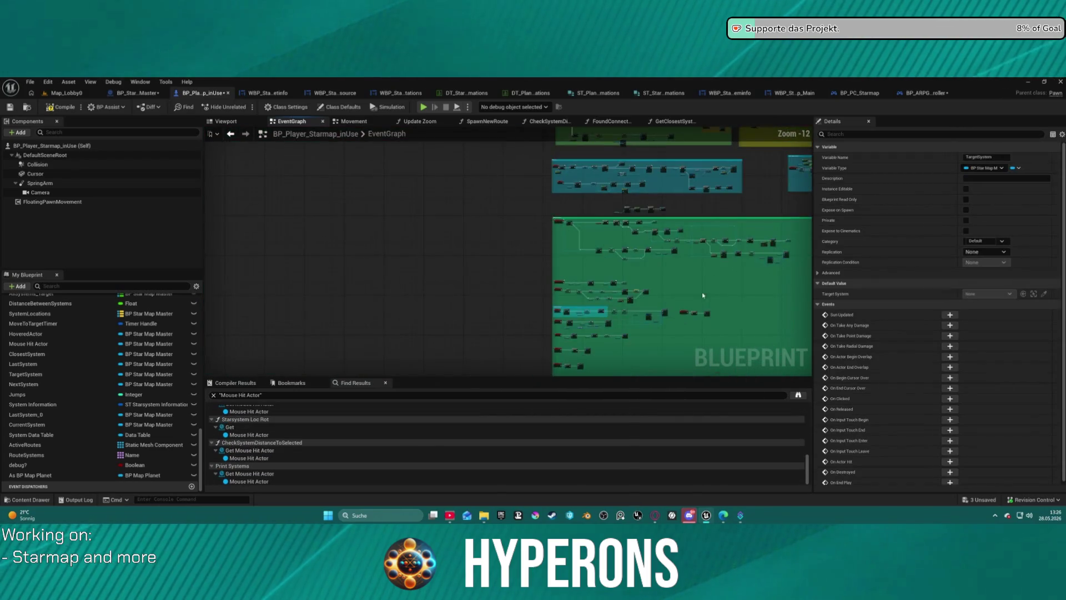
pyautogui.scroll(6, 601, 303)
pyautogui.press('Home')
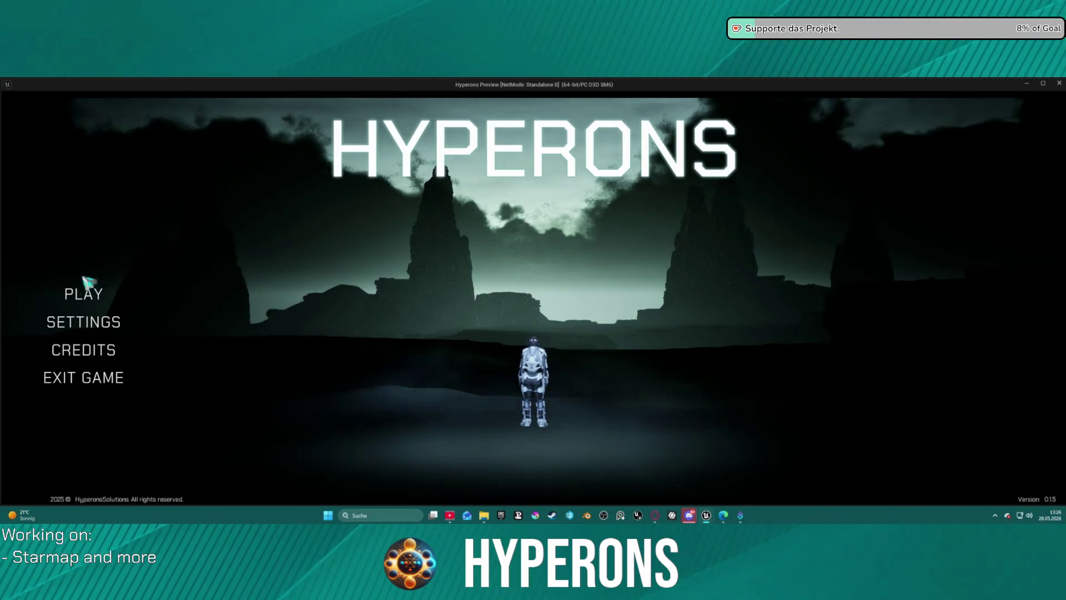
# - Start the game as the Mining character and open the starmap
pyautogui.click(76, 295)
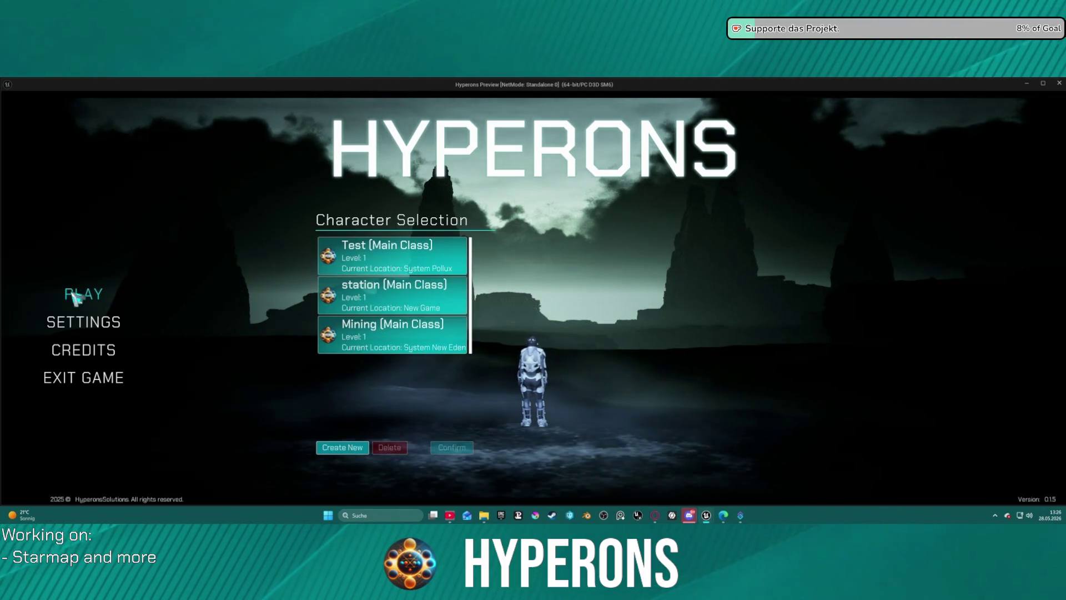
pyautogui.click(370, 327)
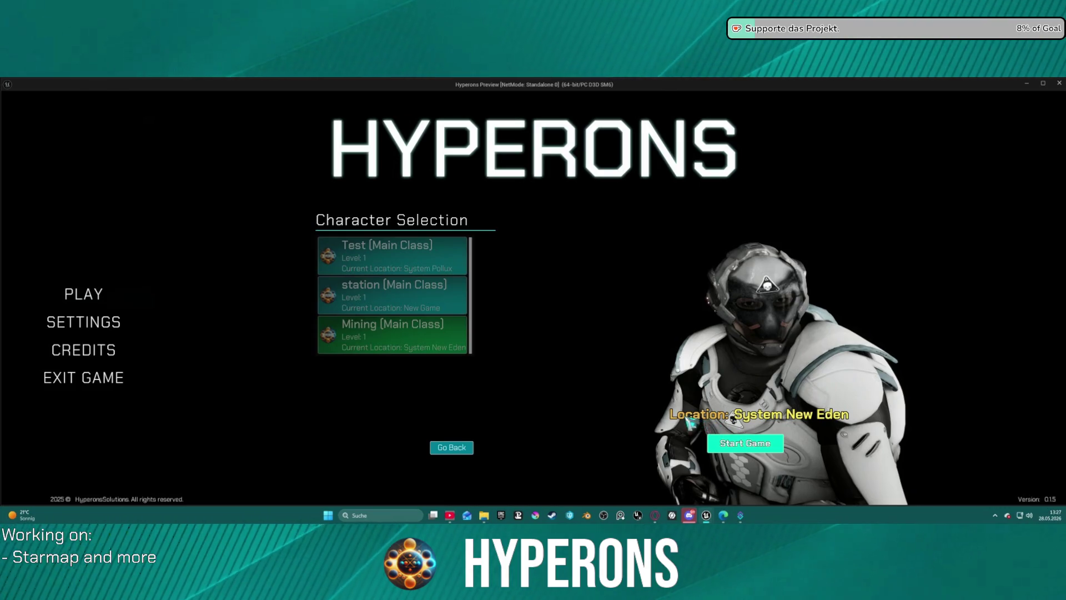
pyautogui.click(716, 440)
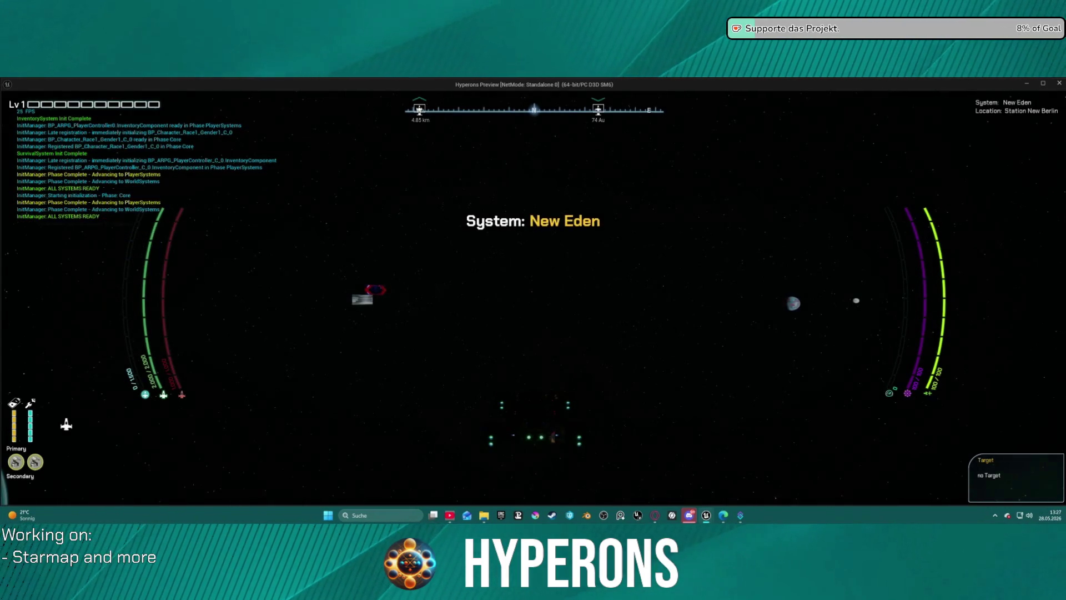
pyautogui.press('m')
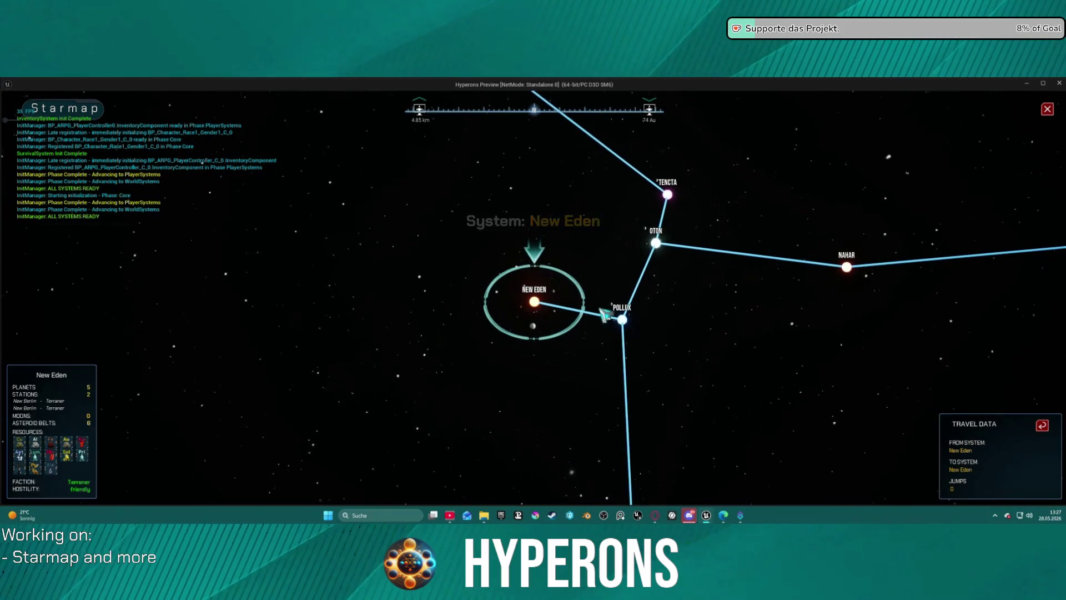
# - Target Oton, then retarget New Eden while zooming the map, and close the preview
pyautogui.click(657, 244)
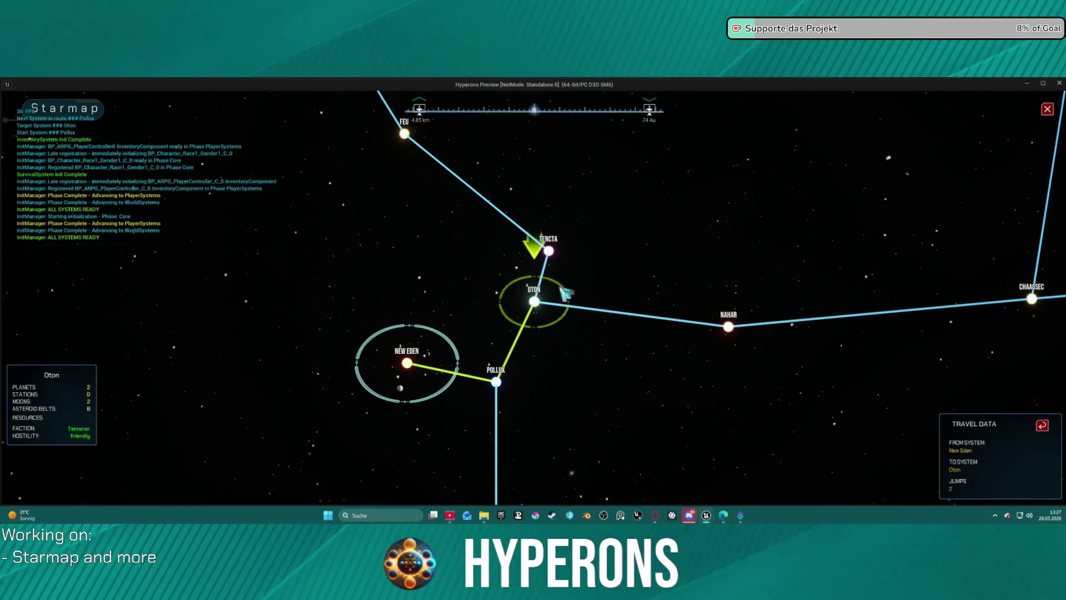
pyautogui.click(411, 366)
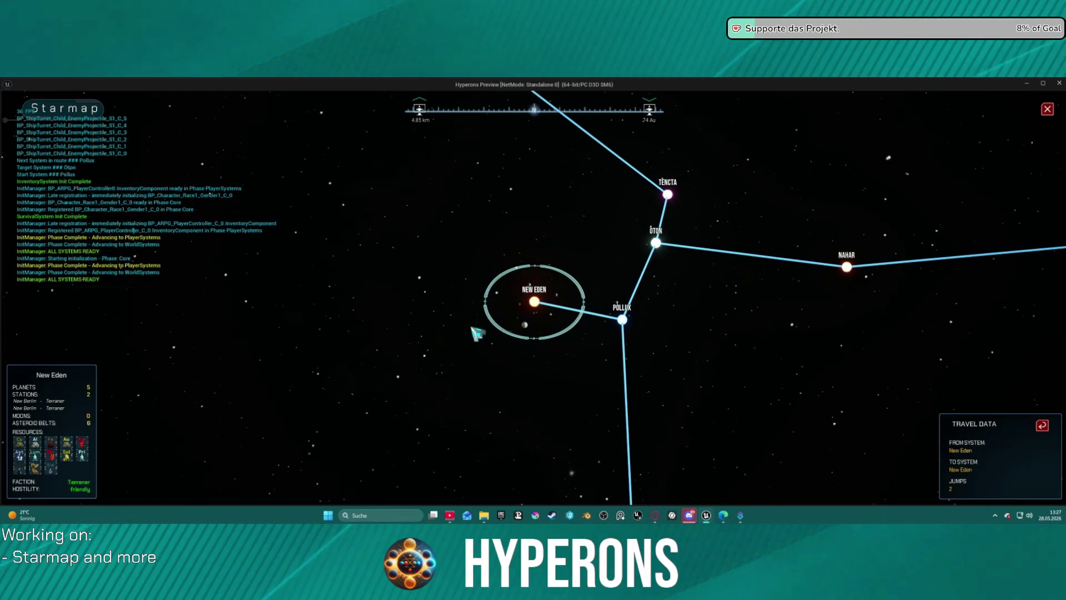
pyautogui.scroll(-3, 472, 328)
pyautogui.scroll(5, 472, 327)
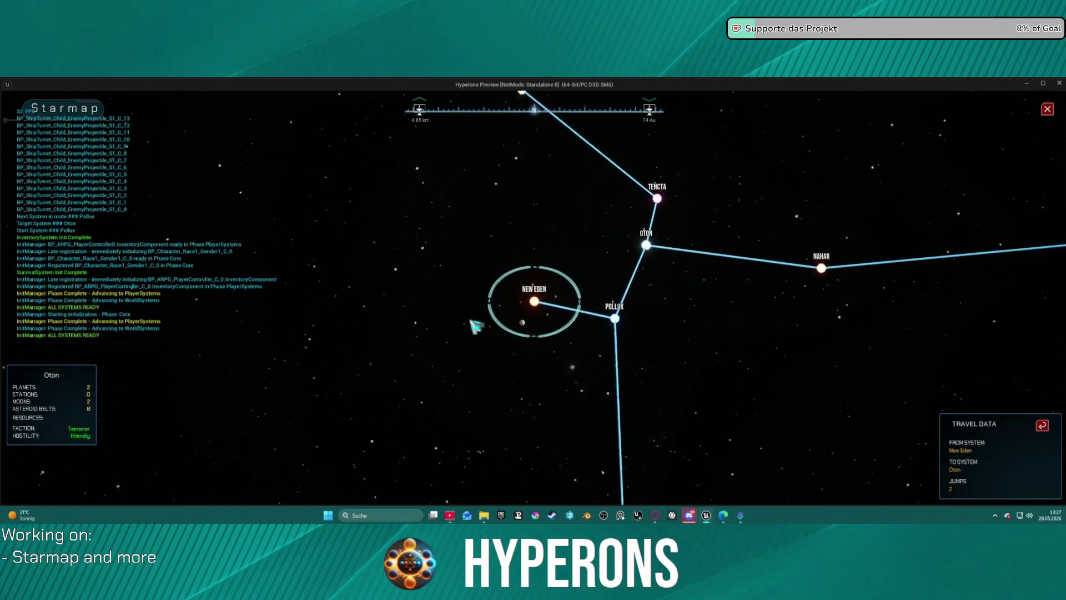
pyautogui.scroll(-5, 488, 335)
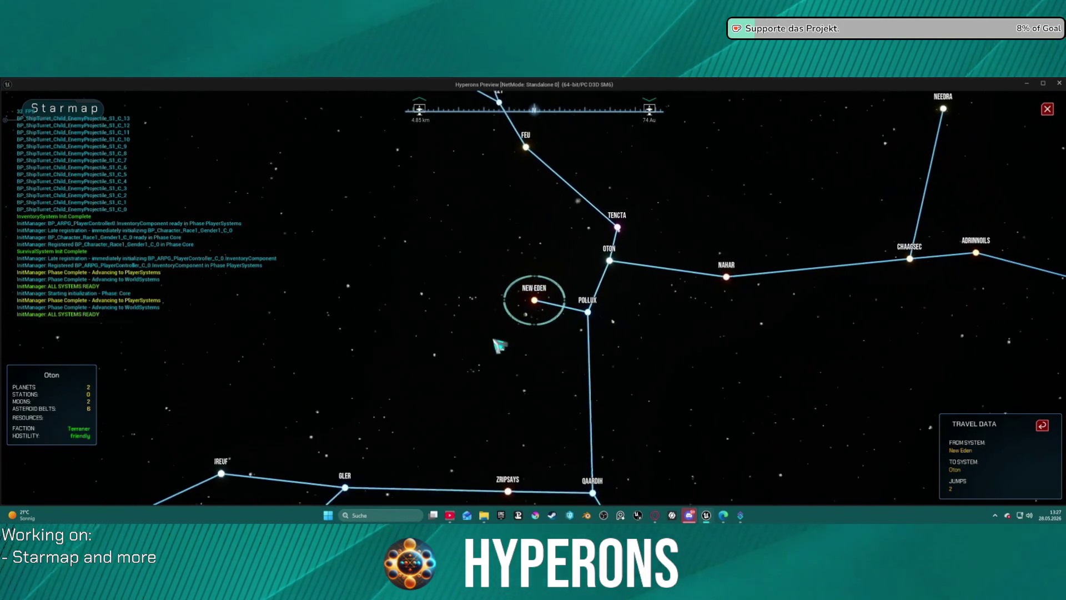
pyautogui.click(538, 302)
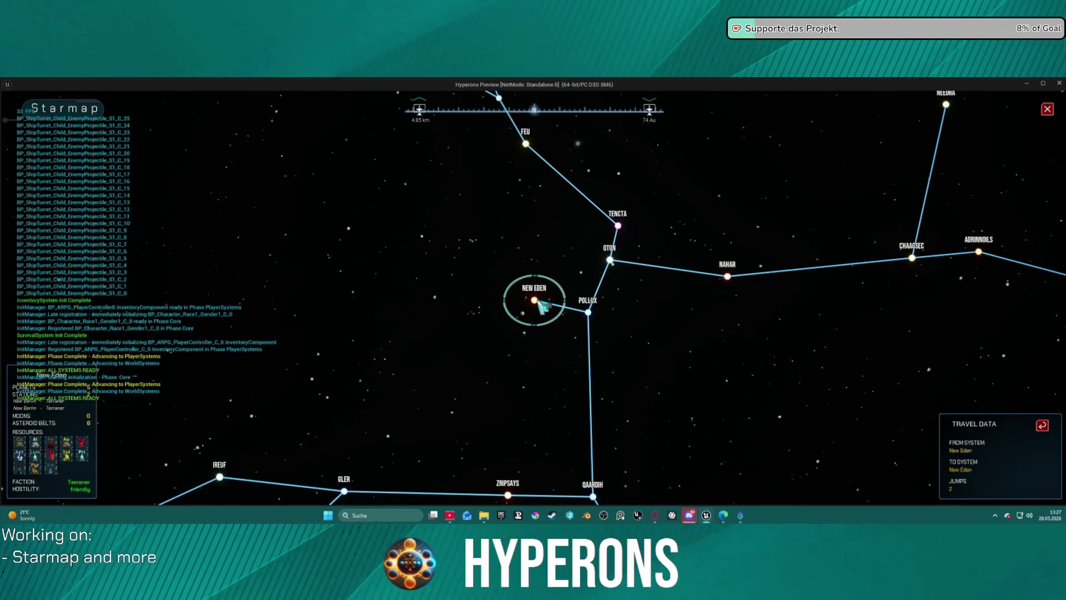
pyautogui.press('Escape')
pyautogui.moveTo(389, 266); pyautogui.dragTo(614, 278)
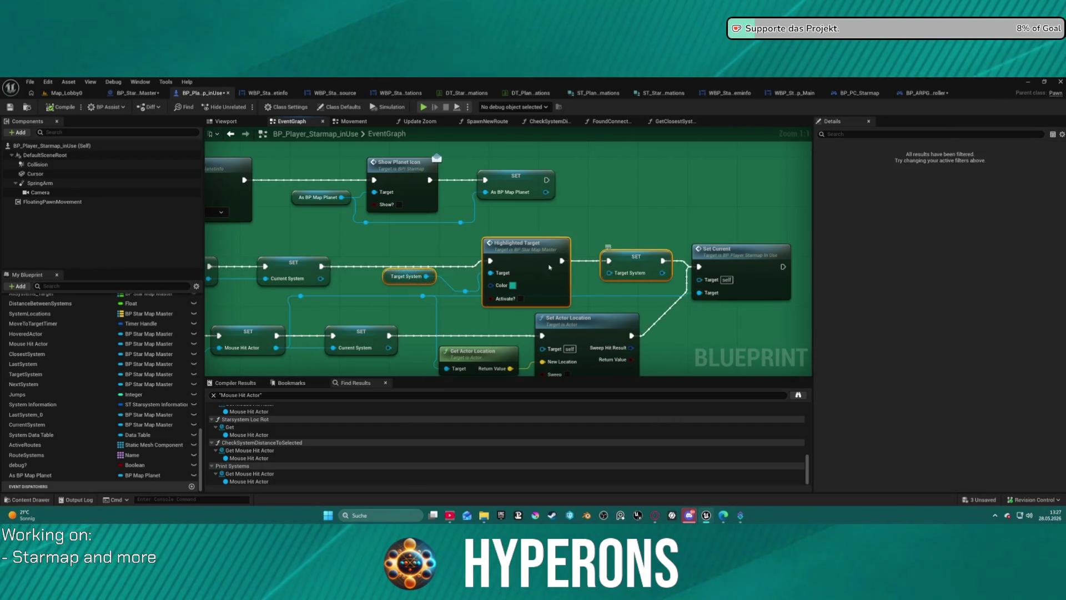
pyautogui.press('Delete')
pyautogui.moveTo(321, 266); pyautogui.dragTo(700, 267)
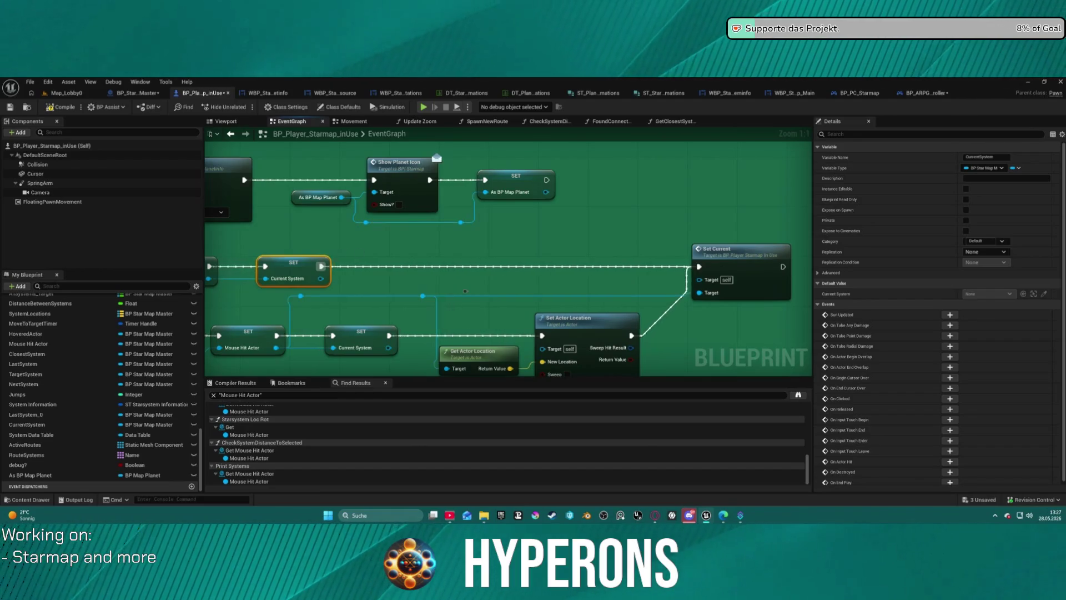
pyautogui.scroll(-5, 359, 251)
pyautogui.moveTo(538, 329)
pyautogui.mouseDown()
pyautogui.moveTo(478, 281)
pyautogui.moveTo(488, 228)
pyautogui.moveTo(500, 261)
pyautogui.moveTo(531, 278)
pyautogui.mouseUp()
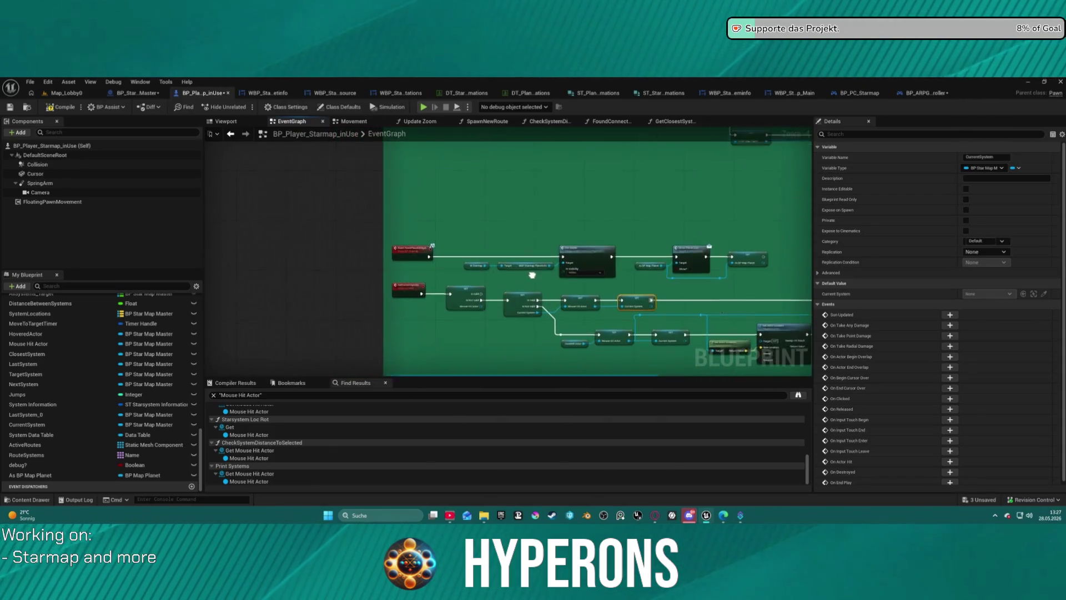
pyautogui.scroll(4, 510, 315)
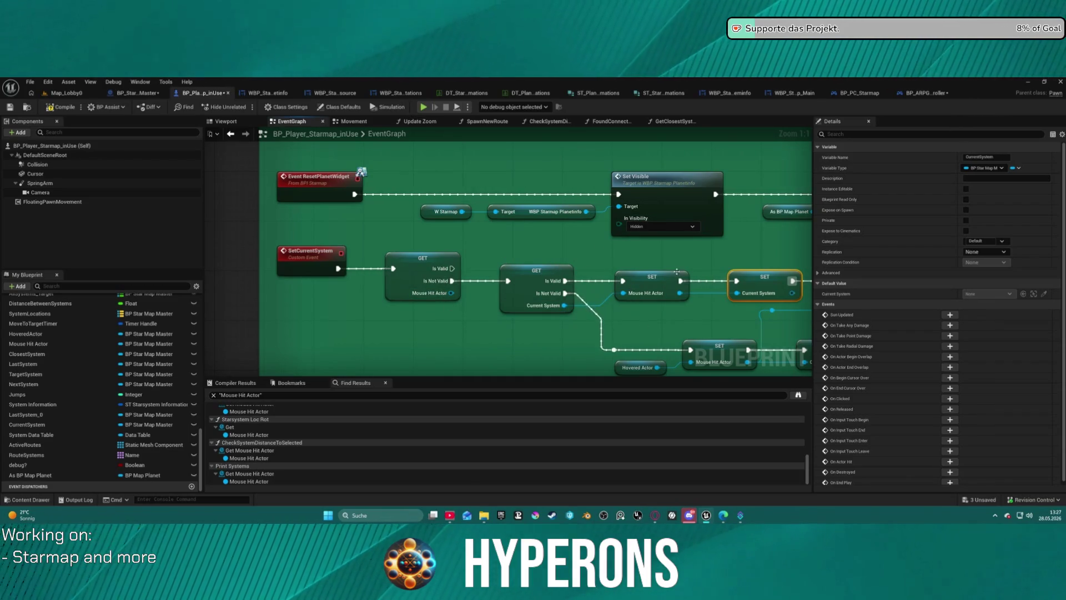
pyautogui.scroll(-12, 438, 328)
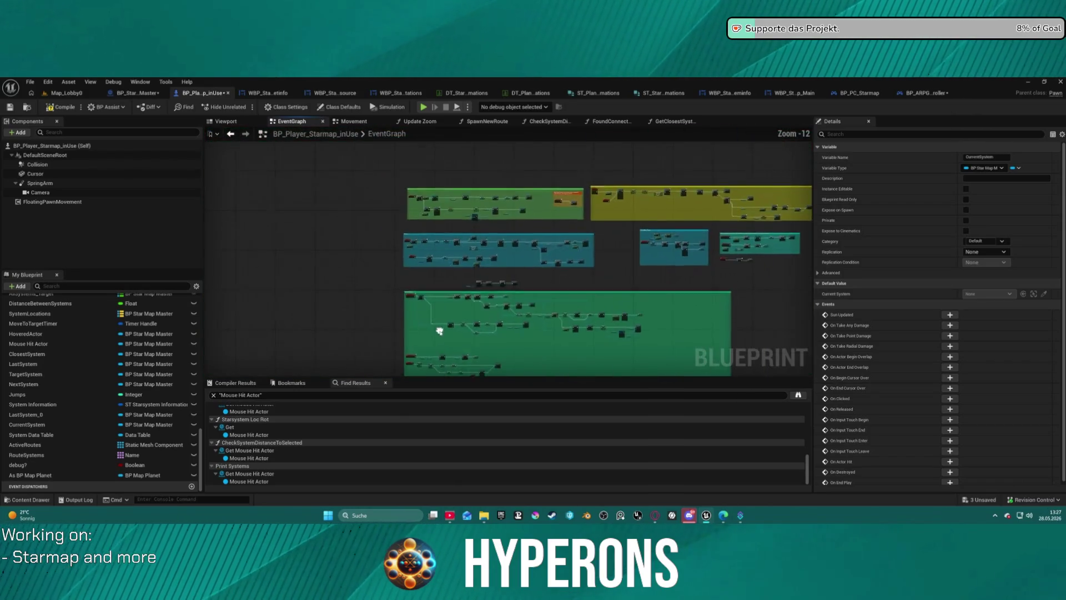
pyautogui.scroll(11, 438, 327)
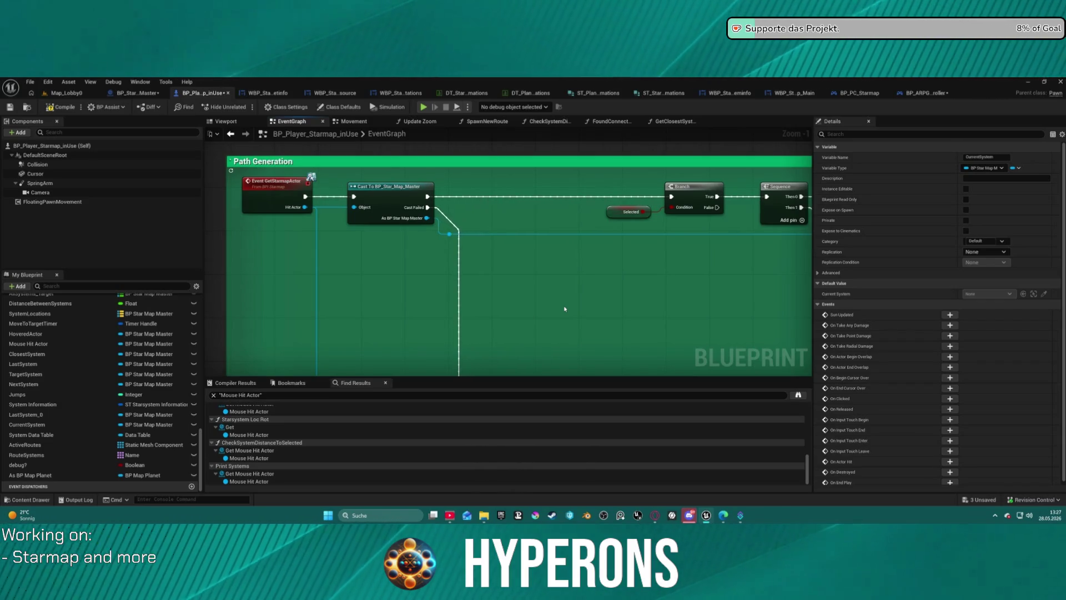
pyautogui.scroll(-2, 564, 309)
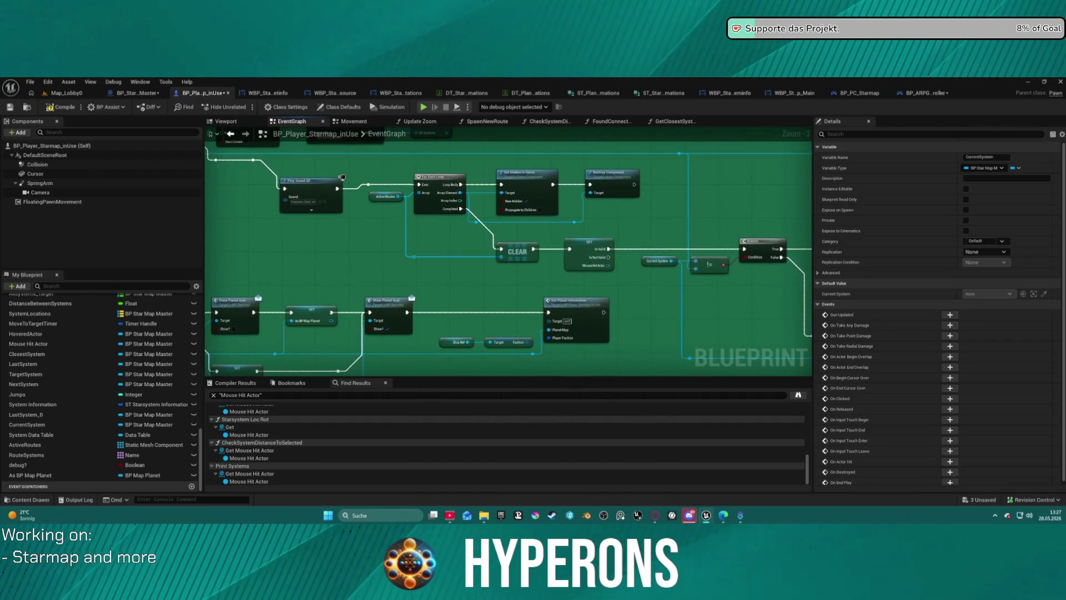
pyautogui.scroll(-1, 606, 307)
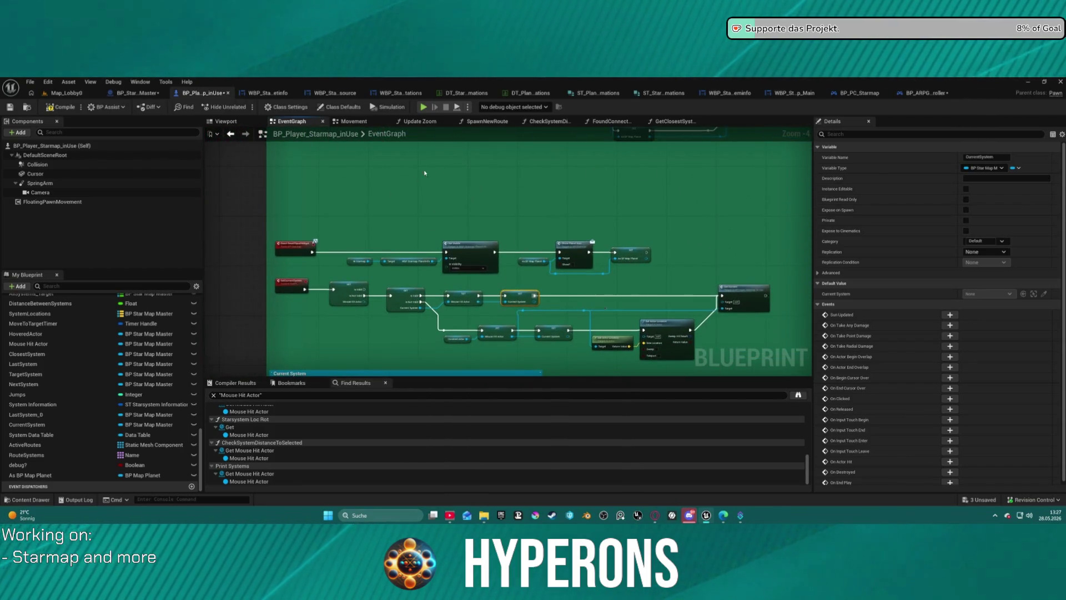
pyautogui.scroll(1, 433, 211)
pyautogui.scroll(1, 429, 253)
pyautogui.moveTo(429, 254)
pyautogui.mouseDown()
pyautogui.moveTo(329, 290)
pyautogui.moveTo(536, 323)
pyautogui.moveTo(431, 295)
pyautogui.moveTo(423, 245)
pyautogui.moveTo(500, 261)
pyautogui.moveTo(589, 251)
pyautogui.moveTo(416, 256)
pyautogui.moveTo(530, 241)
pyautogui.moveTo(534, 251)
pyautogui.moveTo(764, 255)
pyautogui.moveTo(228, 170)
pyautogui.mouseUp()
pyautogui.scroll(-2, 536, 323)
pyautogui.scroll(2, 559, 223)
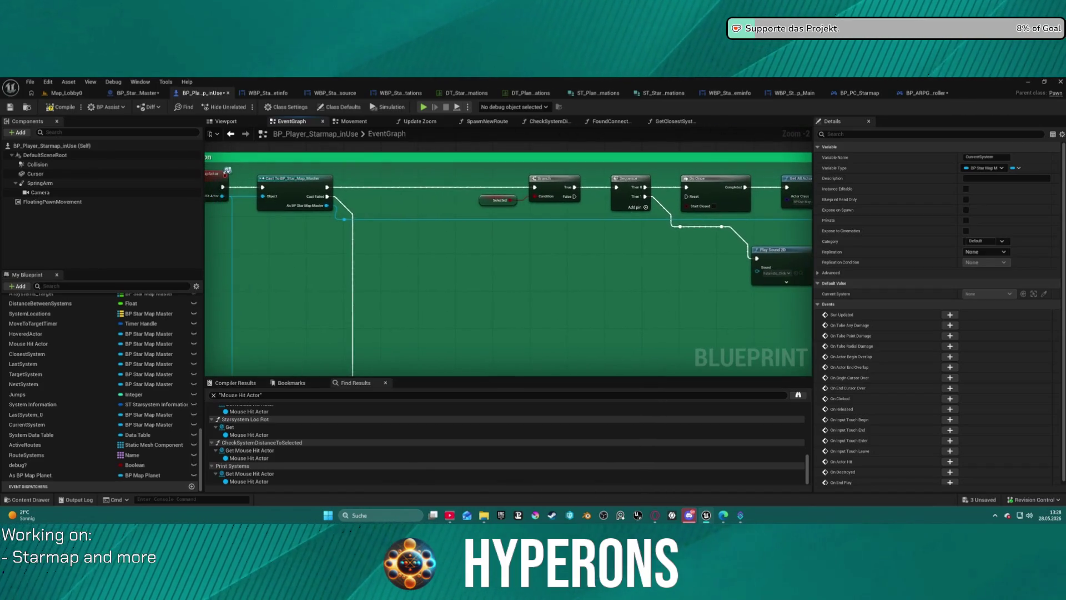
pyautogui.moveTo(508, 278)
pyautogui.mouseDown()
pyautogui.moveTo(503, 183)
pyautogui.moveTo(462, 145)
pyautogui.moveTo(160, 107)
pyautogui.mouseUp()
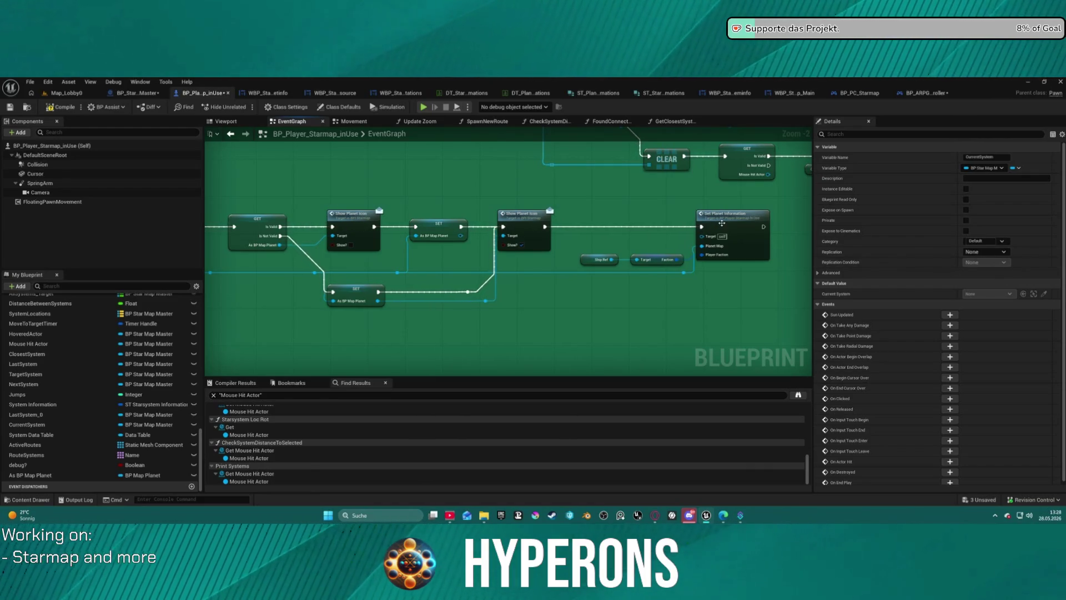
pyautogui.moveTo(721, 222); pyautogui.dragTo(426, 195)
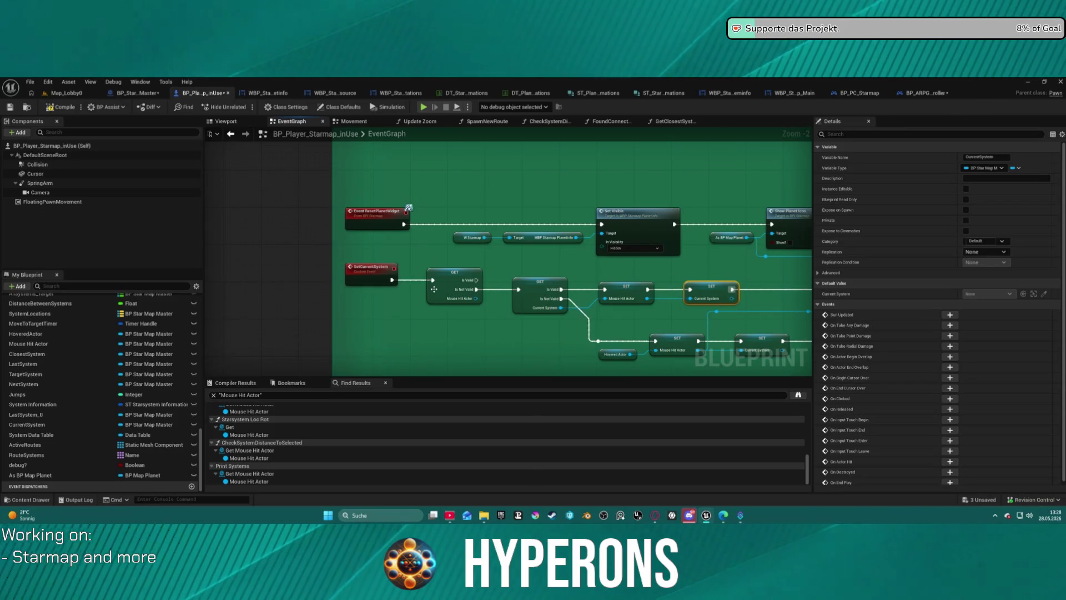
pyautogui.rightClick(375, 277)
# - Search the blueprint for references to SetCurrentSystem by name
pyautogui.moveTo(408, 437)
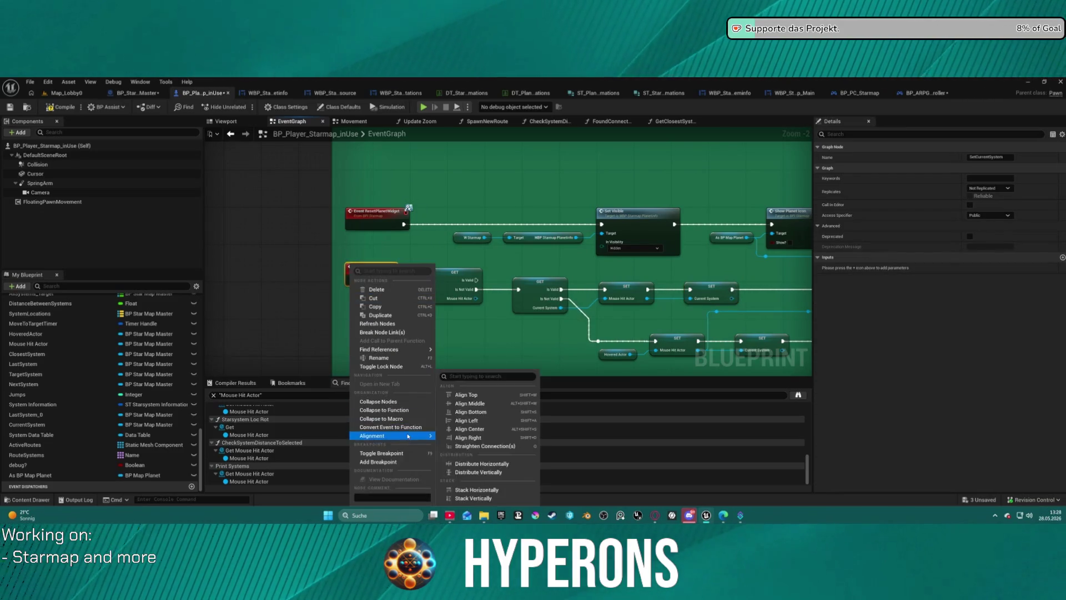
pyautogui.moveTo(407, 351)
pyautogui.click(450, 355)
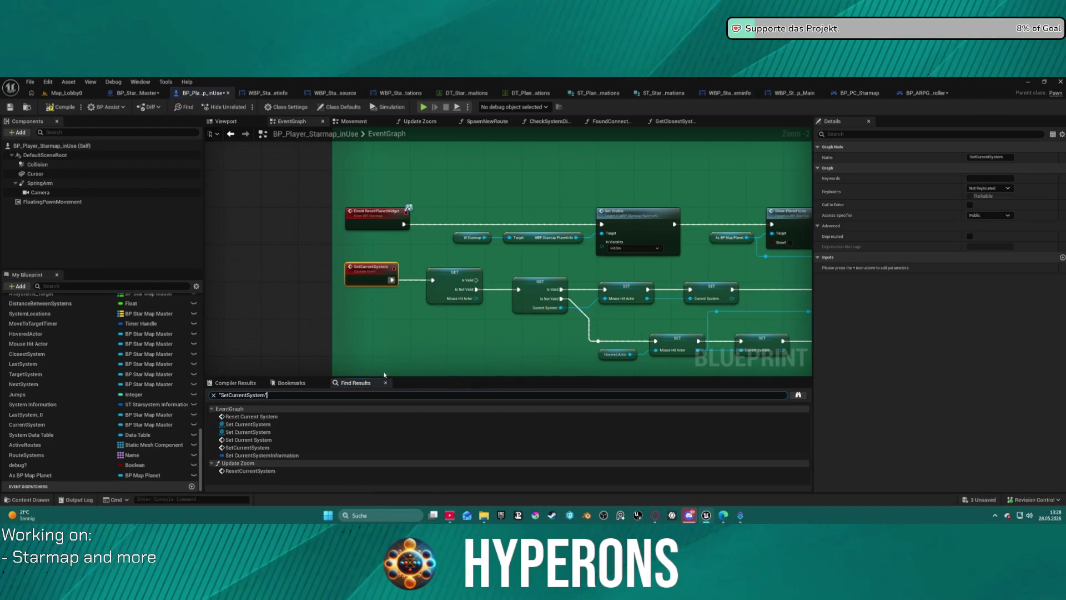
# - Step through each SetCurrentSystem result and jump to the custom event definition
pyautogui.click(249, 432)
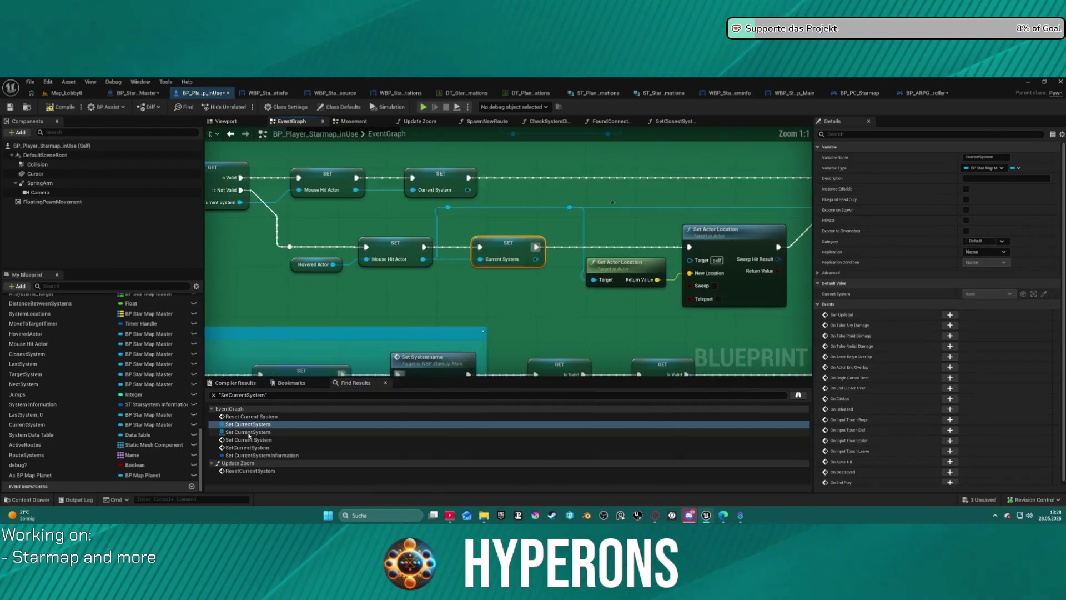
pyautogui.click(249, 439)
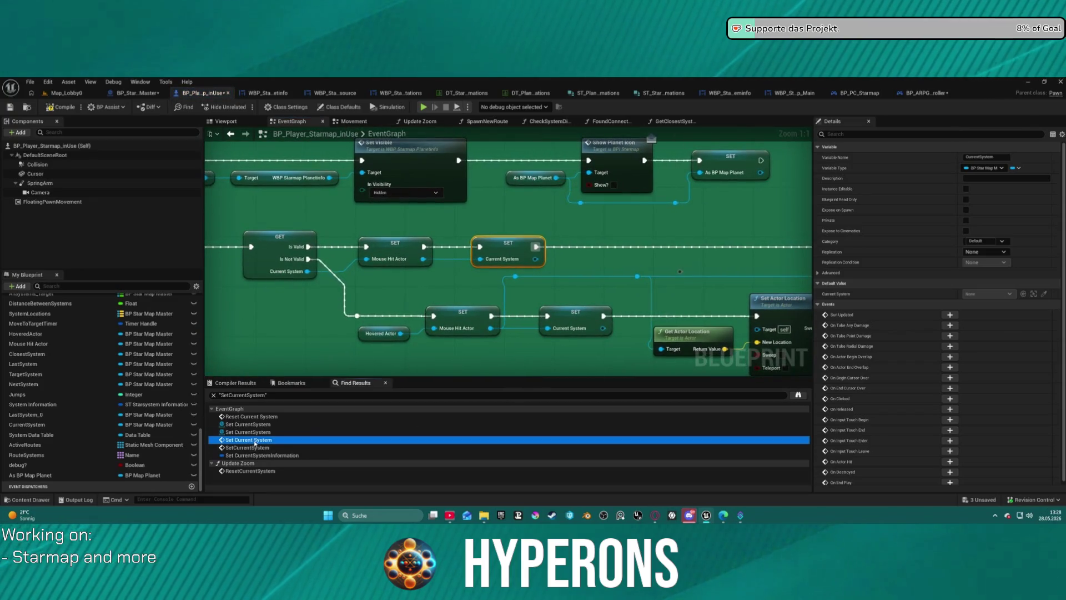
pyautogui.click(253, 448)
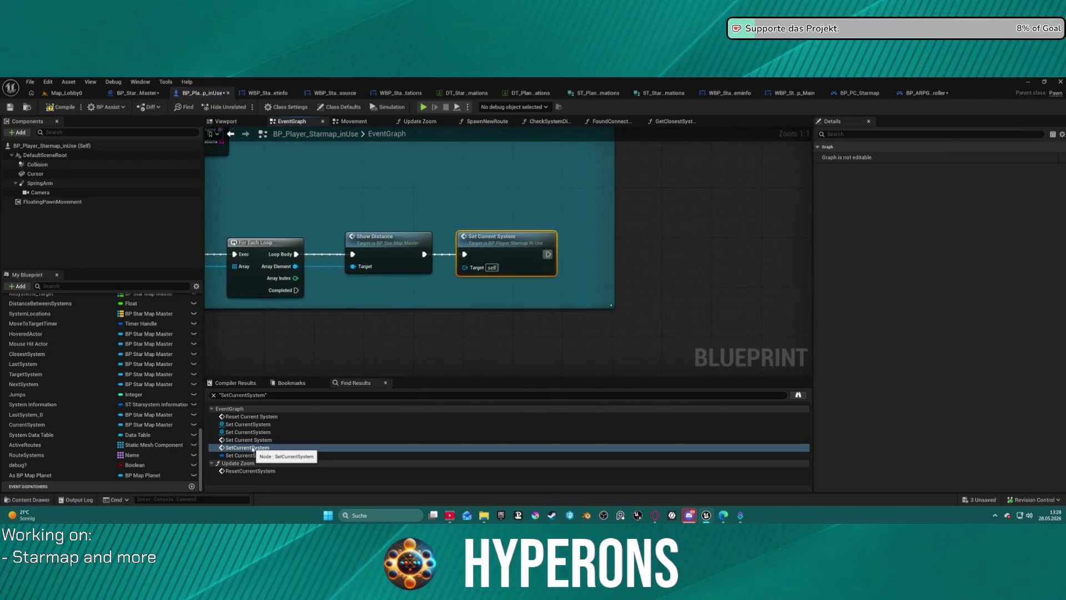
pyautogui.scroll(-4, 306, 204)
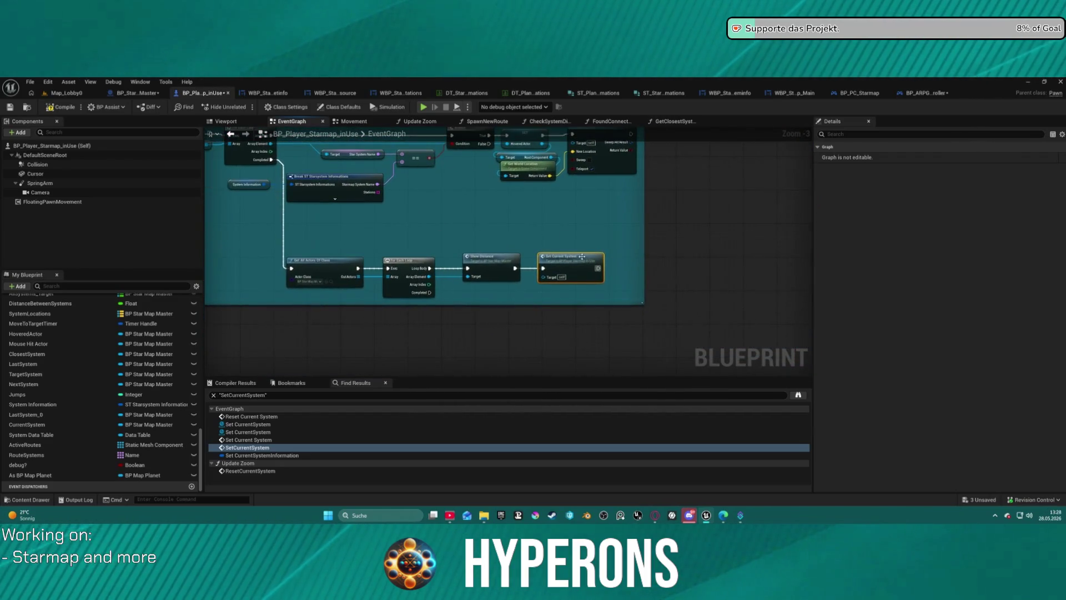
pyautogui.scroll(3, 587, 256)
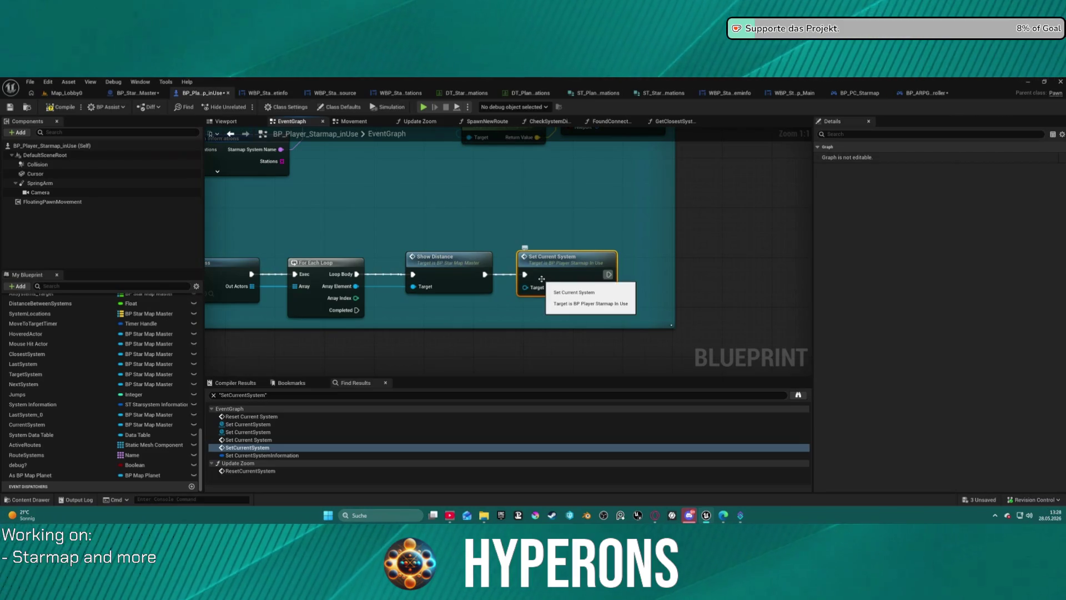
pyautogui.moveTo(547, 271); pyautogui.dragTo(709, 268)
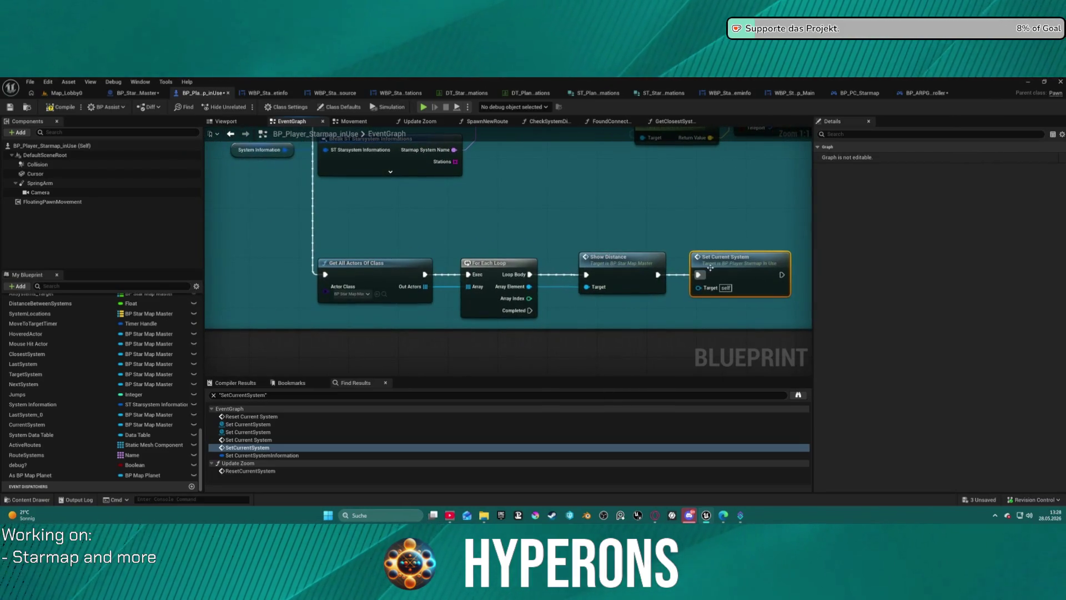
pyautogui.doubleClick(729, 256)
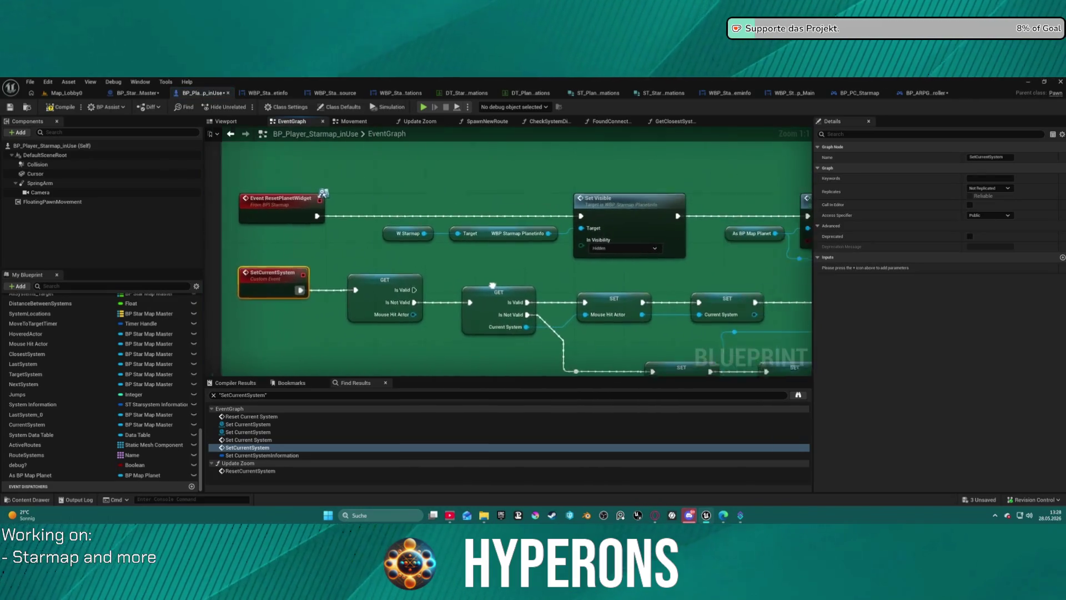
pyautogui.scroll(-2, 459, 269)
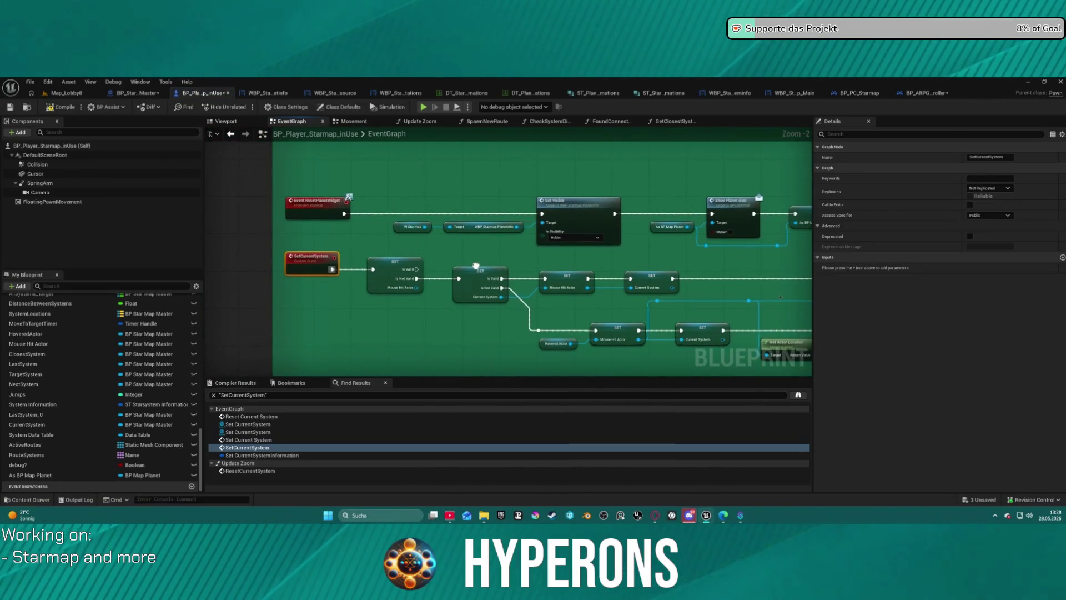
pyautogui.moveTo(476, 266); pyautogui.dragTo(217, 135)
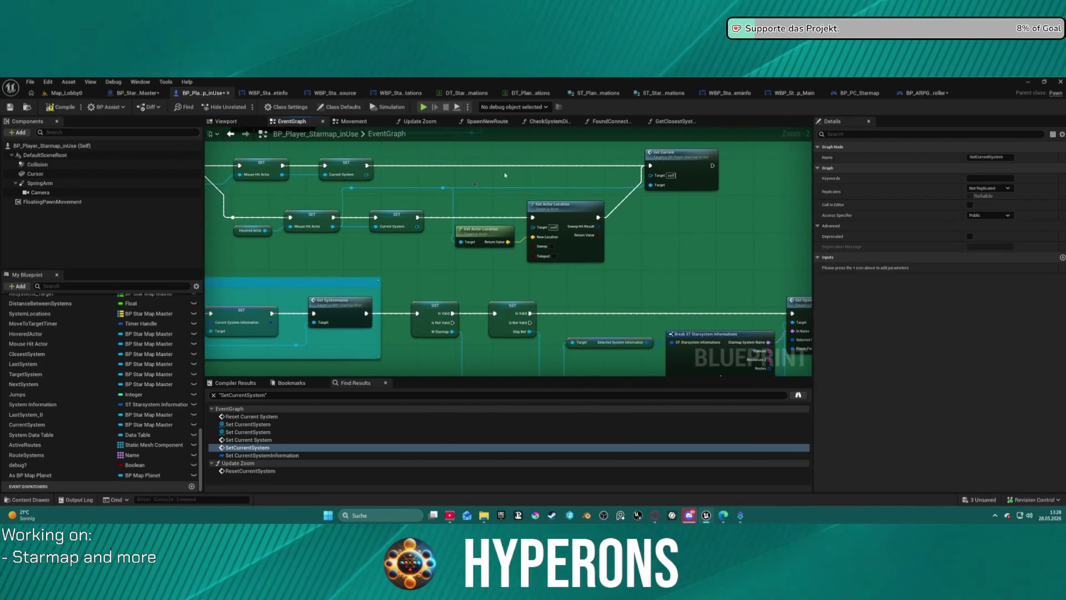
pyautogui.doubleClick(247, 448)
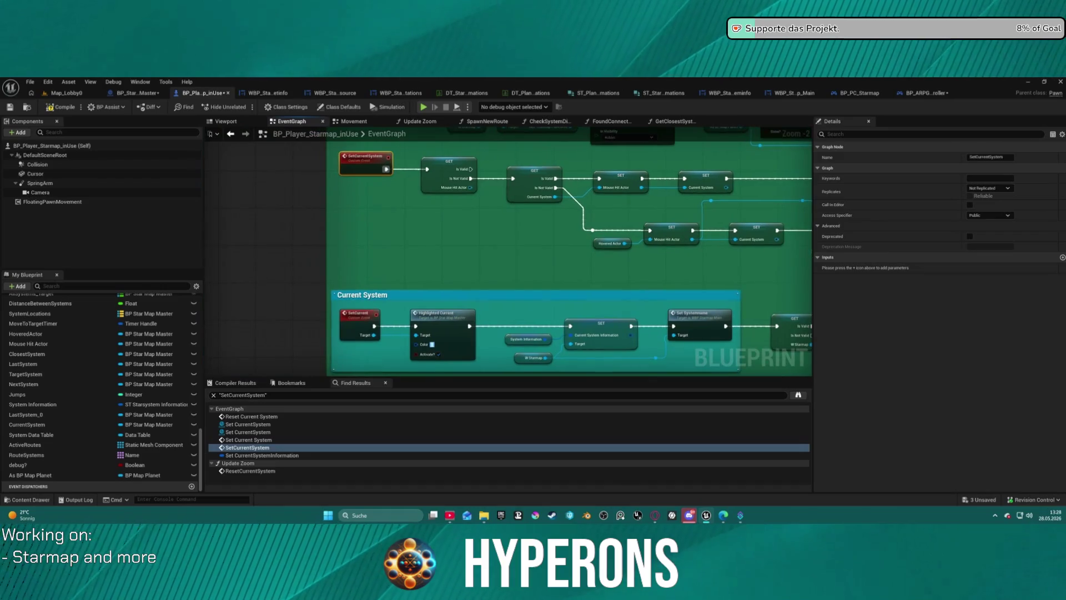
pyautogui.moveTo(581, 355)
pyautogui.mouseDown()
pyautogui.moveTo(554, 263)
pyautogui.moveTo(555, 336)
pyautogui.moveTo(555, 305)
pyautogui.moveTo(581, 356)
pyautogui.mouseUp()
pyautogui.scroll(-3, 561, 232)
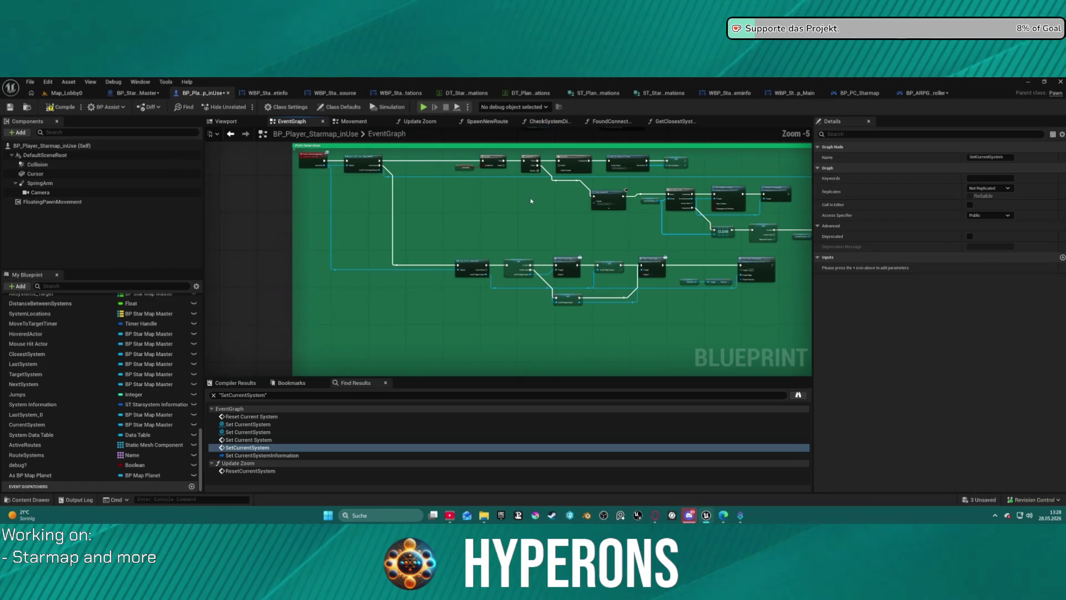
pyautogui.scroll(2, 570, 211)
pyautogui.moveTo(570, 212)
pyautogui.mouseDown()
pyautogui.moveTo(205, 283)
pyautogui.moveTo(712, 309)
pyautogui.moveTo(476, 288)
pyautogui.moveTo(414, 288)
pyautogui.moveTo(367, 311)
pyautogui.moveTo(272, 296)
pyautogui.mouseUp()
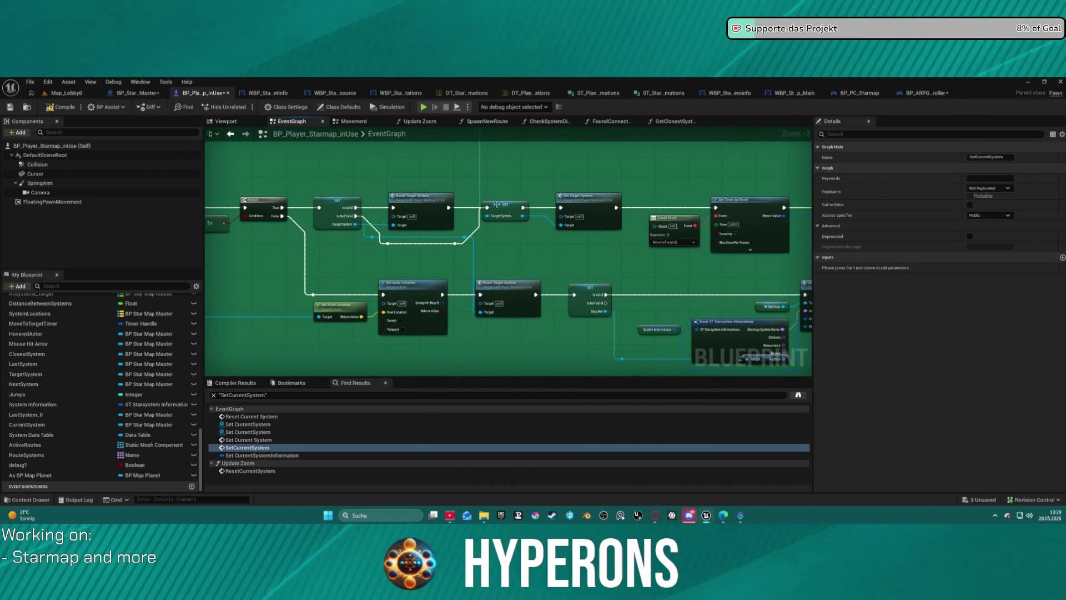
# - Pan from the Path Generation area to the empty space beside Set System Info
pyautogui.moveTo(532, 181)
pyautogui.mouseDown()
pyautogui.moveTo(649, 364)
pyautogui.moveTo(805, 344)
pyautogui.moveTo(784, 332)
pyautogui.moveTo(784, 320)
pyautogui.moveTo(583, 233)
pyautogui.moveTo(429, 176)
pyautogui.moveTo(380, 181)
pyautogui.moveTo(478, 217)
pyautogui.moveTo(649, 237)
pyautogui.moveTo(818, 238)
pyautogui.mouseUp()
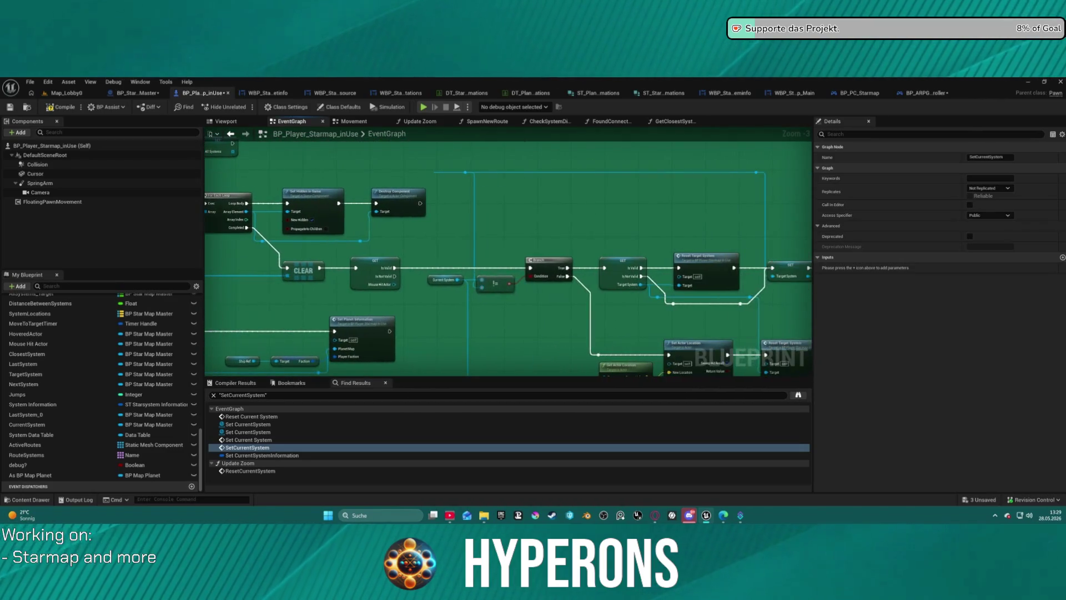
pyautogui.moveTo(422, 238)
pyautogui.mouseDown()
pyautogui.moveTo(653, 236)
pyautogui.moveTo(392, 177)
pyautogui.moveTo(594, 228)
pyautogui.mouseUp()
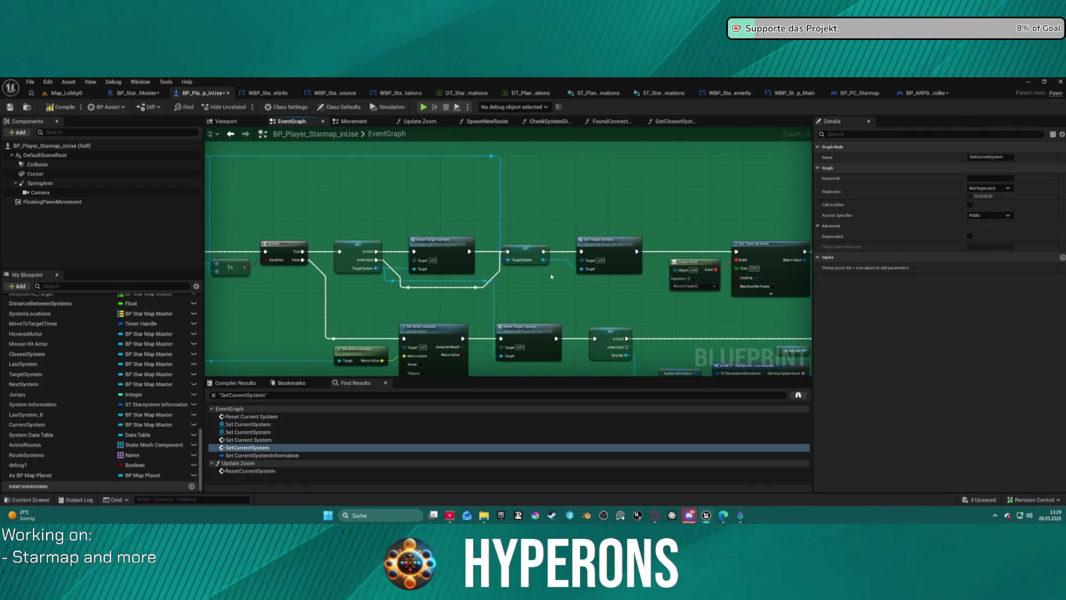
pyautogui.moveTo(571, 289)
pyautogui.mouseDown()
pyautogui.moveTo(543, 260)
pyautogui.moveTo(666, 264)
pyautogui.mouseUp()
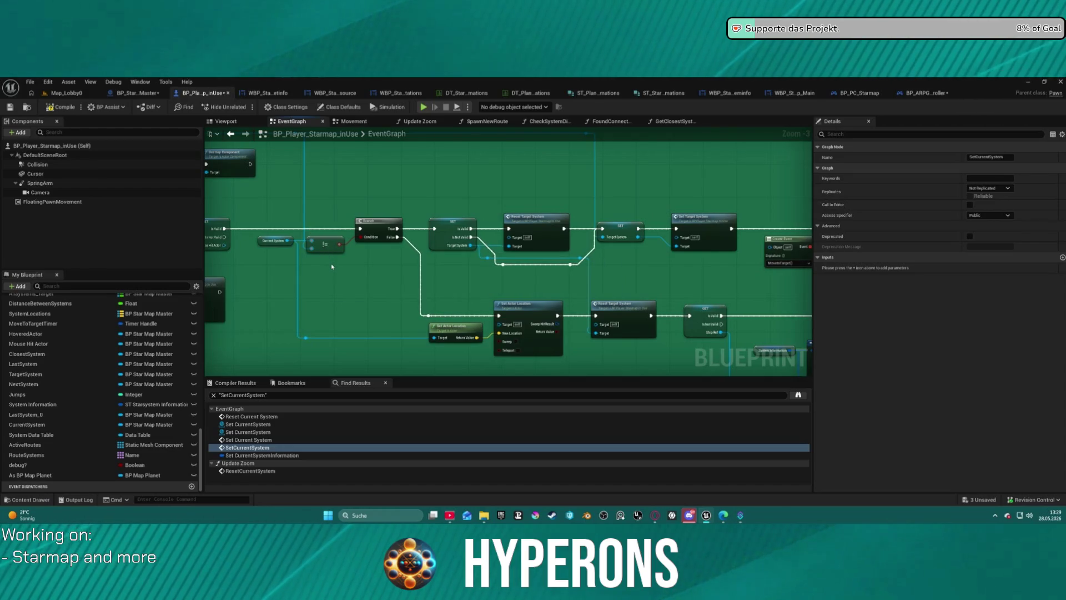
pyautogui.moveTo(332, 266); pyautogui.dragTo(77, 220)
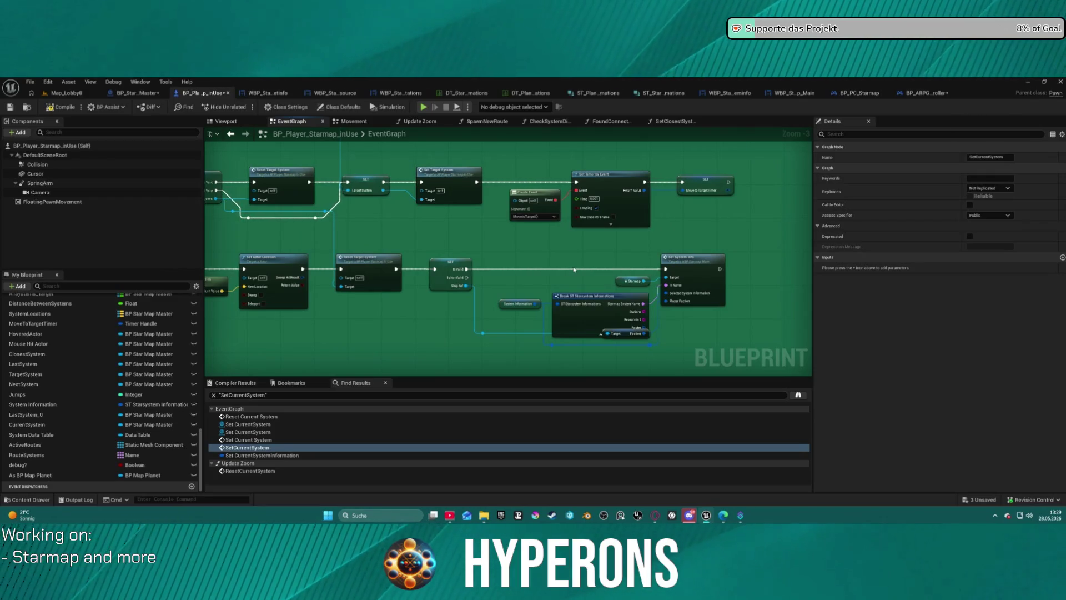
pyautogui.moveTo(624, 272); pyautogui.dragTo(584, 252)
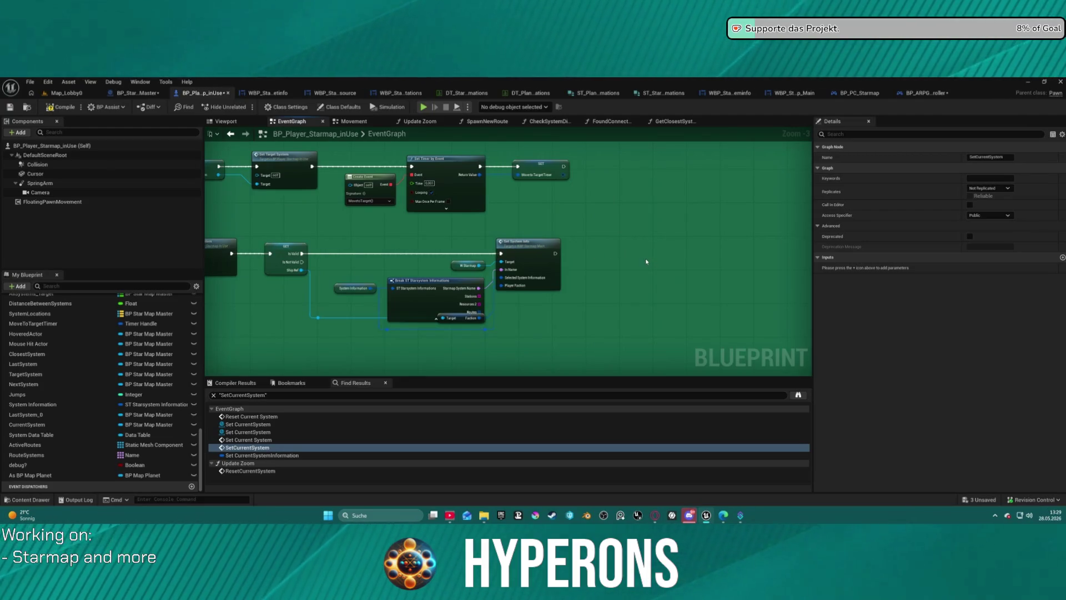
# - Paste the target-highlighting nodes, run Highlighted Target after Set System Info, and launch standalone
pyautogui.hotkey('ctrl', 'v')
pyautogui.moveTo(555, 254); pyautogui.dragTo(568, 257)
pyautogui.moveTo(647, 264); pyautogui.dragTo(603, 276)
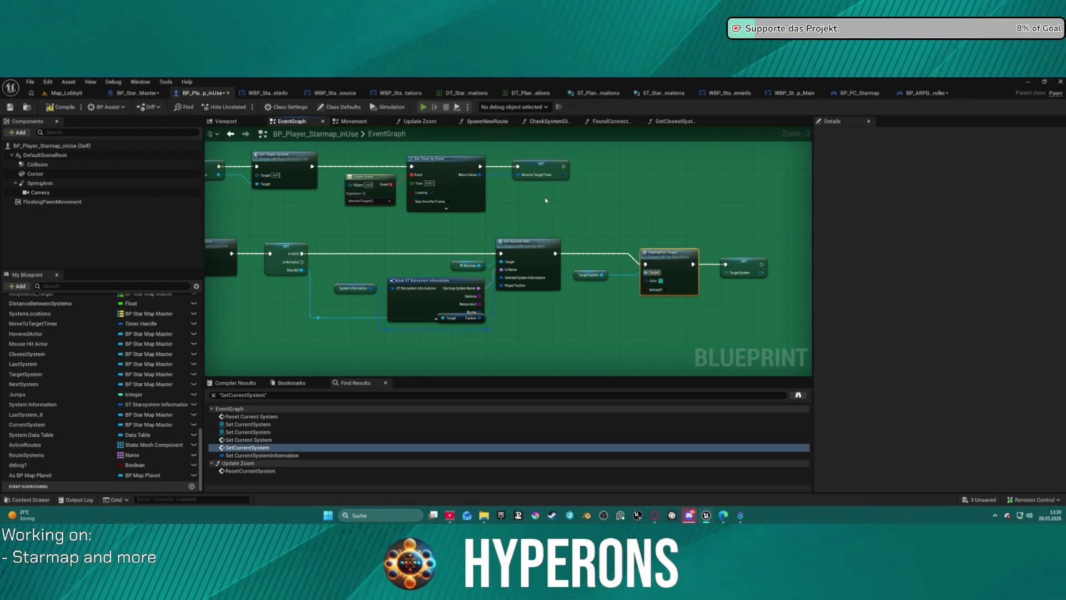
pyautogui.hotkey('alt', 'p')
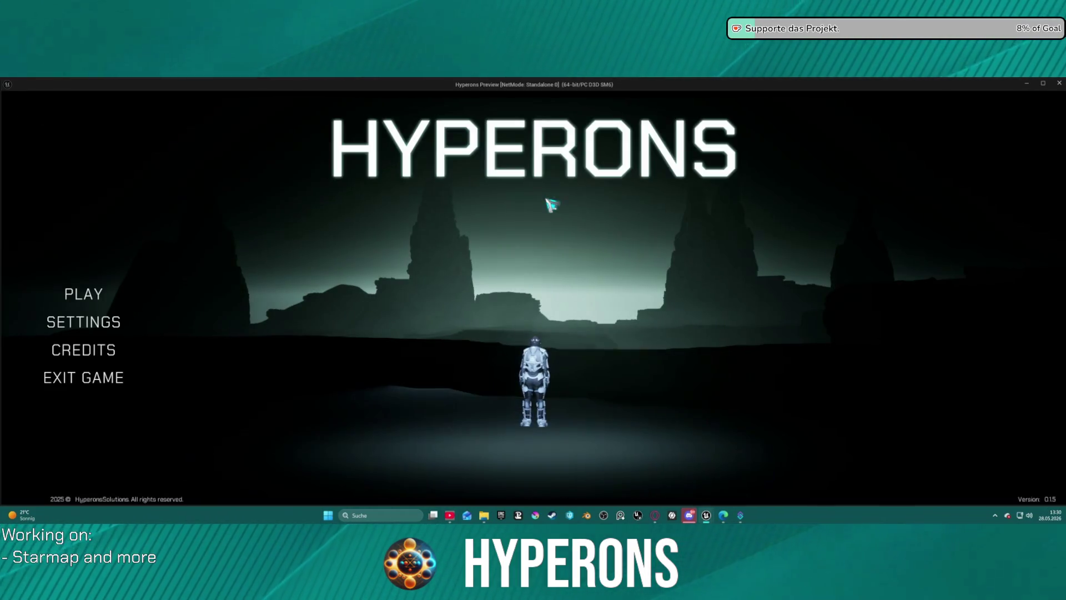
# - Start a Hyperons game as the Mining character and bring up the starmap with M
pyautogui.click(80, 295)
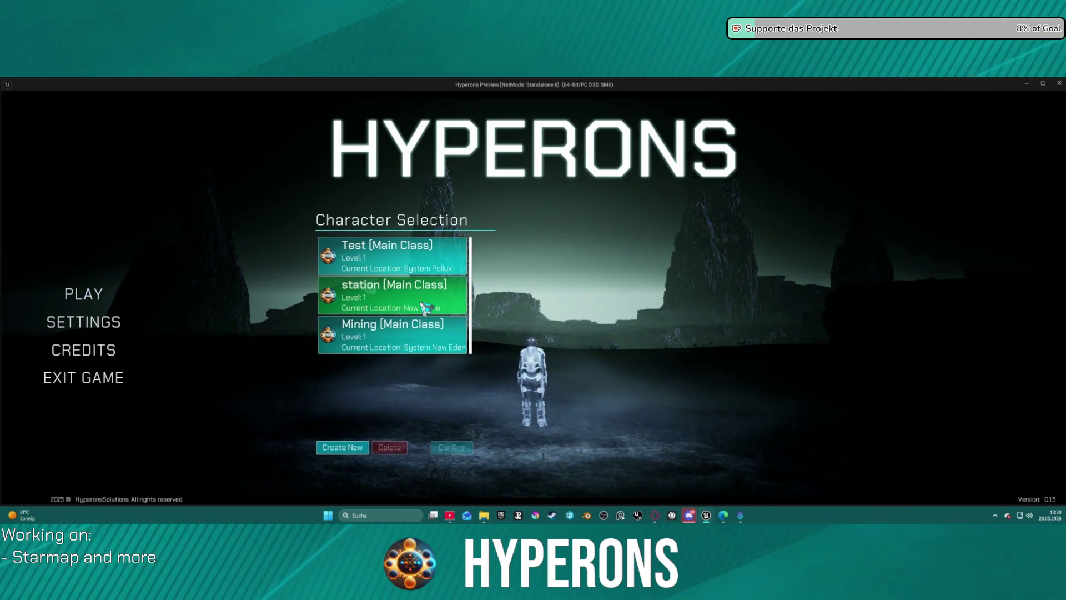
pyautogui.doubleClick(419, 336)
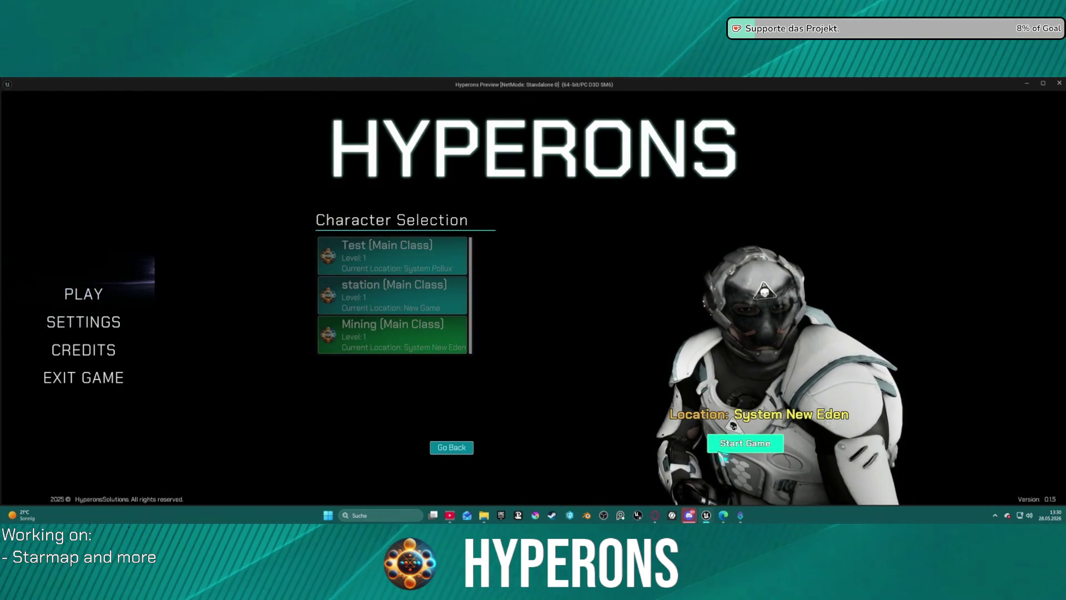
pyautogui.click(745, 442)
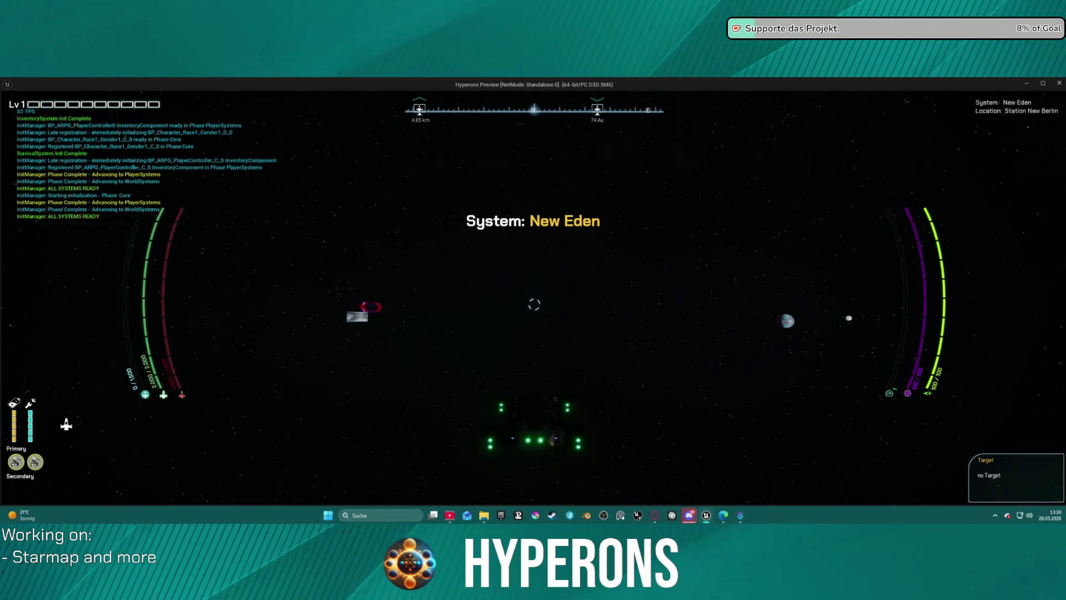
pyautogui.press('m')
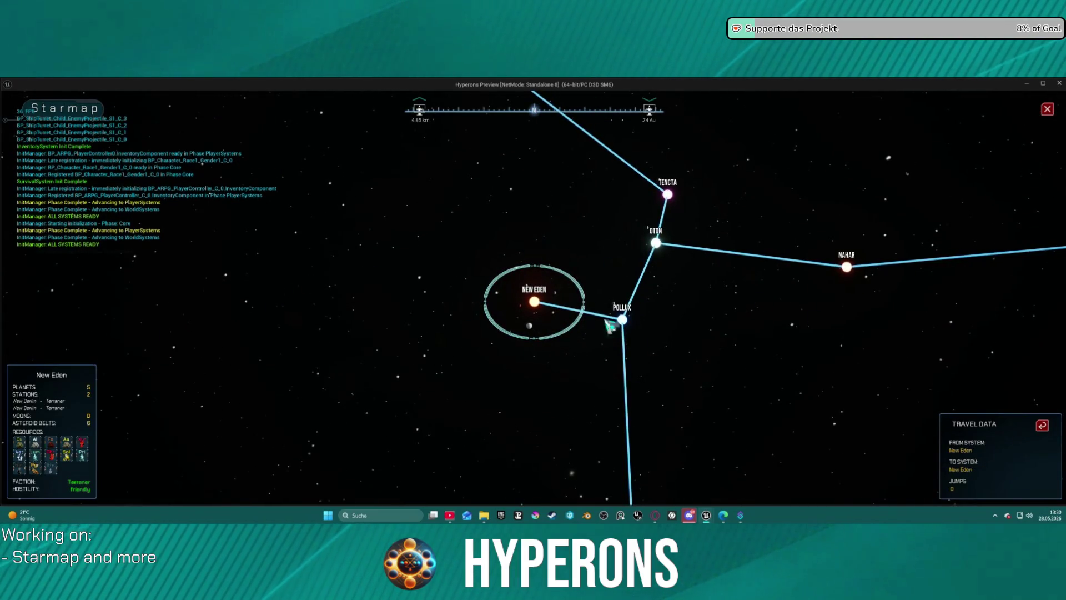
# - Target Tencta, then reset the travel target back to New Eden
pyautogui.click(672, 196)
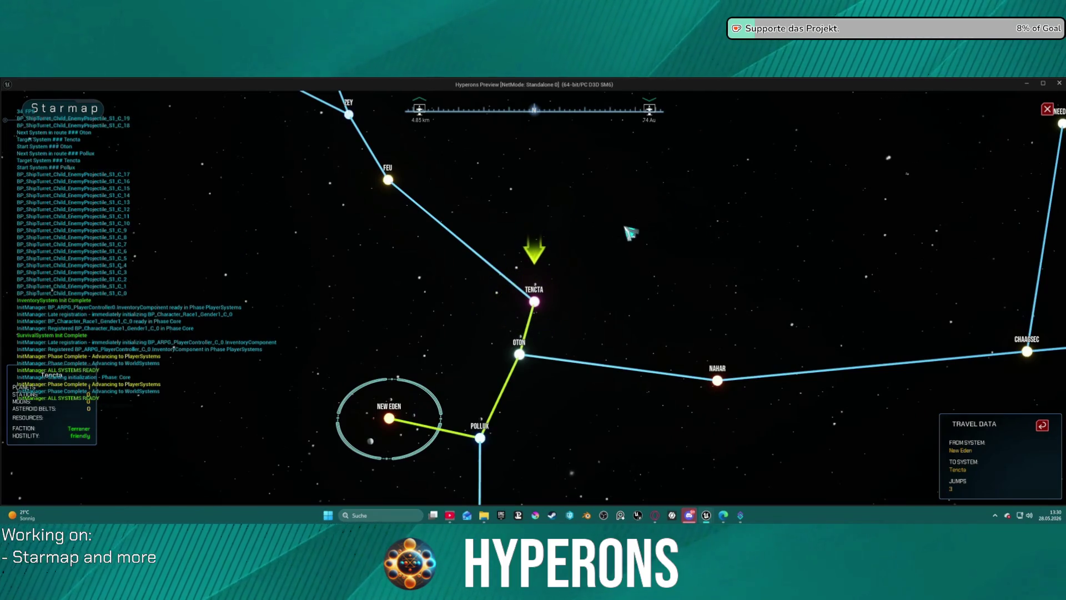
pyautogui.click(391, 418)
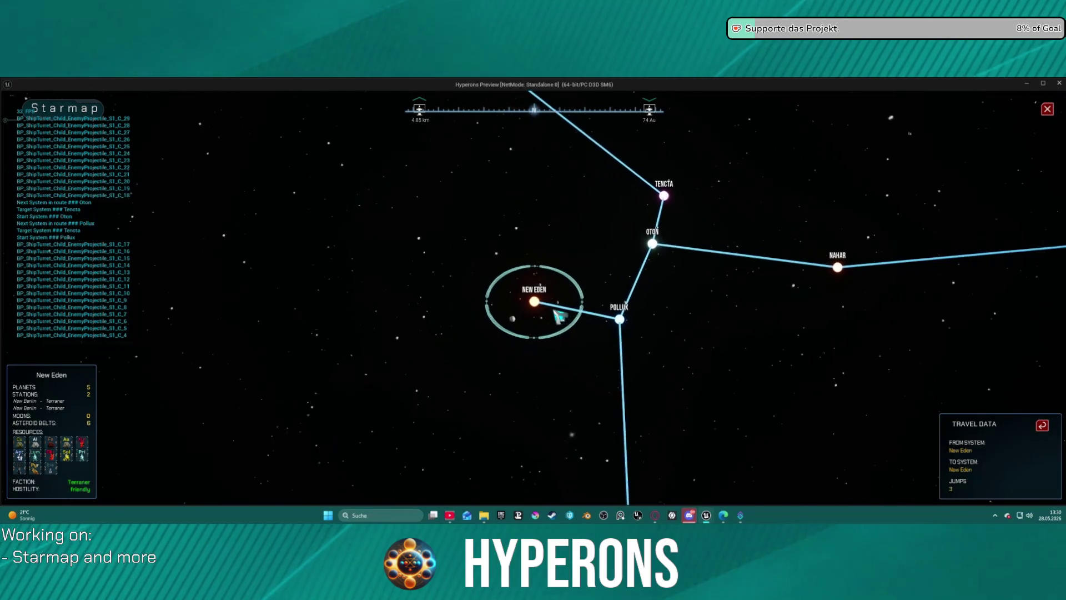
pyautogui.scroll(3, 561, 318)
pyautogui.scroll(-3, 572, 320)
pyautogui.scroll(-2, 574, 317)
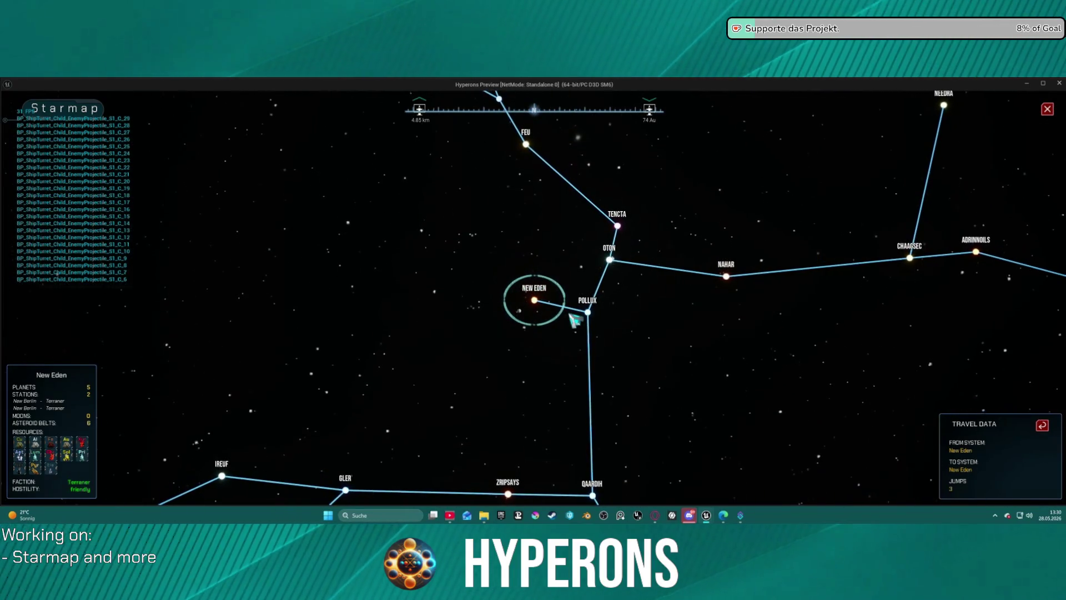
pyautogui.scroll(1, 567, 311)
pyautogui.scroll(4, 567, 309)
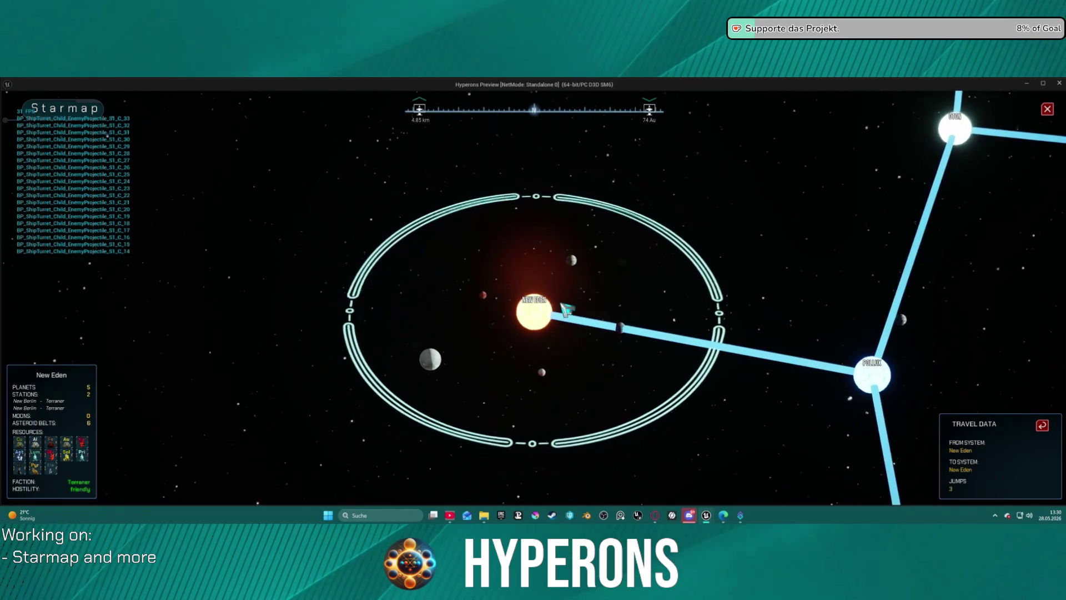
pyautogui.scroll(-5, 566, 305)
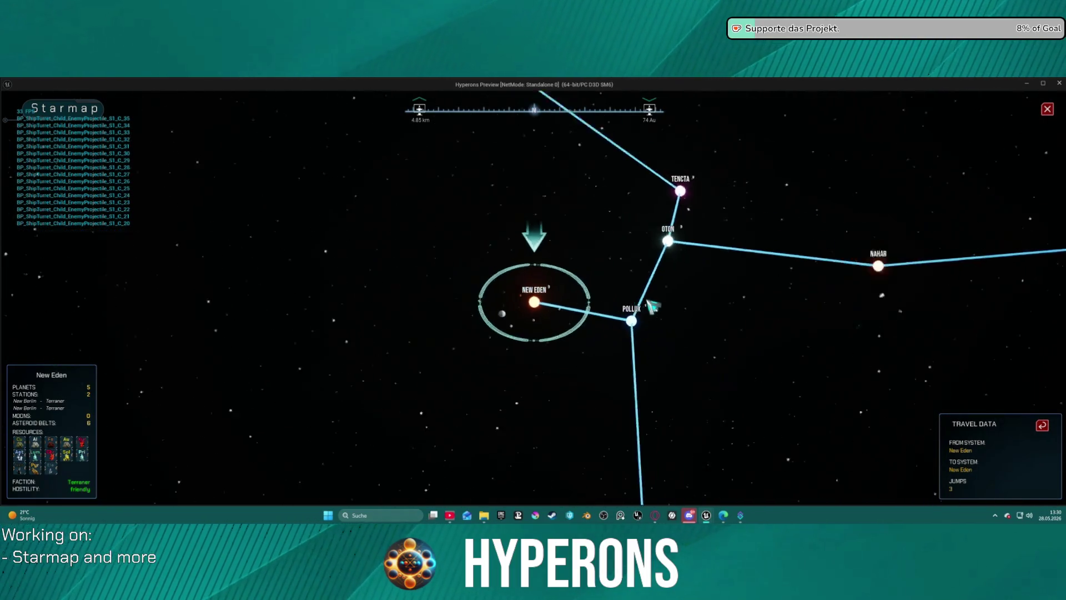
# - Target Nahar, Dreoblol and Chaagsec in turn, ending on Pollux with a 1-jump yellow route
pyautogui.click(727, 277)
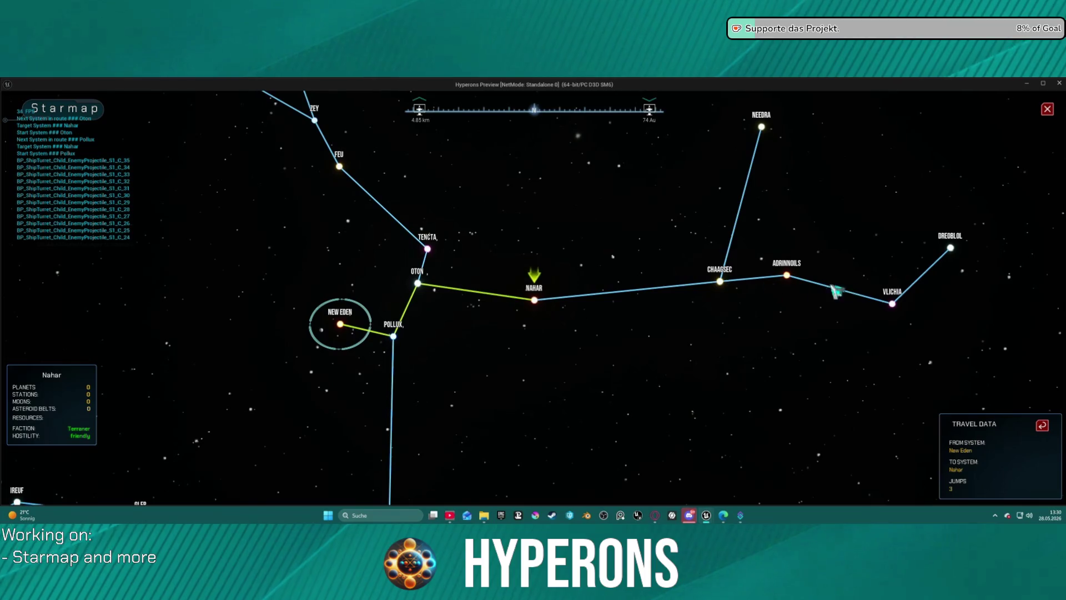
pyautogui.click(953, 251)
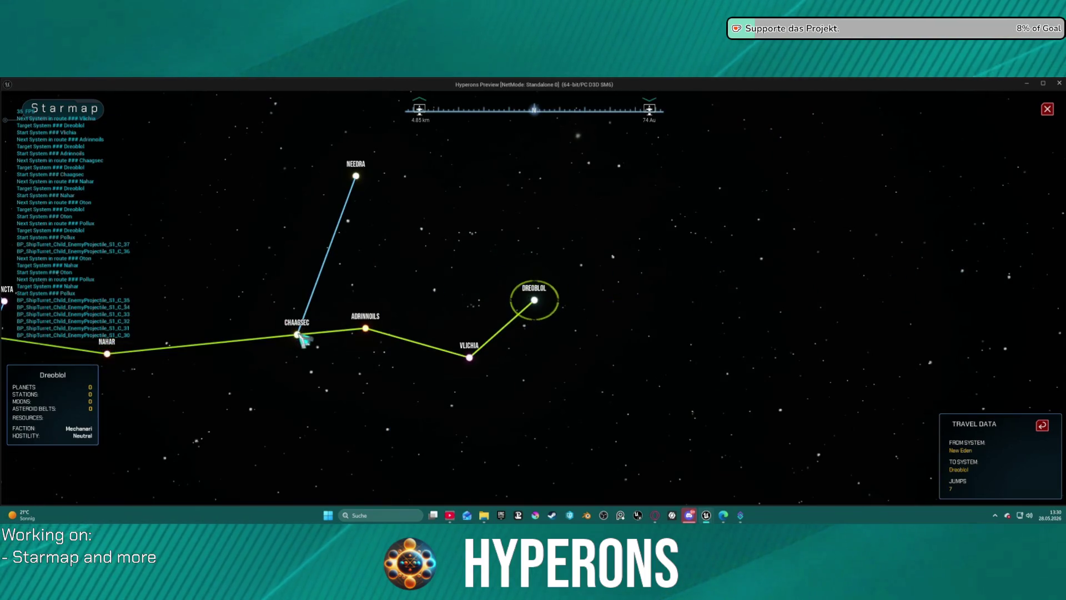
pyautogui.click(298, 335)
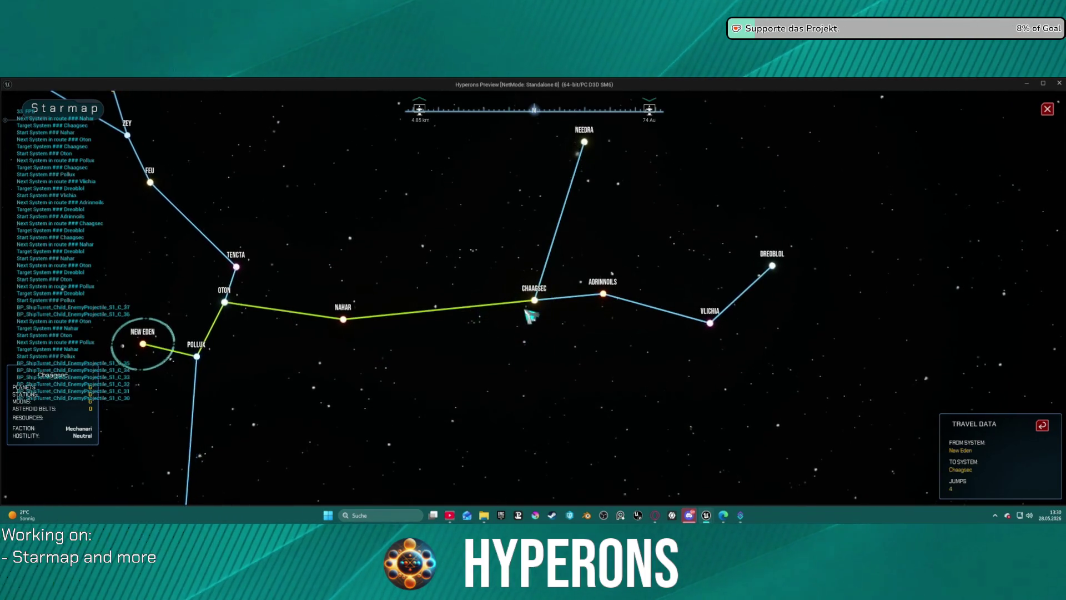
pyautogui.scroll(5, 531, 314)
pyautogui.scroll(-5, 531, 311)
pyautogui.click(213, 358)
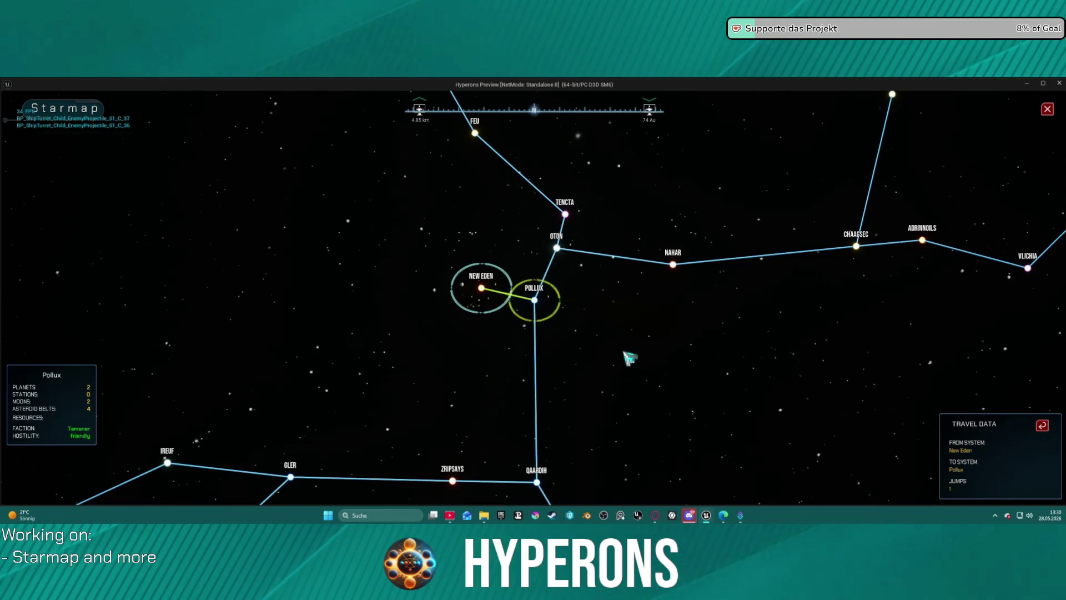
# - Target Nahar, then reset the route and recentre the starmap on New Eden
pyautogui.press('d')
pyautogui.press('s')
pyautogui.press('a')
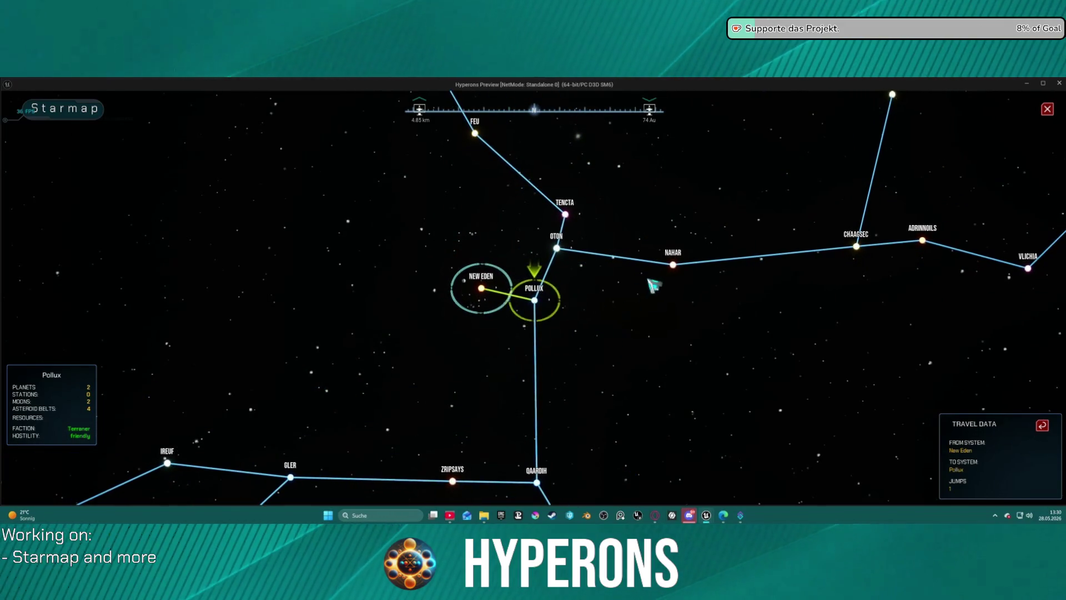
pyautogui.click(674, 267)
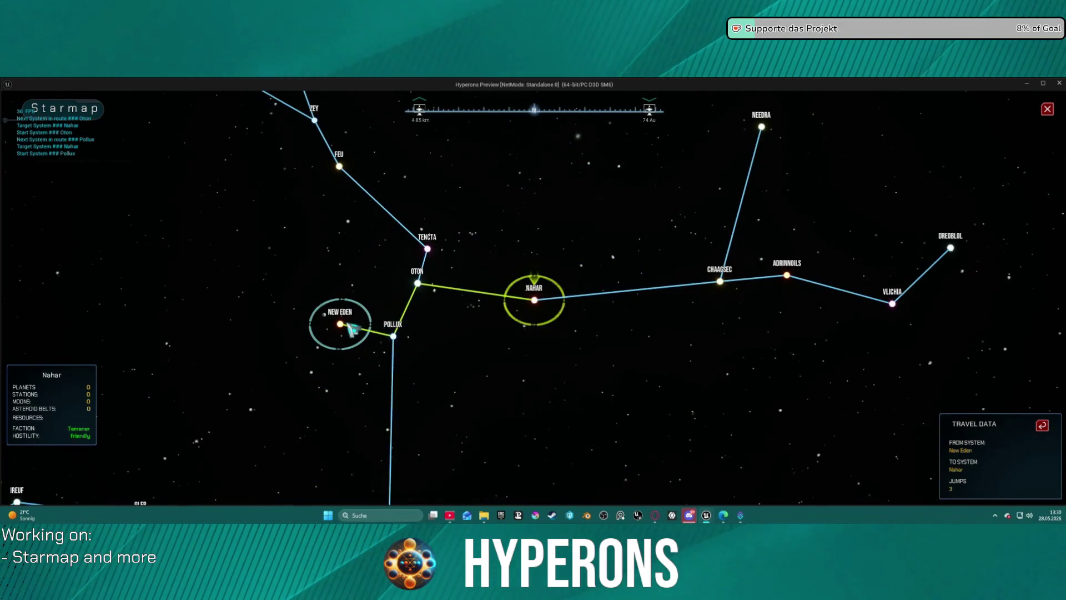
pyautogui.click(1044, 427)
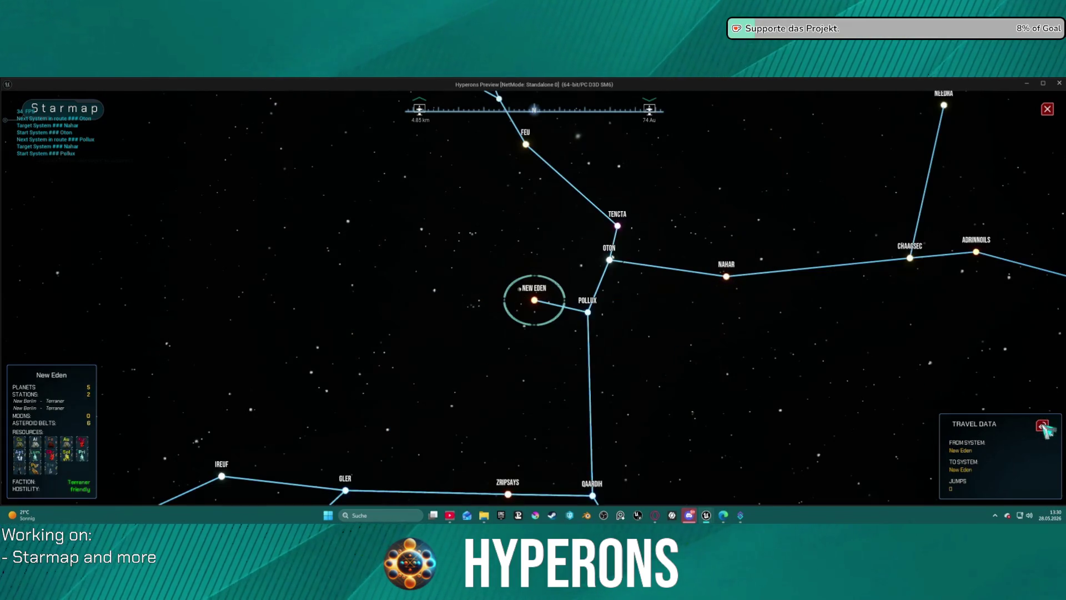
# - Target Qaastru via Qaardih, reset to New Eden, and zoom into the New Eden system
pyautogui.scroll(2, 727, 295)
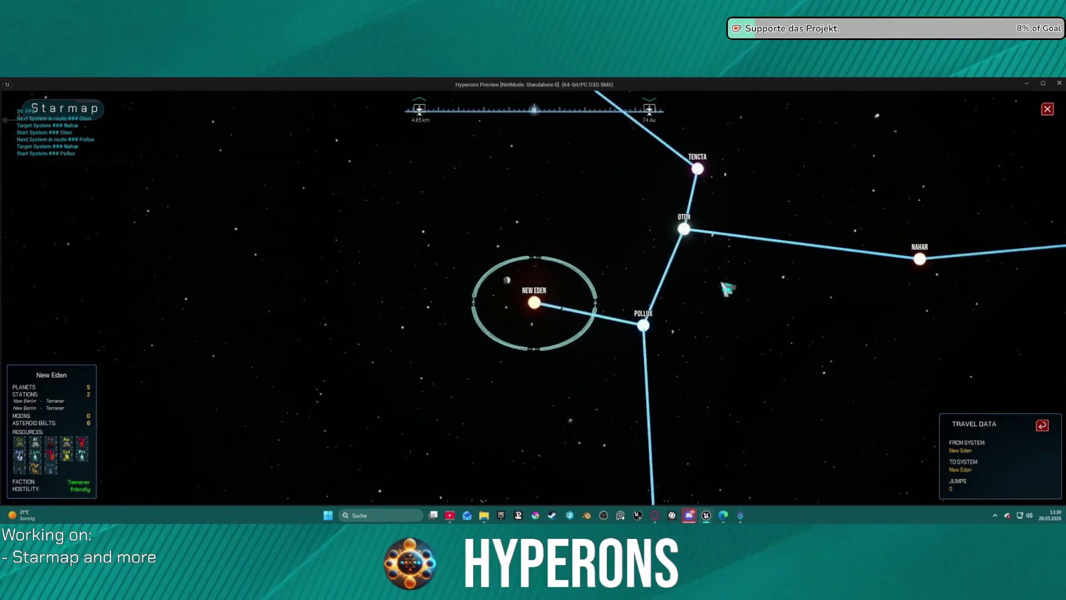
pyautogui.scroll(-2, 739, 301)
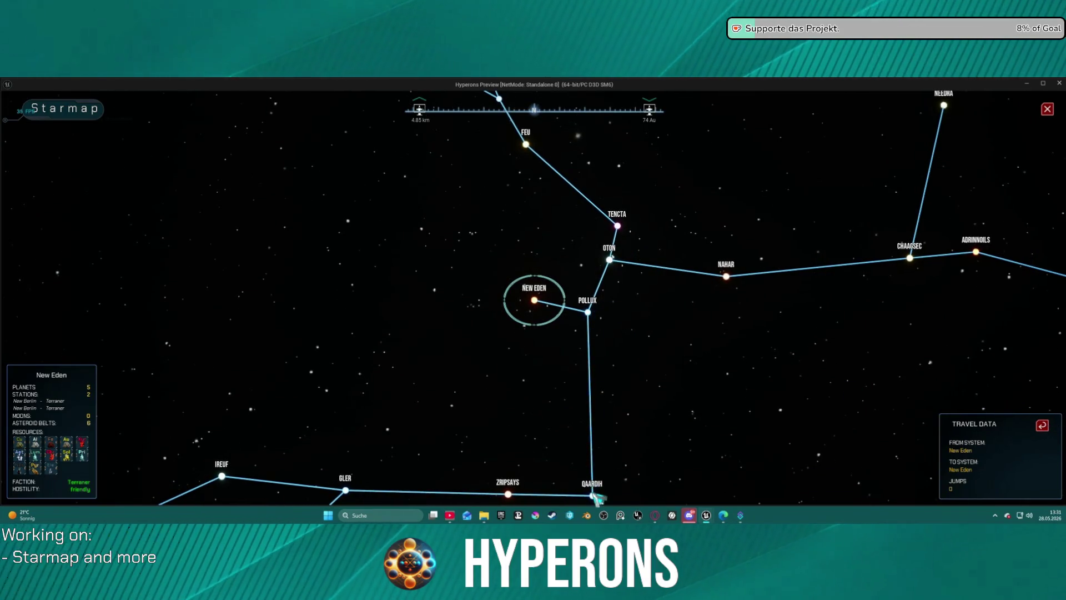
pyautogui.click(593, 495)
pyautogui.click(687, 490)
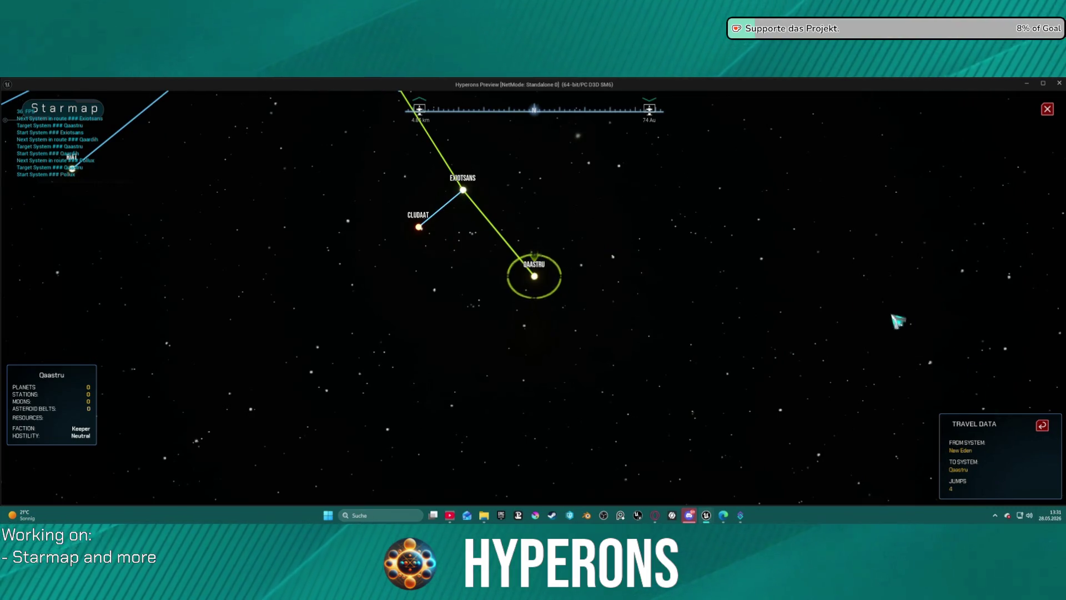
pyautogui.click(1043, 426)
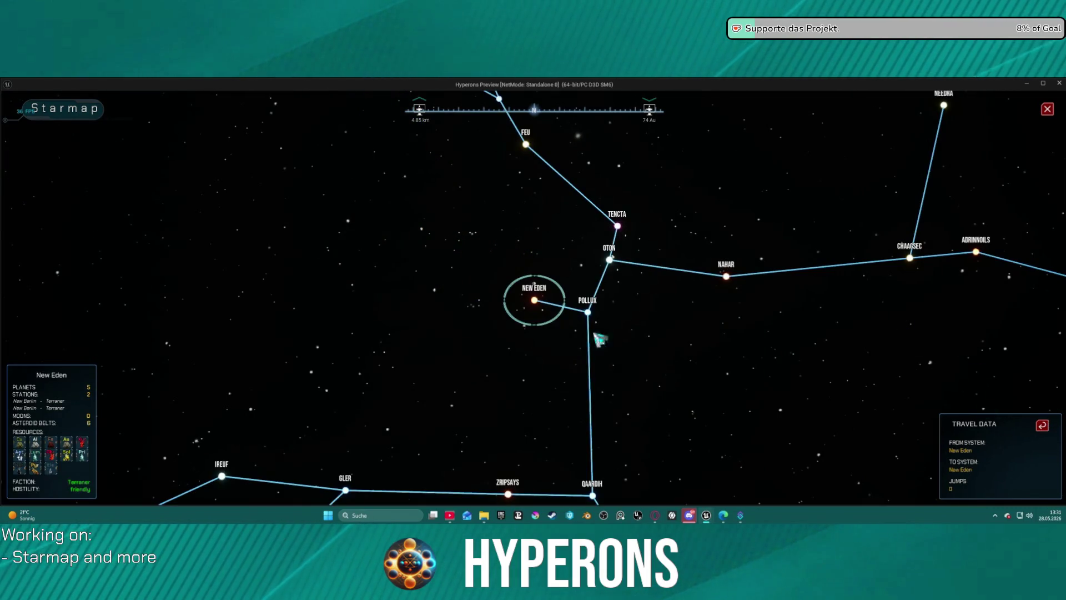
pyautogui.click(542, 302)
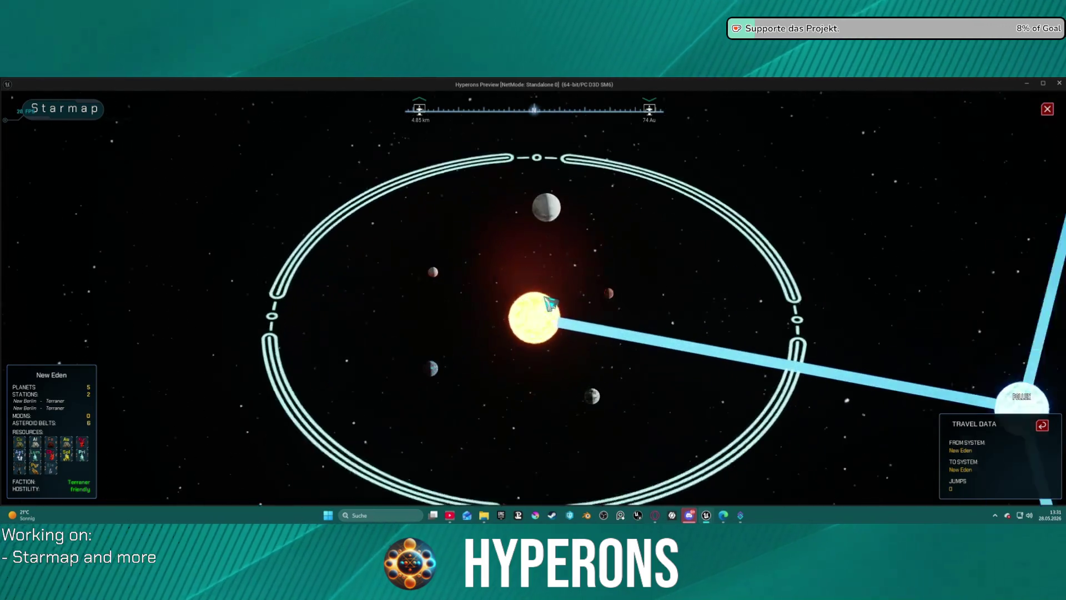